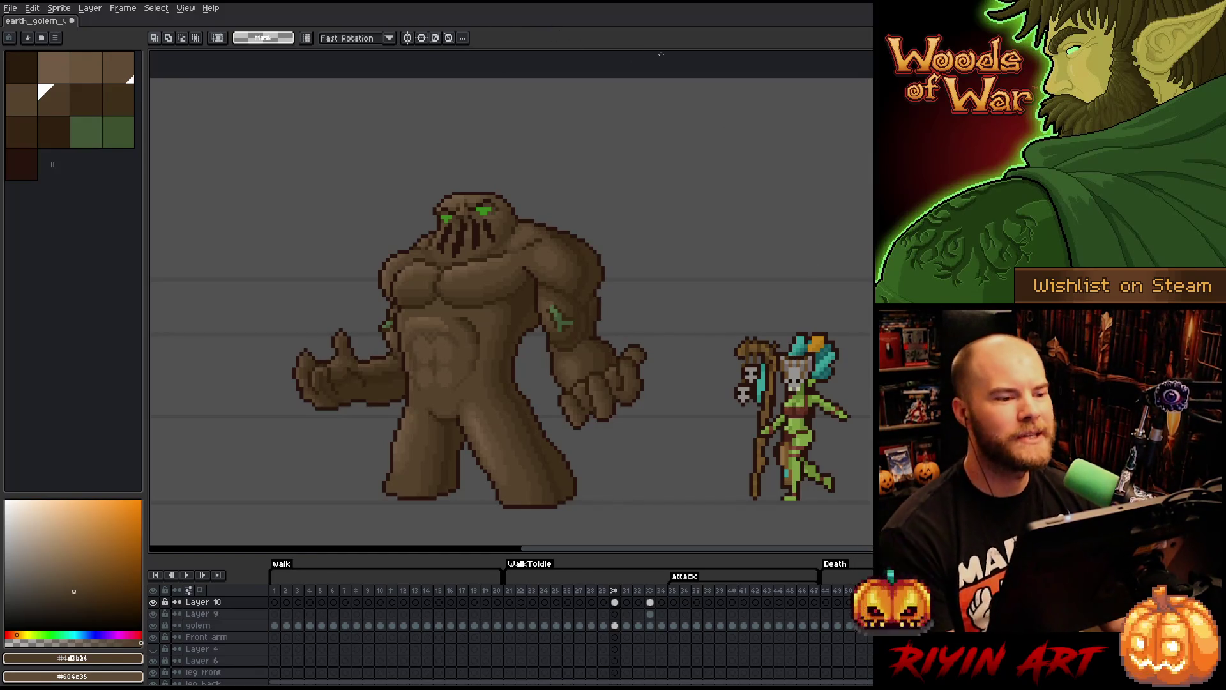
- Play the golem animation from an earlier frame, stop it, and select frame 30
left_click(518, 597)
key("Return")
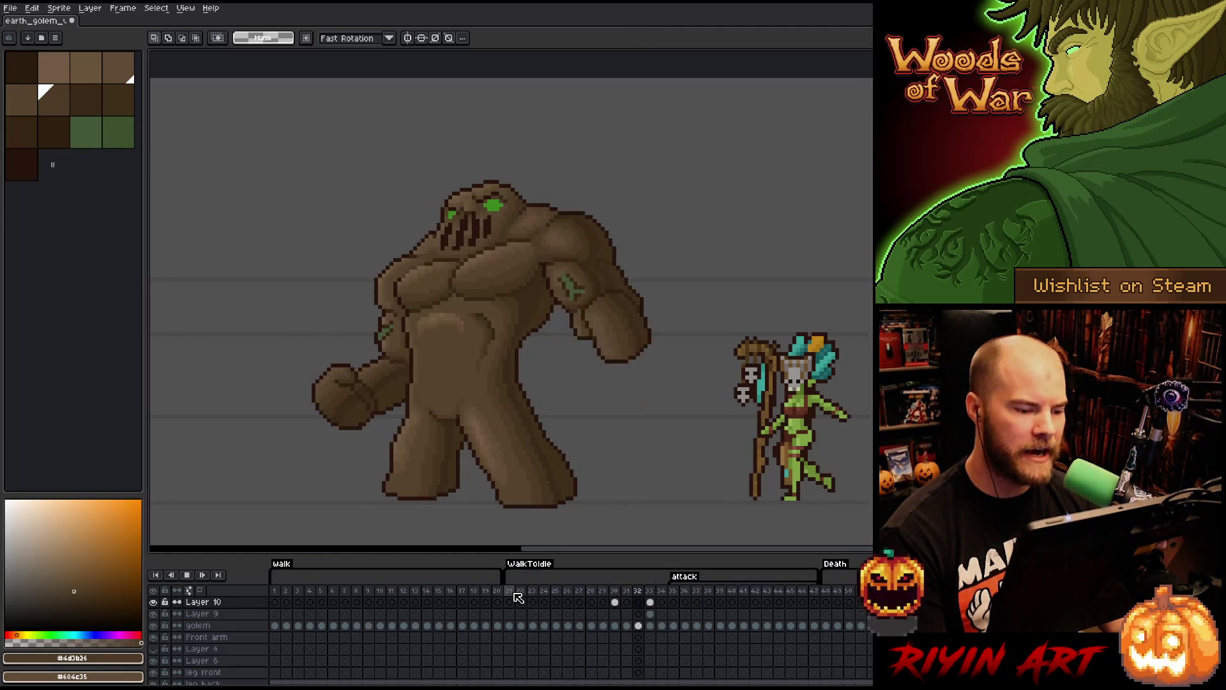
key("Return")
left_click(619, 590)
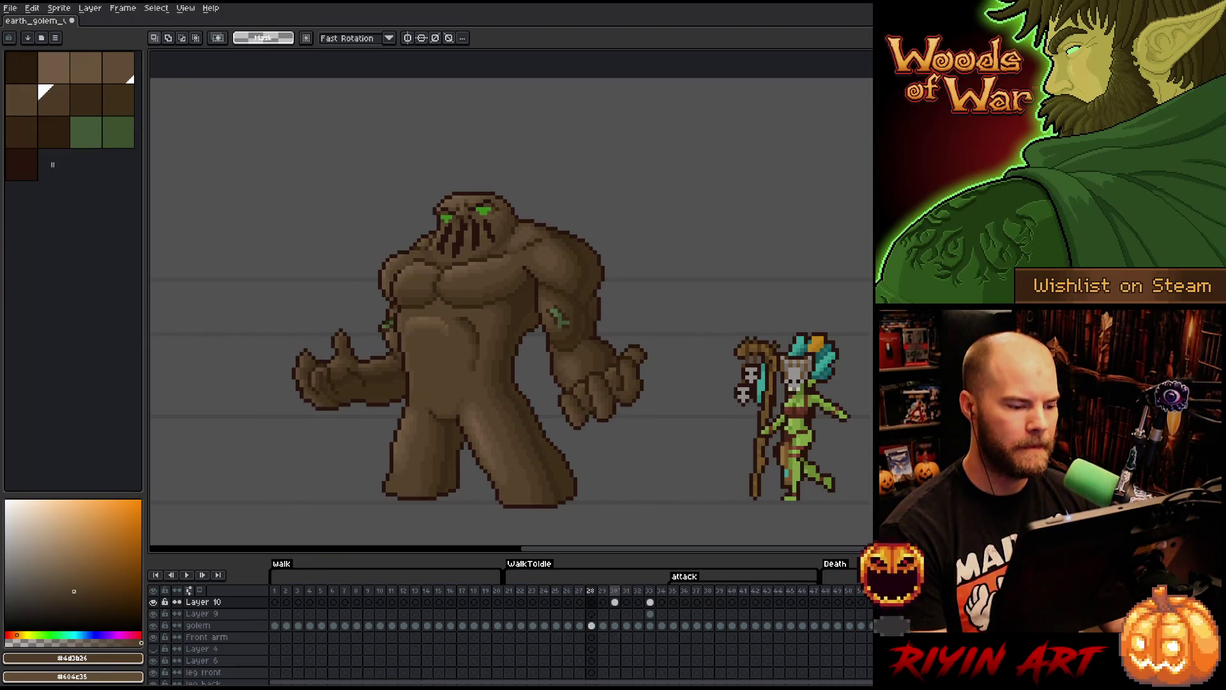
left_click(615, 590)
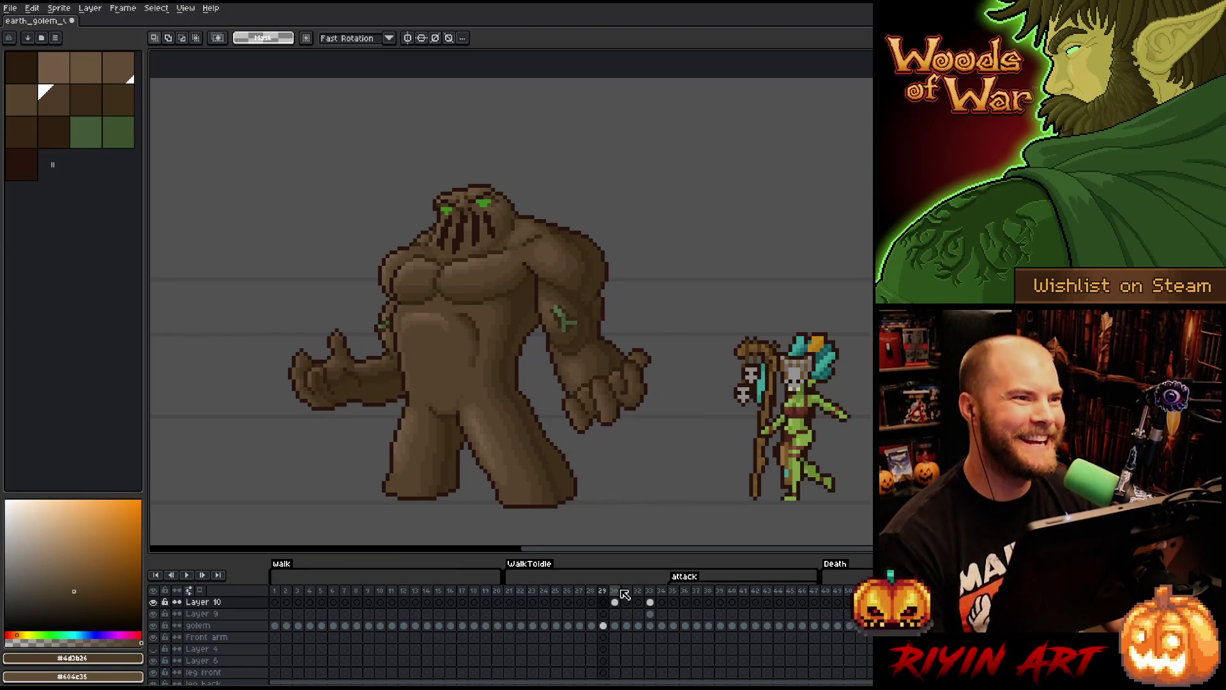
- Flip repeatedly between frames 29 and 30 to compare the attack poses
key("Left")
key("Right")
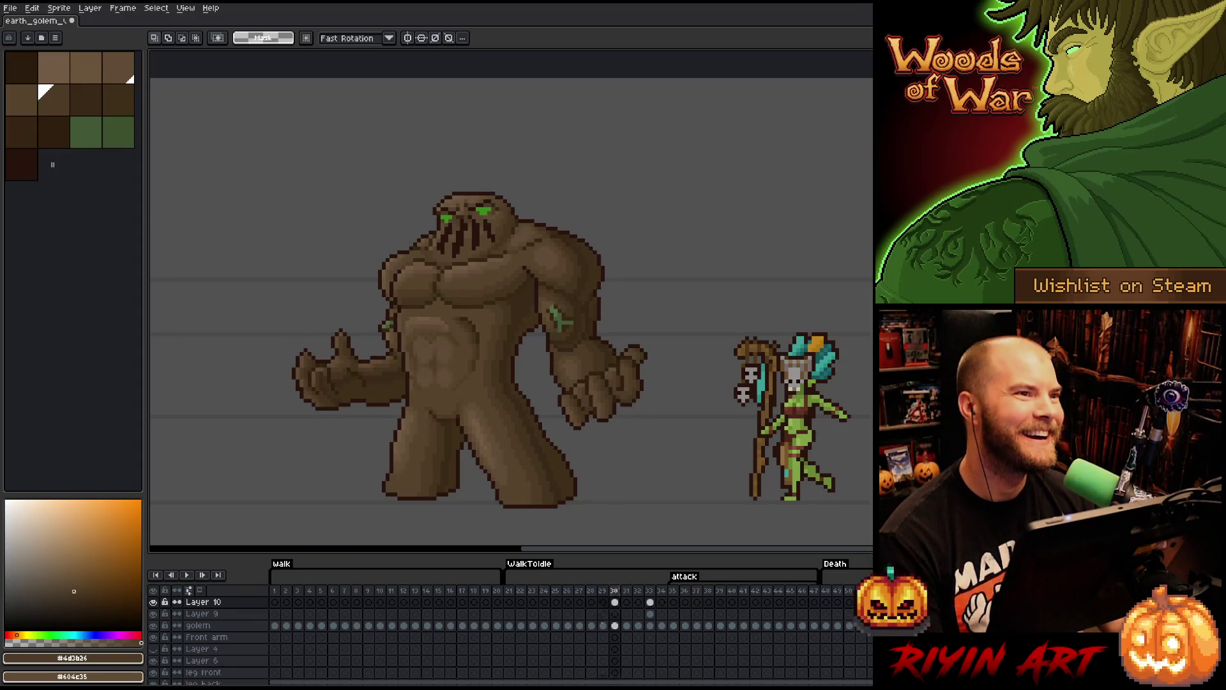
key("Left")
key("Right")
key("Left")
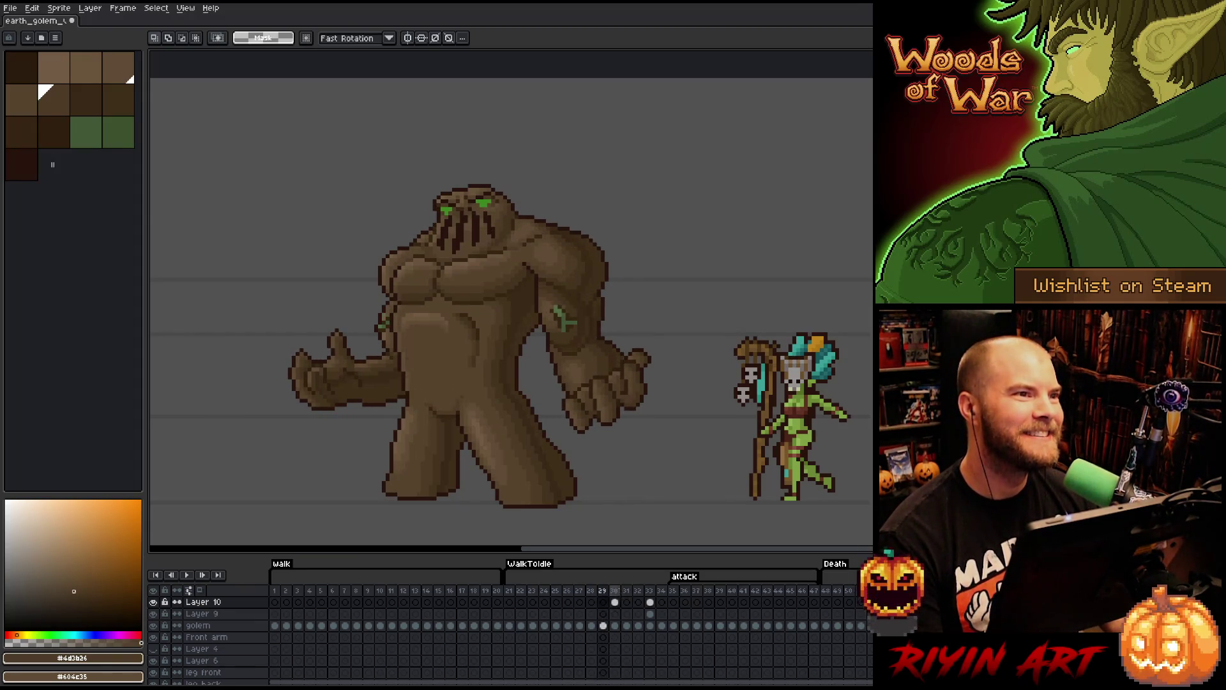
key("Right")
key("Left")
key("Right")
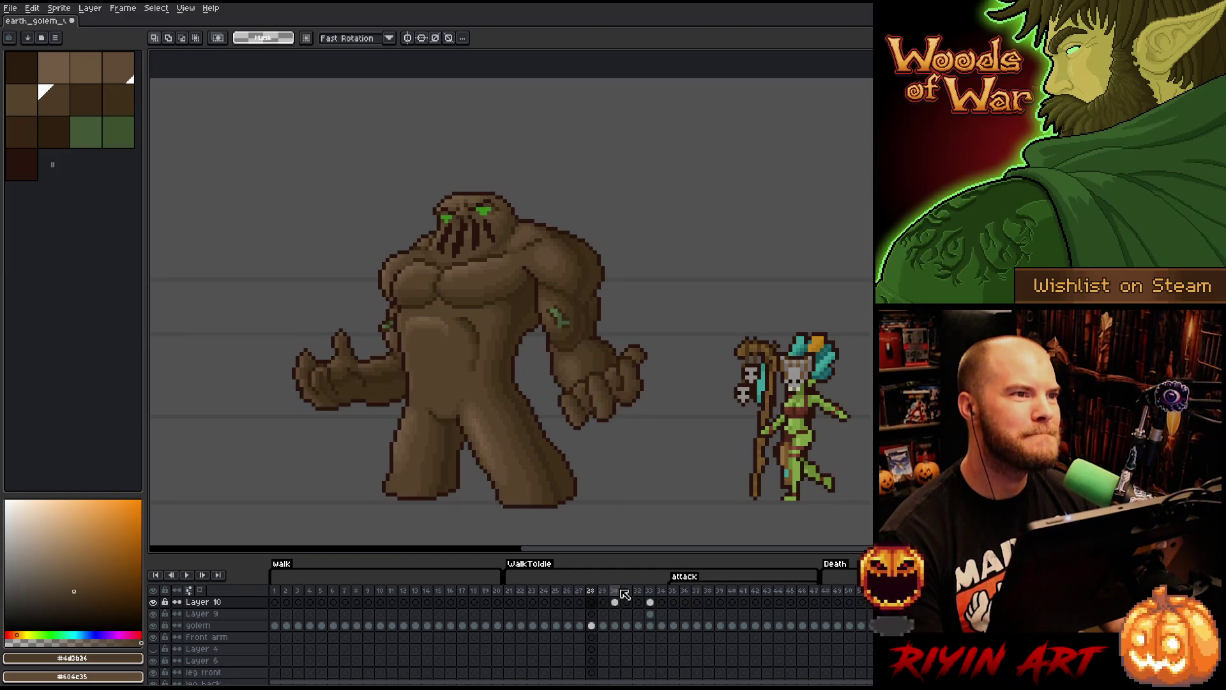
- Step through the neighbouring frames 28–31, then compare frames 29 and 30 again
key("Right")
key("Right")
key("Left")
key("Right")
key("Left")
key("Left")
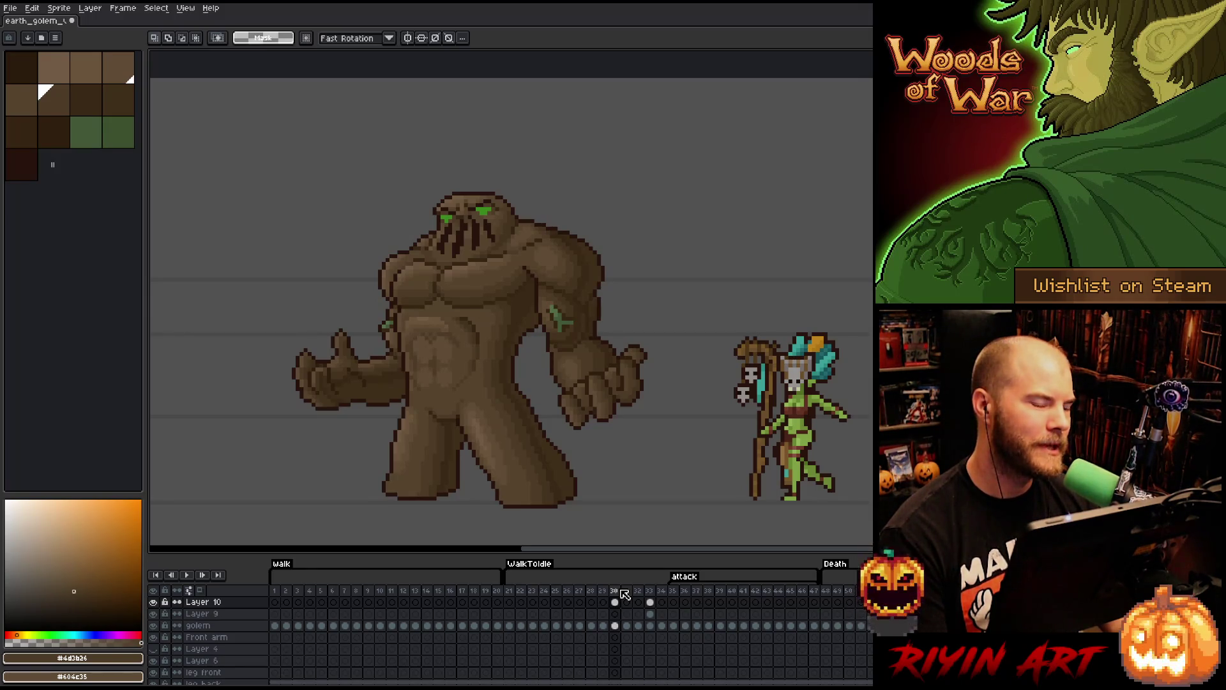
key("Left")
key("Left")
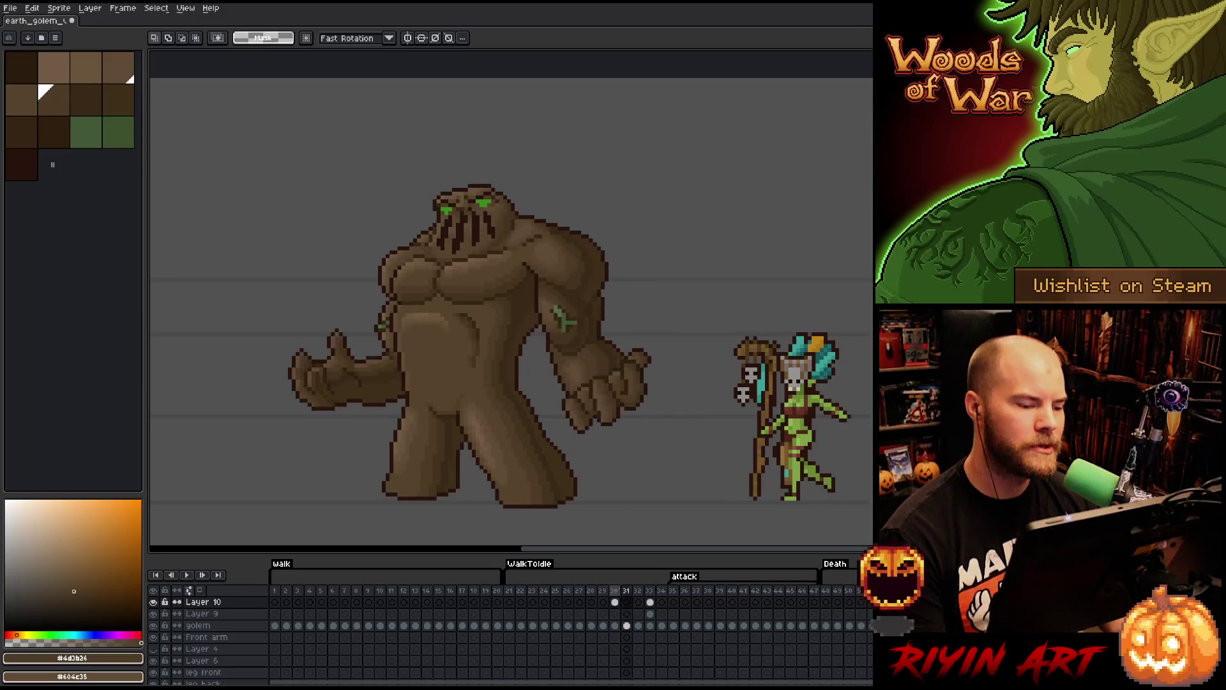
left_click(620, 591)
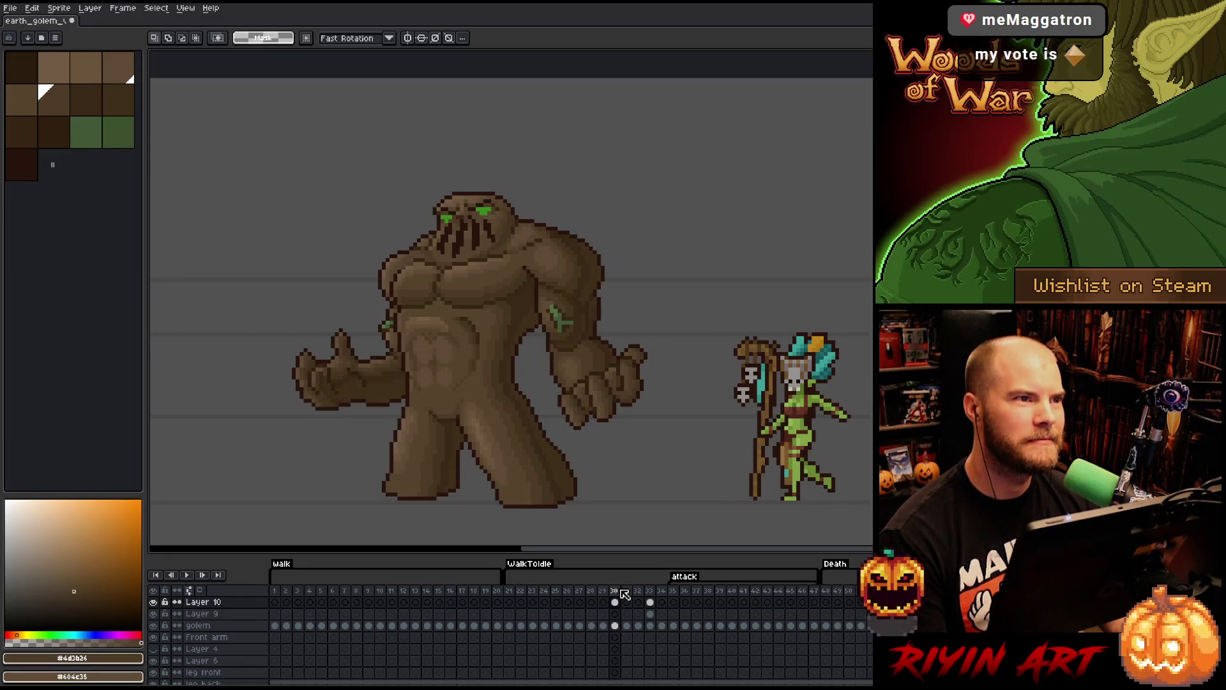
key("Left")
key("Right")
key("Left")
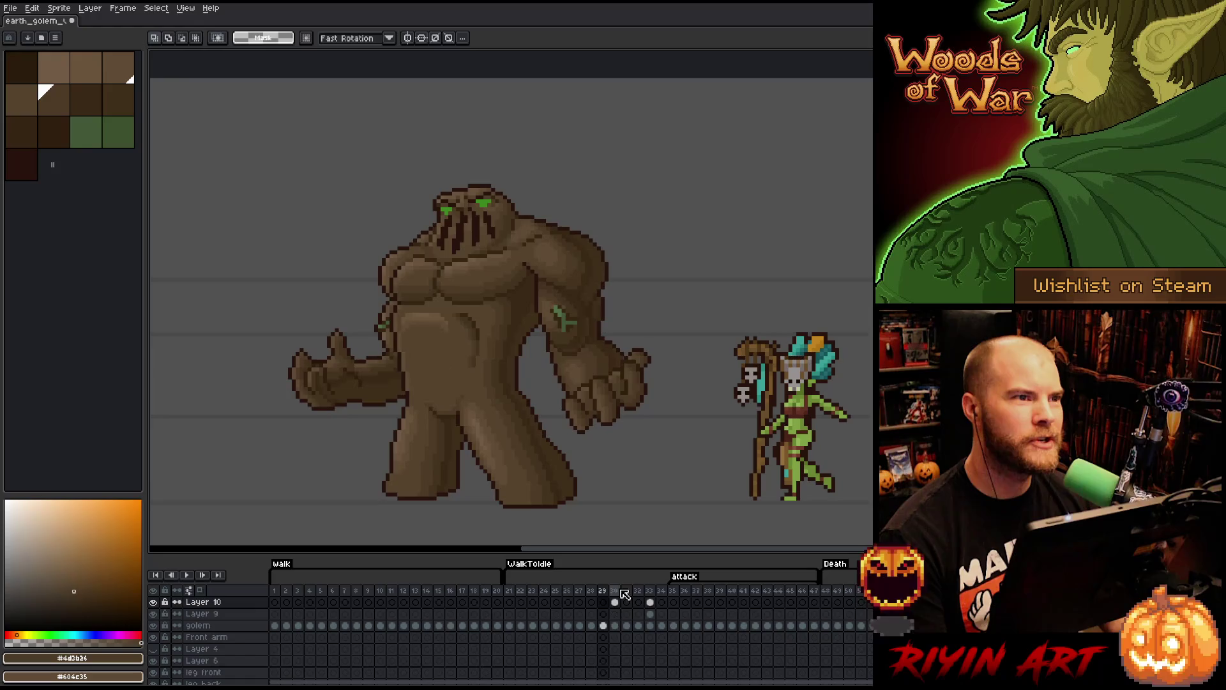
key("Right")
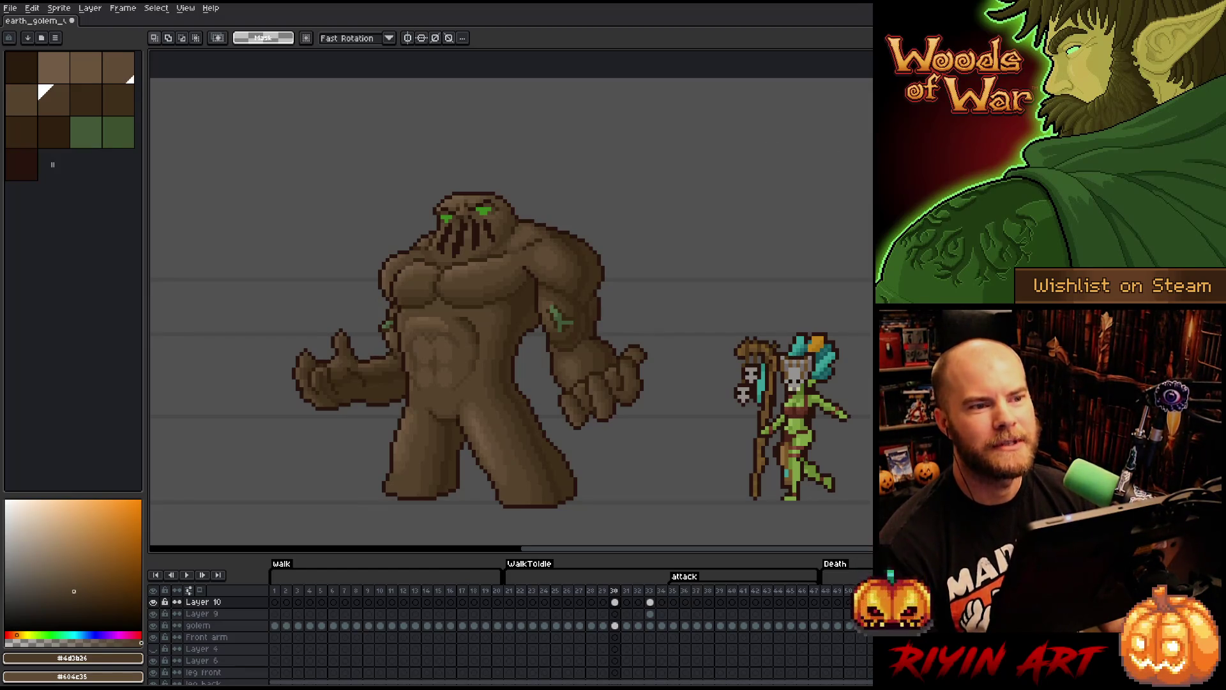
- Pan the canvas and zoom in and out on the golem's torso and abdomen
left_click_drag(461, 311, 515, 248)
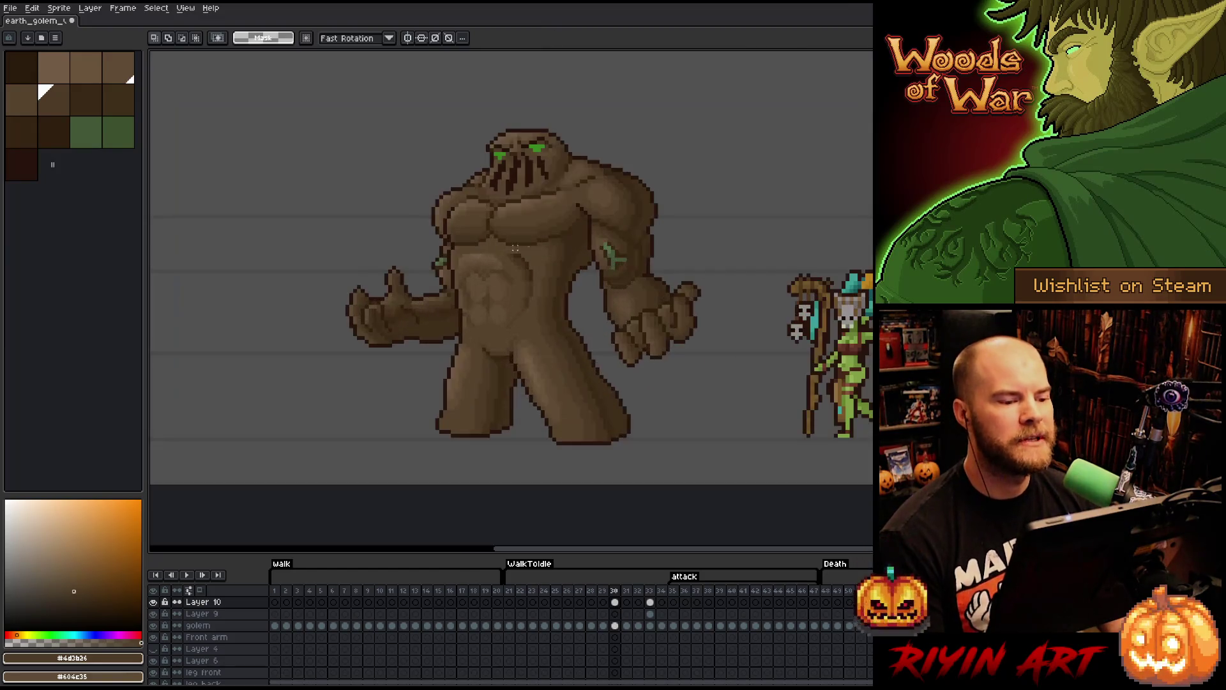
mouse_move(618, 265)
left_mouse_down()
mouse_move(613, 256)
mouse_move(670, 251)
left_mouse_up()
scroll(642, 255, "up", 1)
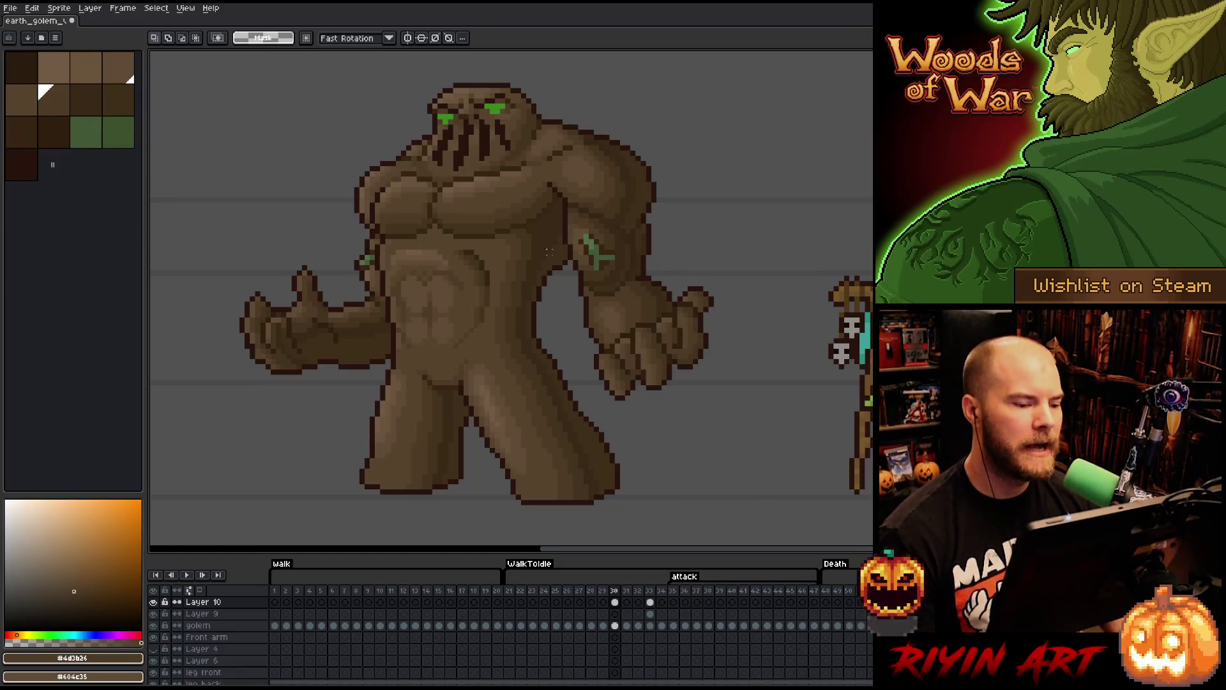
scroll(468, 250, "down", 2)
scroll(424, 254, "up", 2)
scroll(438, 259, "down", 1)
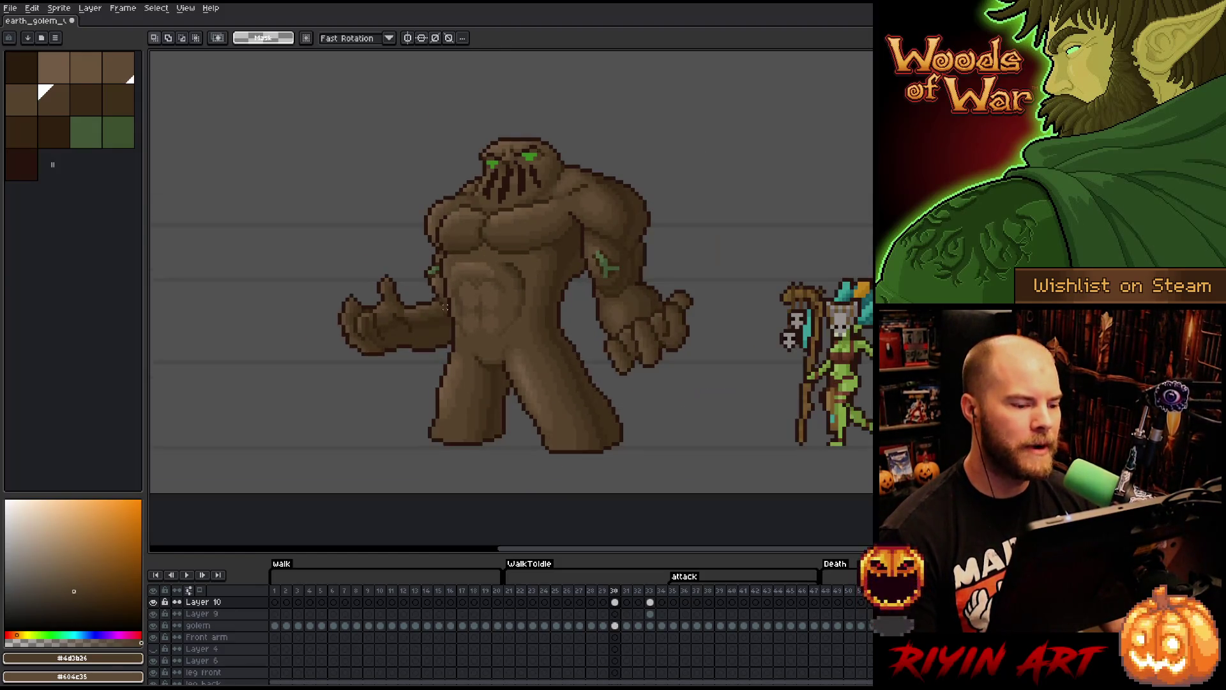
scroll(449, 298, "up", 1)
scroll(452, 298, "down", 1)
scroll(460, 287, "up", 1)
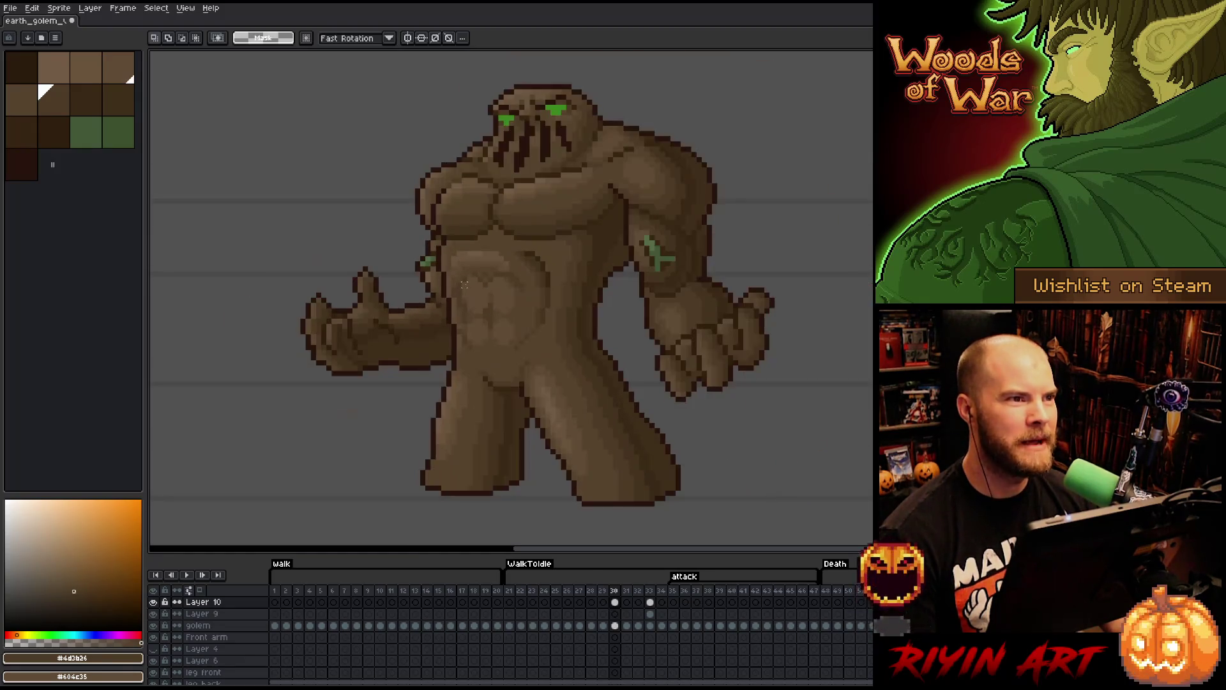
scroll(470, 275, "down", 1)
scroll(463, 283, "up", 1)
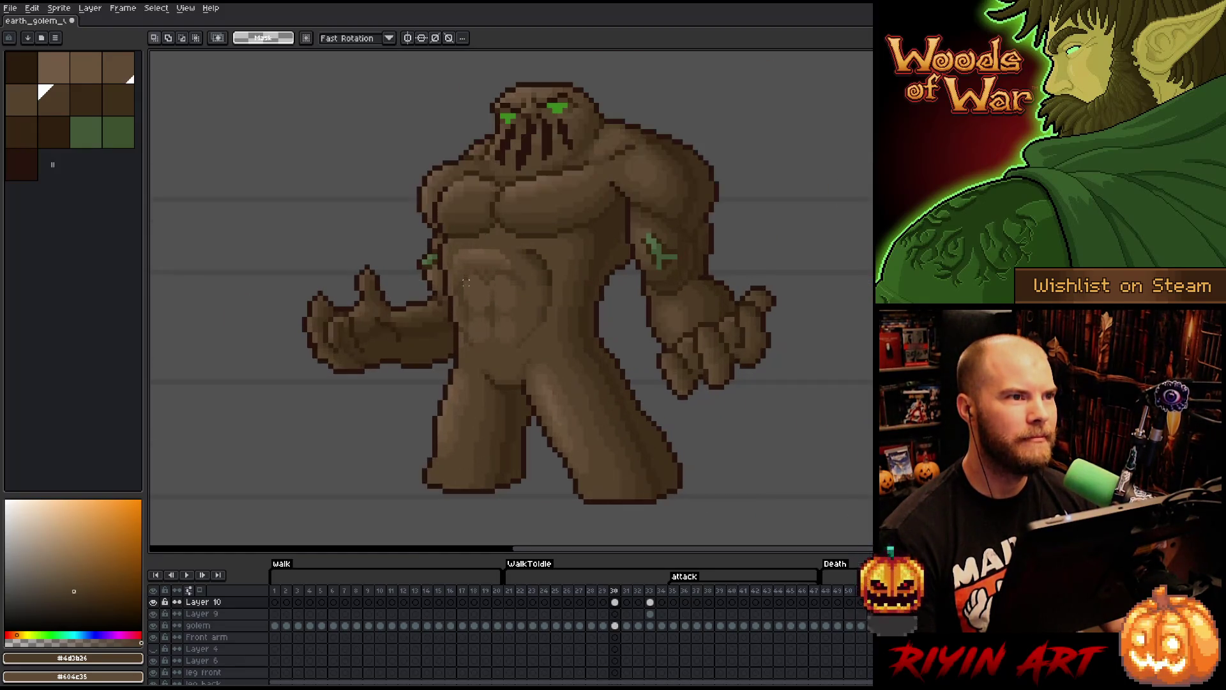
scroll(409, 281, "up", 1)
scroll(402, 281, "down", 1)
scroll(397, 281, "up", 1)
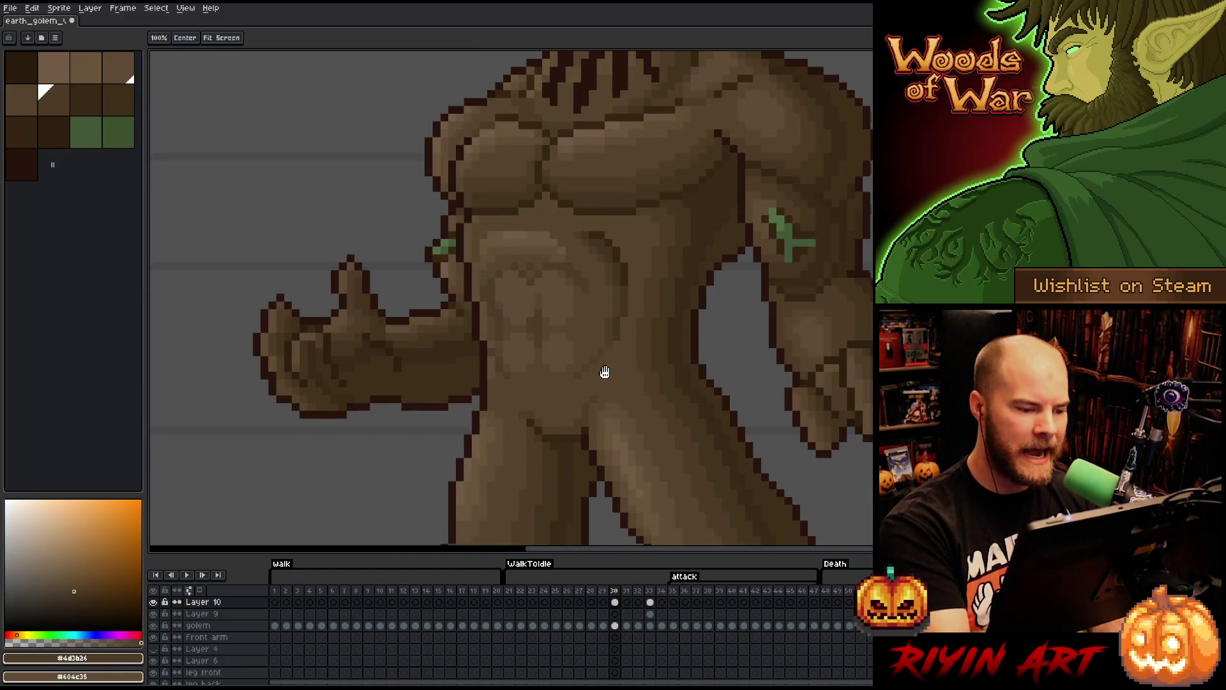
scroll(600, 369, "down", 1)
scroll(595, 280, "down", 1)
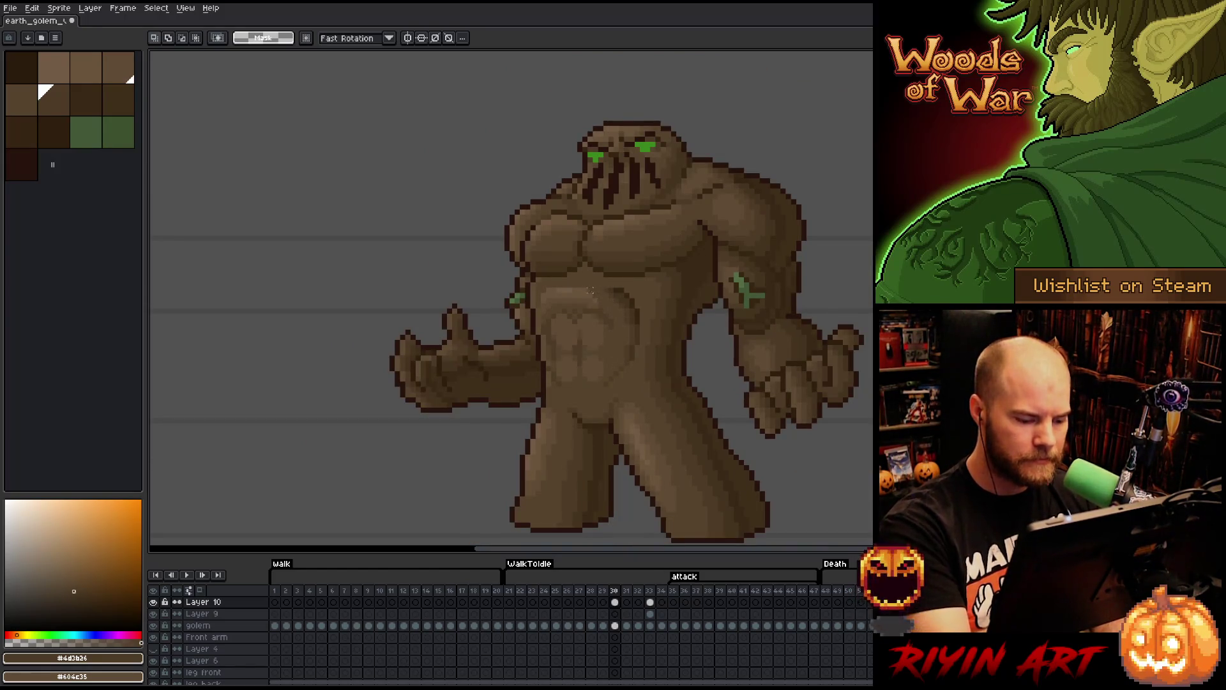
- Lasso the golem's belly and move the ab muscles a few pixels right
key("q")
mouse_move(604, 299)
left_mouse_down()
mouse_move(615, 329)
mouse_move(557, 387)
mouse_move(590, 341)
left_mouse_up()
left_click(590, 338)
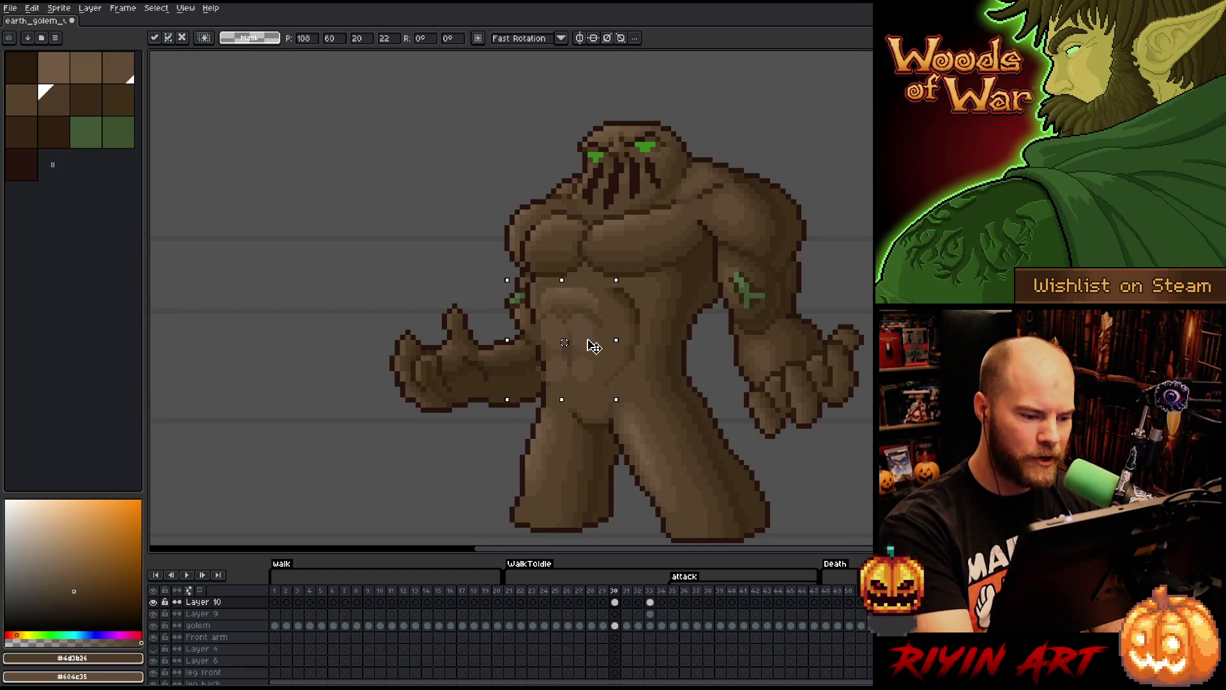
mouse_move(520, 276)
left_mouse_down()
mouse_move(560, 377)
mouse_move(460, 403)
mouse_move(519, 281)
left_mouse_up()
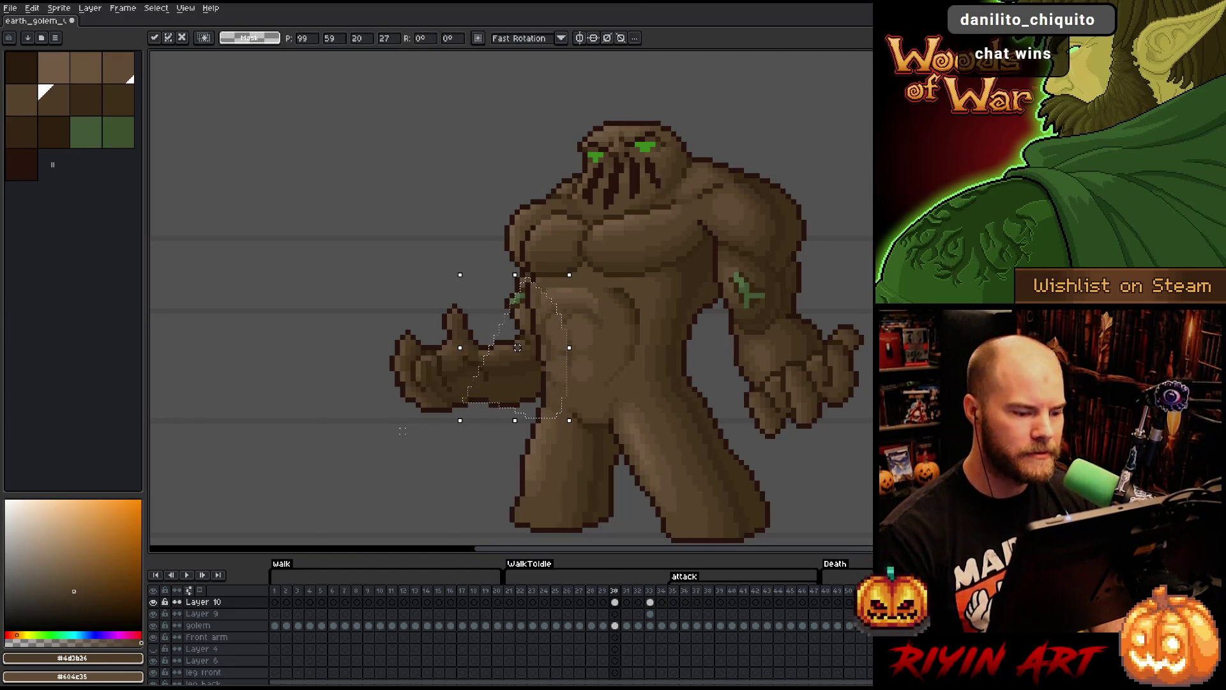
key("ctrl+d")
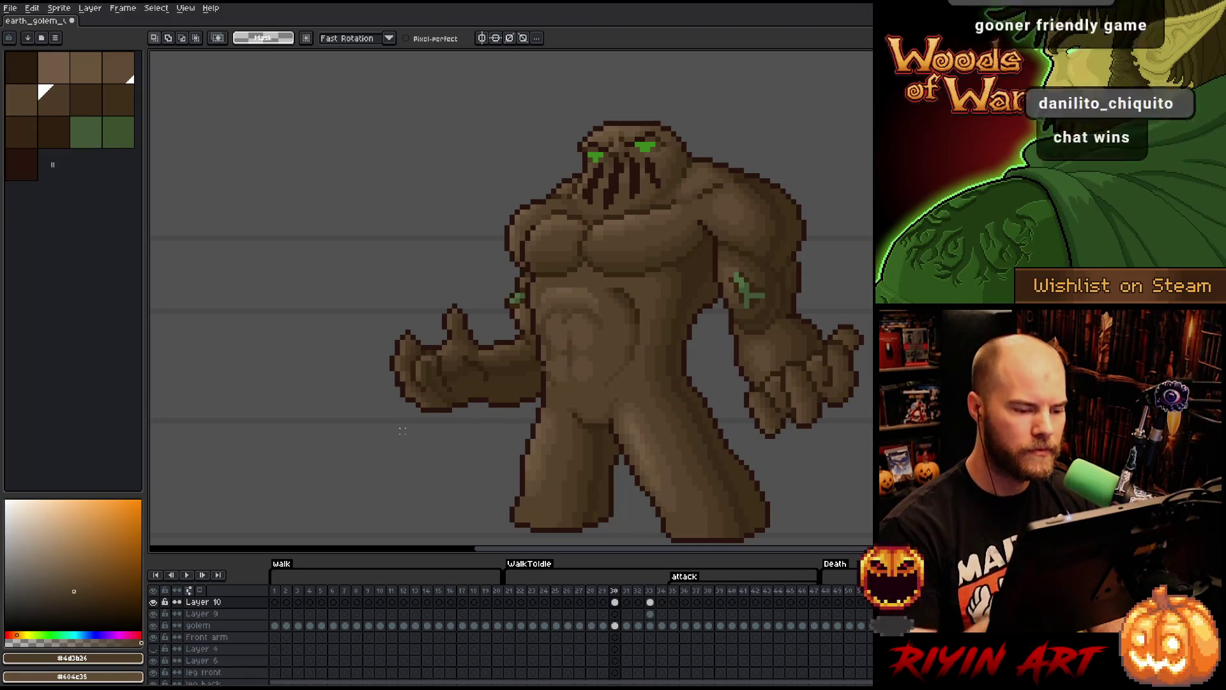
mouse_move(616, 300)
left_mouse_down()
mouse_move(525, 294)
mouse_move(575, 285)
left_mouse_up()
left_click_drag(558, 348, 564, 348)
key("Return")
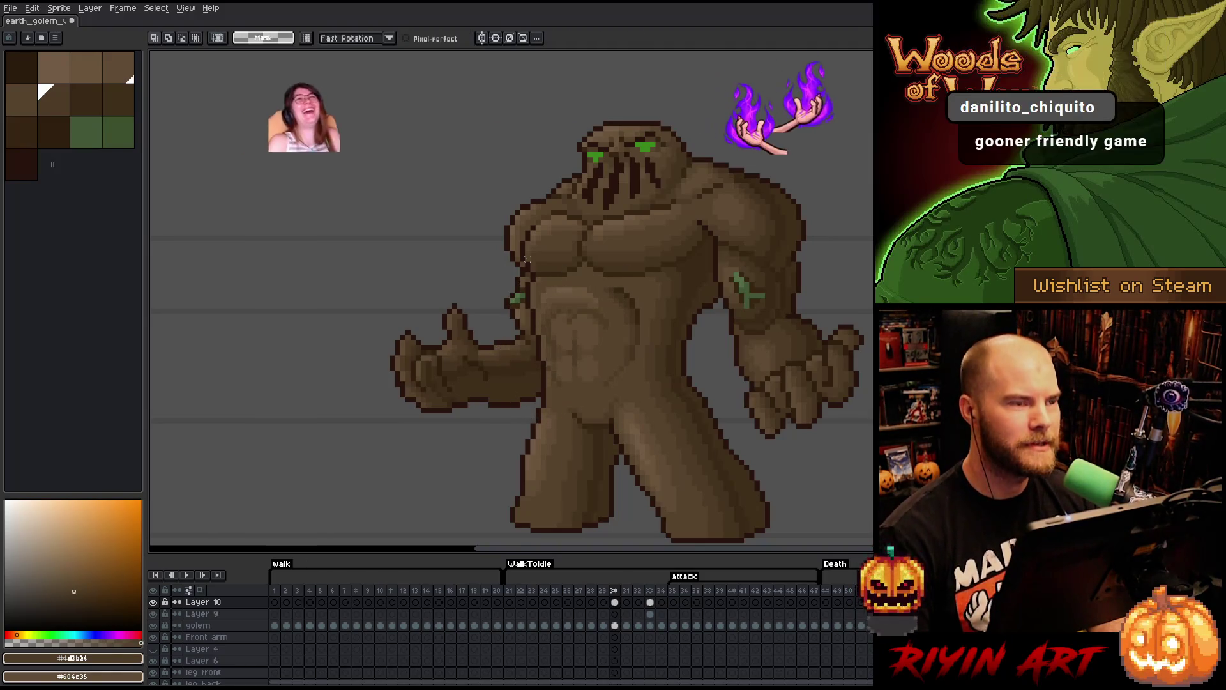
- Compare the shifted belly against the neighbouring frames, then clear the selection on frame 30
key("Right")
key("Left")
key("Right")
key("Right")
key("Right")
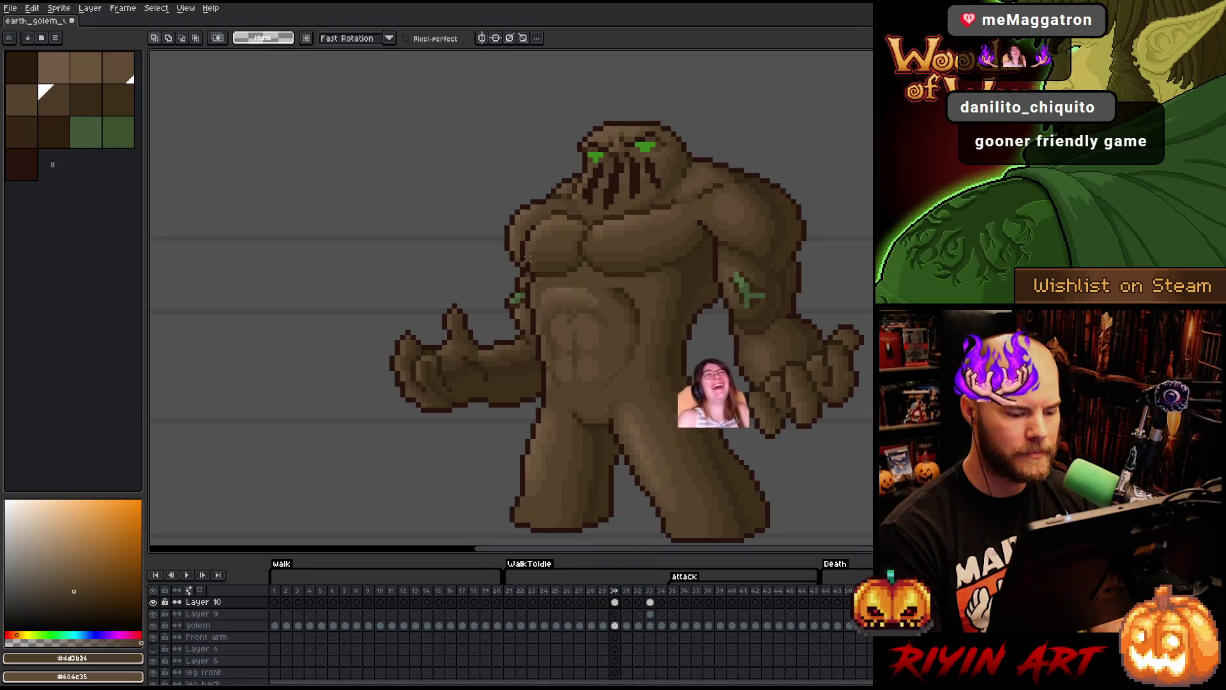
key("Left")
key("Left")
key("Left")
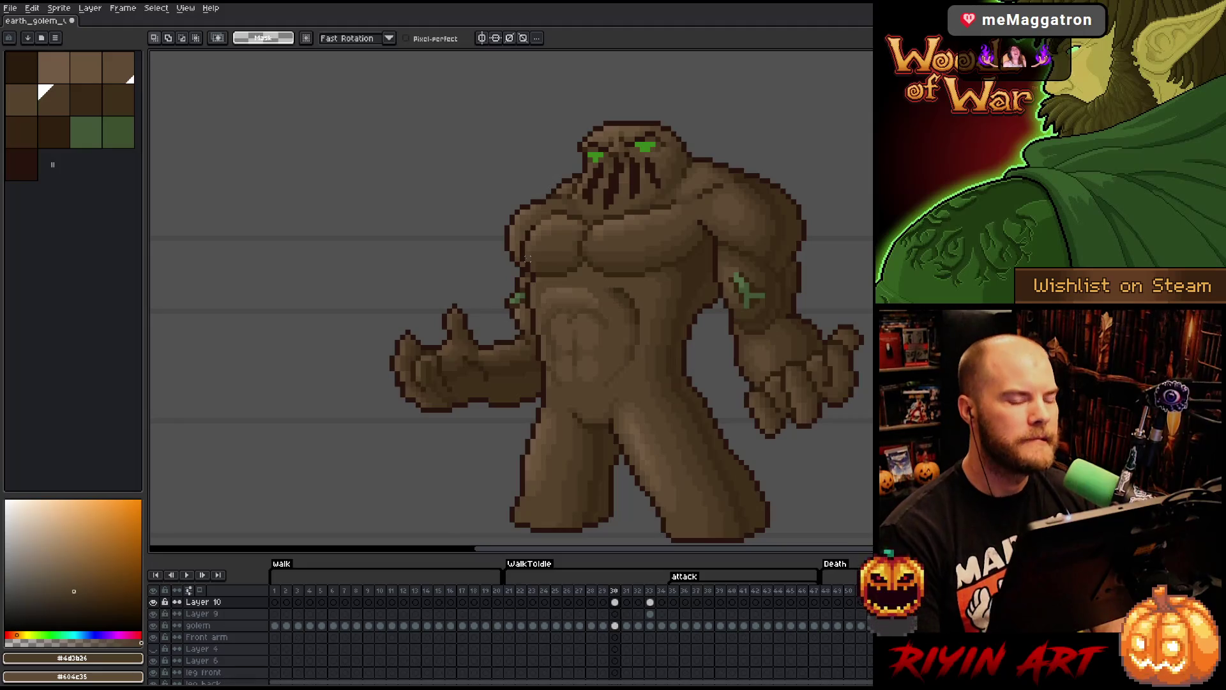
mouse_move(604, 404)
left_mouse_down()
mouse_move(612, 312)
mouse_move(586, 293)
mouse_move(604, 406)
left_mouse_up()
key("ctrl+d")
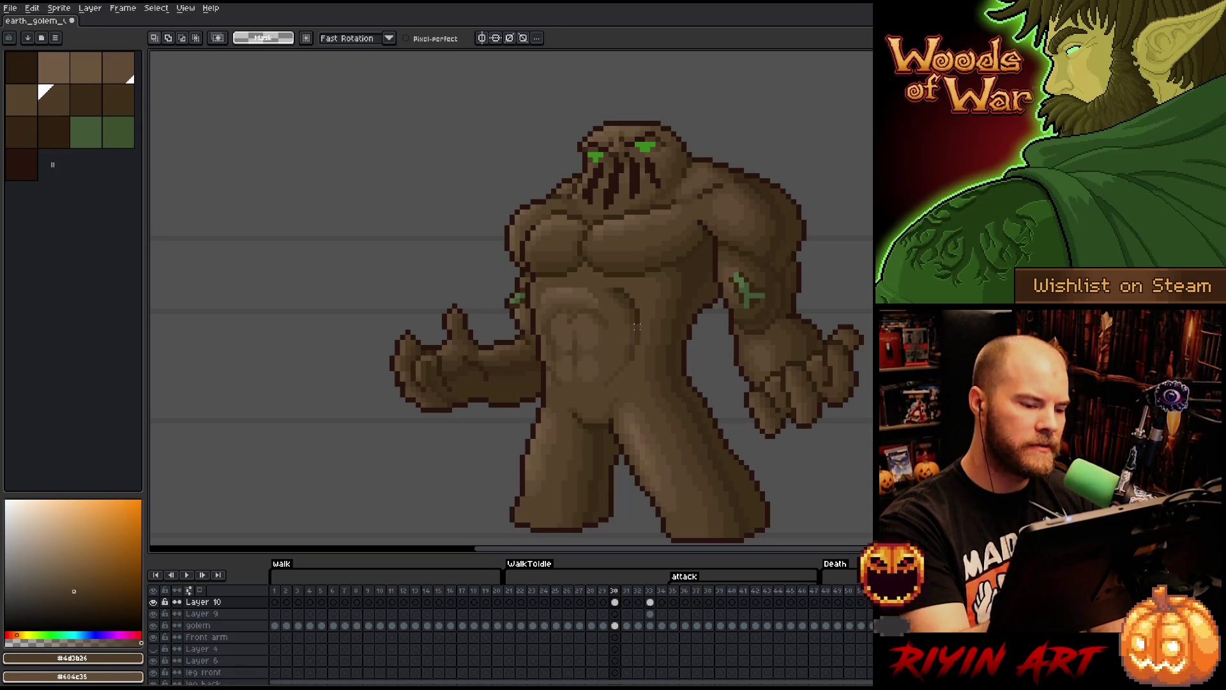
- With the Pencil, pick the #604c35, #57442c, #69533b and #4d3b26 browns for shading
key("b")
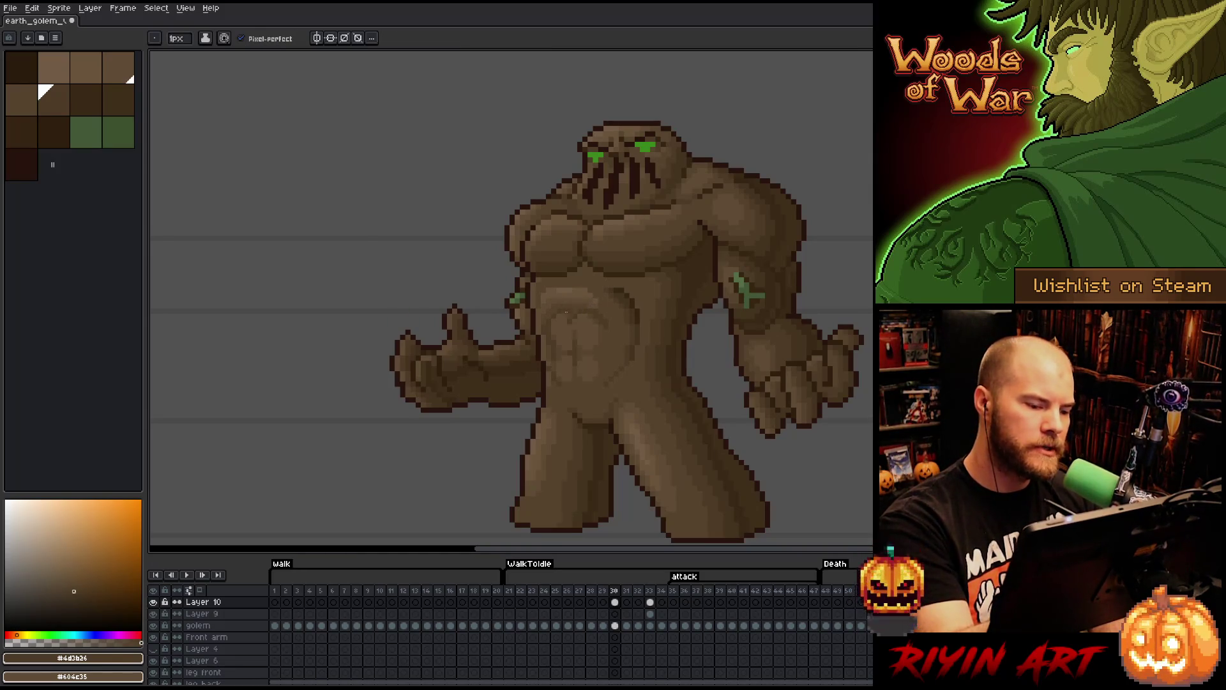
left_click(588, 301, "alt")
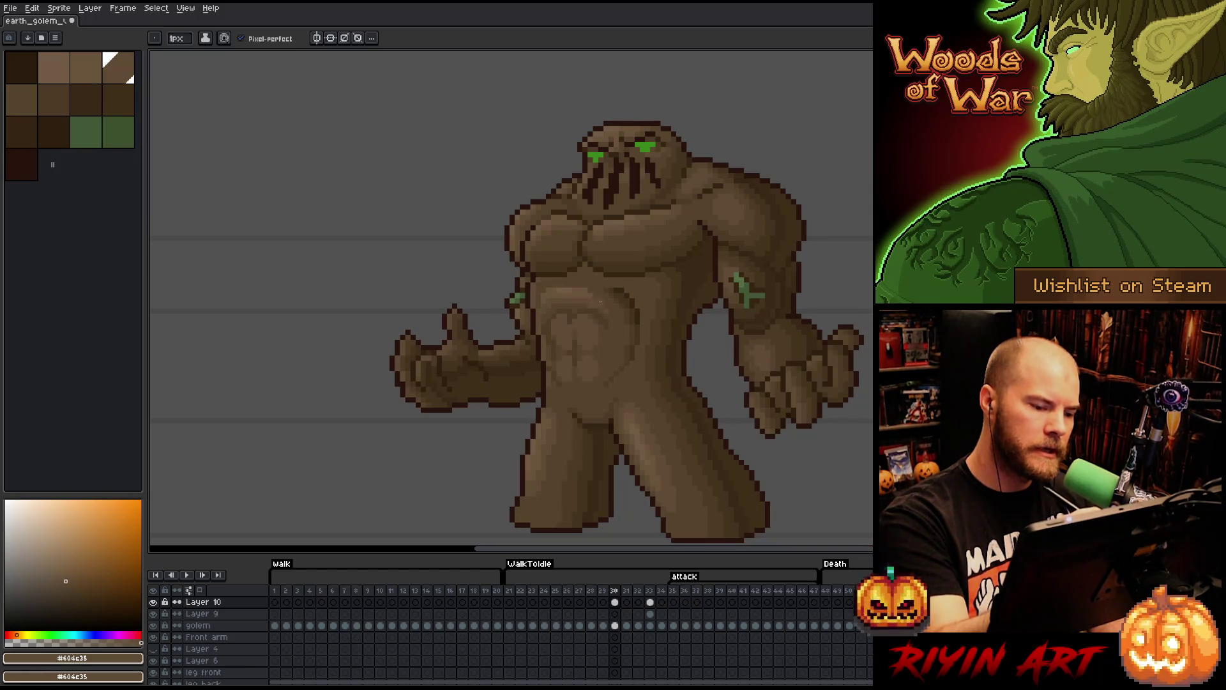
left_click(587, 304, "alt")
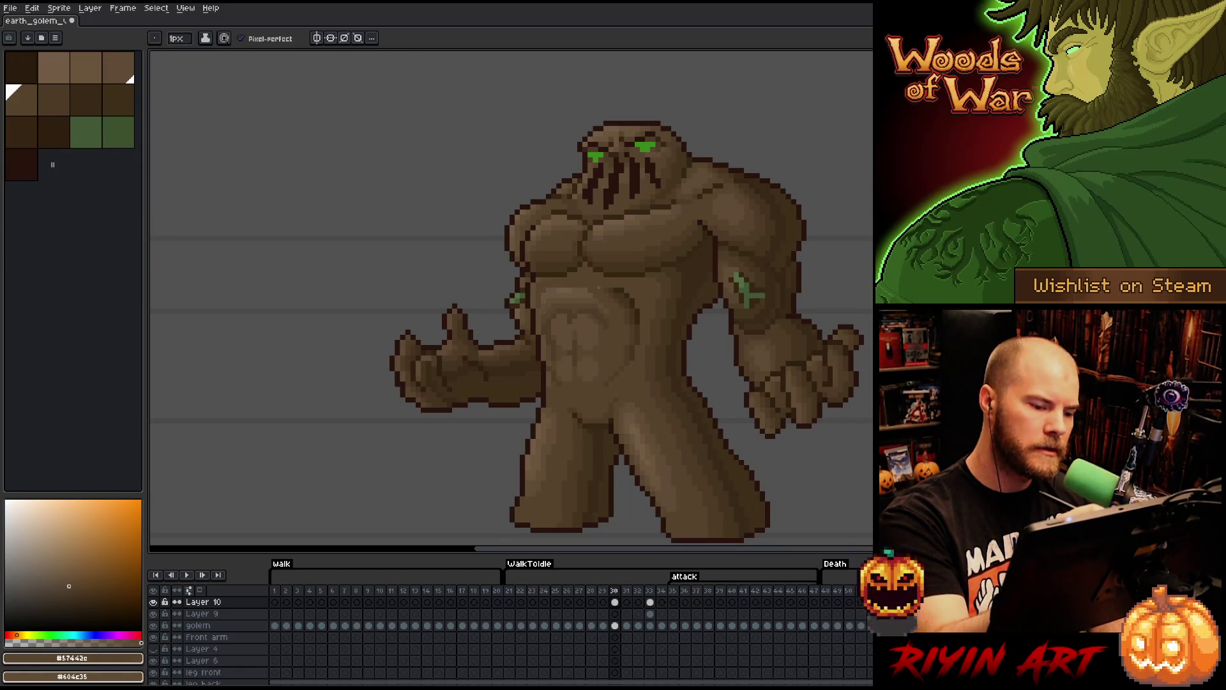
left_click(601, 303, "alt")
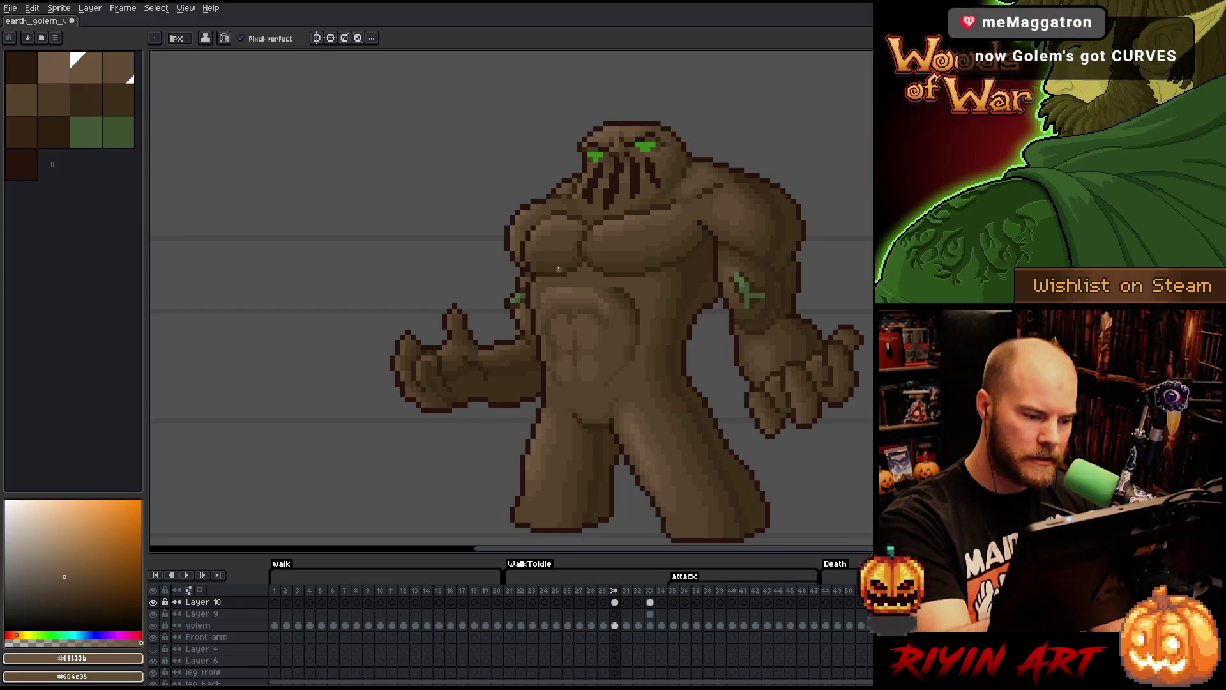
left_click(539, 302, "alt")
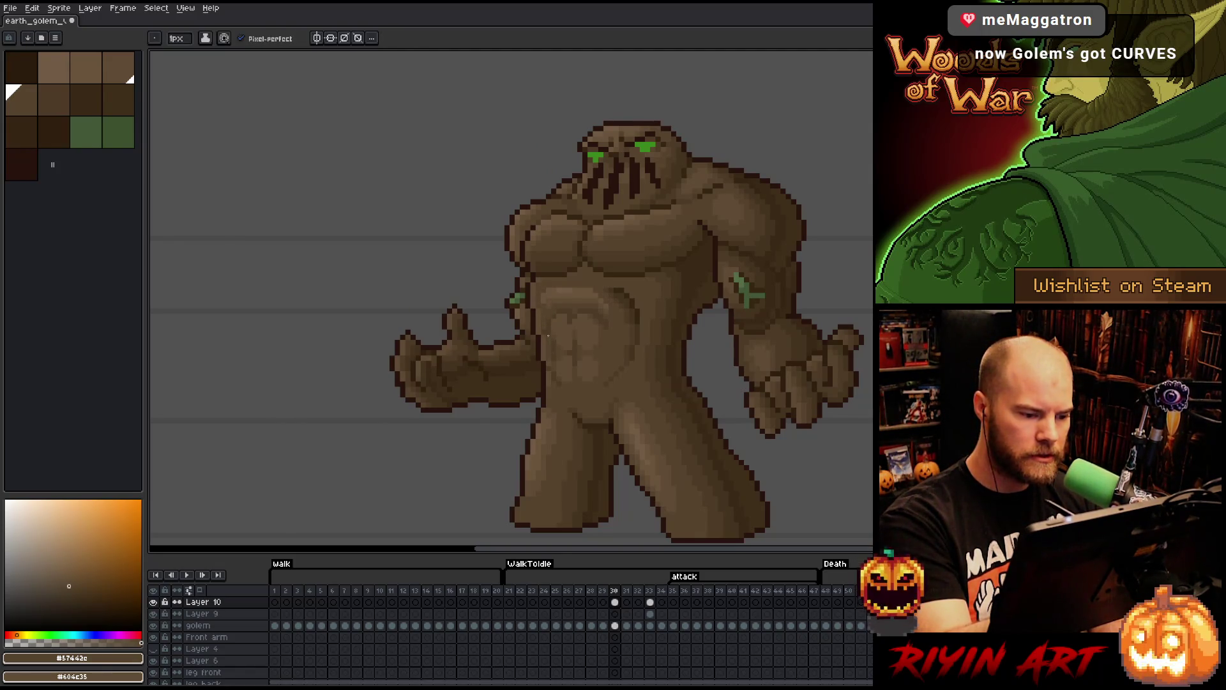
left_click(547, 313, "alt")
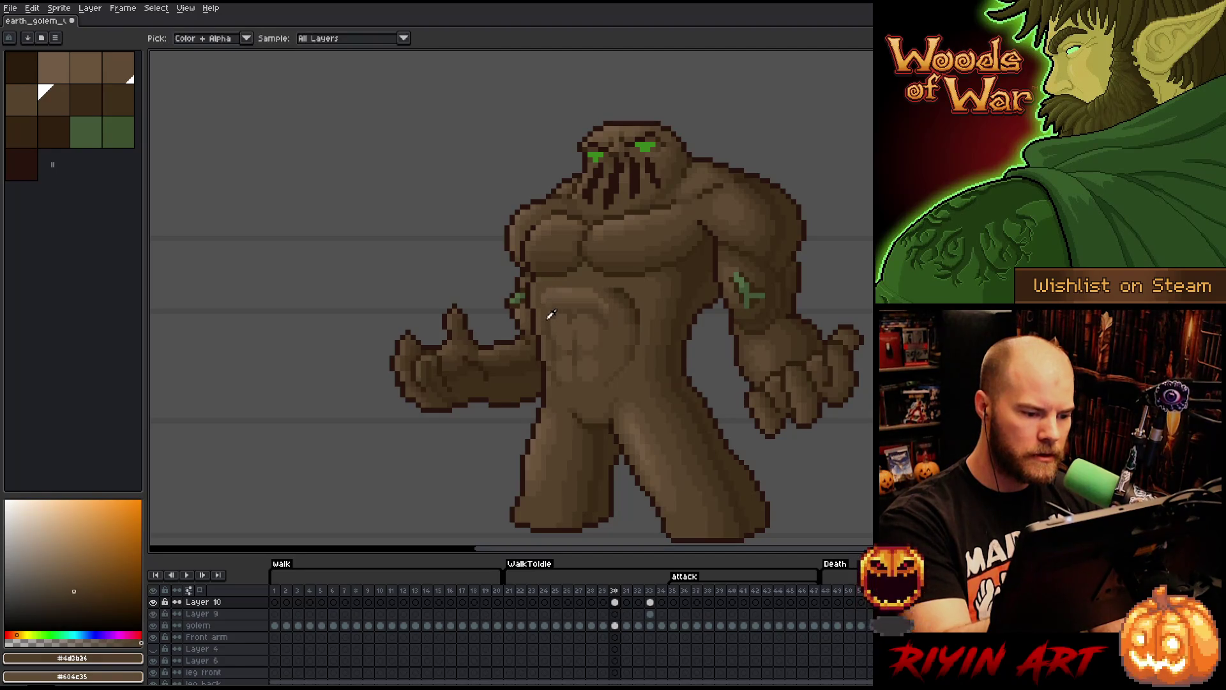
- Pixel the belly shading, alternating mid, dark and light browns sampled from the golem
left_click(549, 345, "alt")
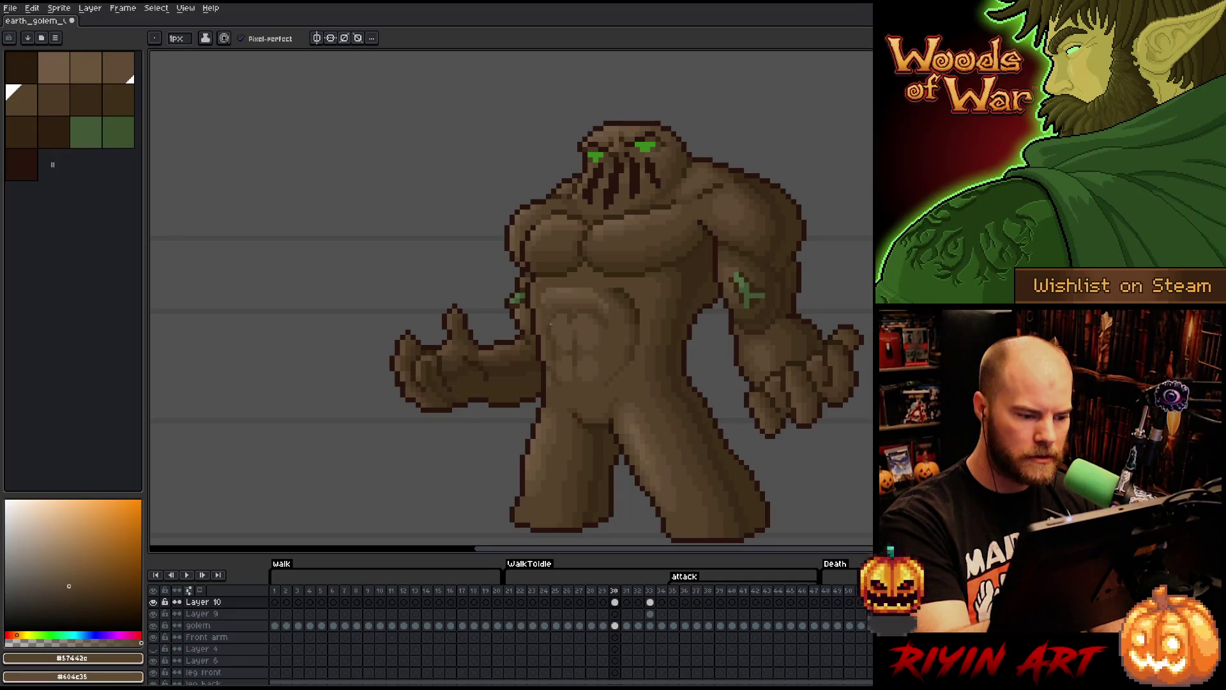
left_click(556, 342, "alt")
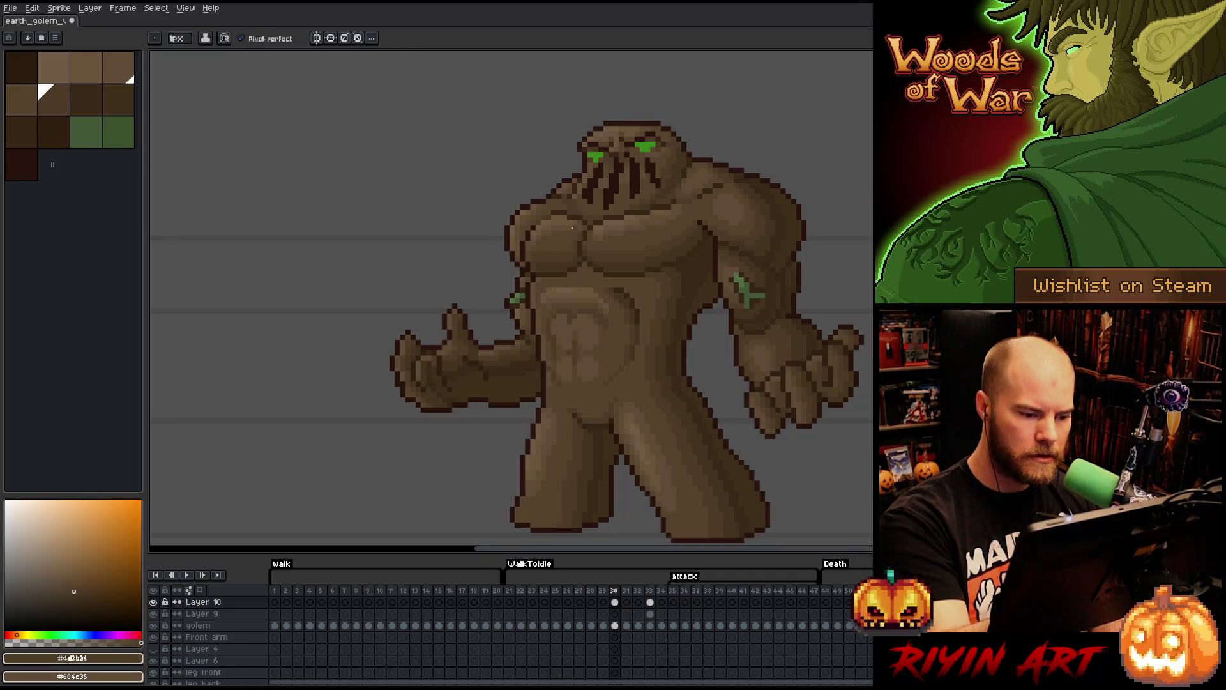
left_click(609, 336, "alt")
left_click(572, 273, "alt")
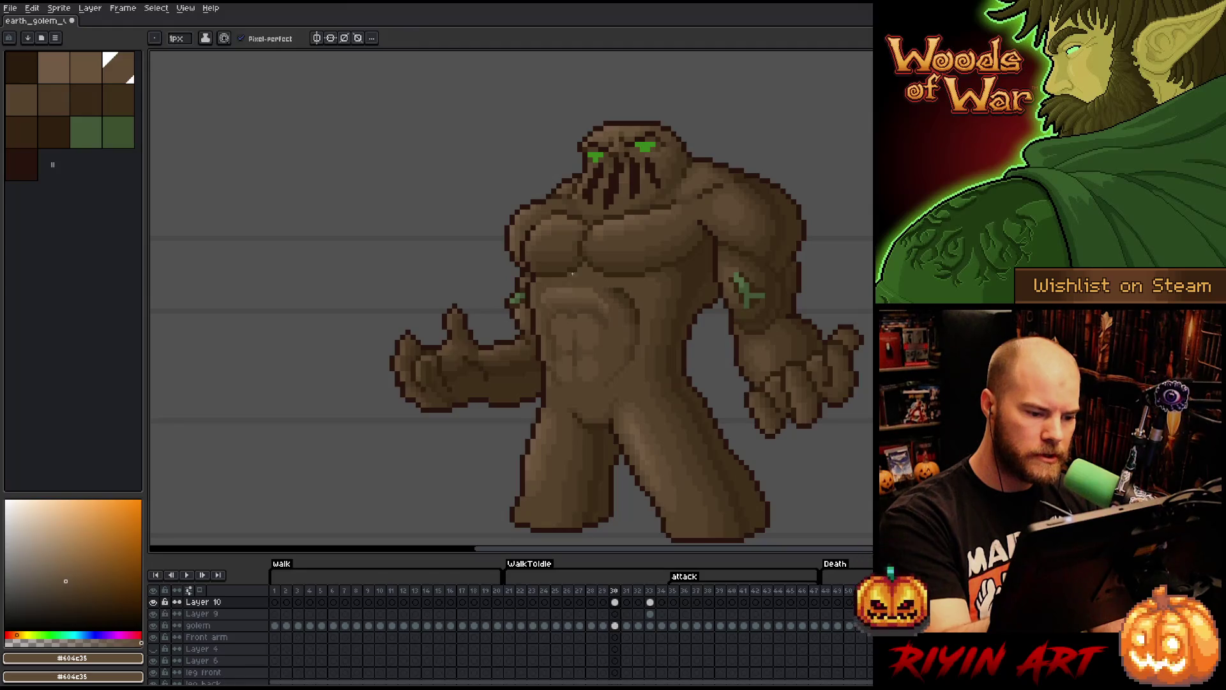
left_click(571, 317, "alt")
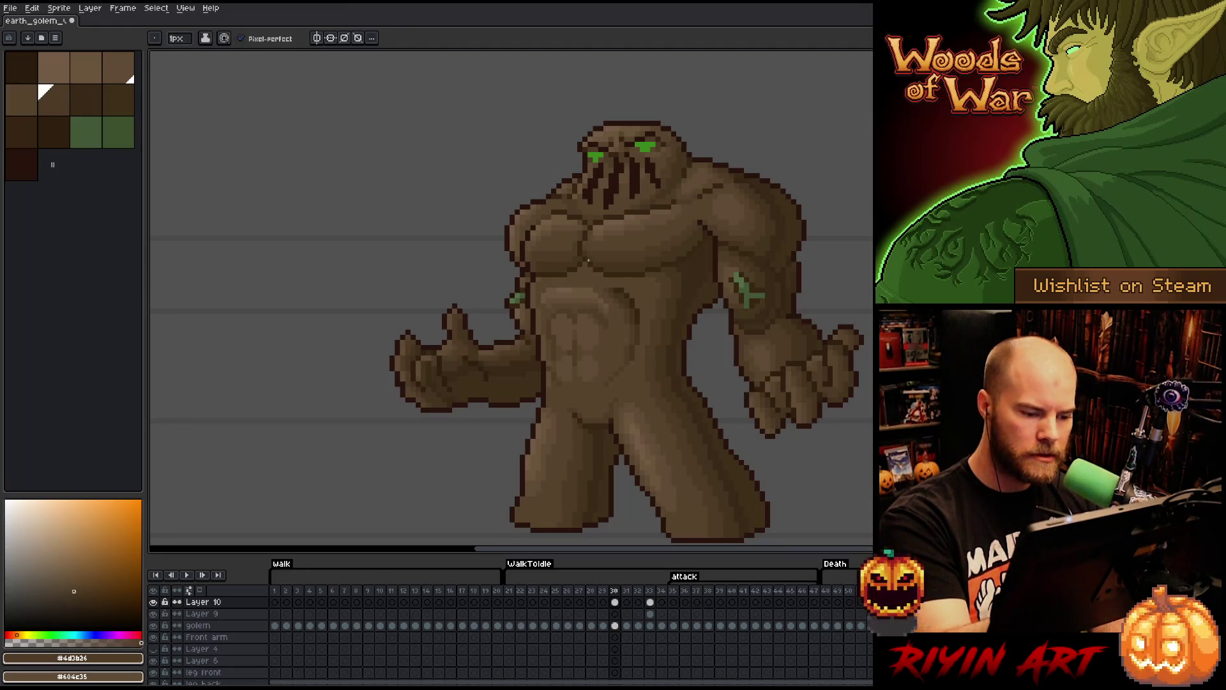
left_click(592, 319, "alt")
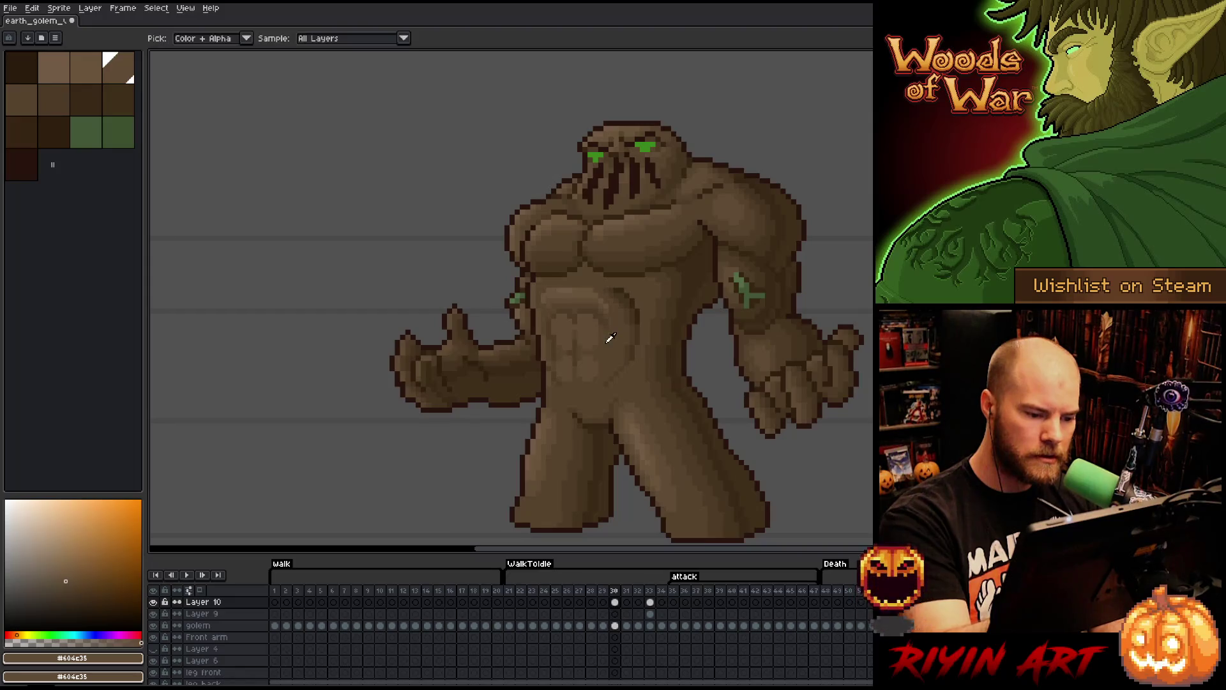
left_click(586, 324, "alt")
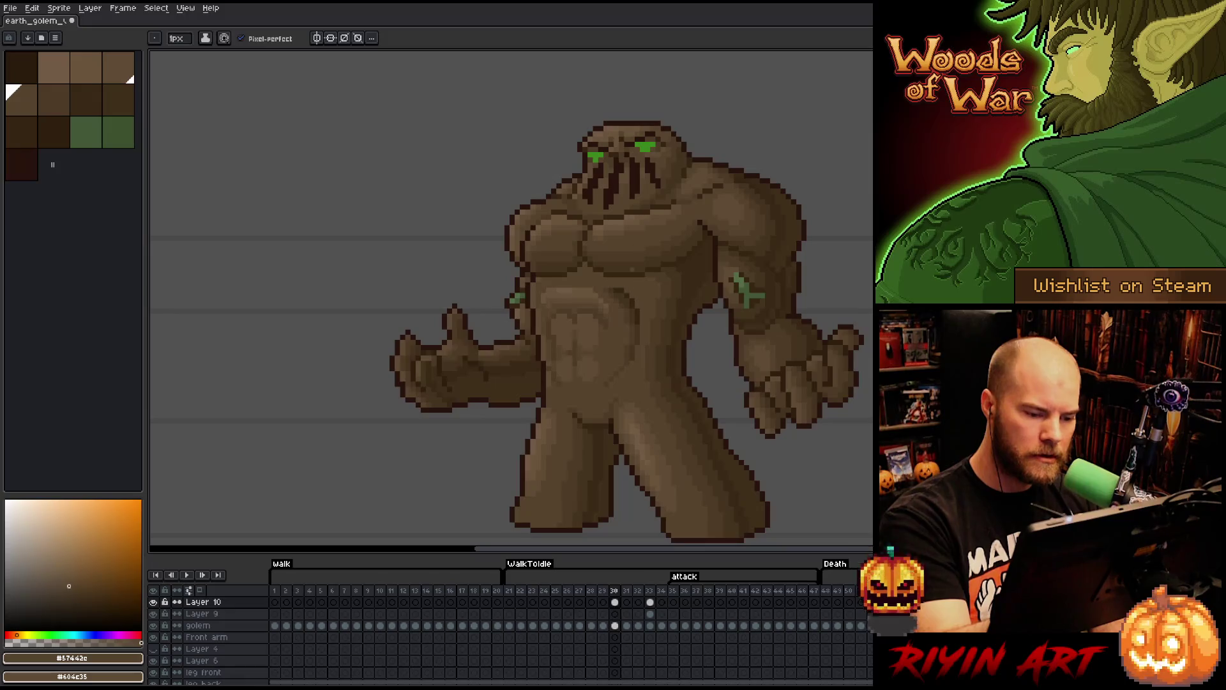
left_click(601, 344, "alt")
left_click(594, 293, "alt")
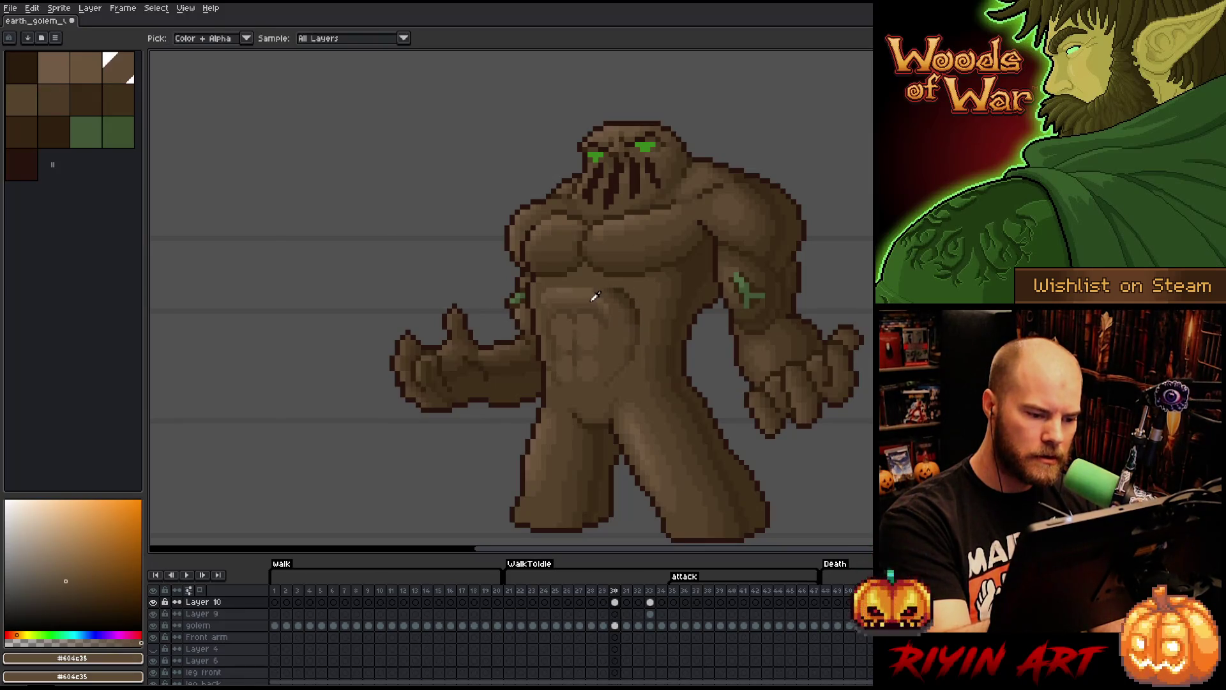
- Draw a dark dividing line down the belly's centre and touch up the tones around it
key("alt")
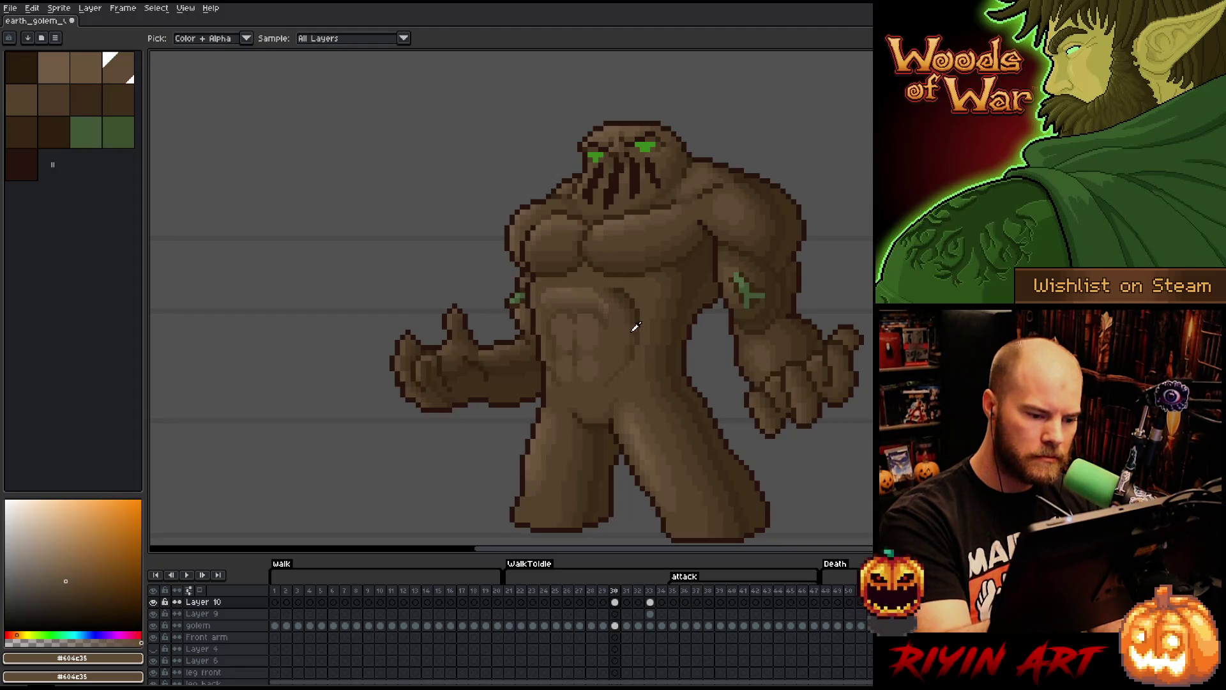
left_click(655, 351, "alt")
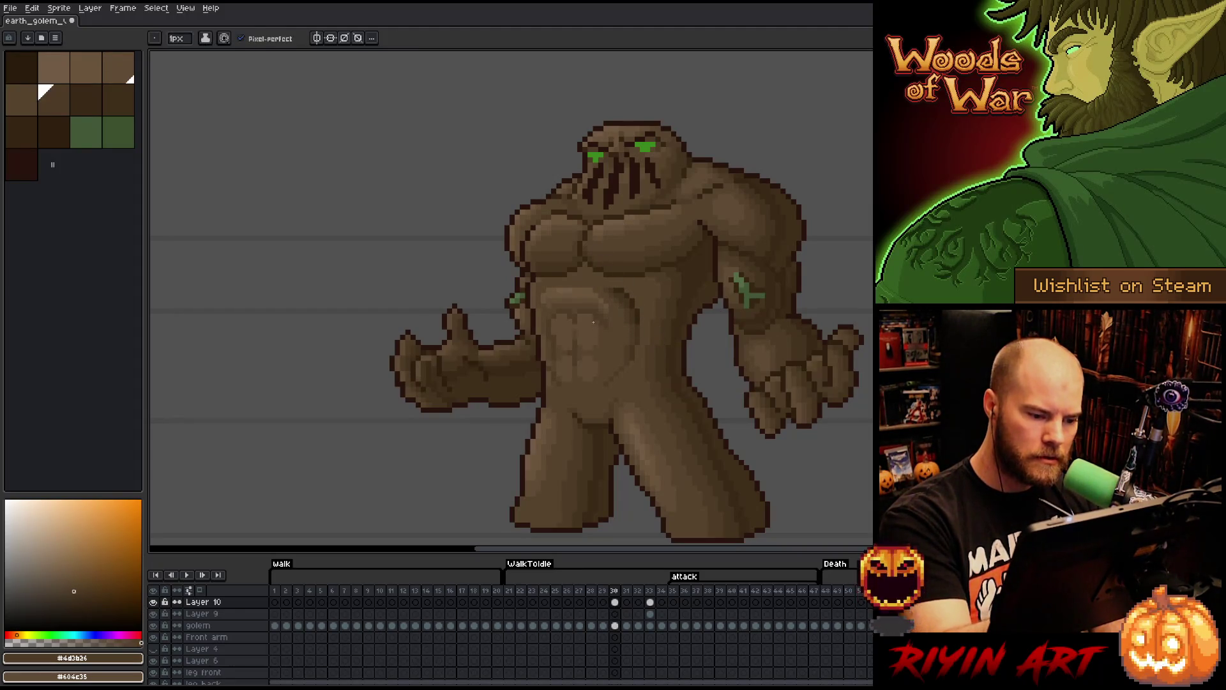
left_click_drag(592, 319, 593, 350)
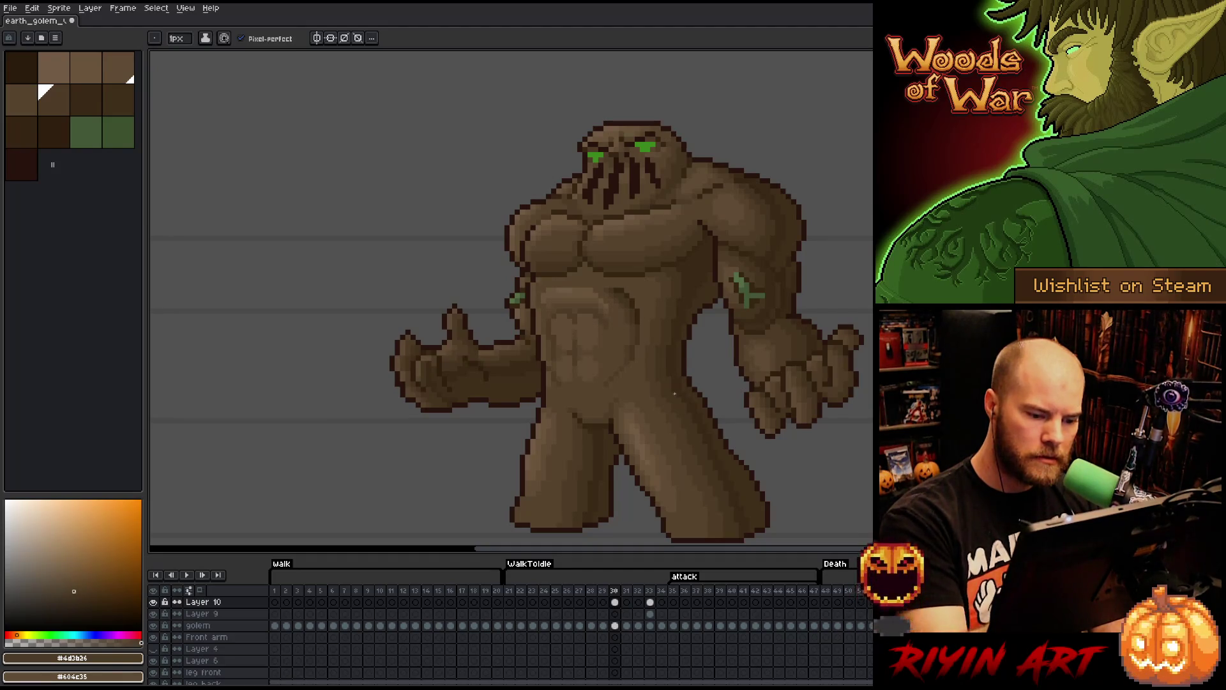
key("alt")
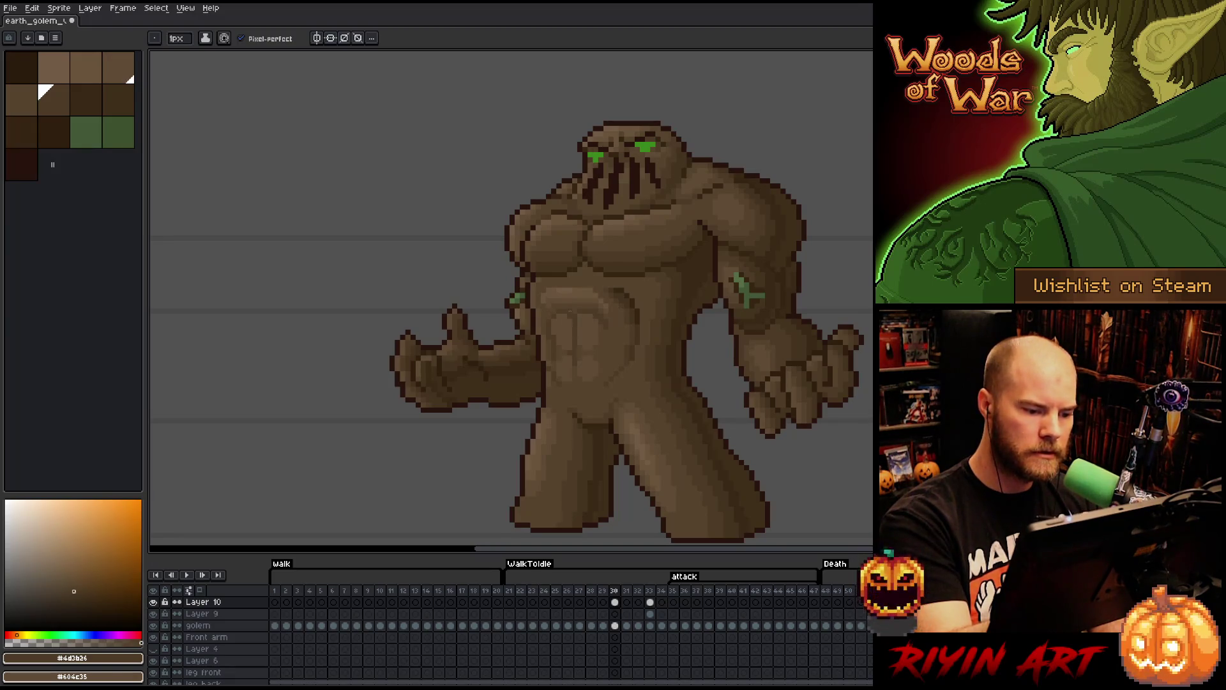
left_click(594, 325, "alt")
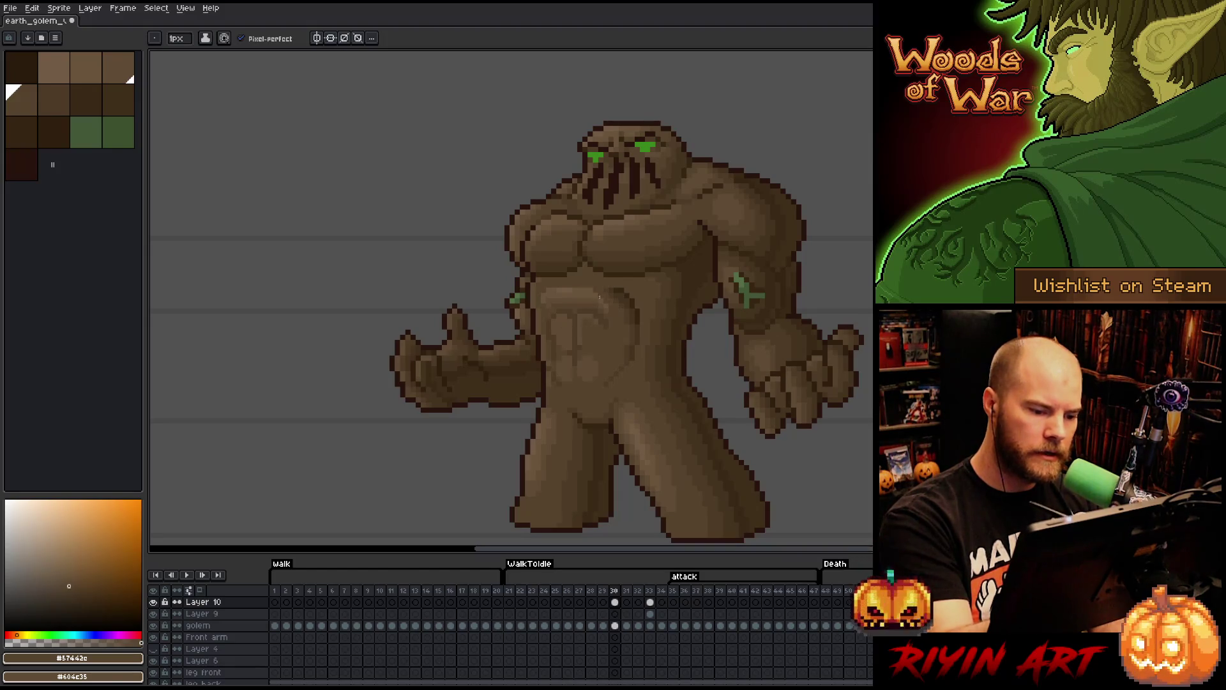
left_click(588, 320, "alt")
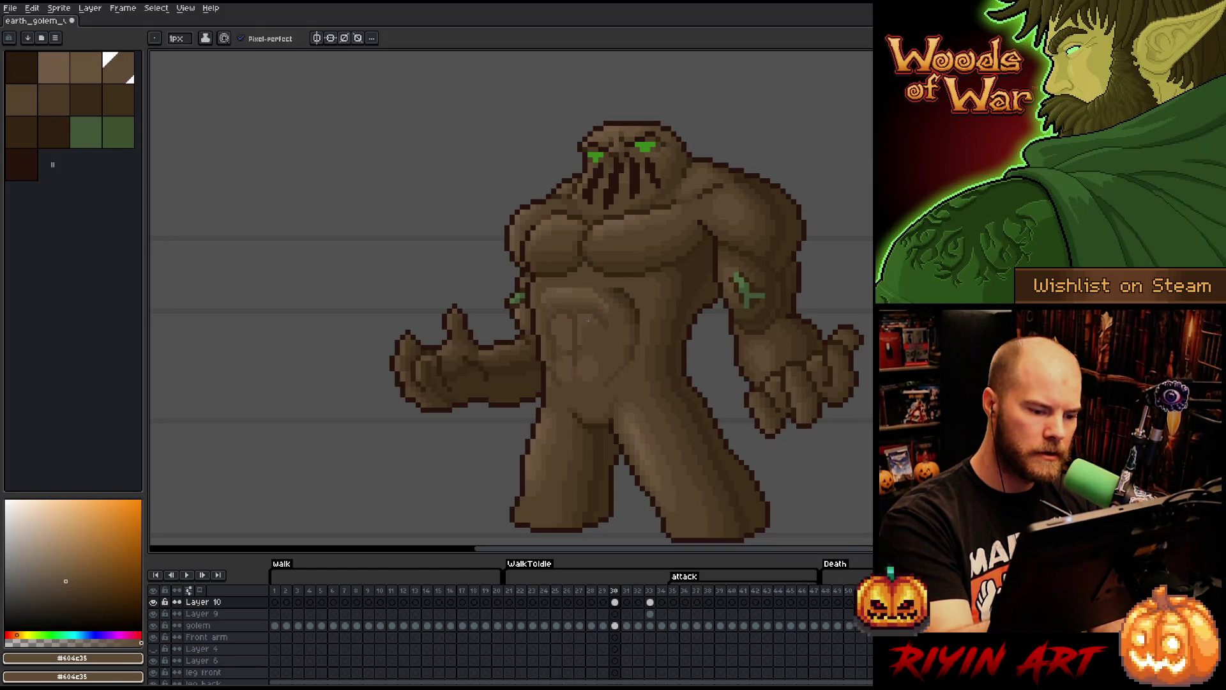
left_click(588, 322, "alt")
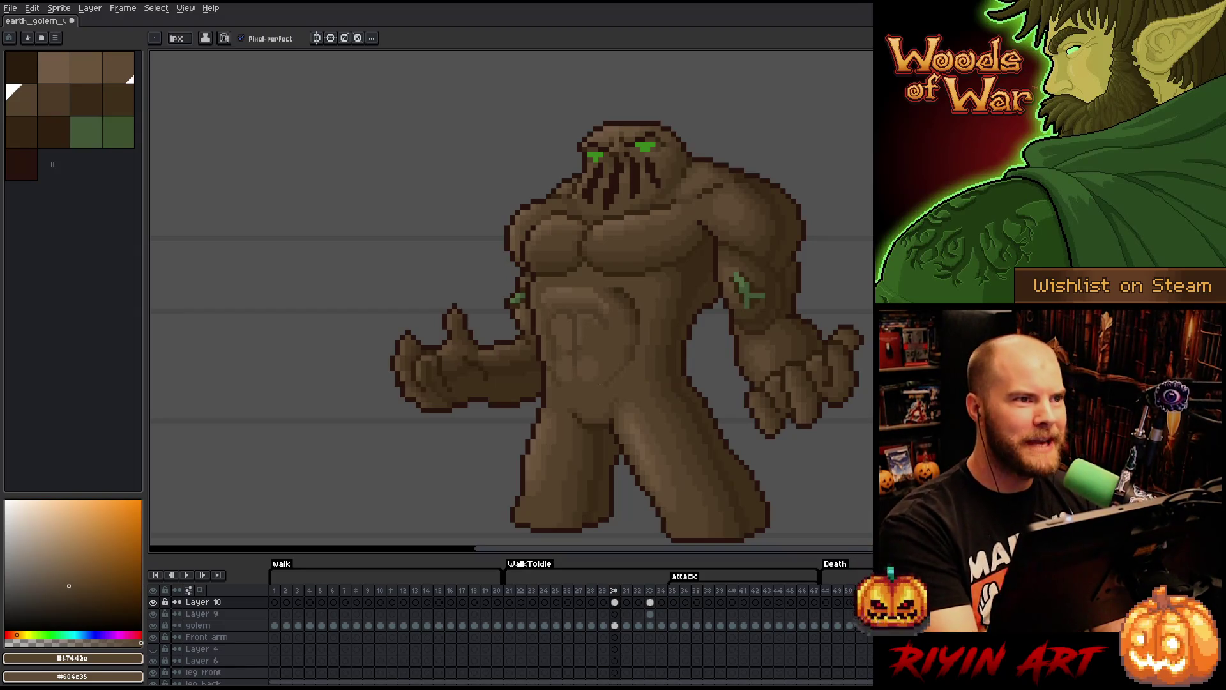
mouse_move(600, 382)
left_mouse_down()
mouse_move(589, 364)
mouse_move(416, 331)
mouse_move(536, 375)
mouse_move(484, 383)
mouse_move(583, 328)
mouse_move(613, 332)
left_mouse_up()
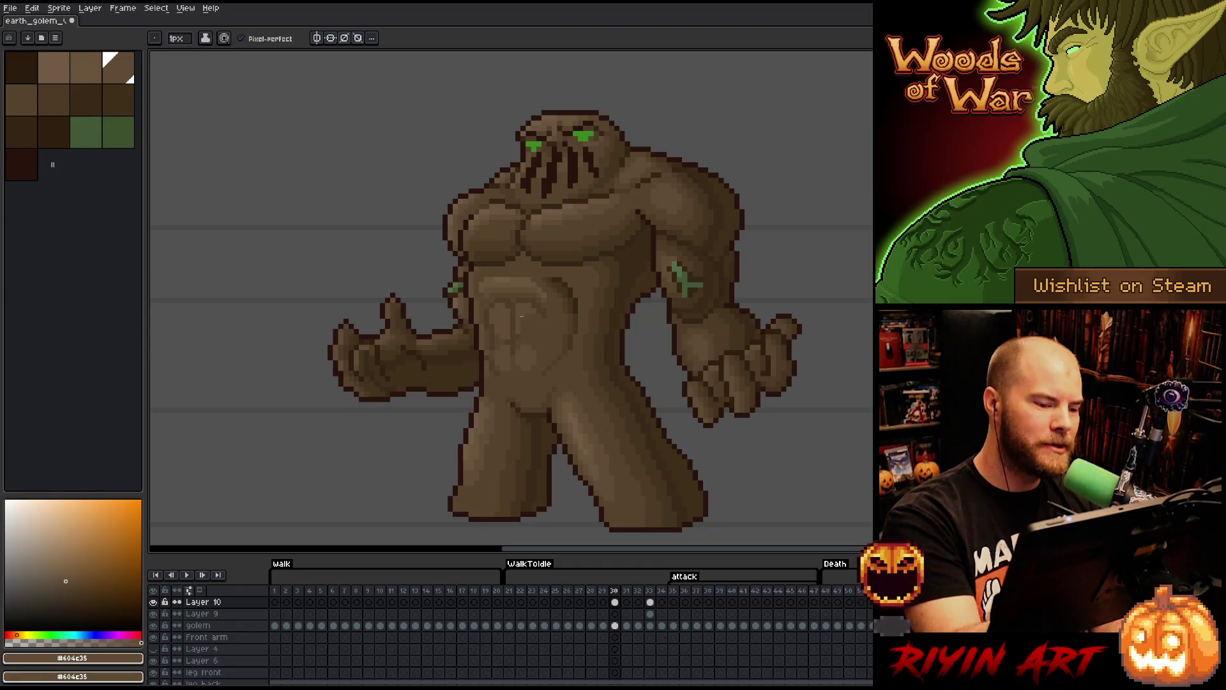
- Shade the left side of the abdomen with light, mid and dark browns
key("bracketright")
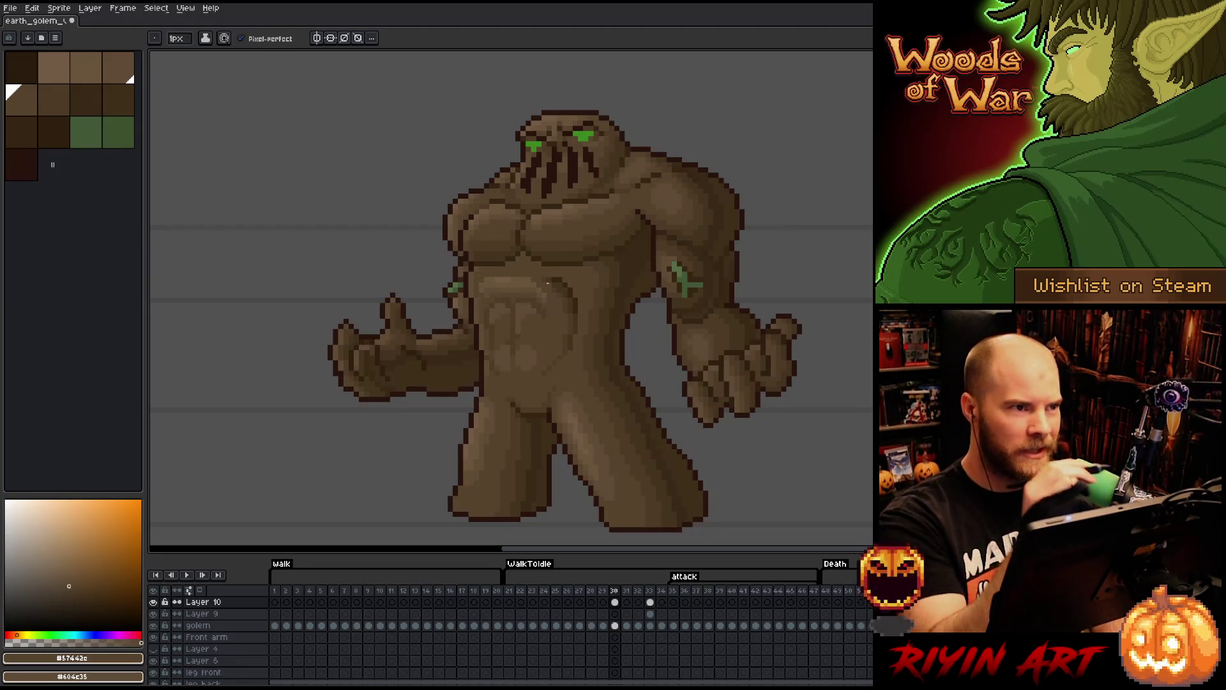
left_click(493, 324, "alt")
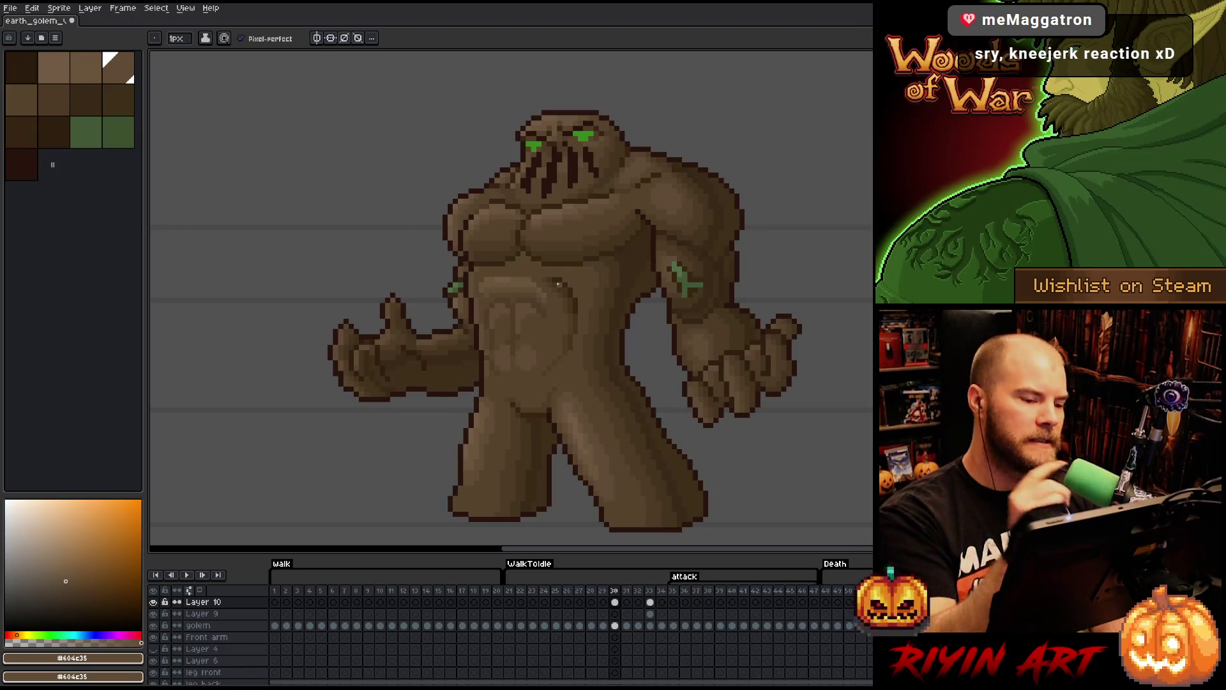
left_click(523, 320, "alt")
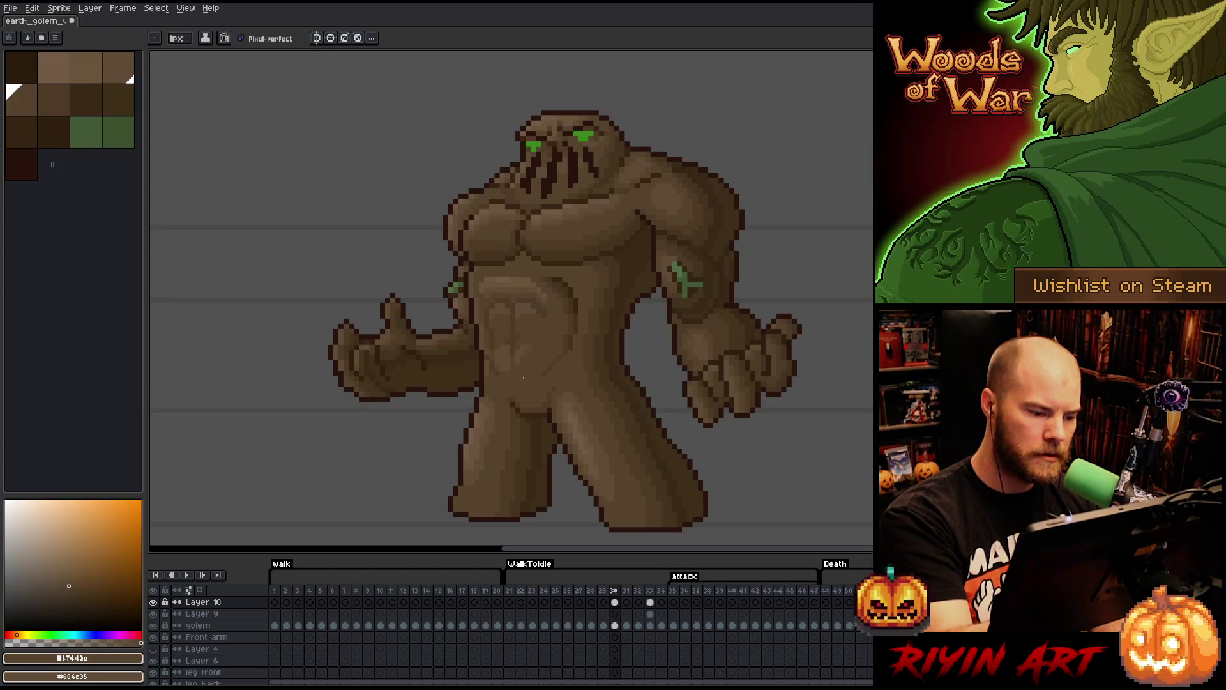
left_click(524, 344, "alt")
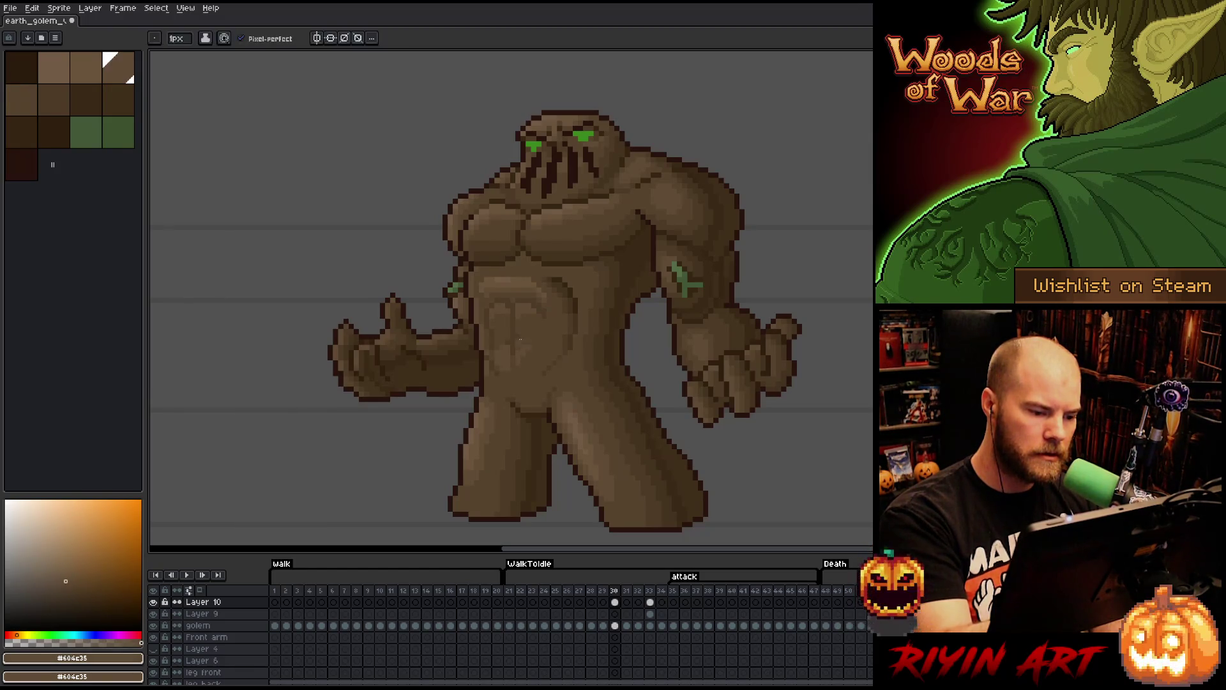
left_click(518, 343, "alt")
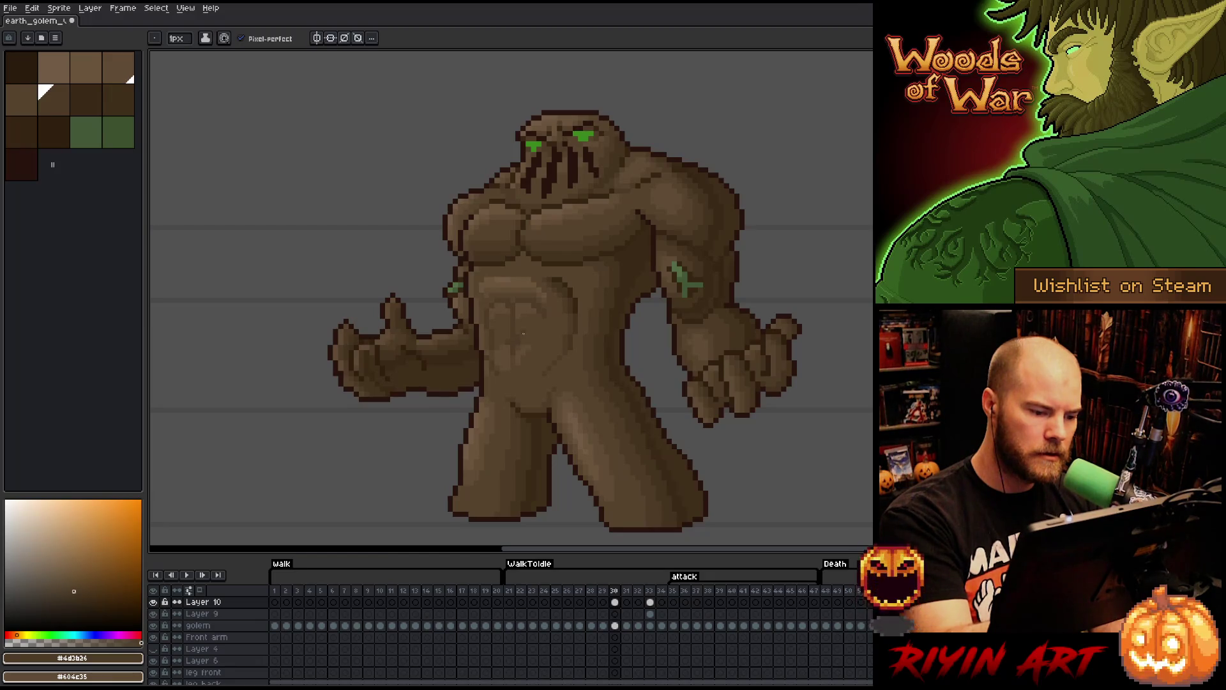
left_click(519, 337, "alt")
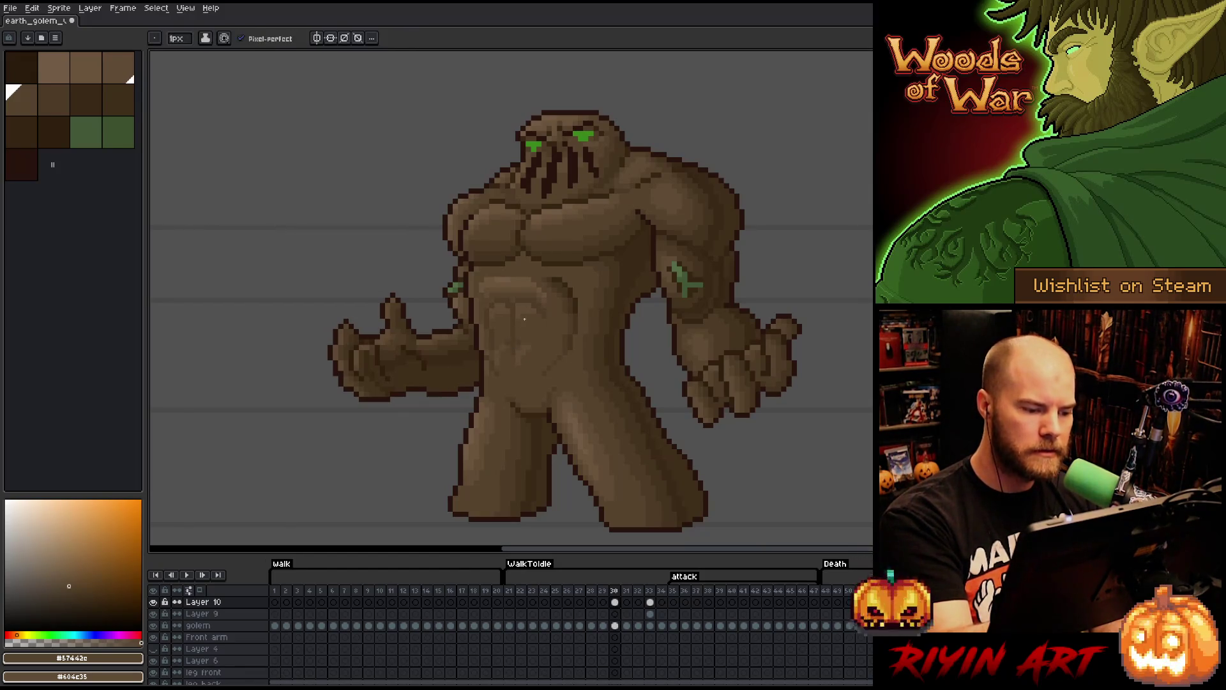
left_click(505, 346, "alt")
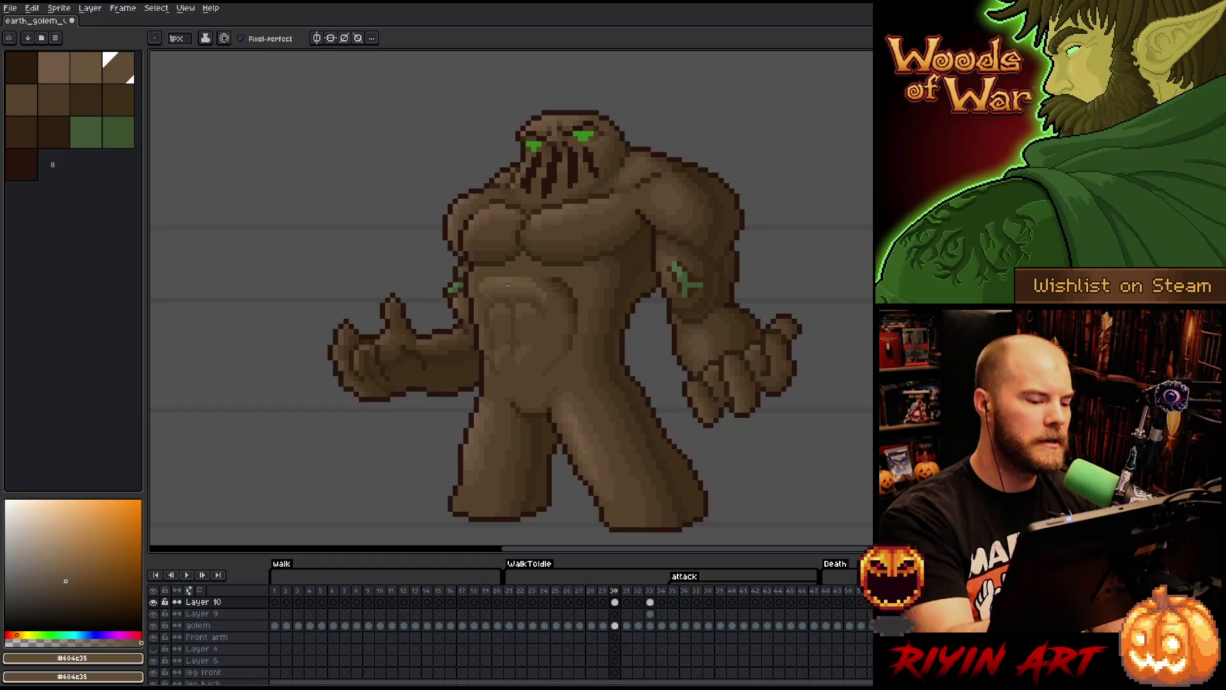
- Try a rectangular torso selection, cancel it, and keep shading with neighbouring brown shades
key("m")
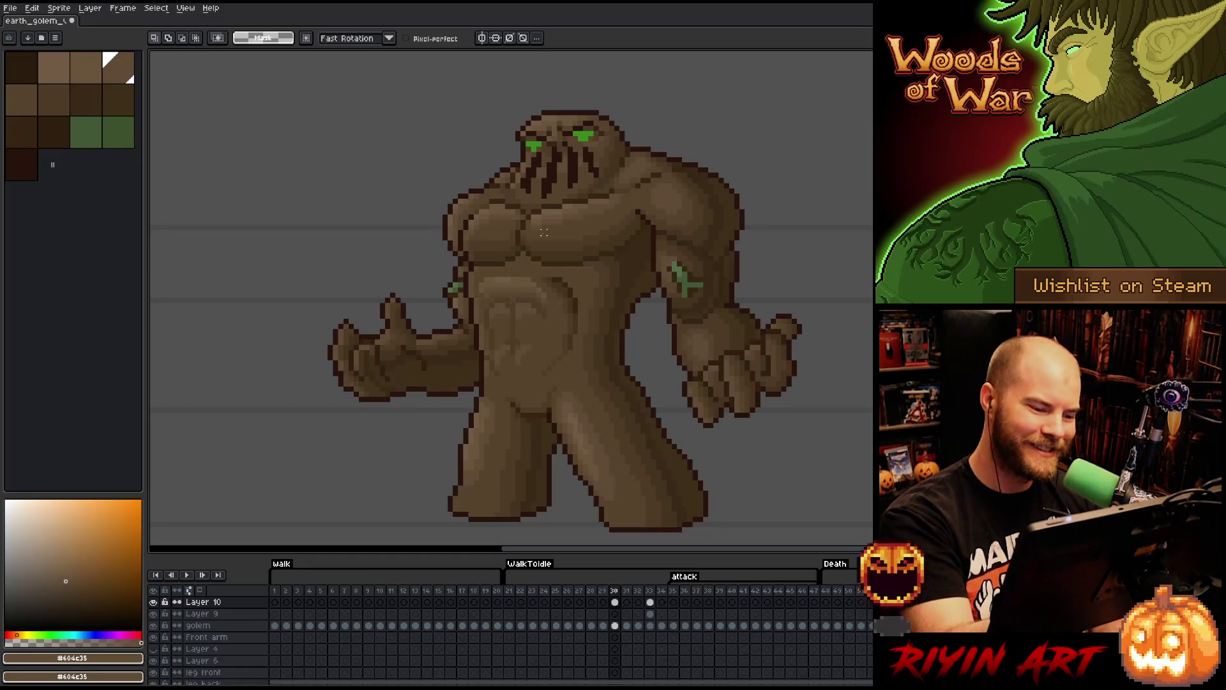
left_click_drag(470, 278, 552, 380)
key("ctrl+d")
key("b")
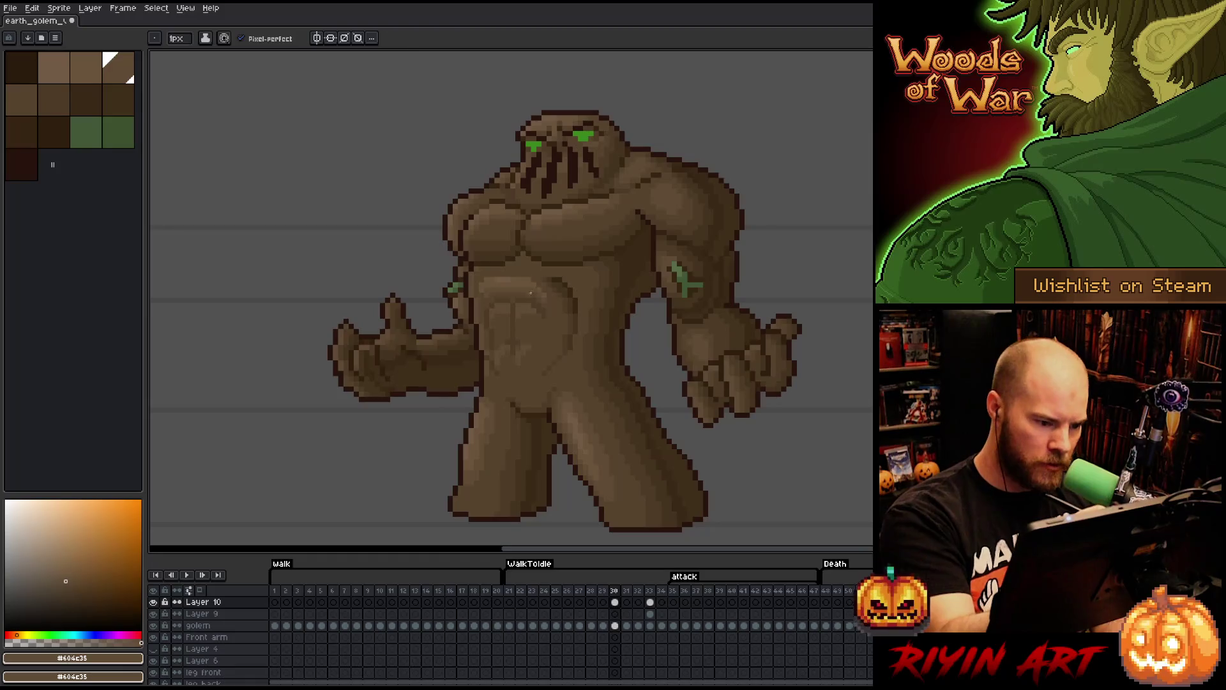
key("bracketright")
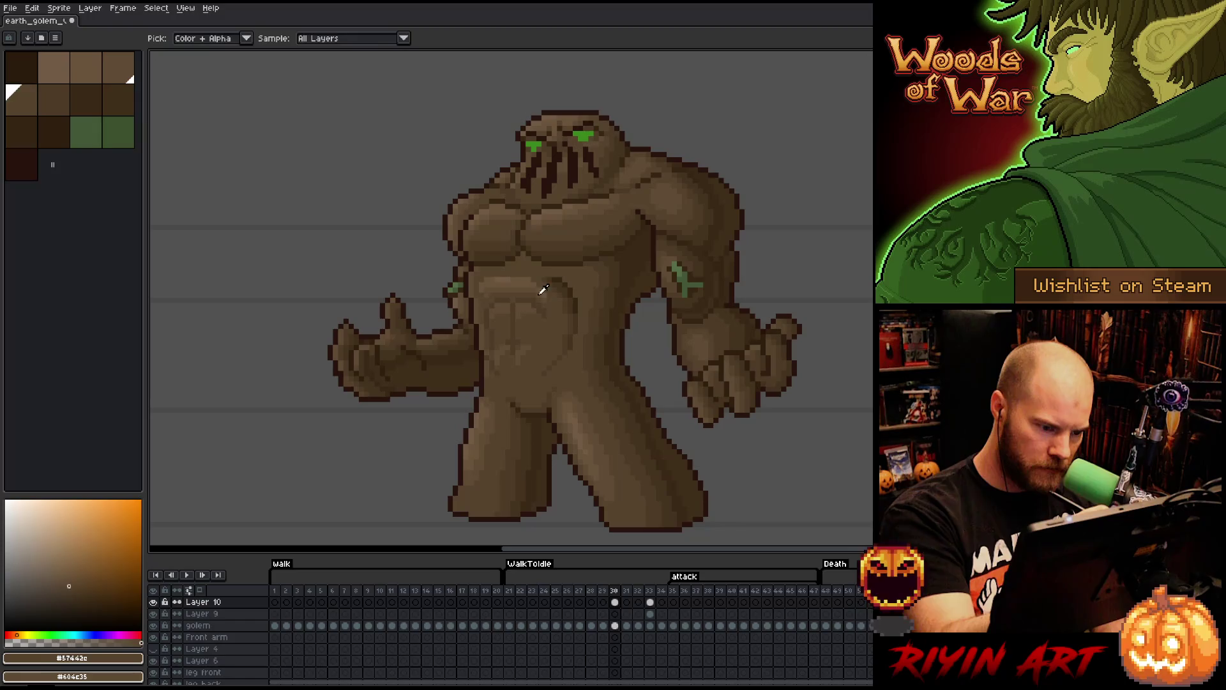
key("bracketleft")
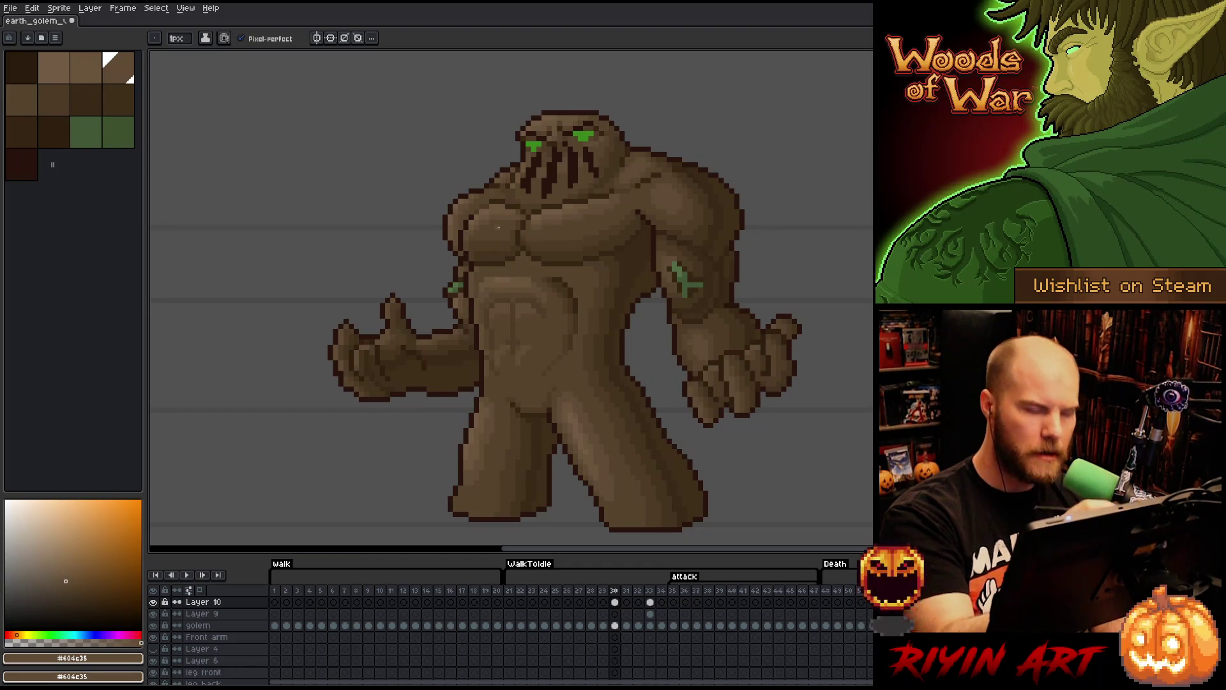
- Save the golem sprite and sample the mid-brown from the upper torso
key("ctrl+s")
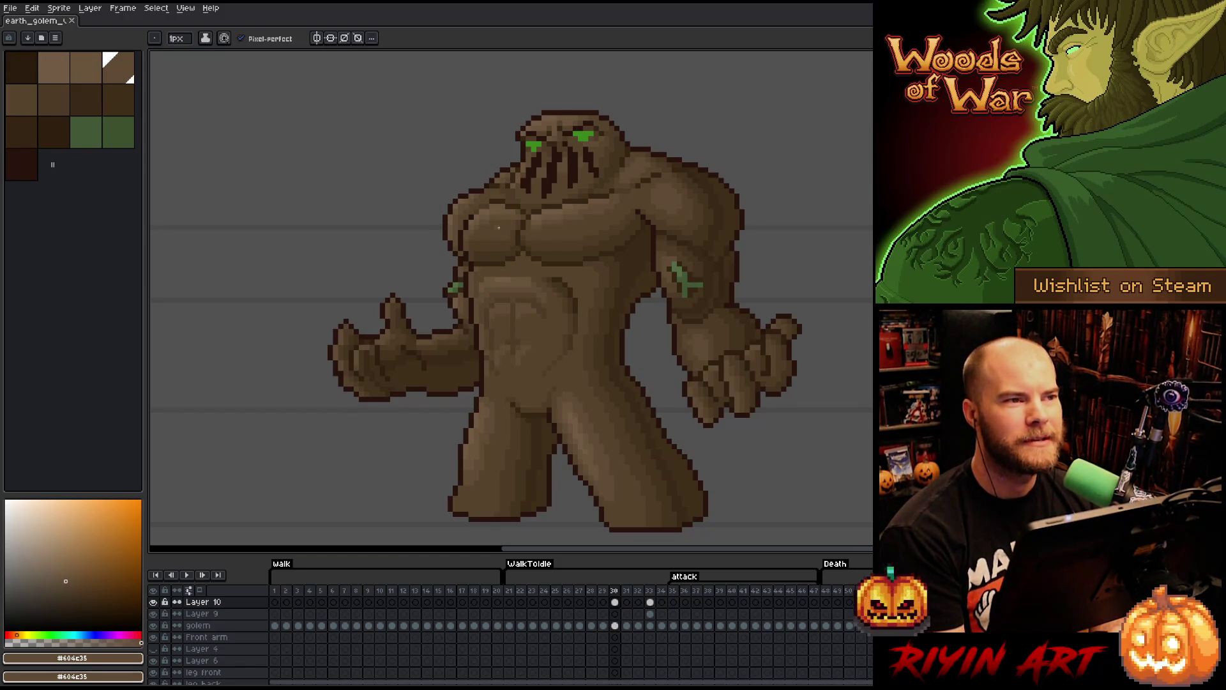
key("ctrl")
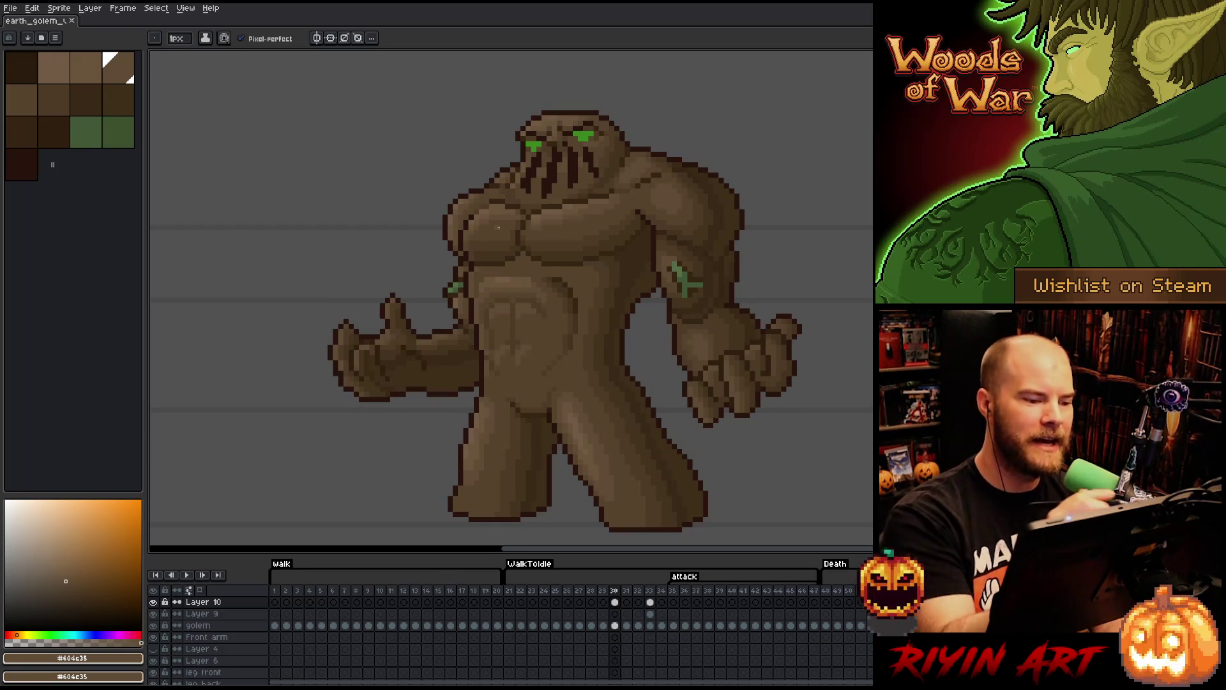
left_click(480, 280, "alt")
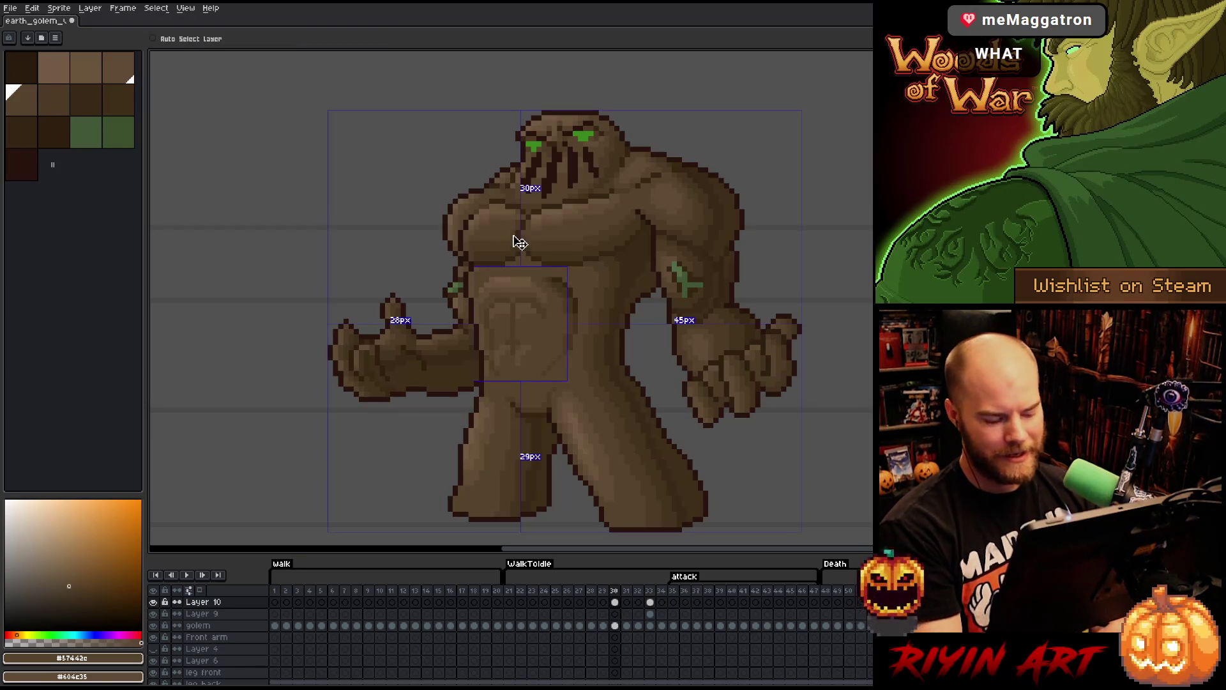
- Save the sprite again, zoom in and out on the belly, and switch to the darker shadow brown
key("ctrl+s")
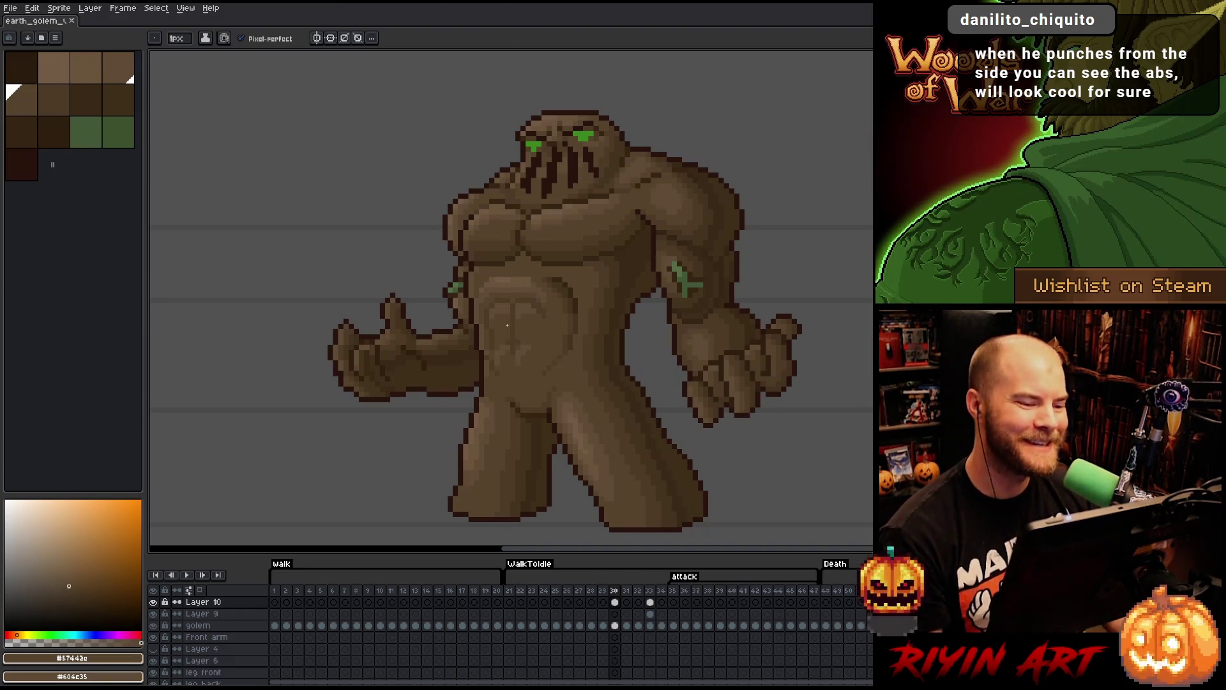
scroll(507, 325, "up", 1)
scroll(507, 326, "down", 1)
scroll(522, 300, "up", 1)
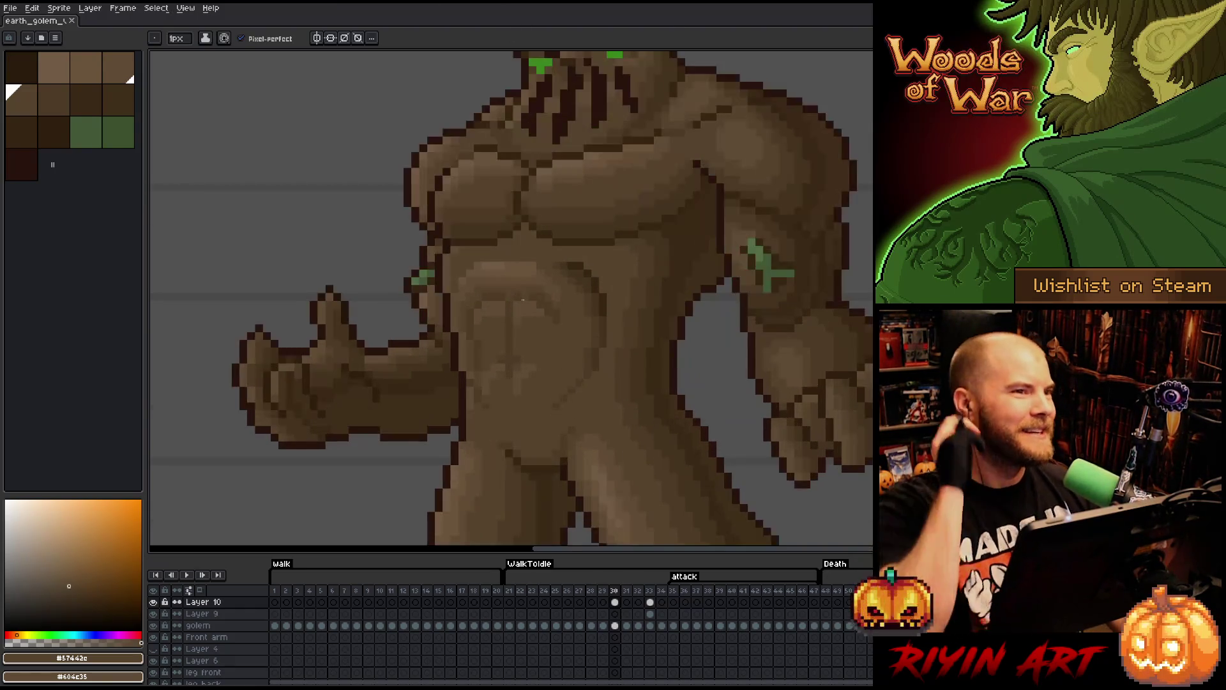
scroll(522, 299, "down", 1)
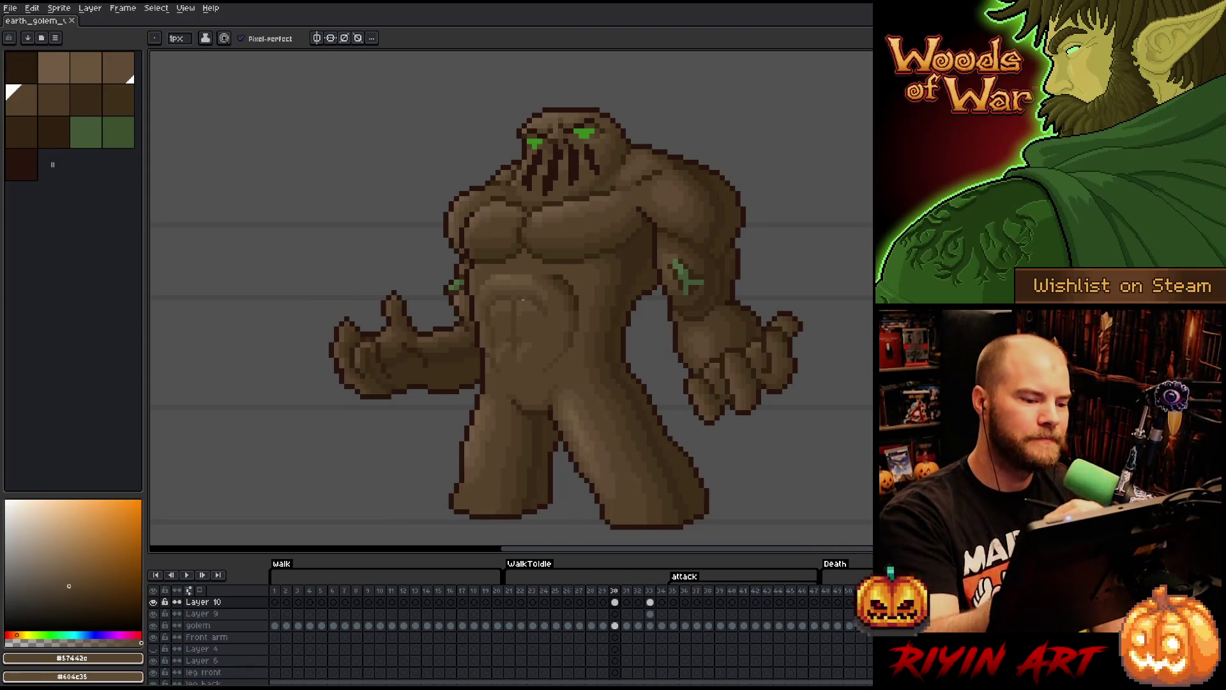
key("bracketright")
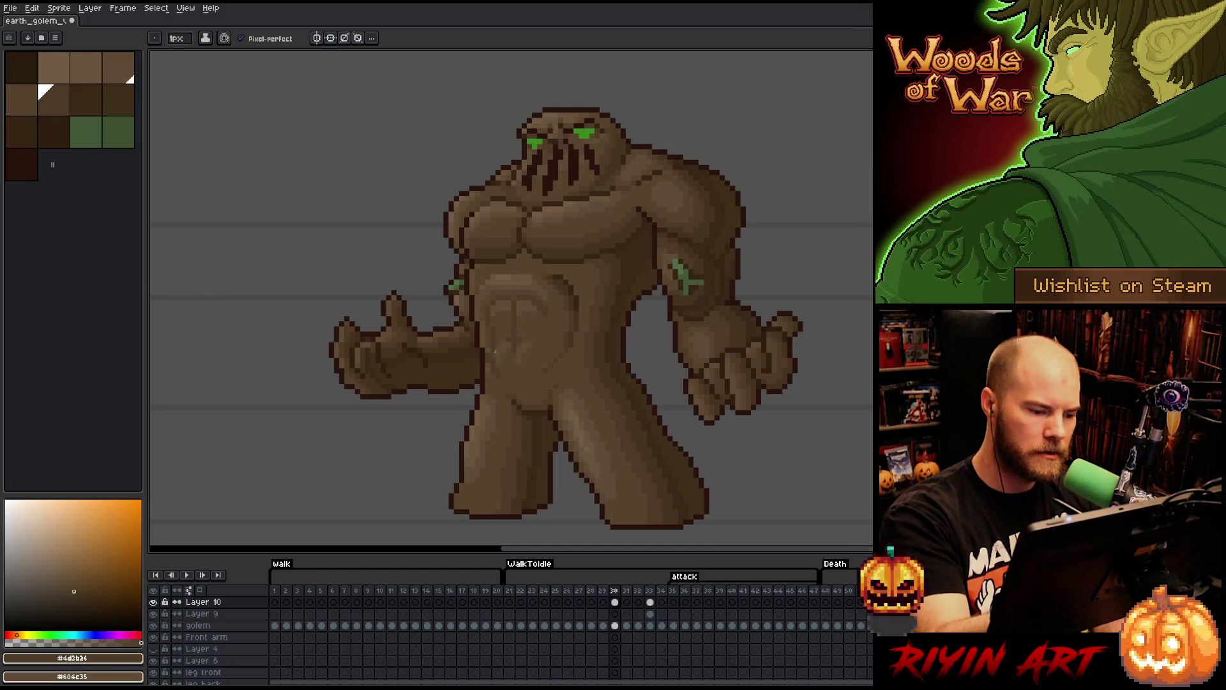
- Shade the ab muscles, alternating between the medium and dark browns
key("bracketleft")
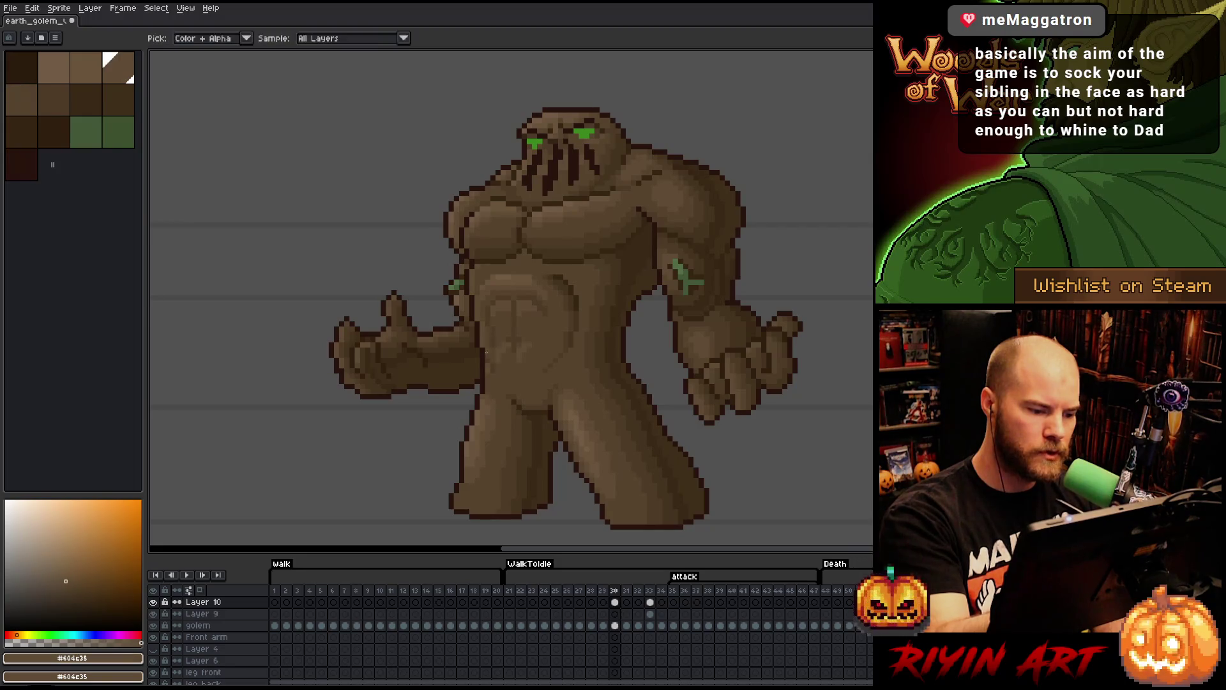
left_click(530, 216, "alt")
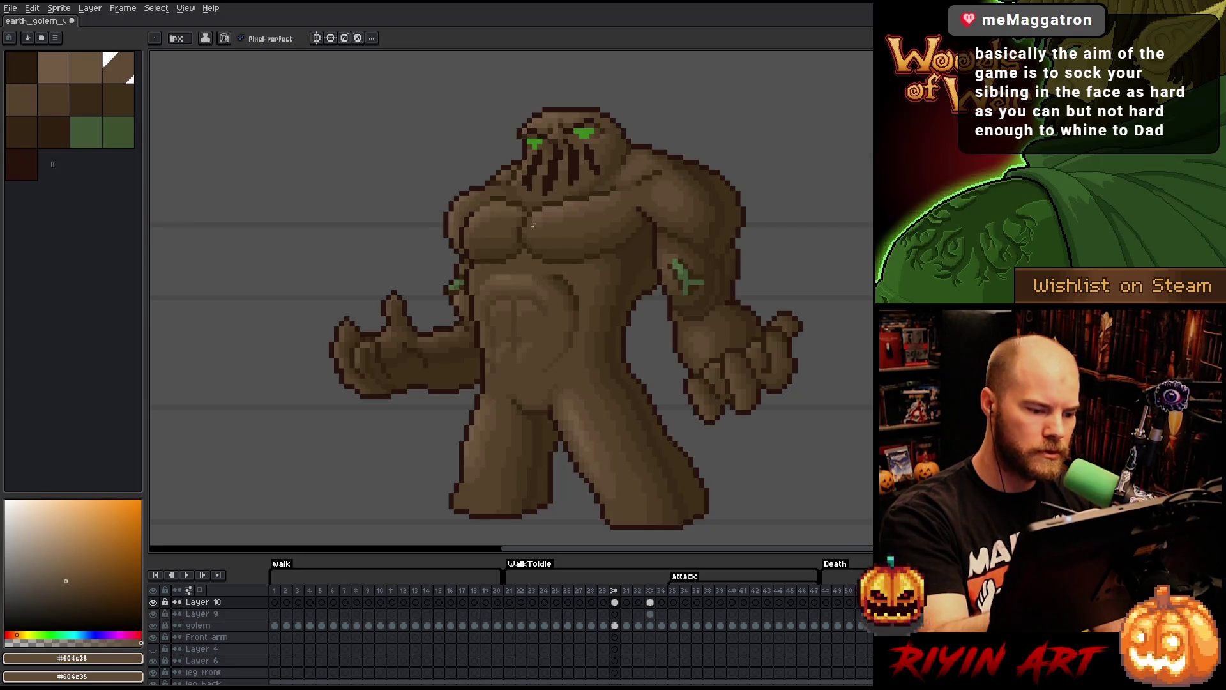
left_click(492, 371, "alt")
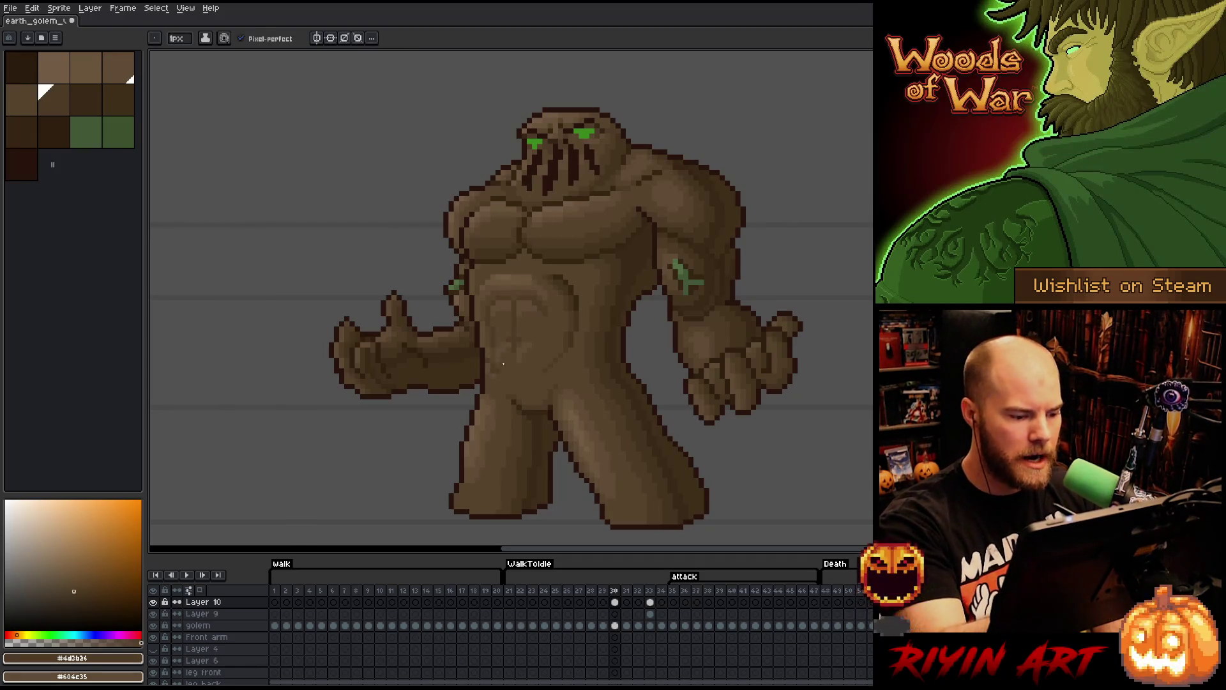
left_click(508, 275, "alt")
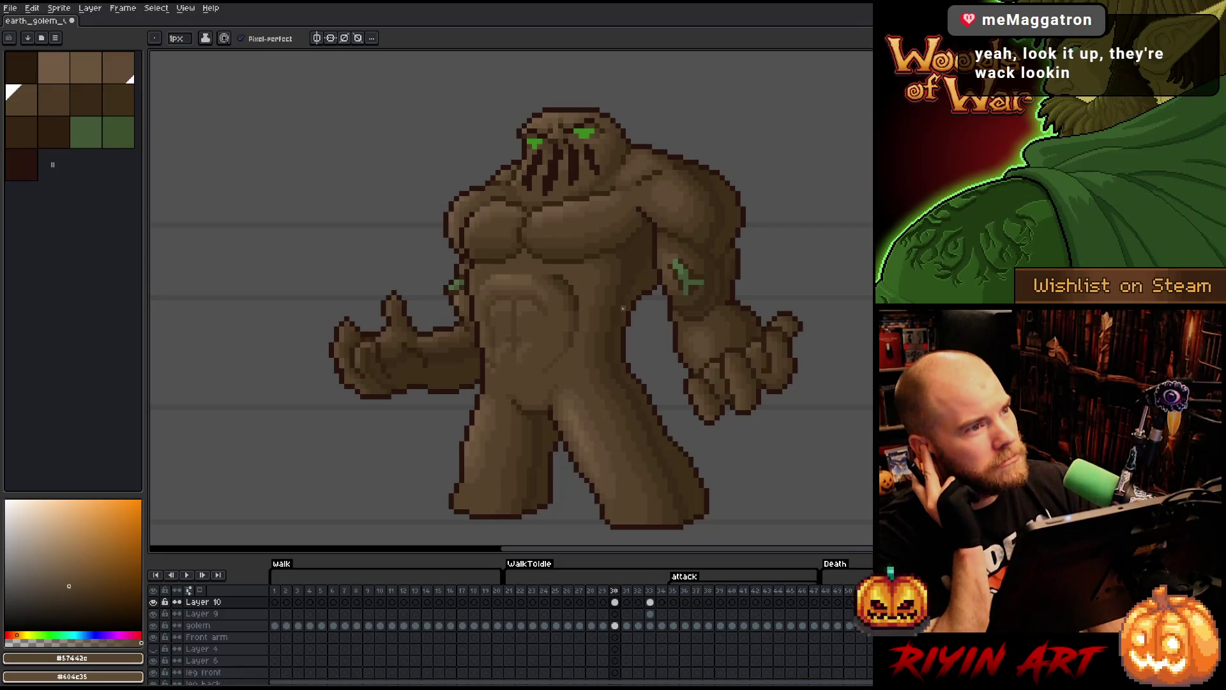
left_click(498, 358, "alt")
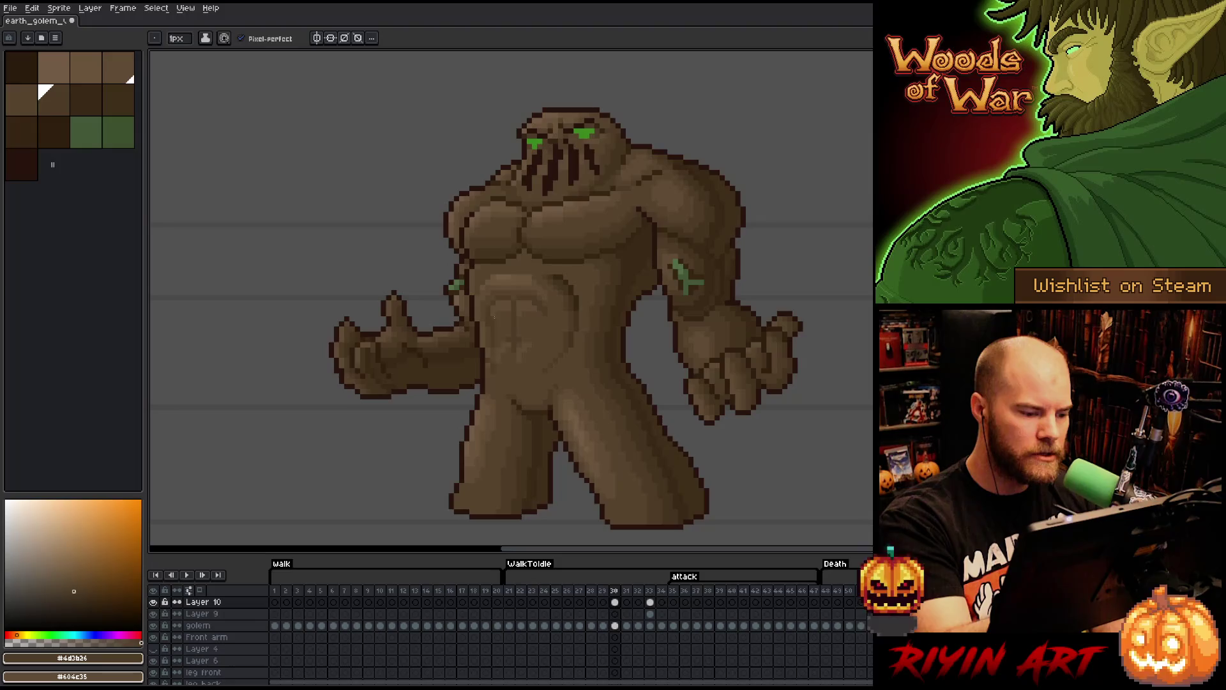
left_click(497, 246, "alt")
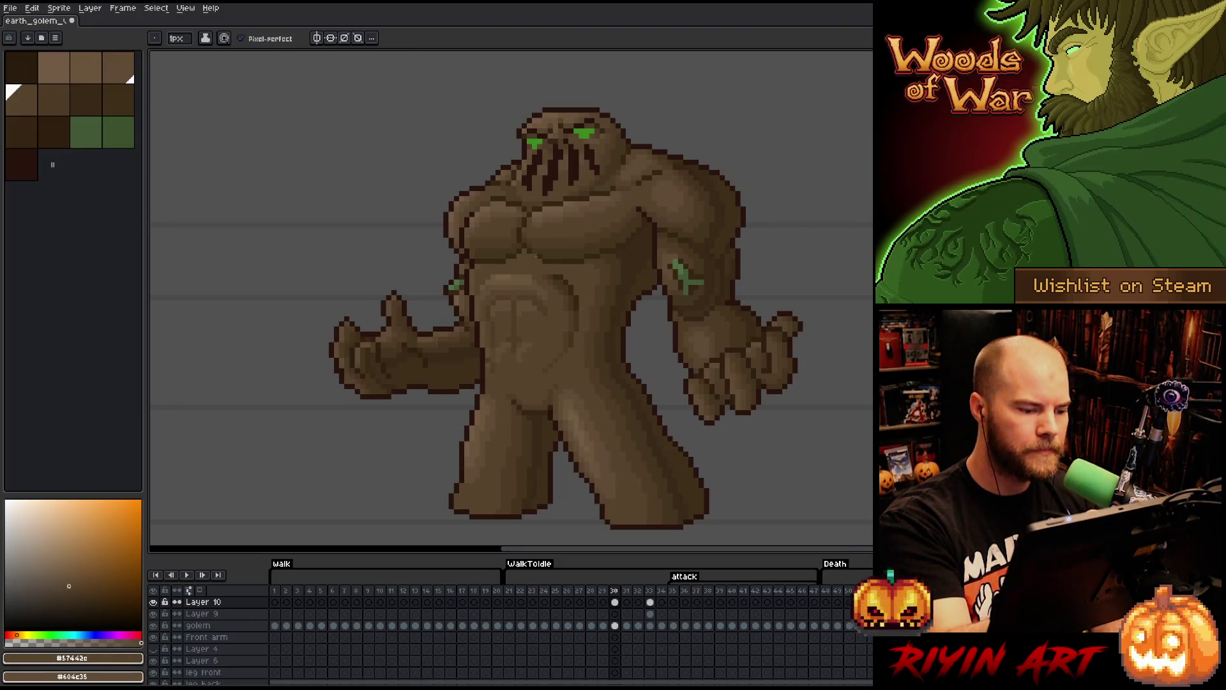
left_click(517, 326, "alt")
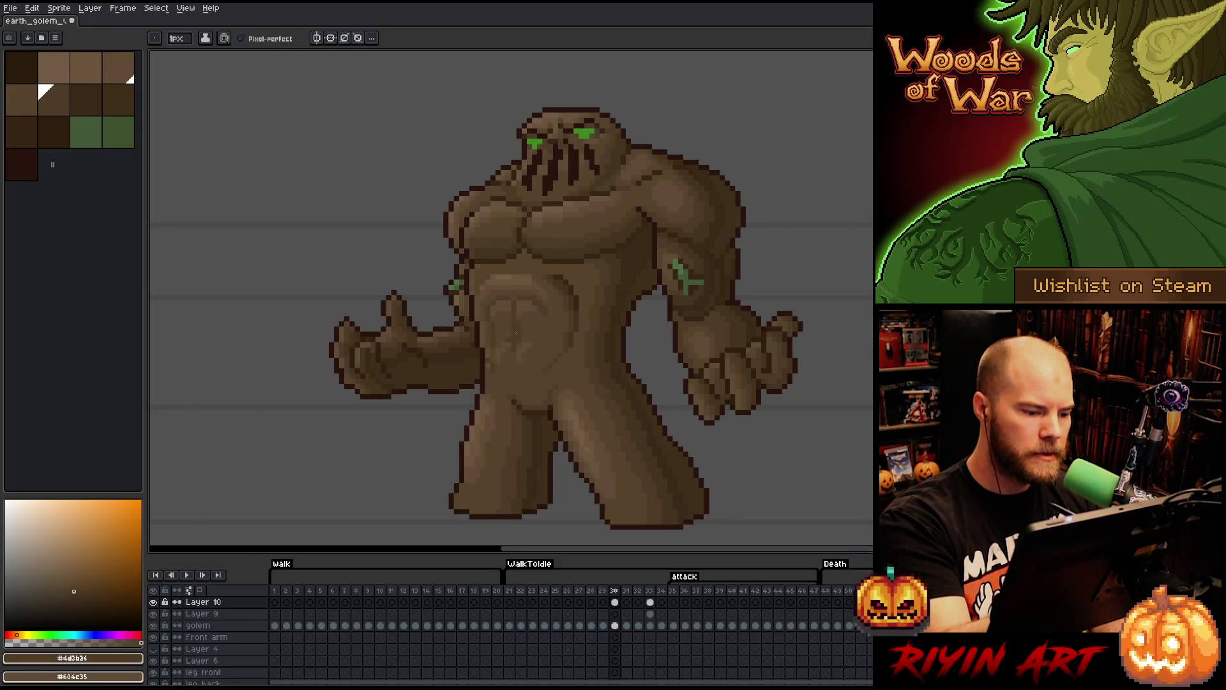
left_click(513, 327, "alt")
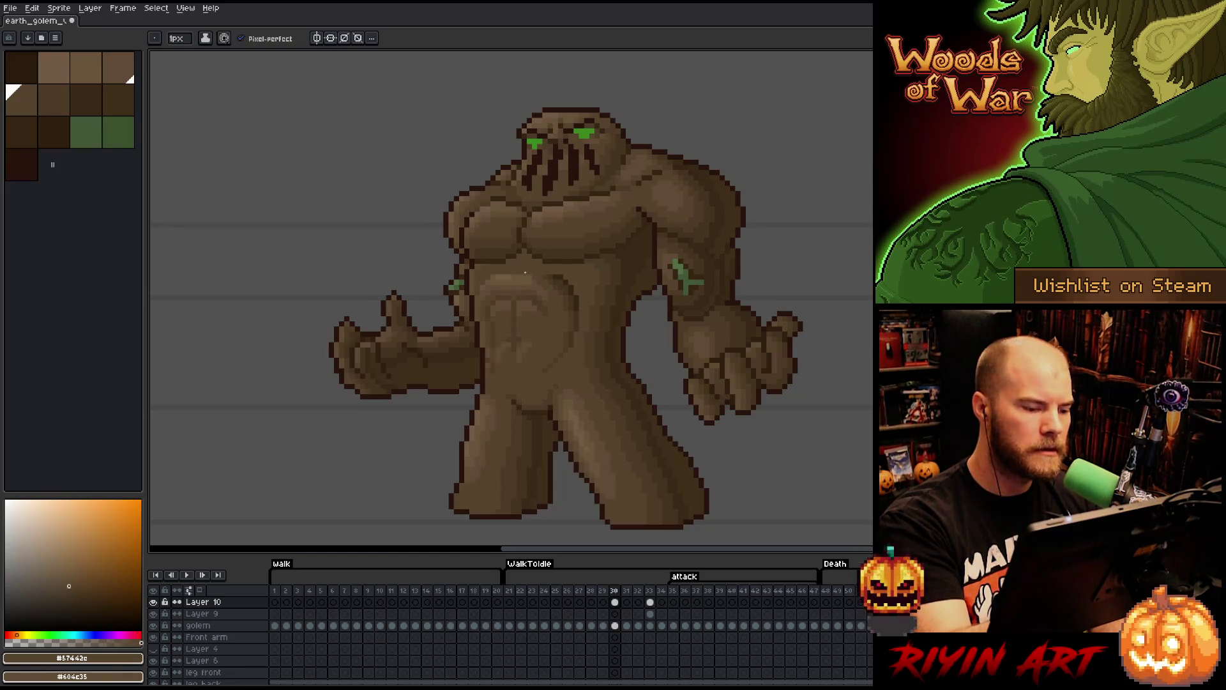
- Add lighter brown highlights to the ab blocks, sampling the light brown from the belly
left_click(519, 341, "alt")
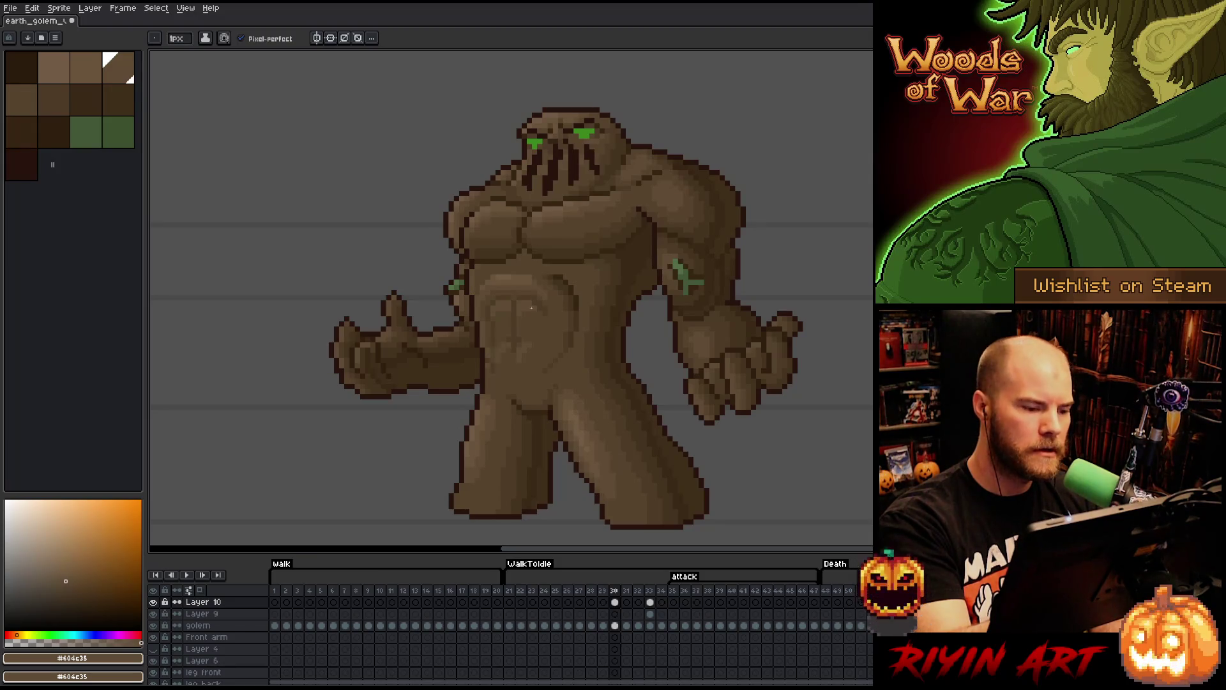
key("alt")
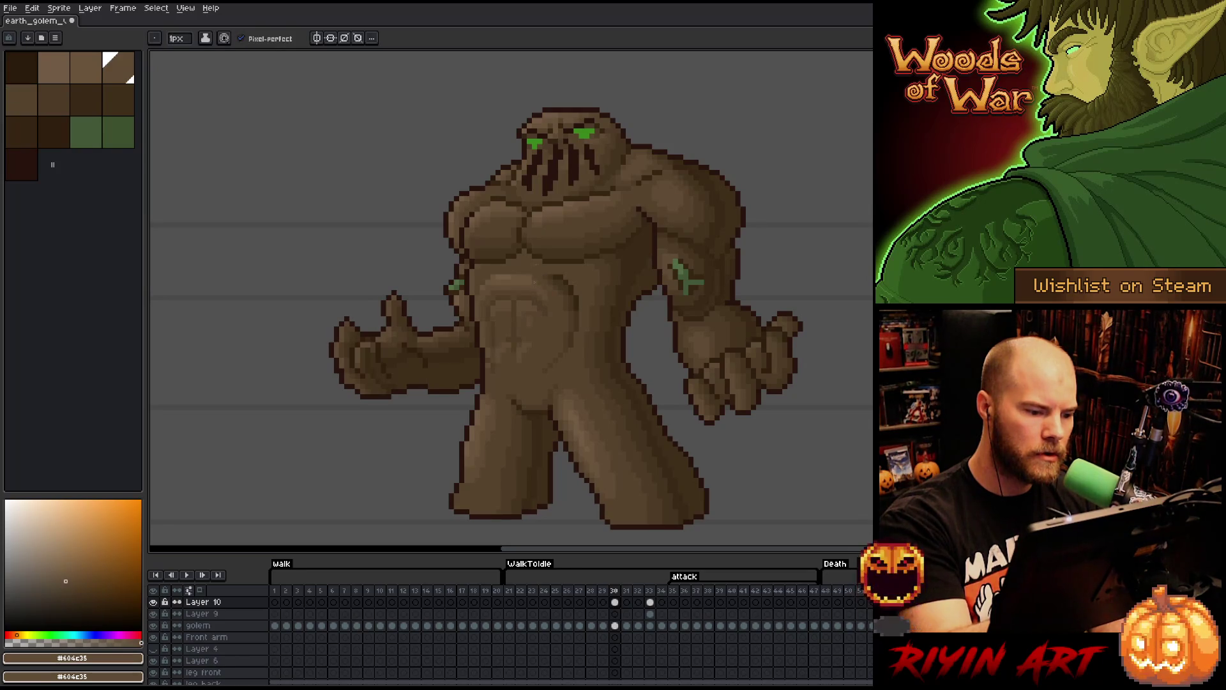
left_click(527, 269, "alt")
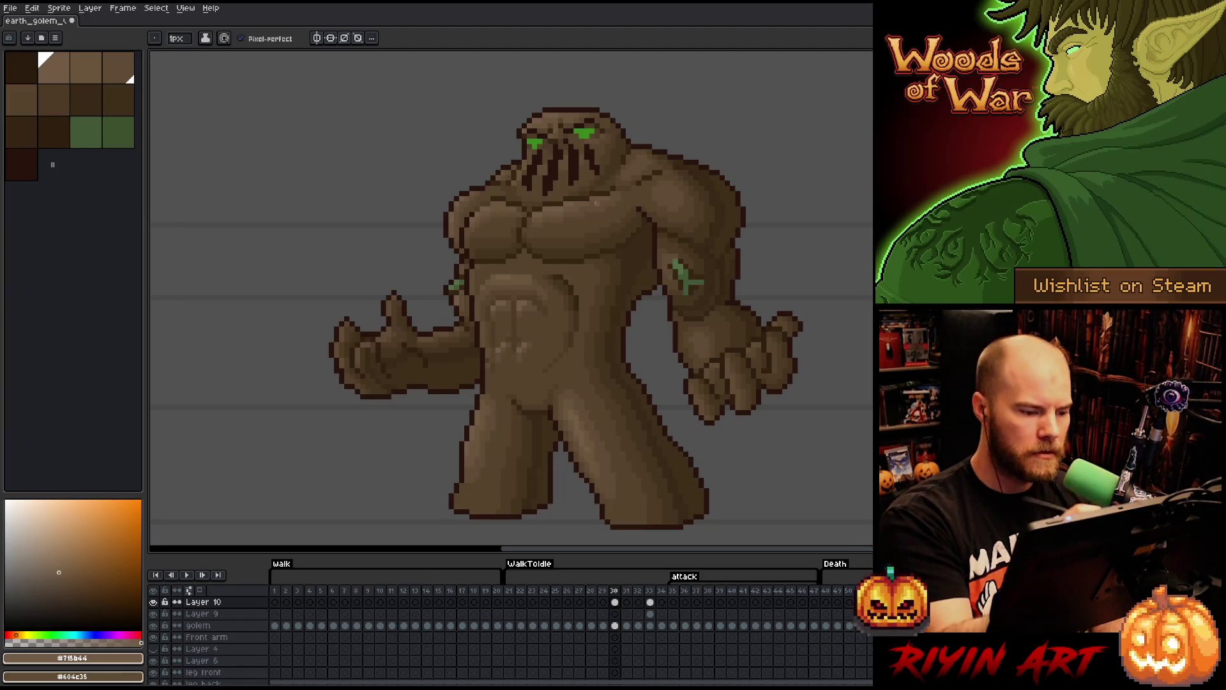
- Select a strip across the lower belly and stretch it slightly upward
key("m")
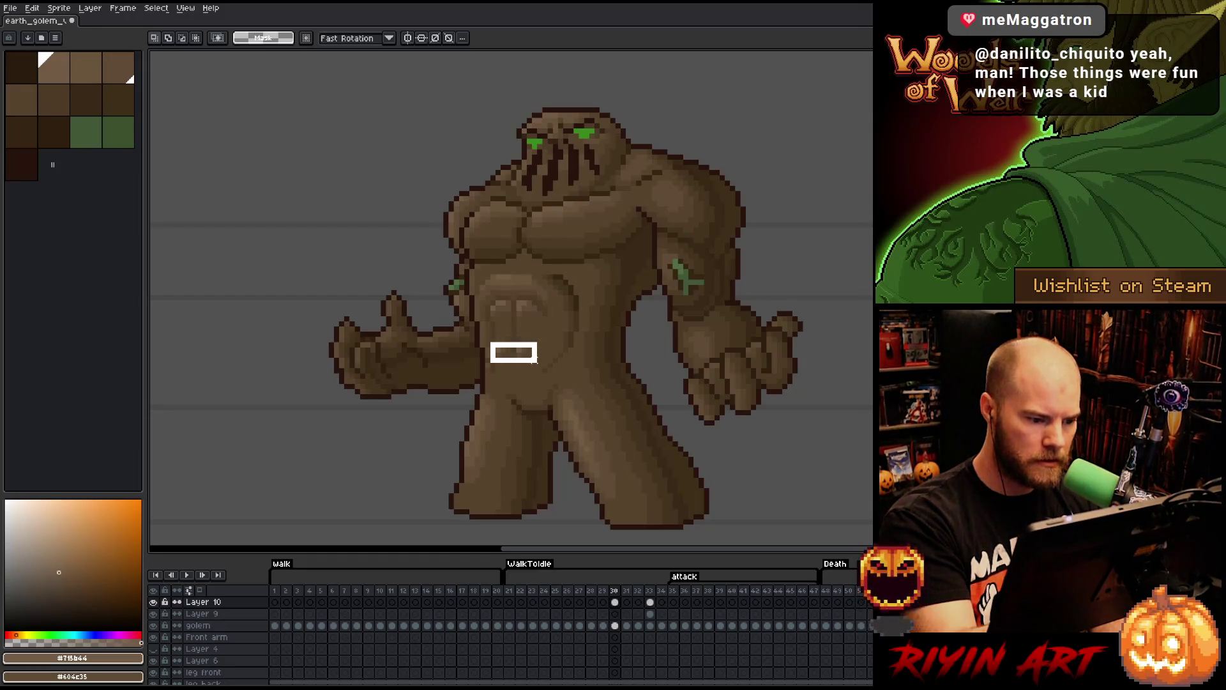
left_click_drag(488, 340, 540, 366)
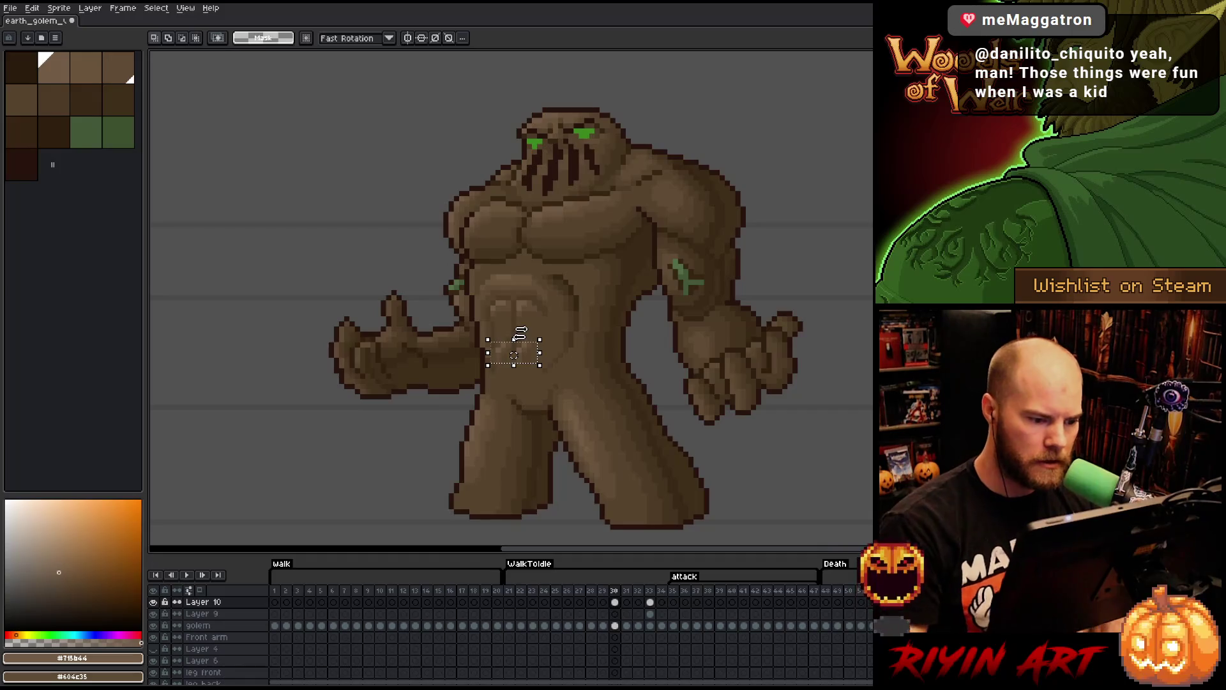
left_click_drag(513, 340, 513, 334)
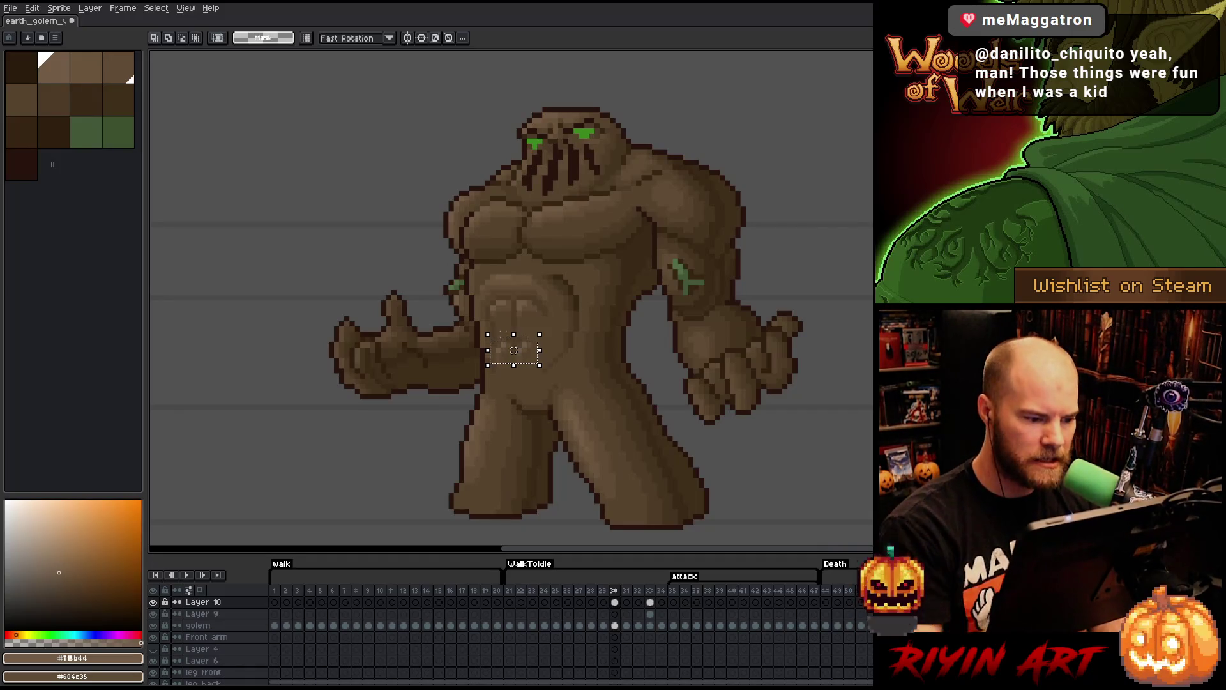
left_click(503, 335)
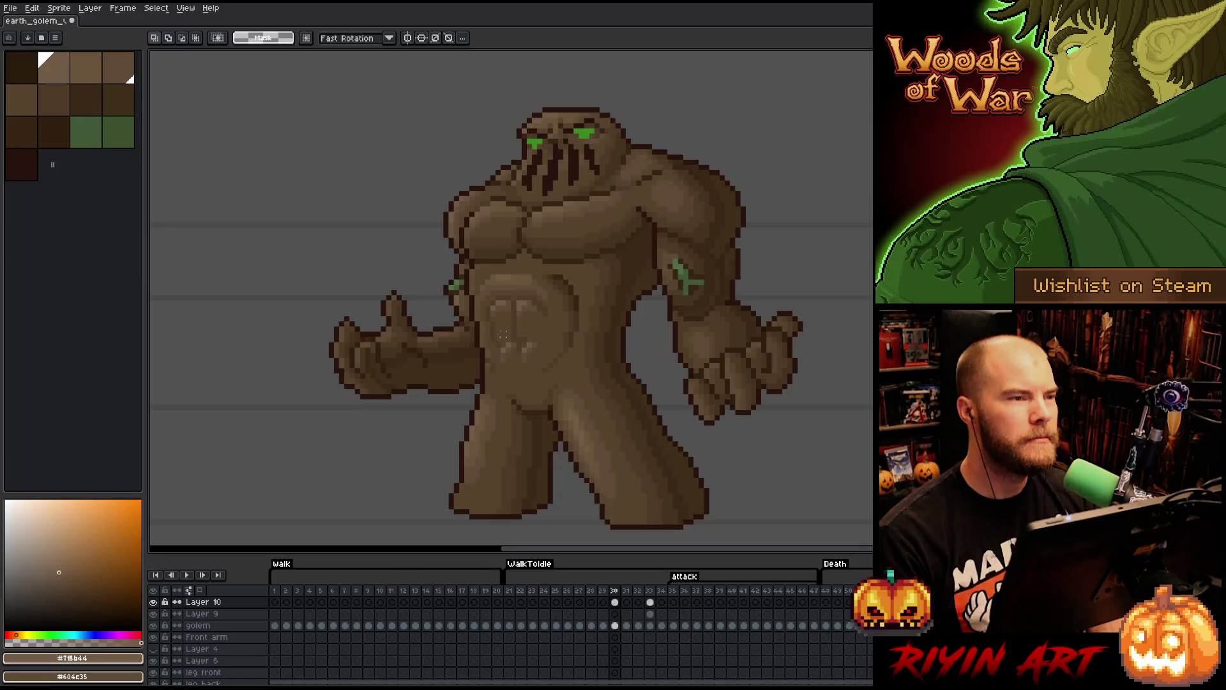
- Repaint the lower abs in dark and medium brown, erase stray pixels, and save
key("b")
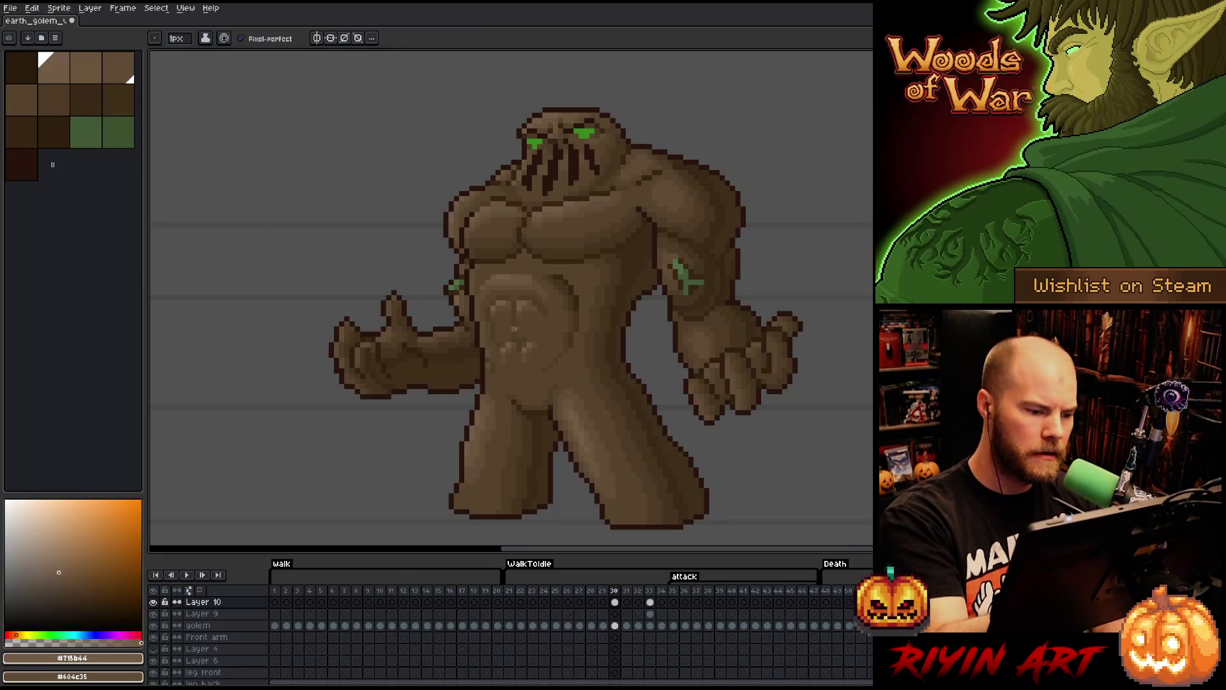
left_click(520, 333, "alt")
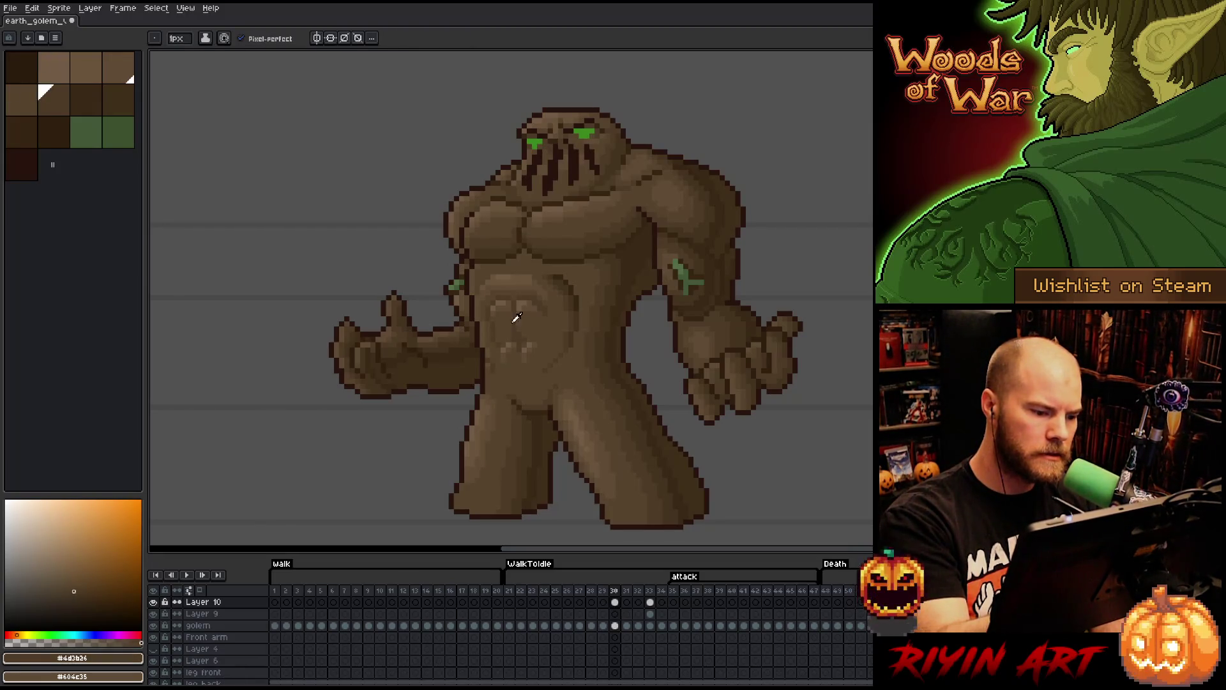
left_click(510, 290, "alt")
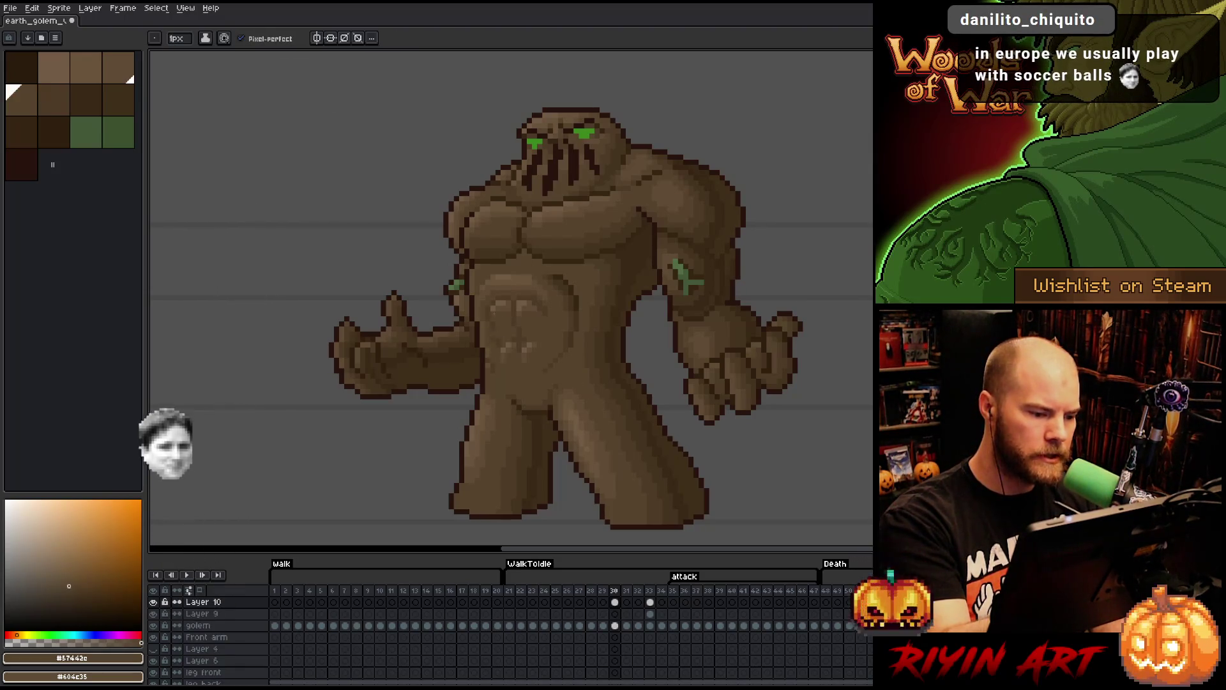
key("e")
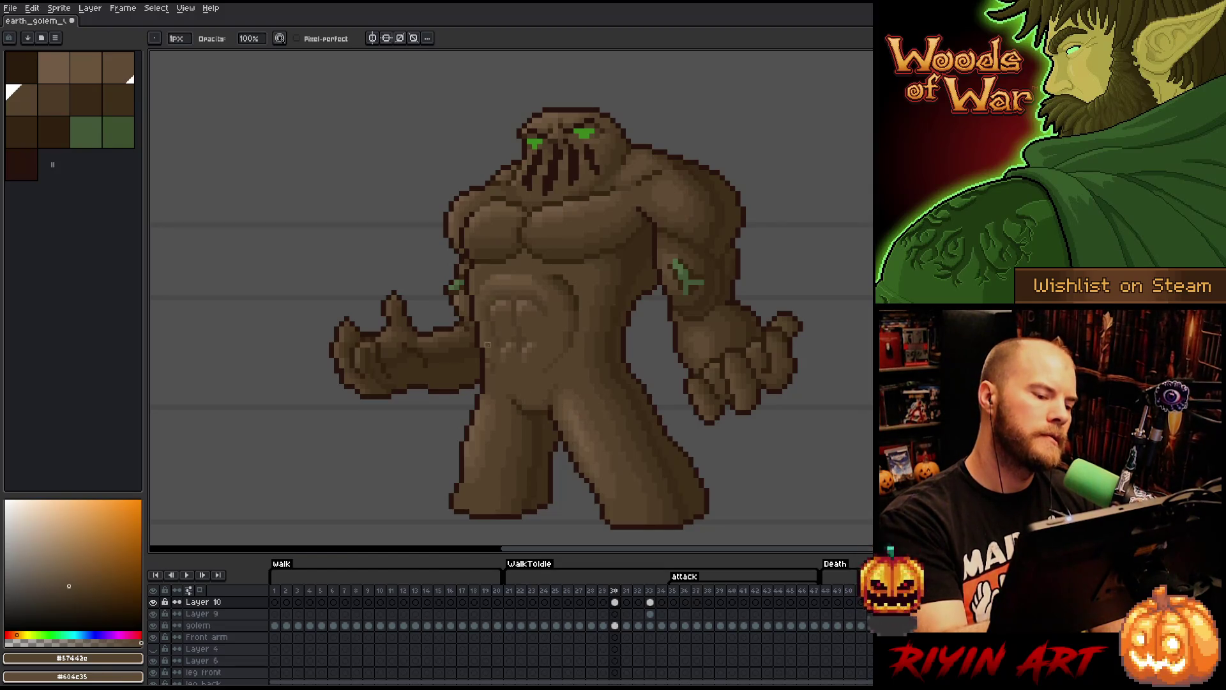
key("b")
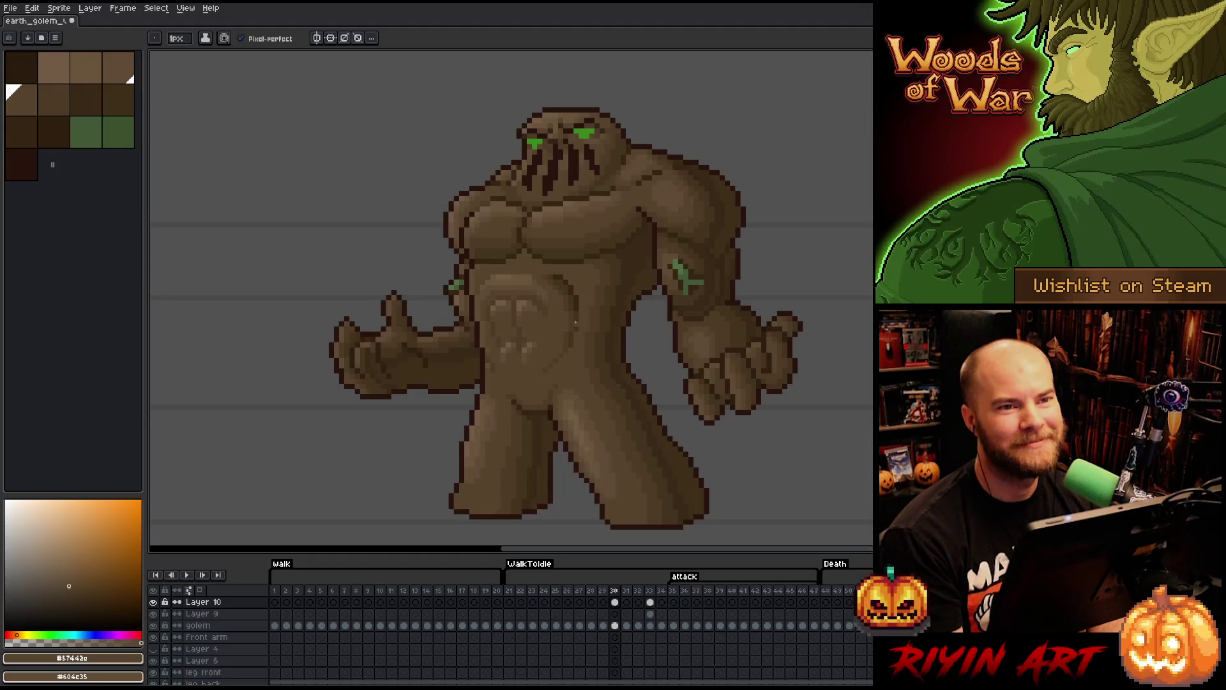
key("ctrl+s")
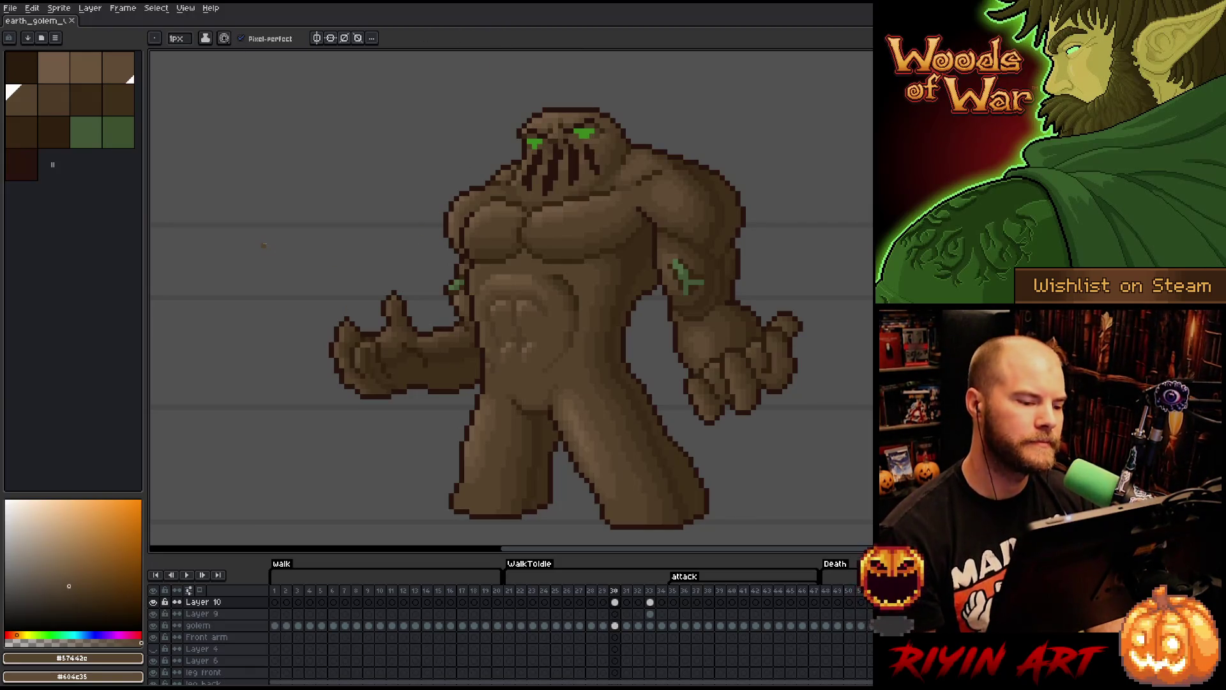
- Start a freehand selection on the belly, then clear it
key("q")
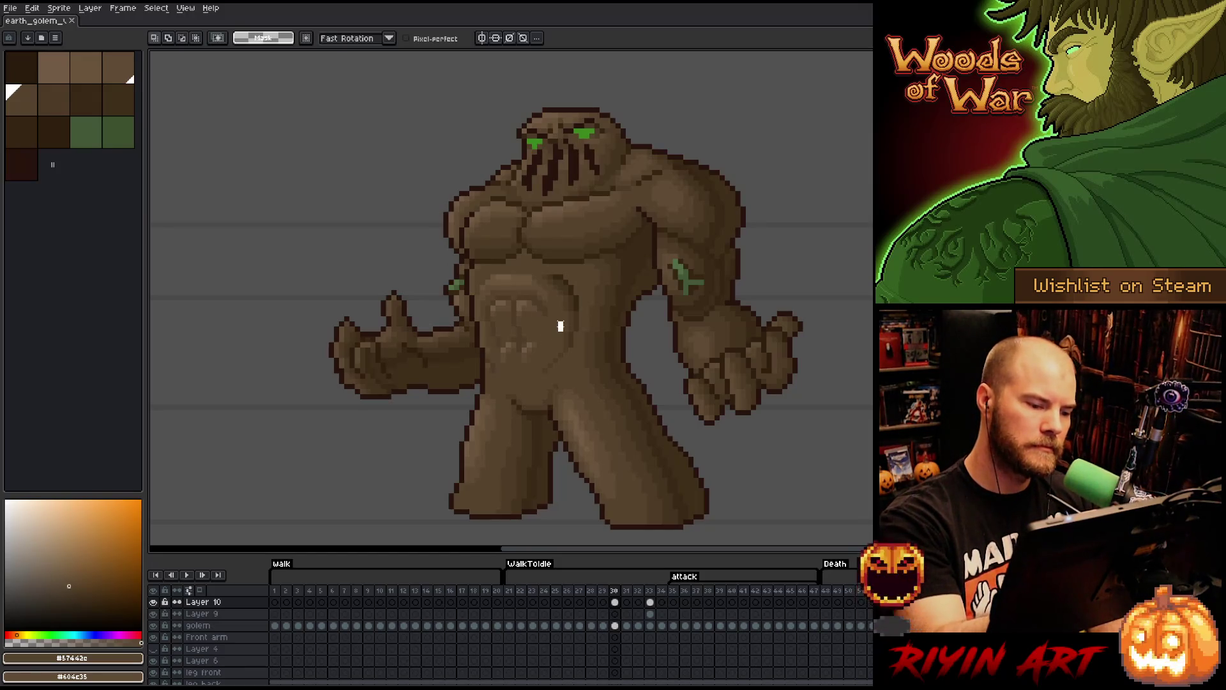
mouse_move(561, 329)
left_mouse_down()
mouse_move(506, 287)
mouse_move(486, 348)
mouse_move(523, 377)
left_mouse_up()
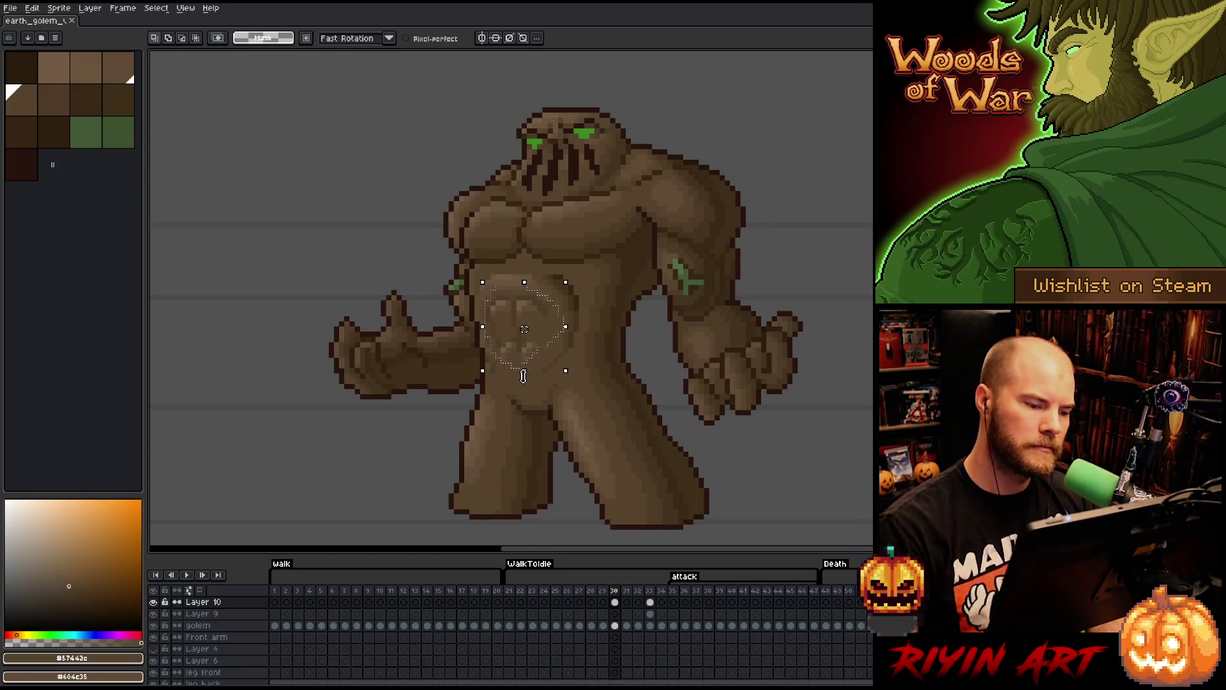
key("b")
key("ctrl+d")
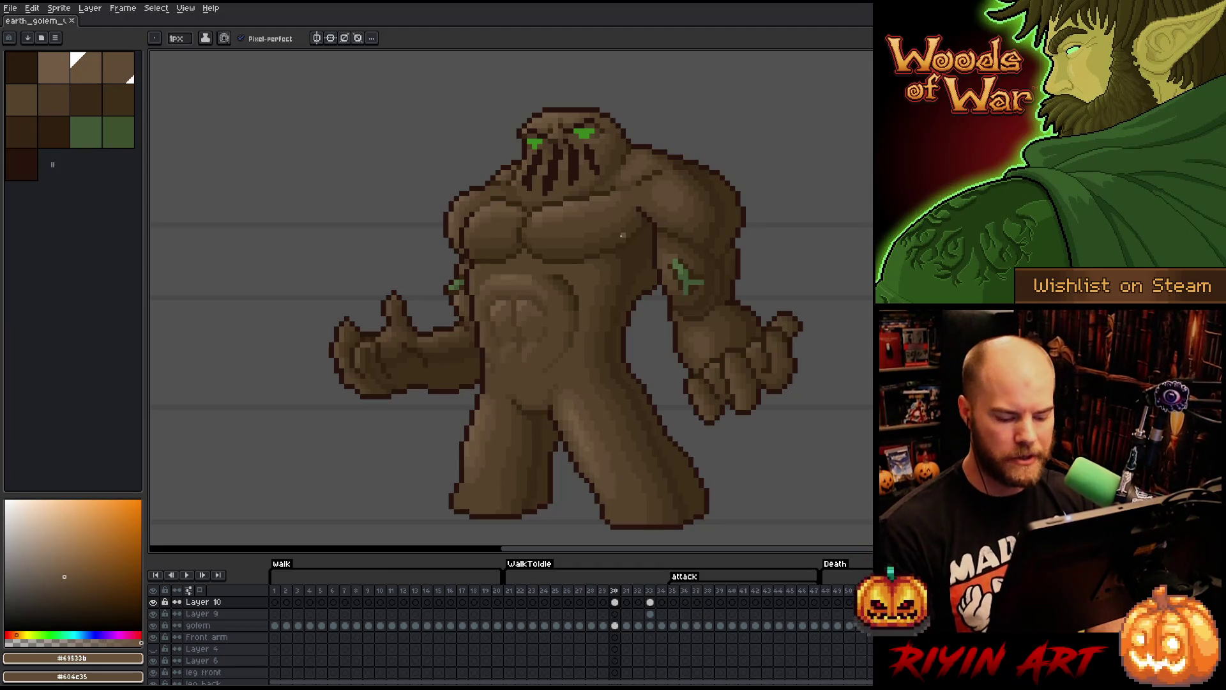
- Lasso the belly and lower abdomen, nudge it one pixel right and back, and commit
key("q")
mouse_move(506, 263)
left_mouse_down()
mouse_move(552, 294)
mouse_move(505, 395)
mouse_move(418, 263)
left_mouse_up()
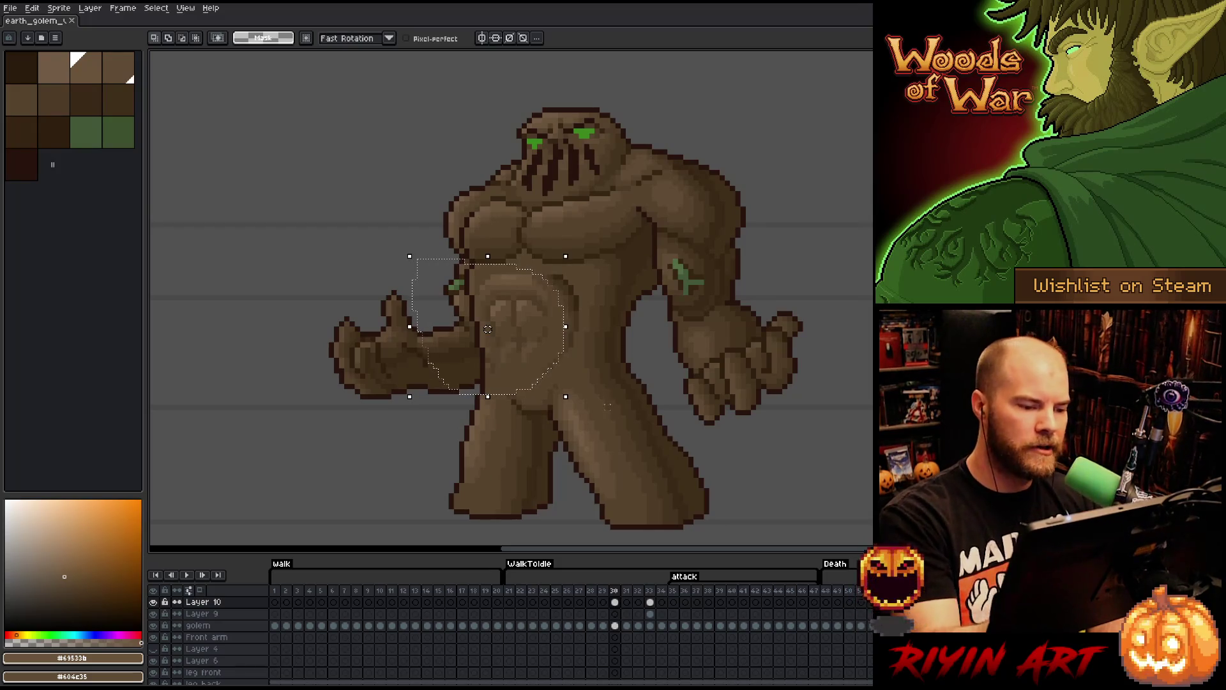
mouse_move(577, 362)
left_mouse_down()
mouse_move(529, 433)
mouse_move(495, 355)
left_mouse_up()
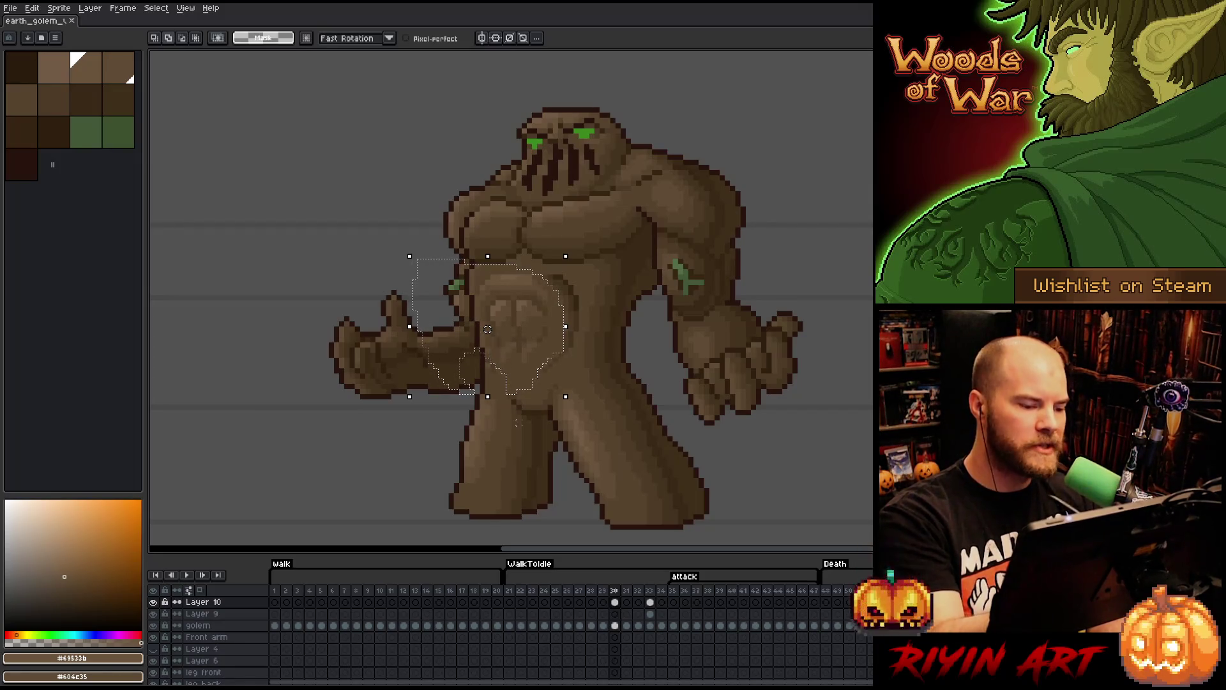
key("Right")
key("Left")
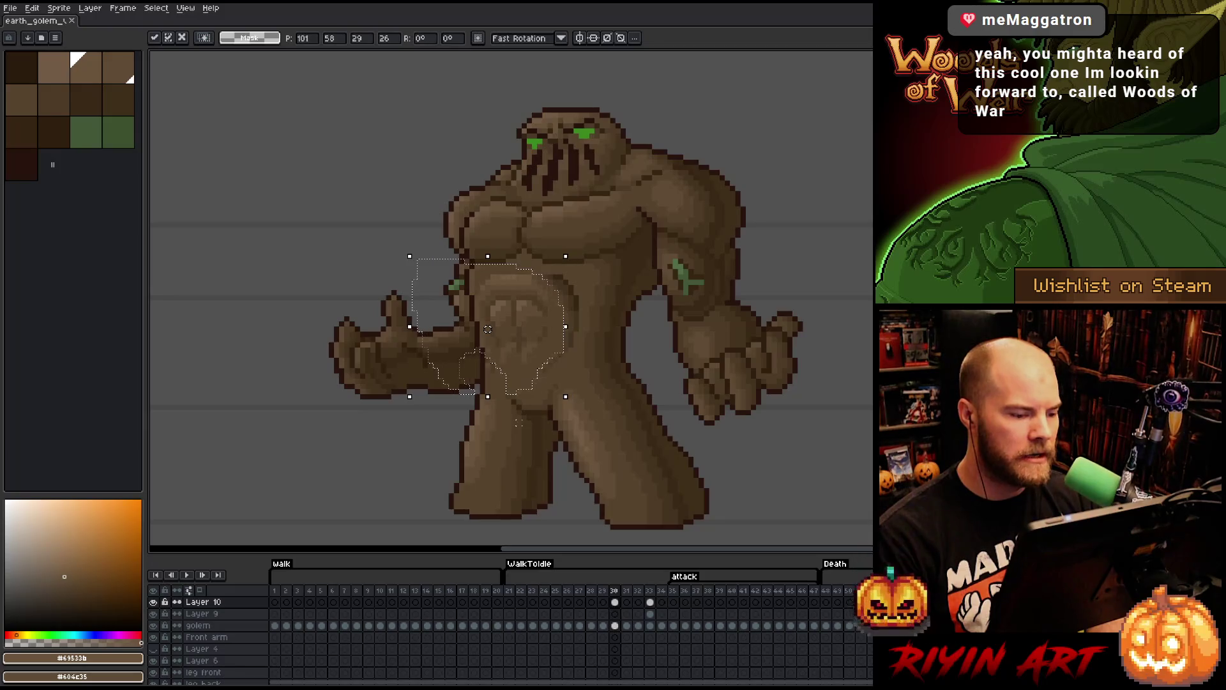
key("ctrl+d")
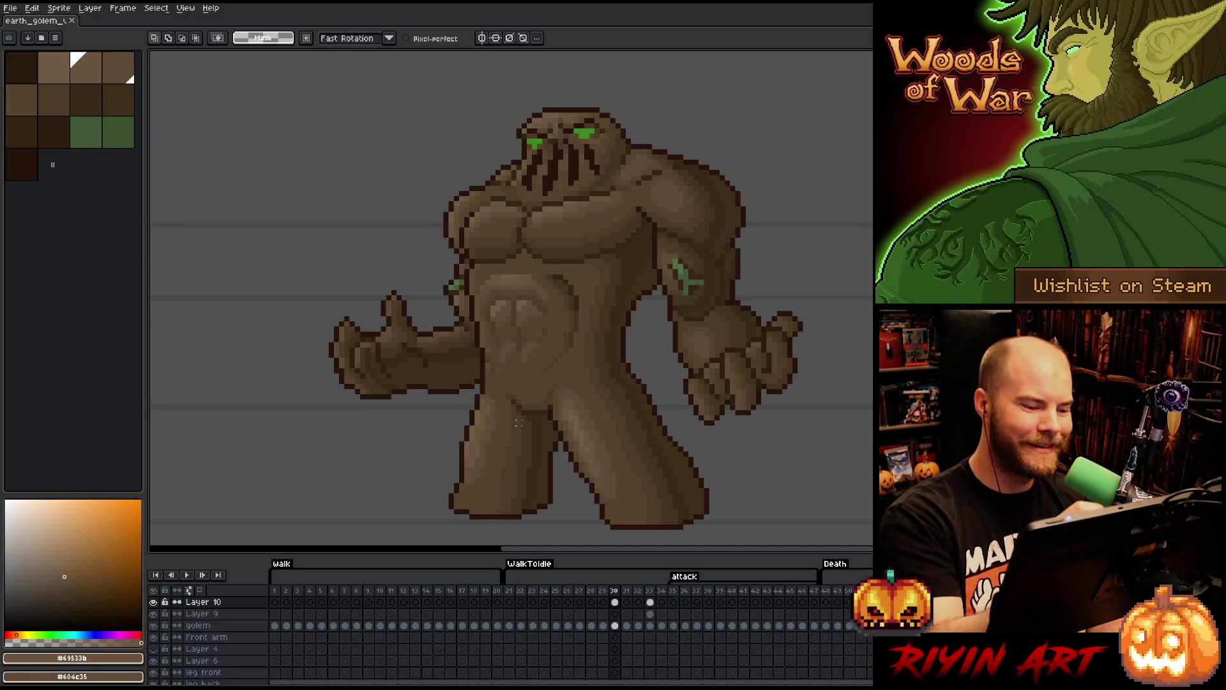
- Resume pencil shading on the belly with the dark and medium browns
key("b")
left_click(549, 371, "alt")
left_click(544, 381, "alt")
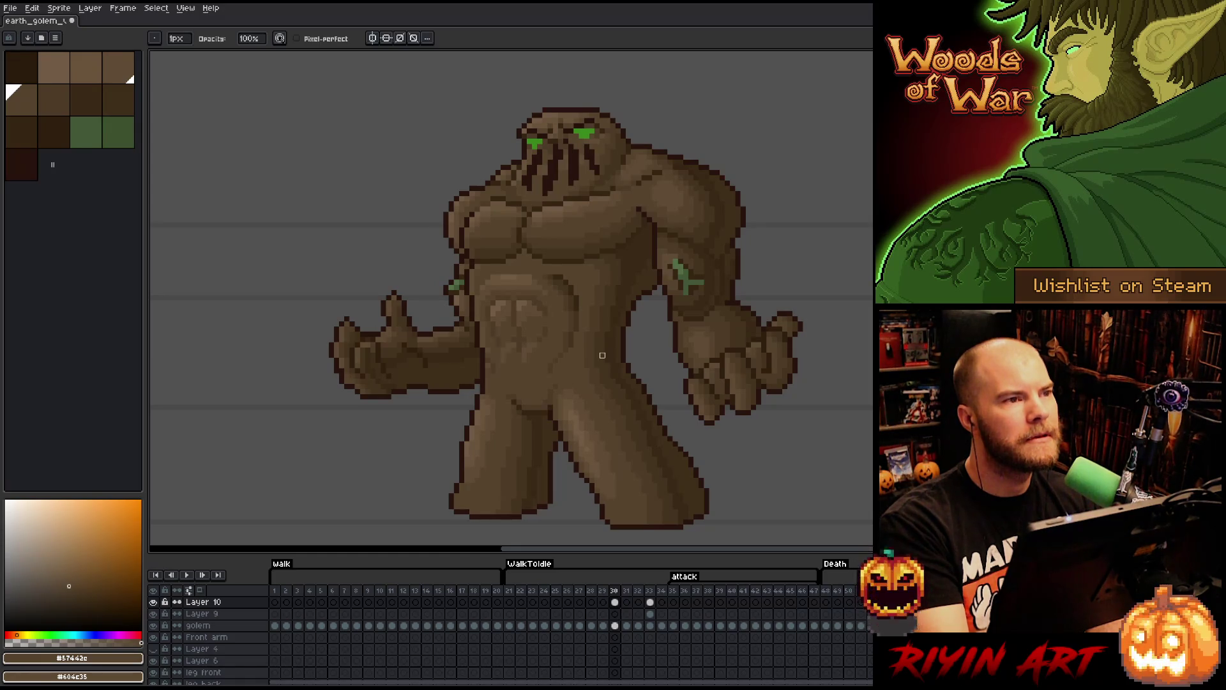
- Touch up the belly with the 1px Pencil, using the #7f5b44 and #57442c browns sampled from the golem
key("b")
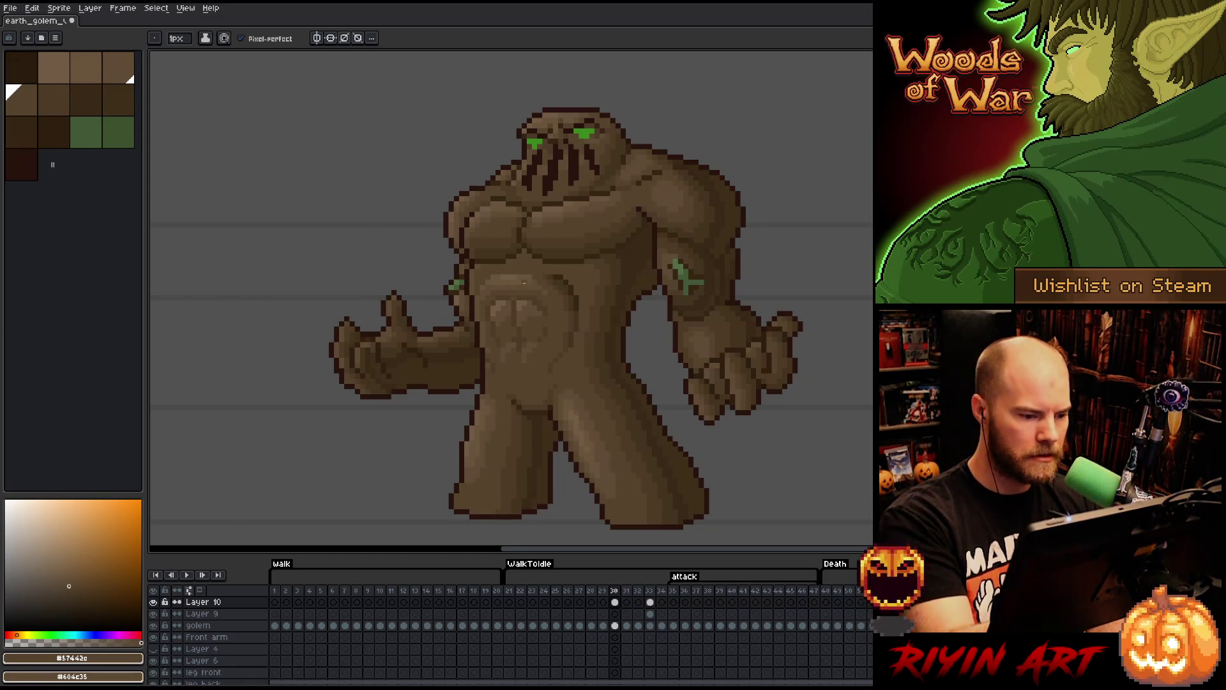
left_click(497, 277, "alt")
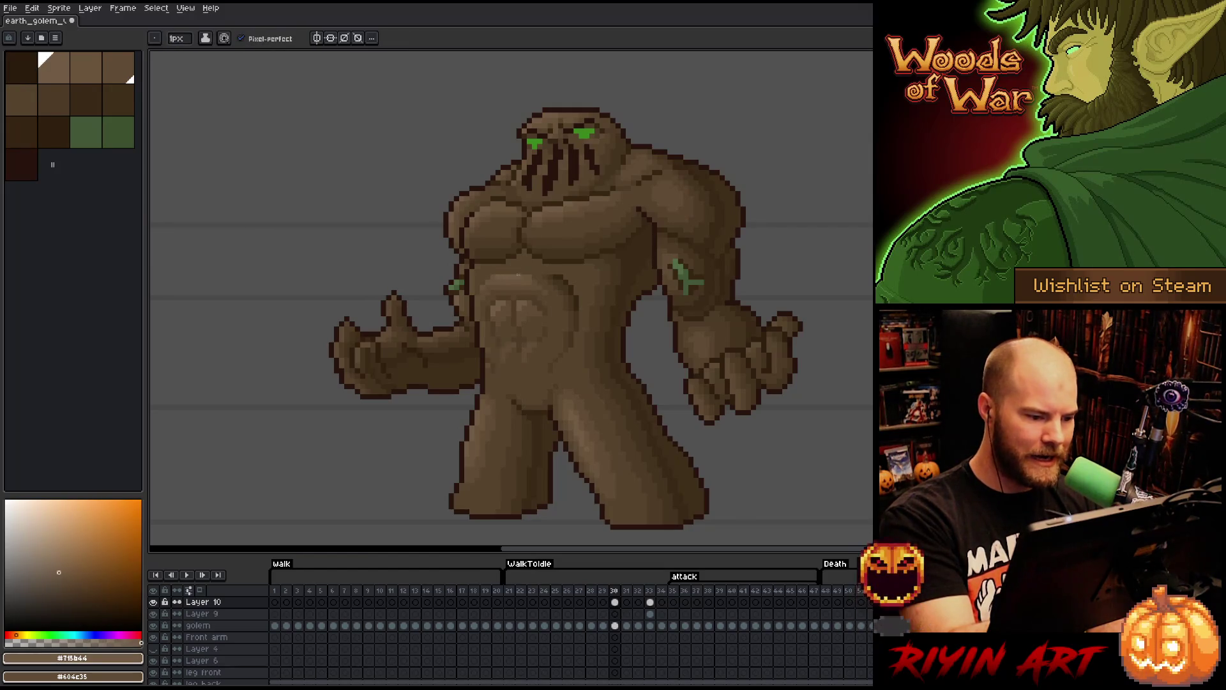
left_click(511, 282, "alt")
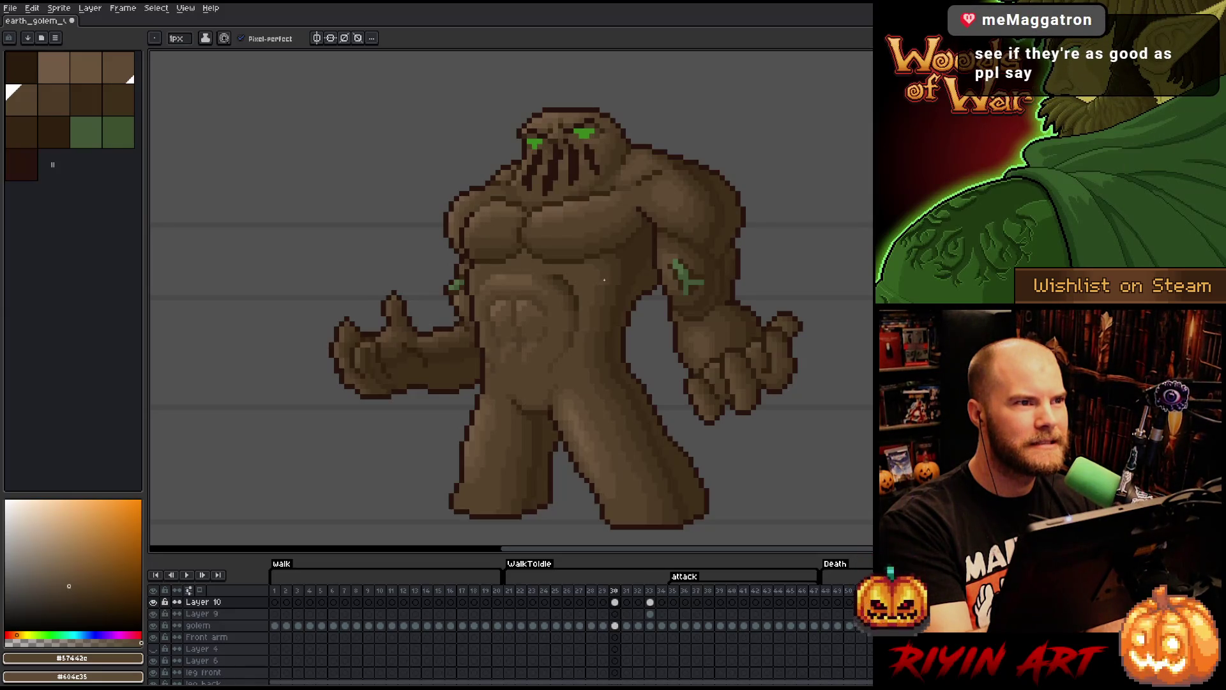
key("v")
key("b")
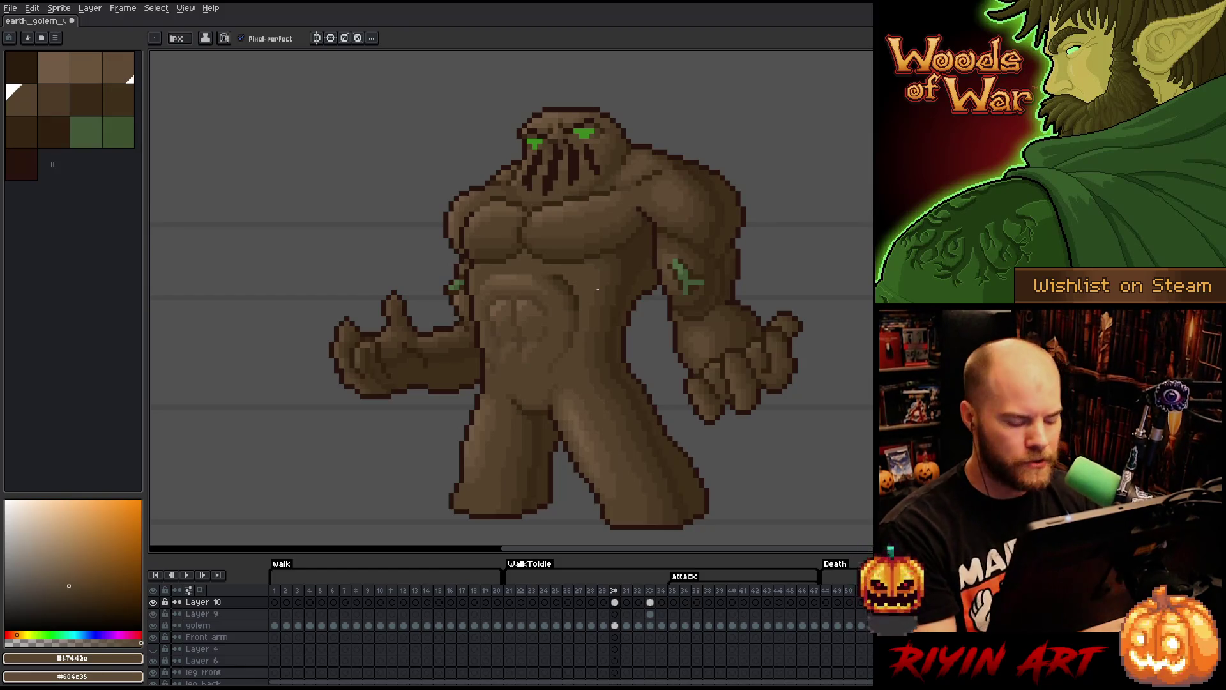
key("v")
key("b")
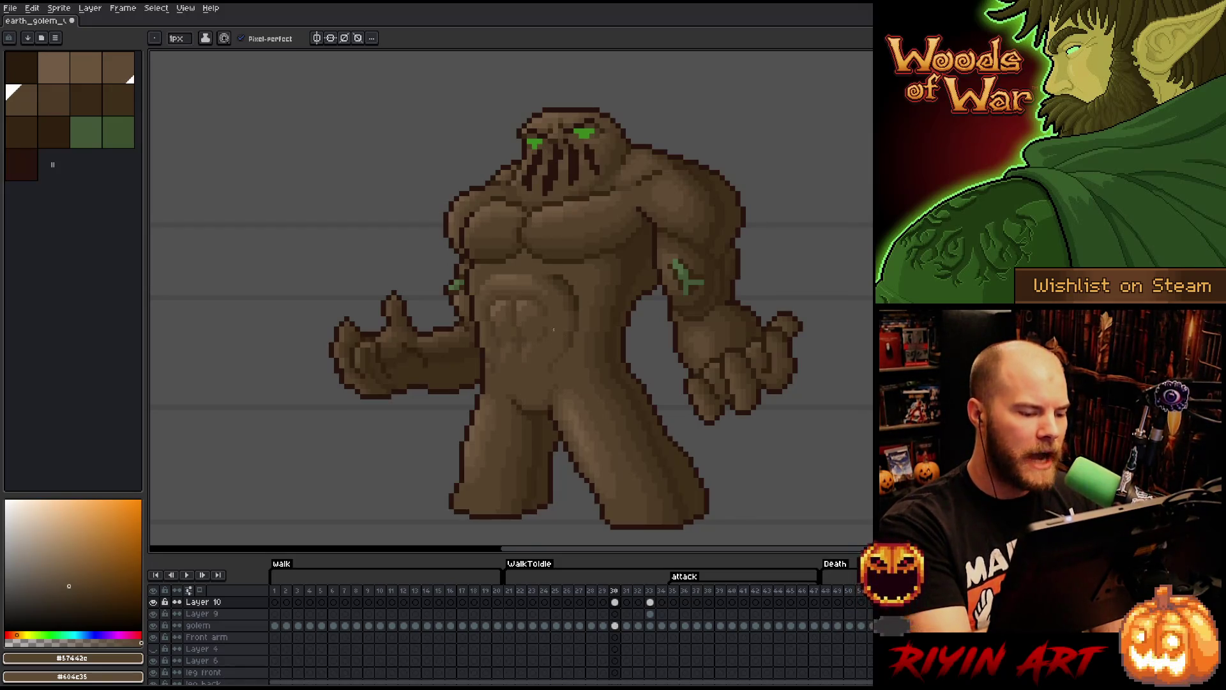
- Pick the darker brown #4d3b26 and mid brown #57442c for the ab shading
left_click(530, 315, "alt")
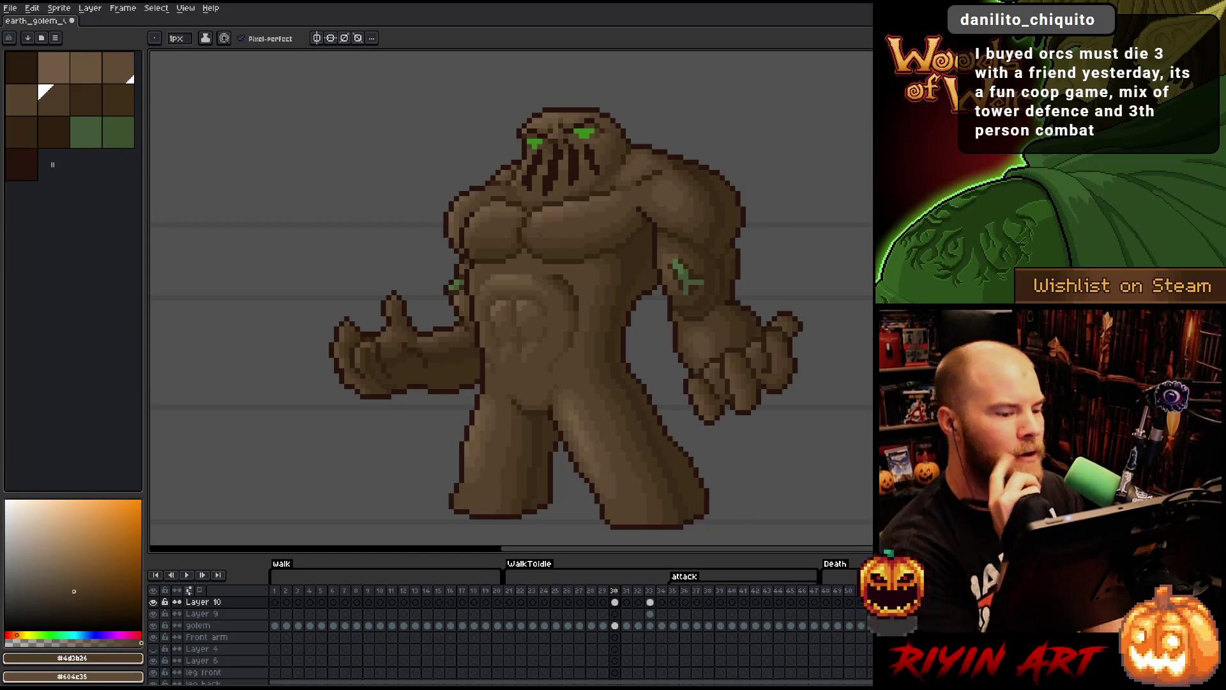
key("alt")
key("b")
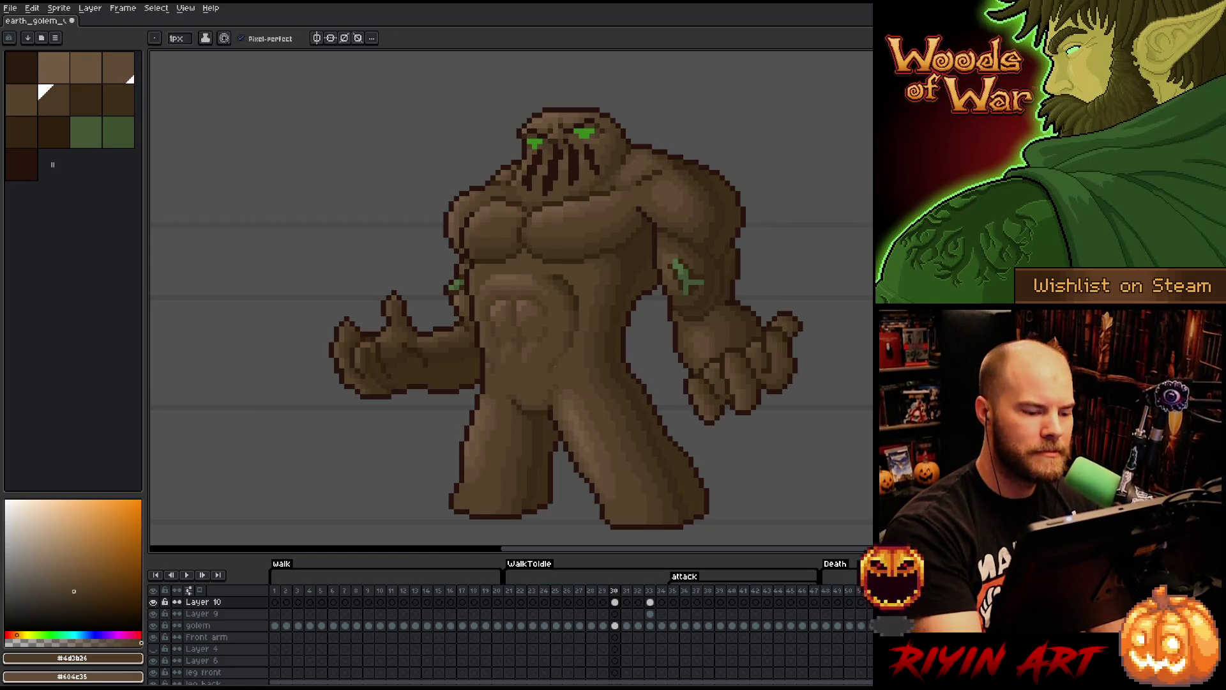
left_click(551, 361, "alt")
key("e")
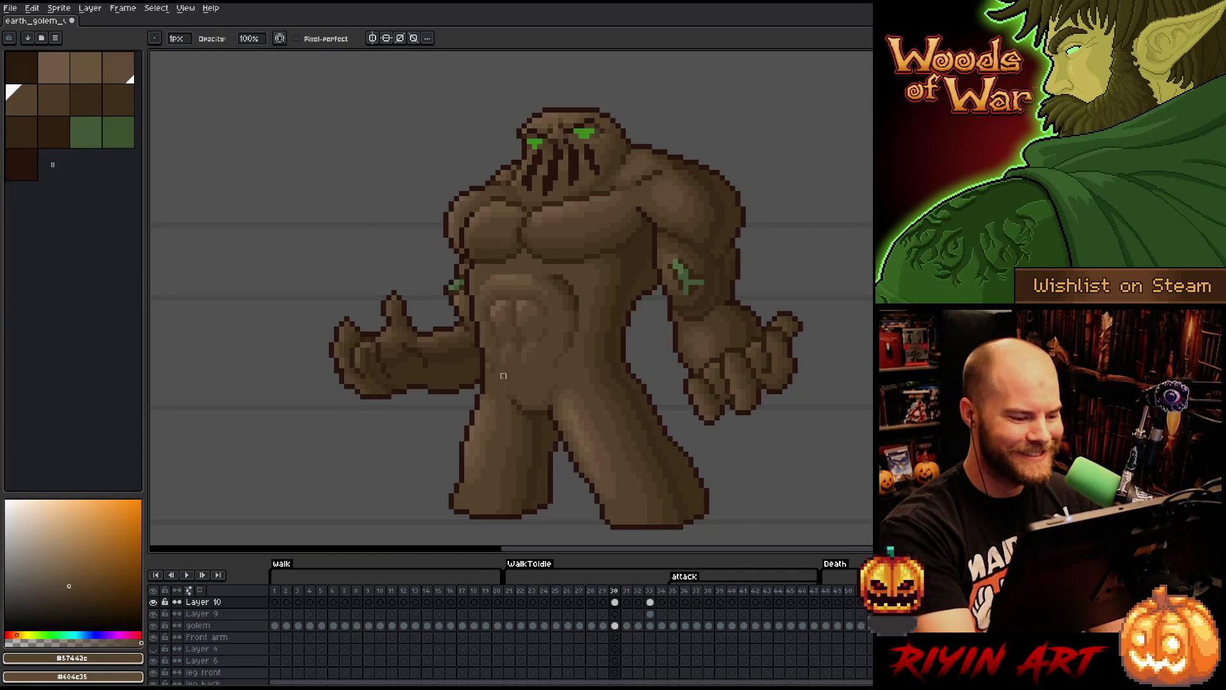
key("b")
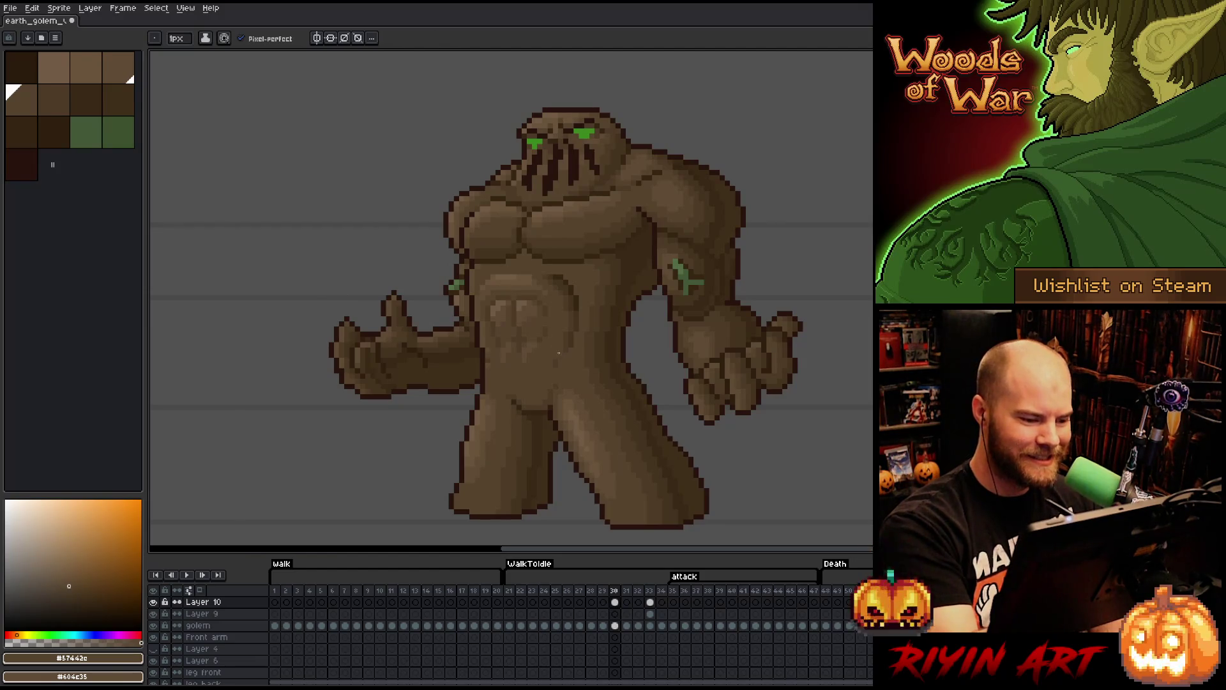
- Dab deeper brown pixels onto the golem's belly and save the sprite
left_click(487, 355, "alt")
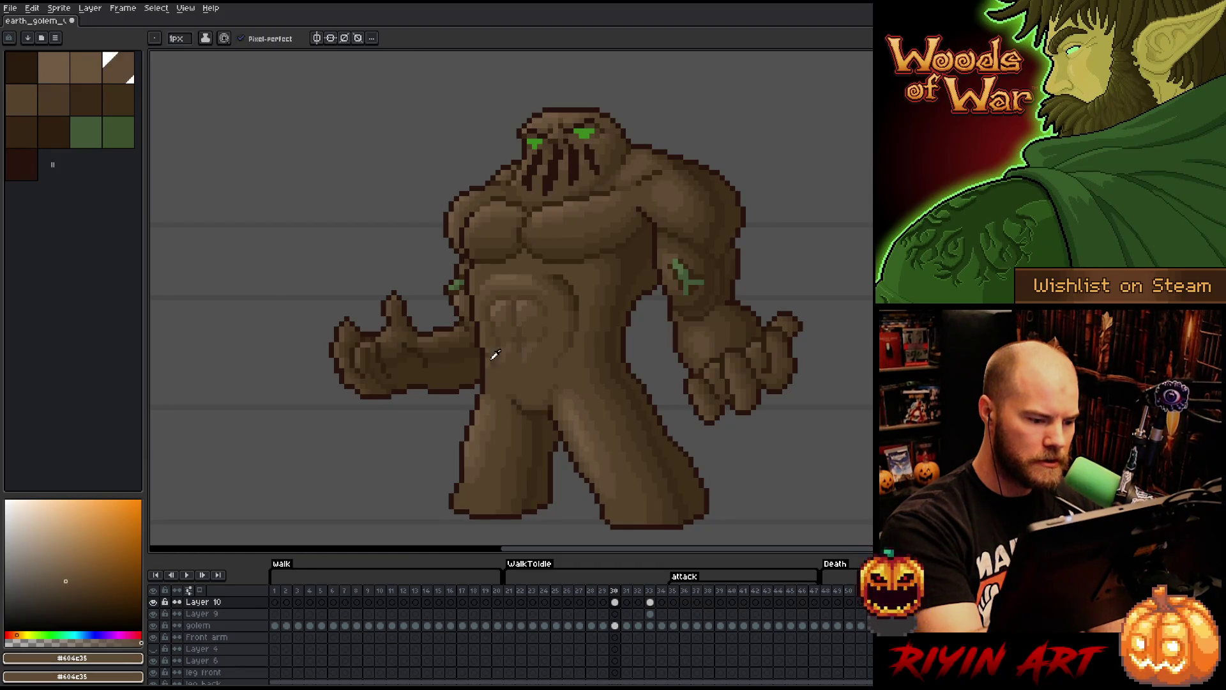
left_click(492, 358, "alt")
key("v")
key("b")
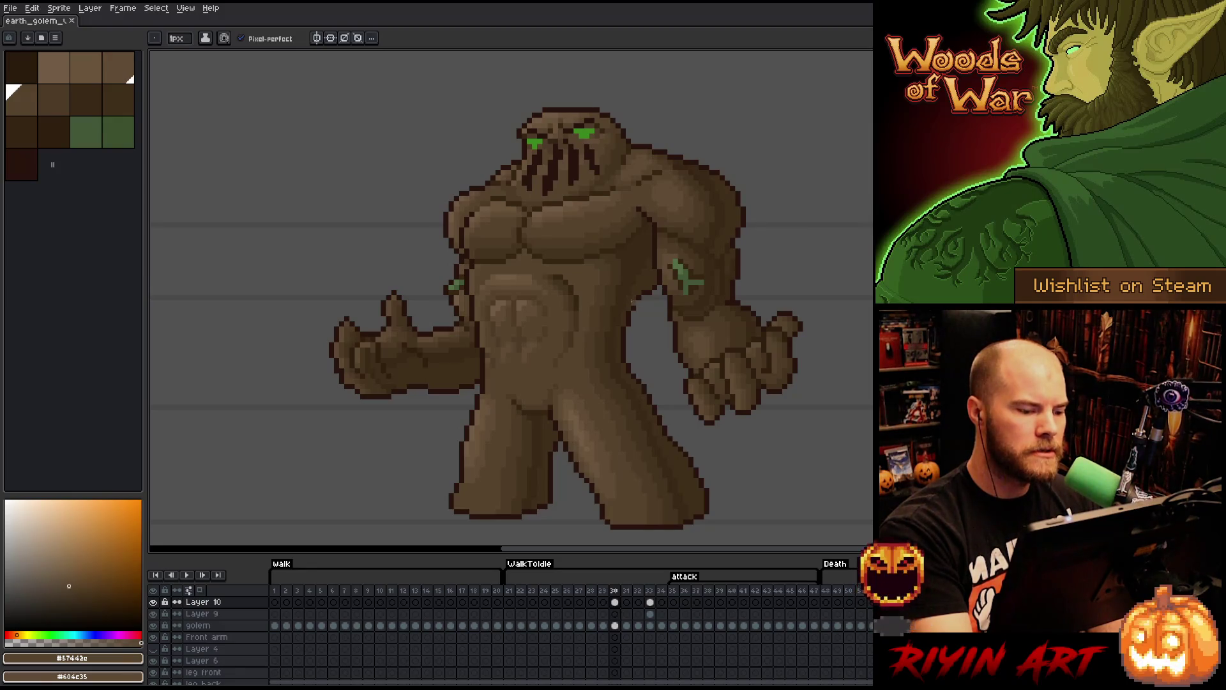
left_click(629, 307)
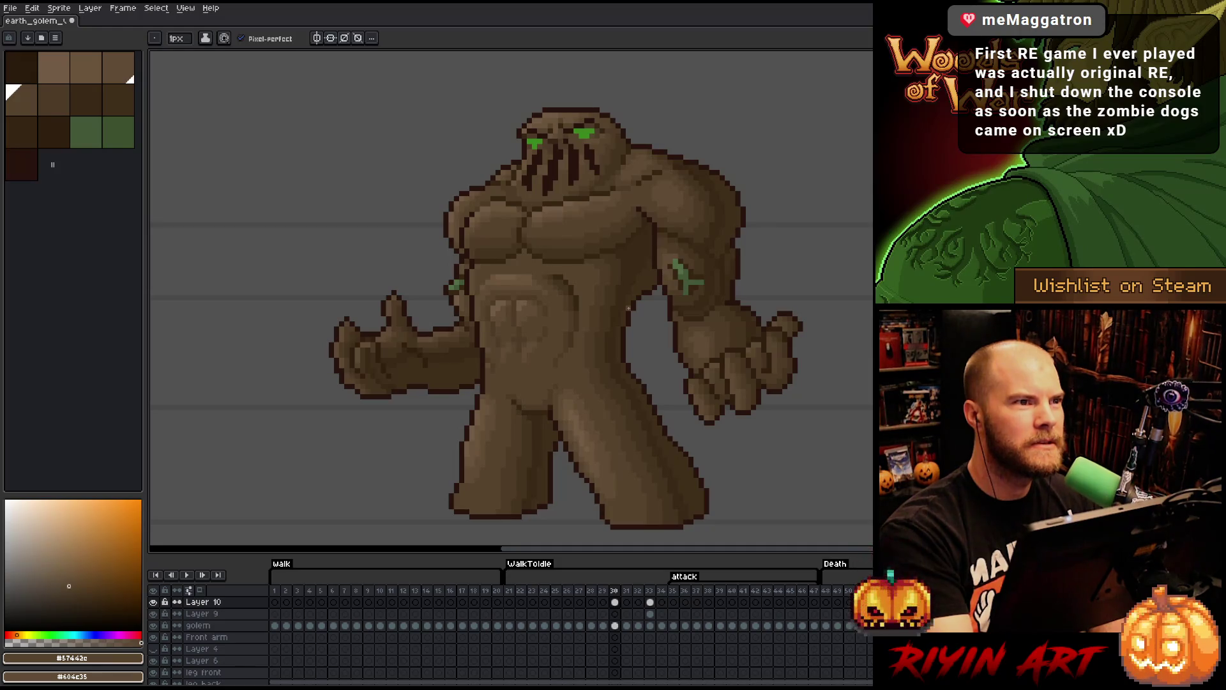
key("ctrl+s")
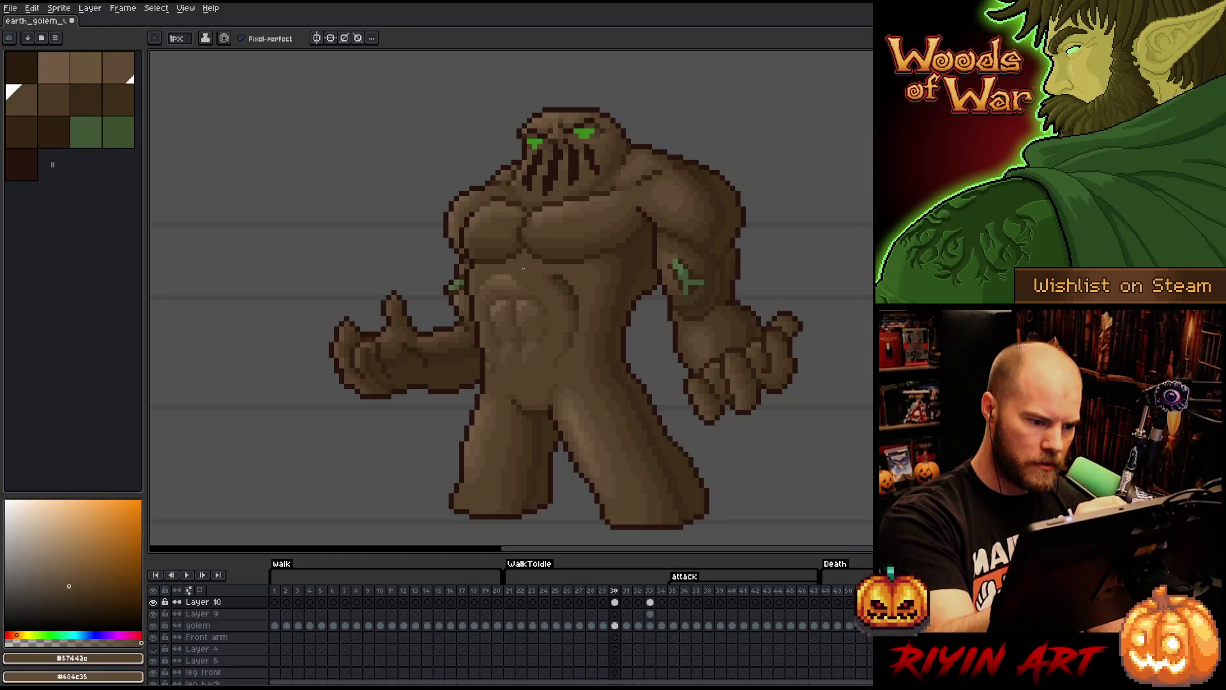
- Lasso the ab muscles and move them higher on the golem's belly
key("w")
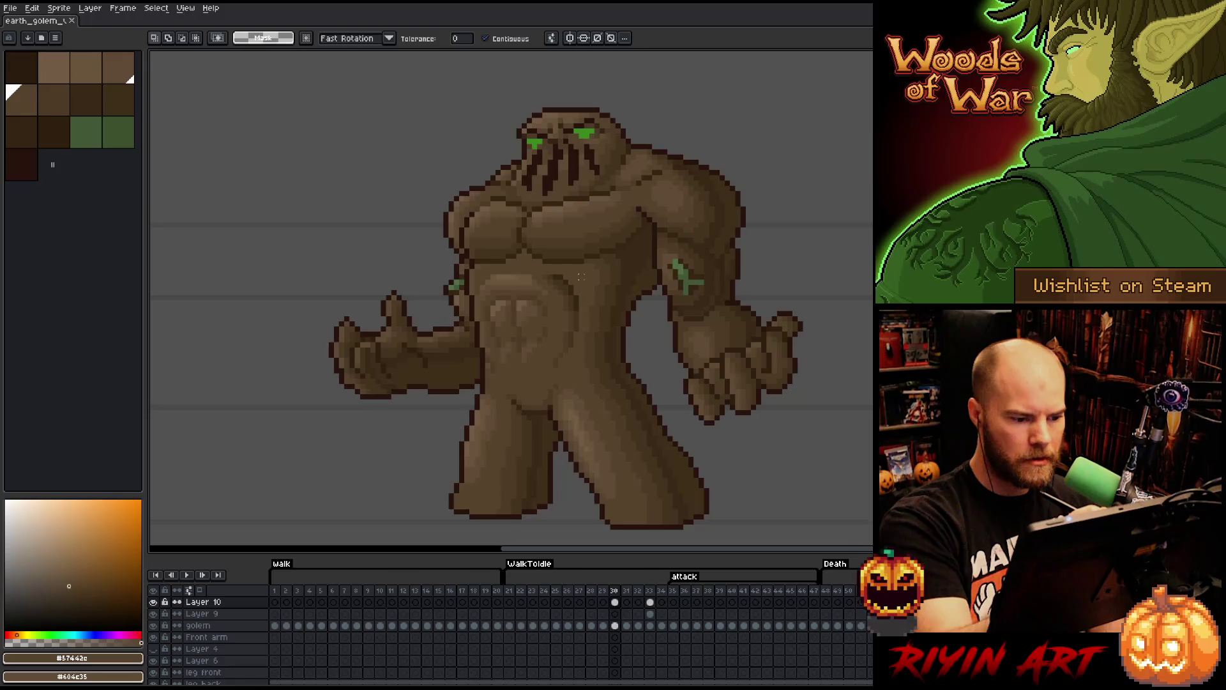
key("q")
mouse_move(556, 336)
left_mouse_down()
mouse_move(555, 295)
mouse_move(482, 316)
mouse_move(525, 383)
left_mouse_up()
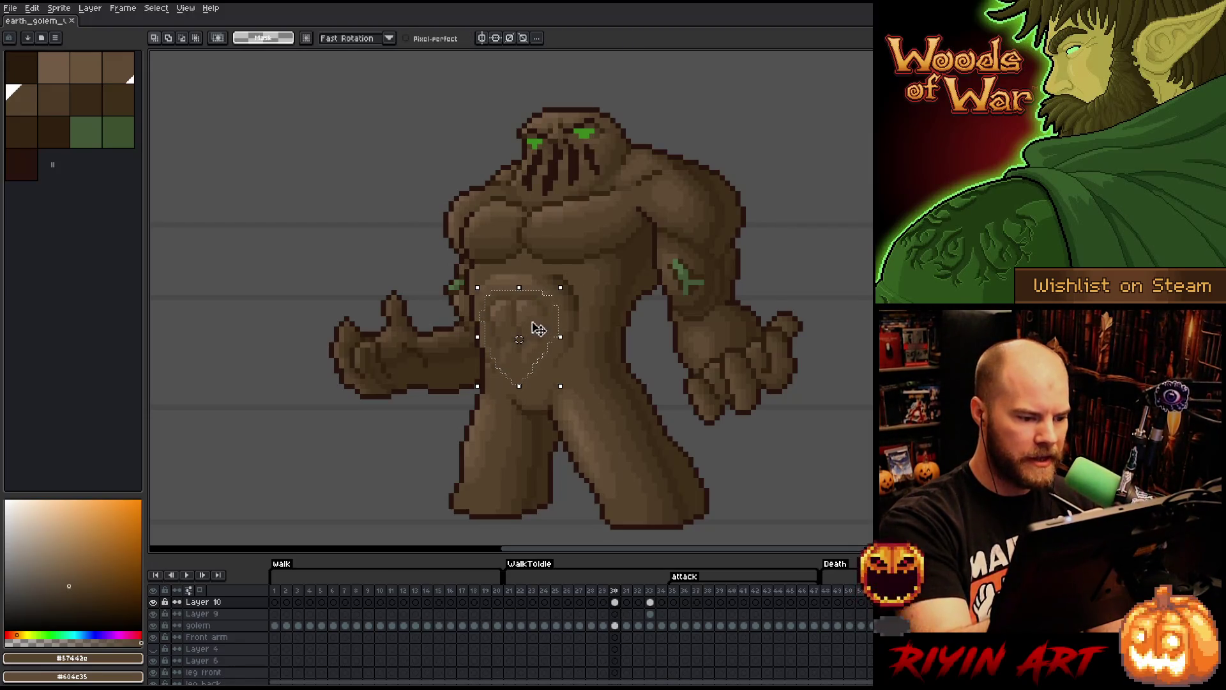
left_click_drag(537, 324, 539, 313)
left_click(556, 271)
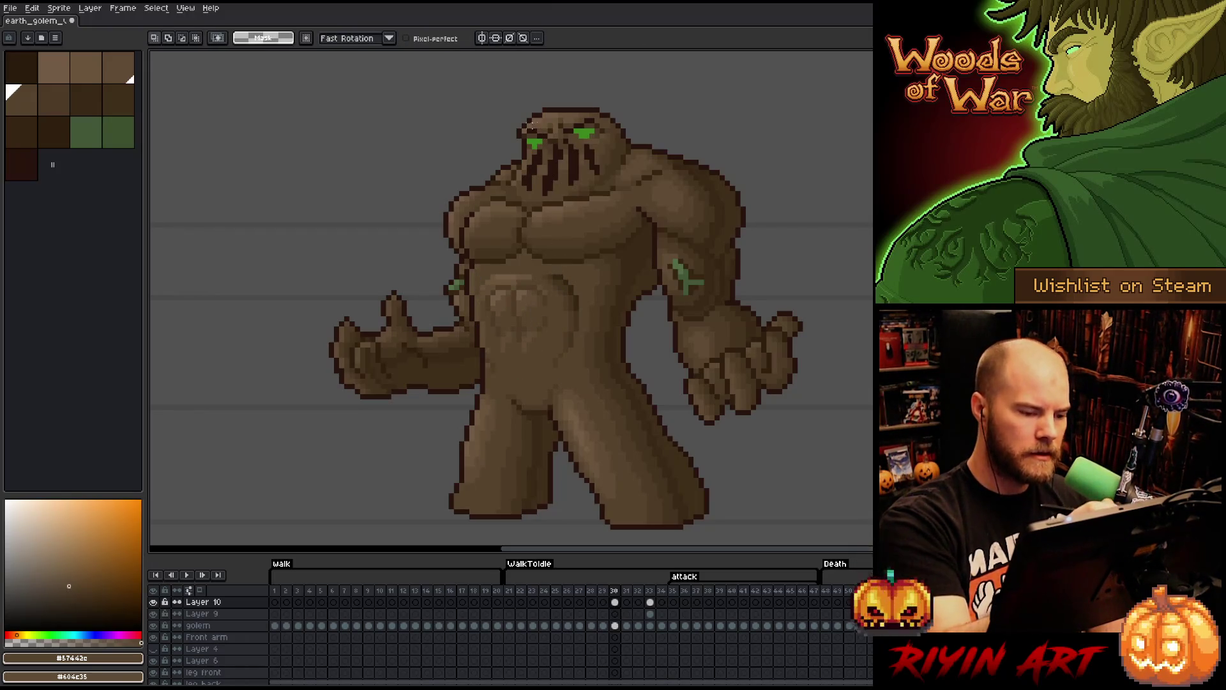
key("b")
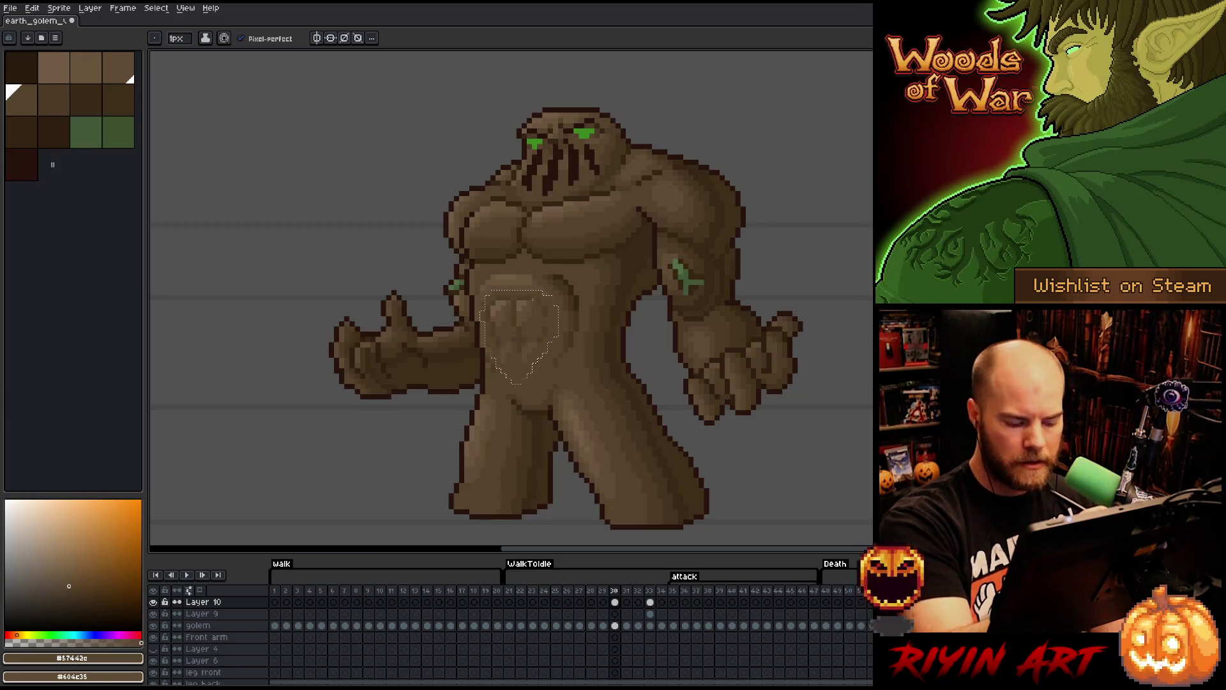
- Enlarge the ab muscles by about 8 px up and left, then save
key("v")
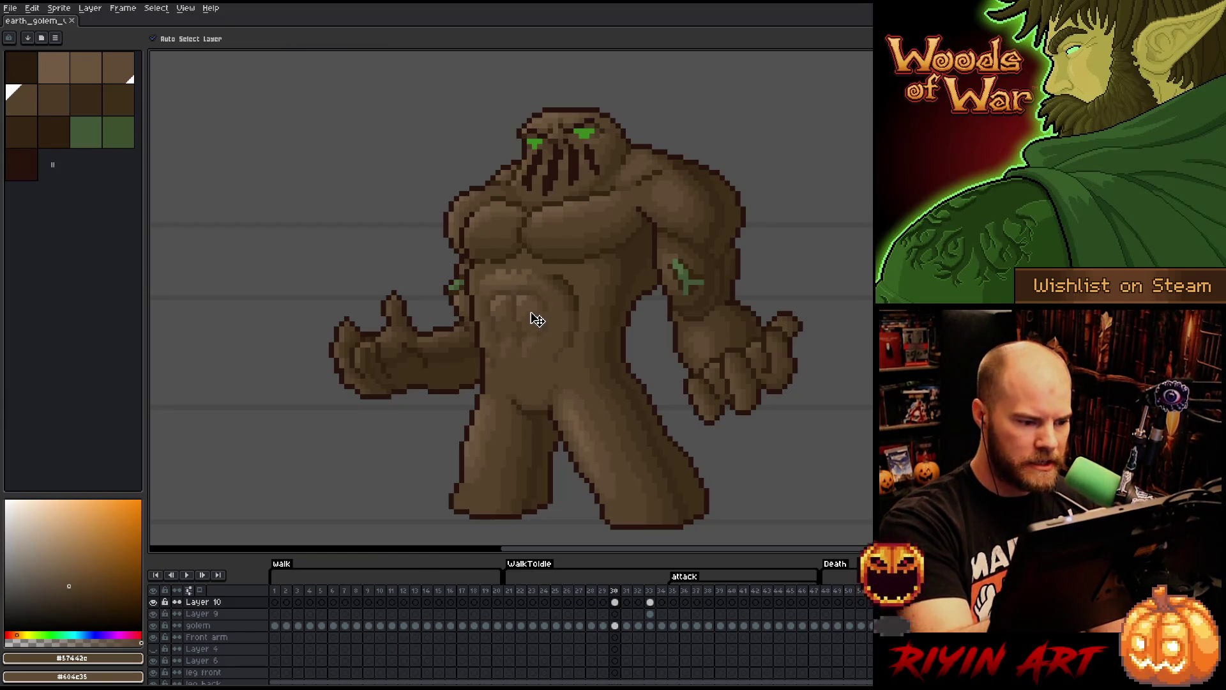
key("ctrl+v")
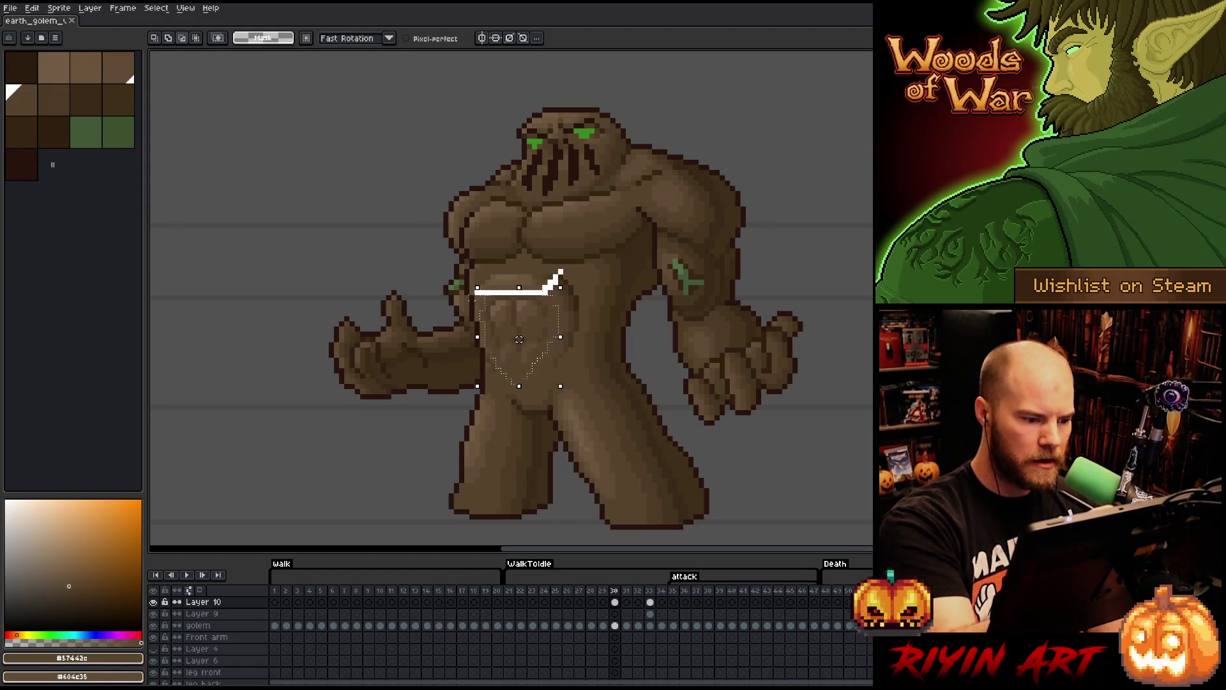
left_click_drag(522, 292, 546, 285)
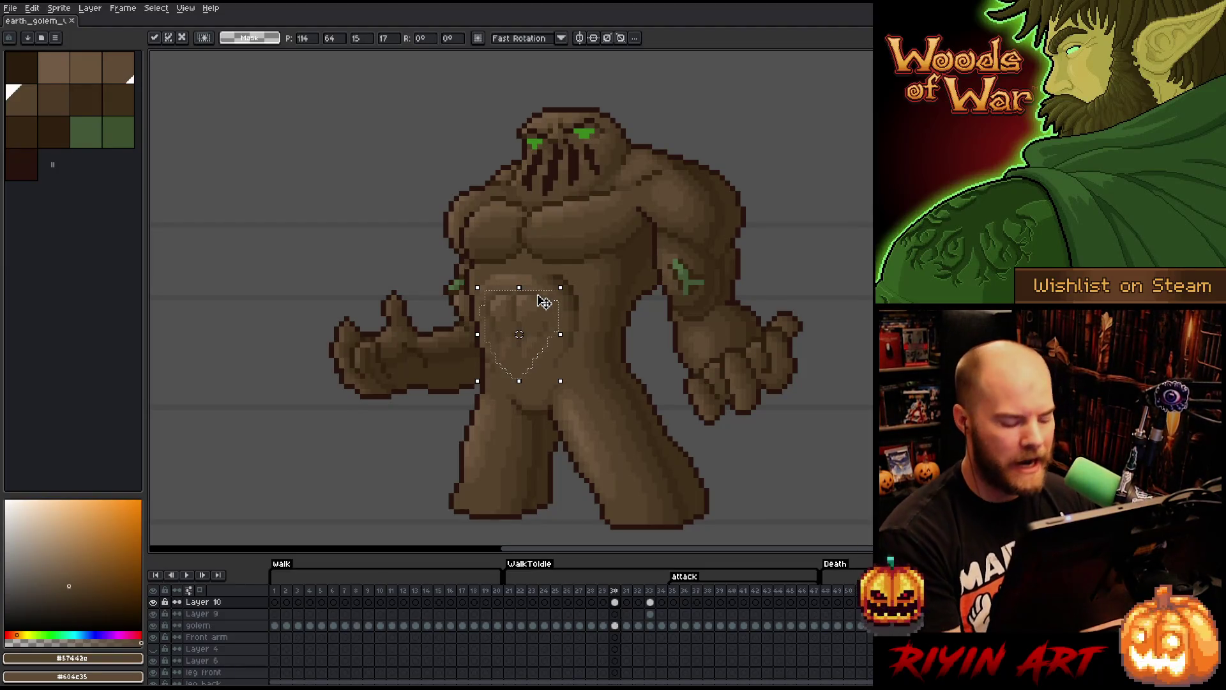
key("ctrl+d")
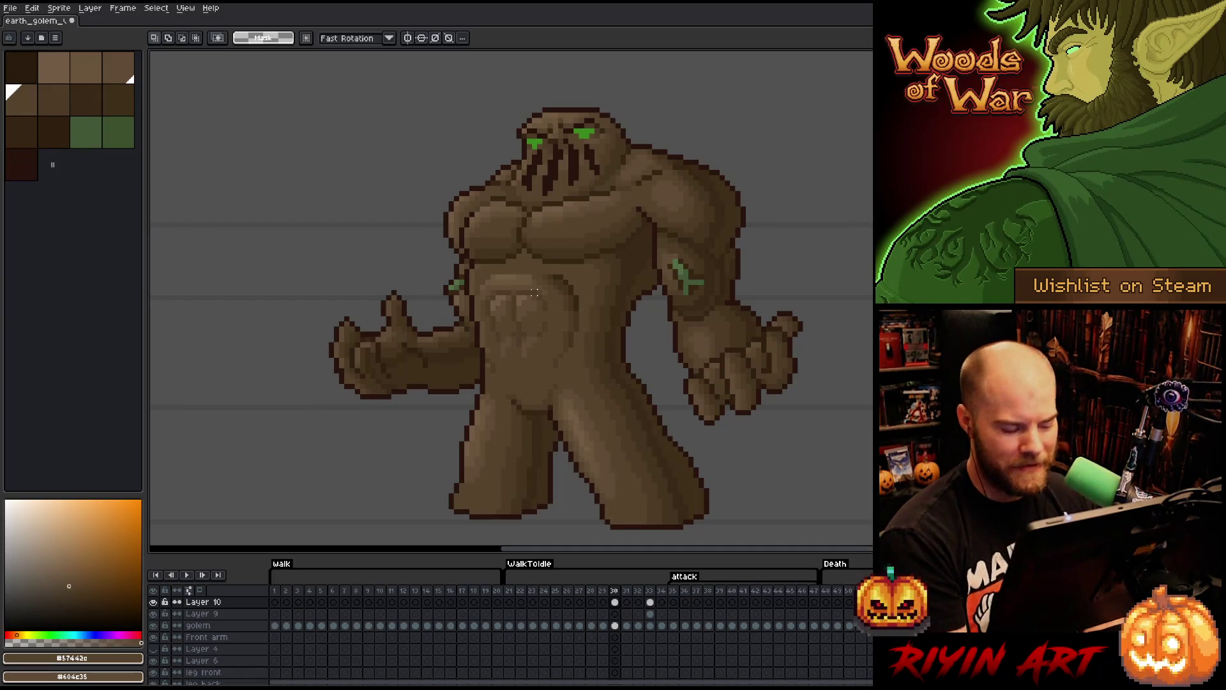
key("ctrl+s")
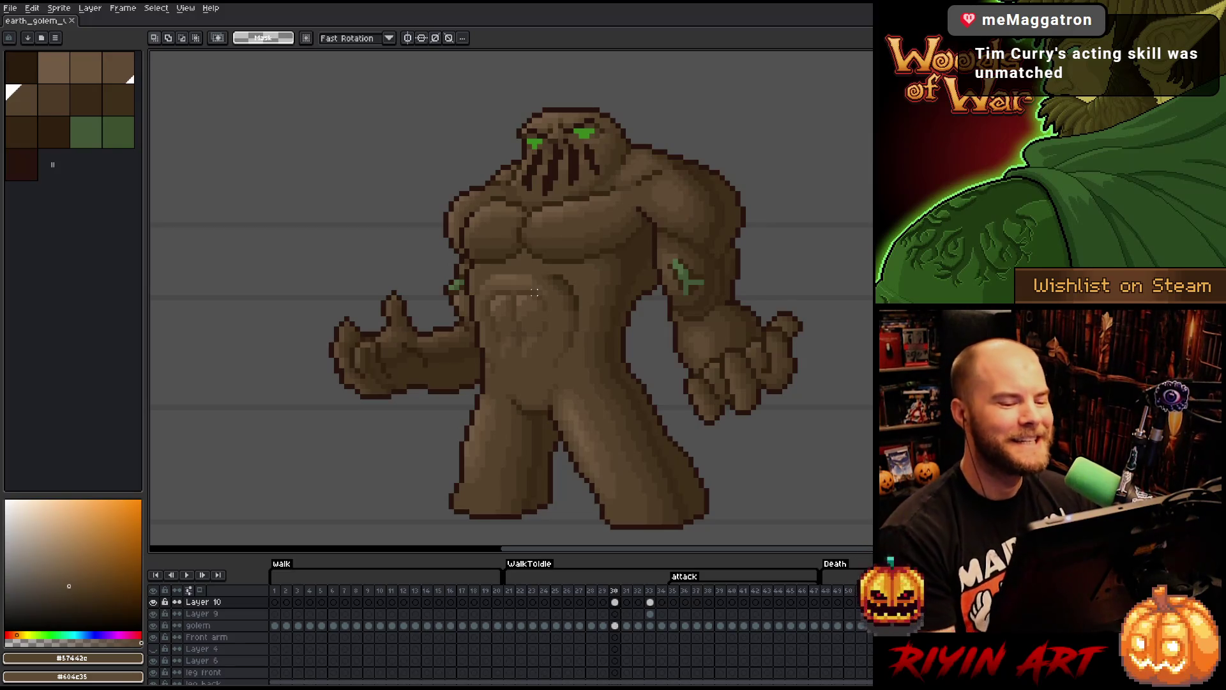
- Sample #604c35, #69533b, #57442c and #4d3b26 from the golem to repaint the belly edges
key("i")
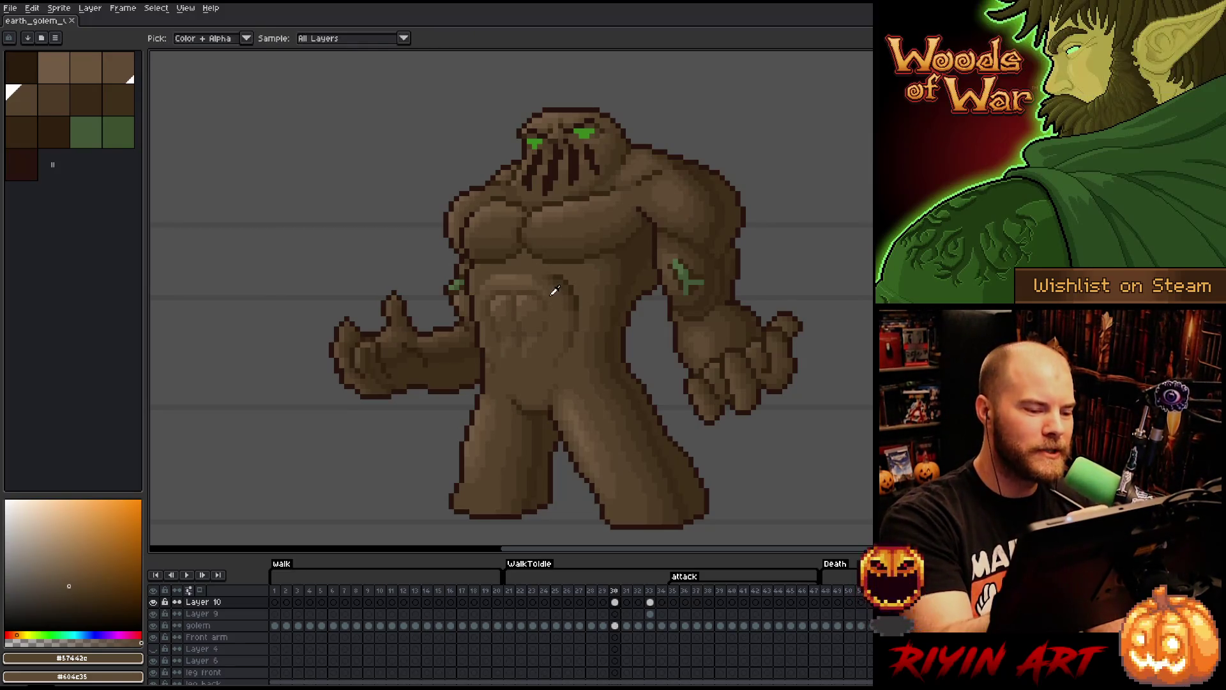
key("b")
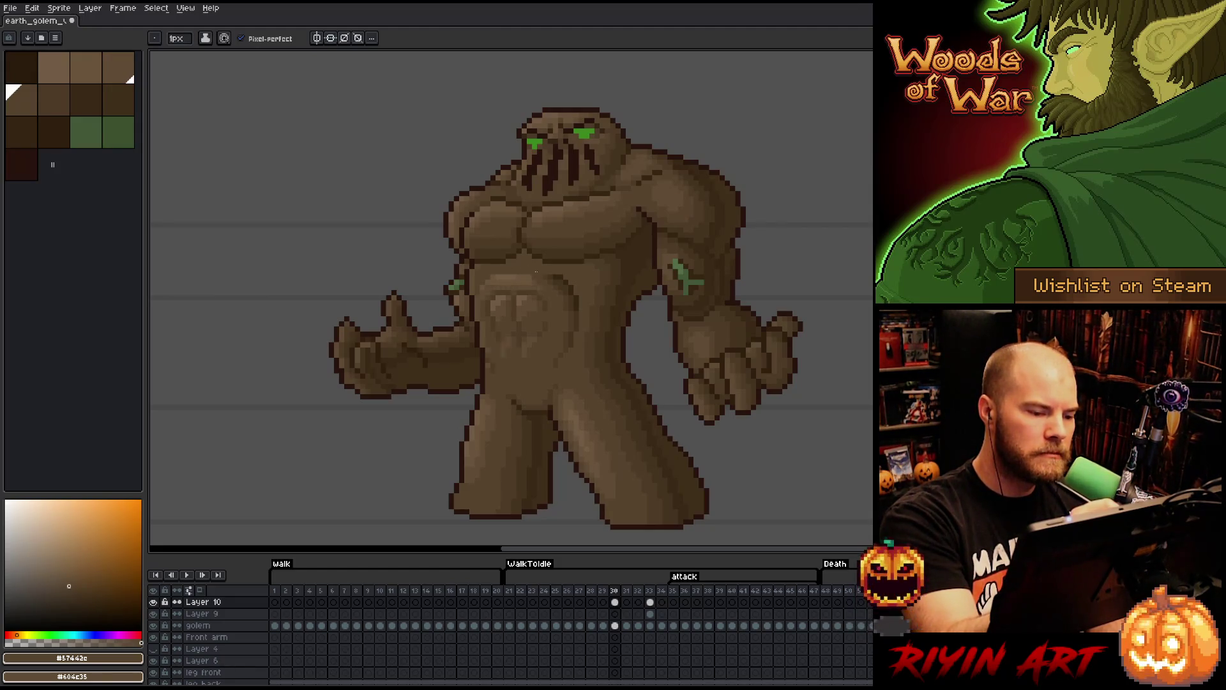
left_click(487, 289, "alt")
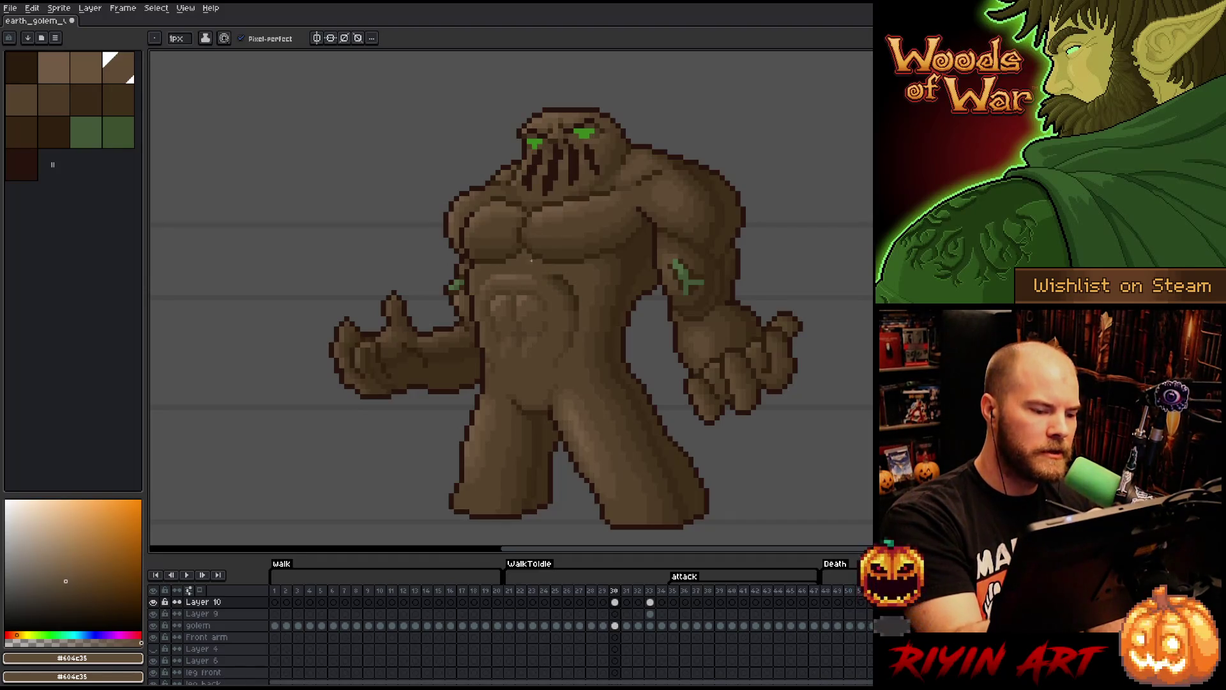
left_click(508, 277, "alt")
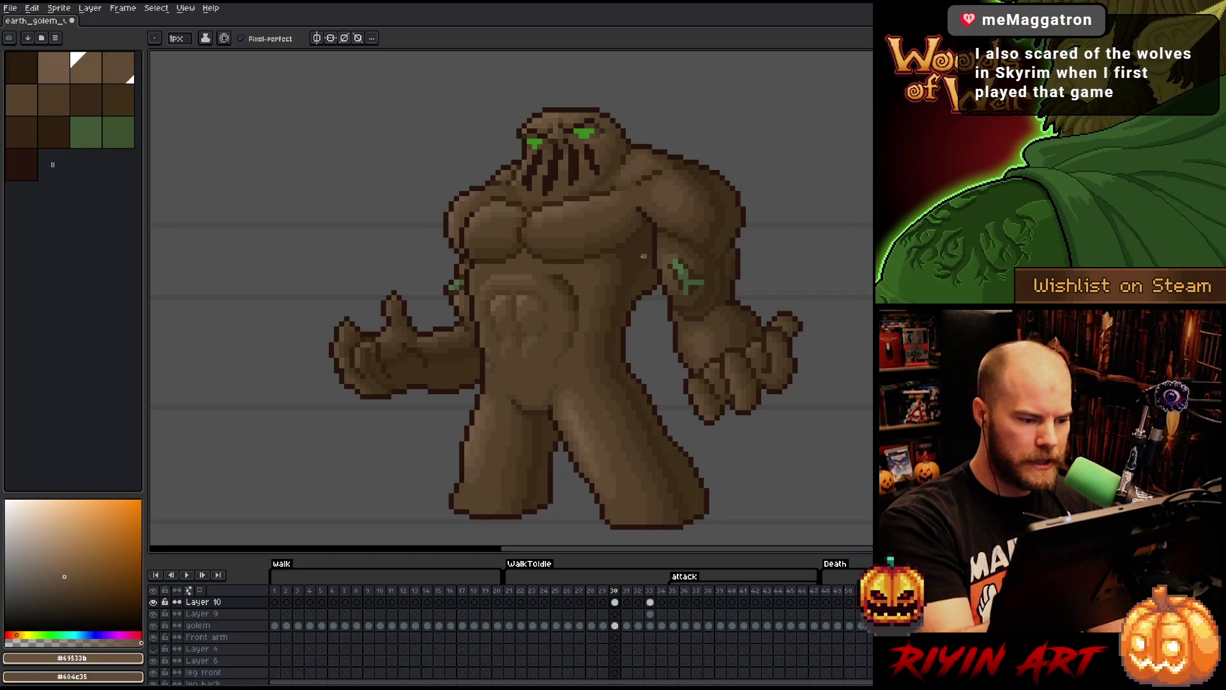
left_click(525, 280, "alt")
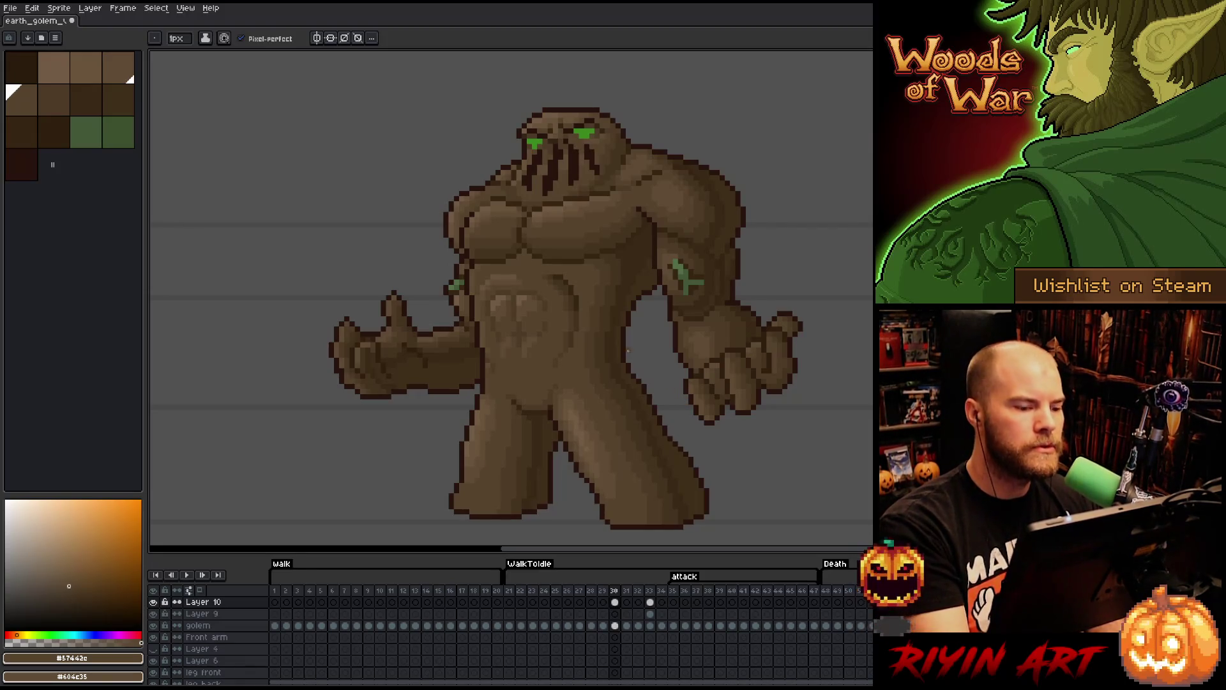
left_click(527, 286, "alt")
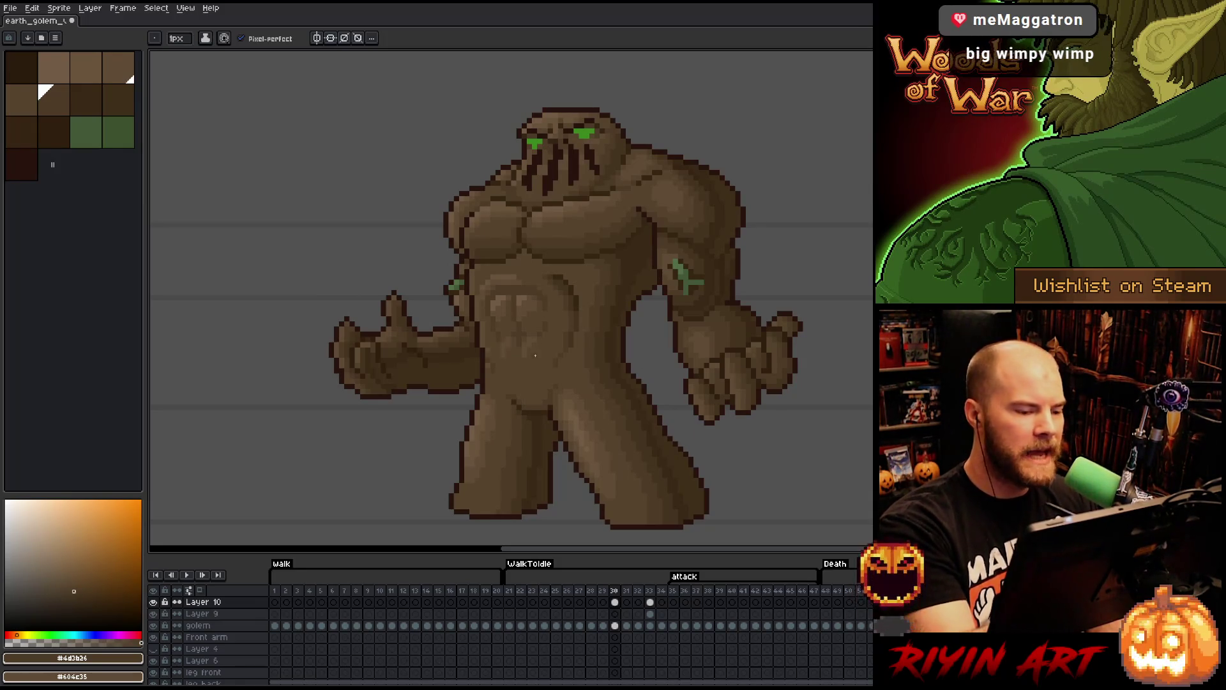
- Repaint the upper abdomen with #57442c, deep #44331f and #4d3b26 sampled from the golem
left_click(517, 271, "alt")
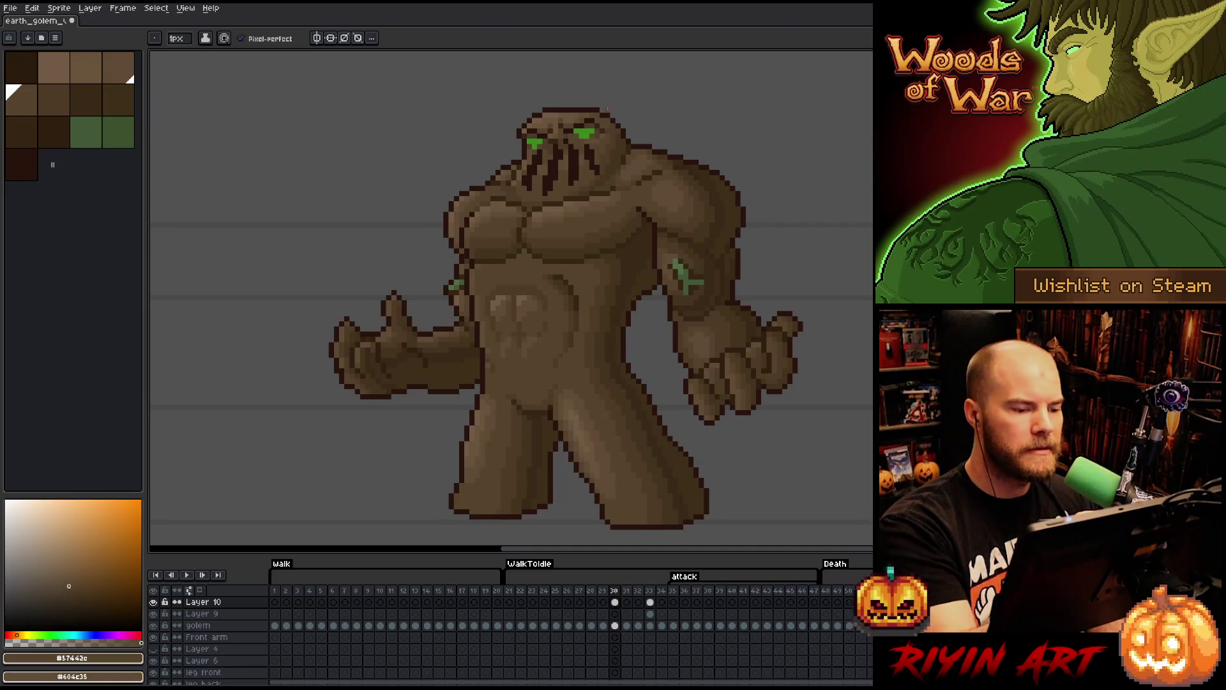
left_click(558, 272, "alt")
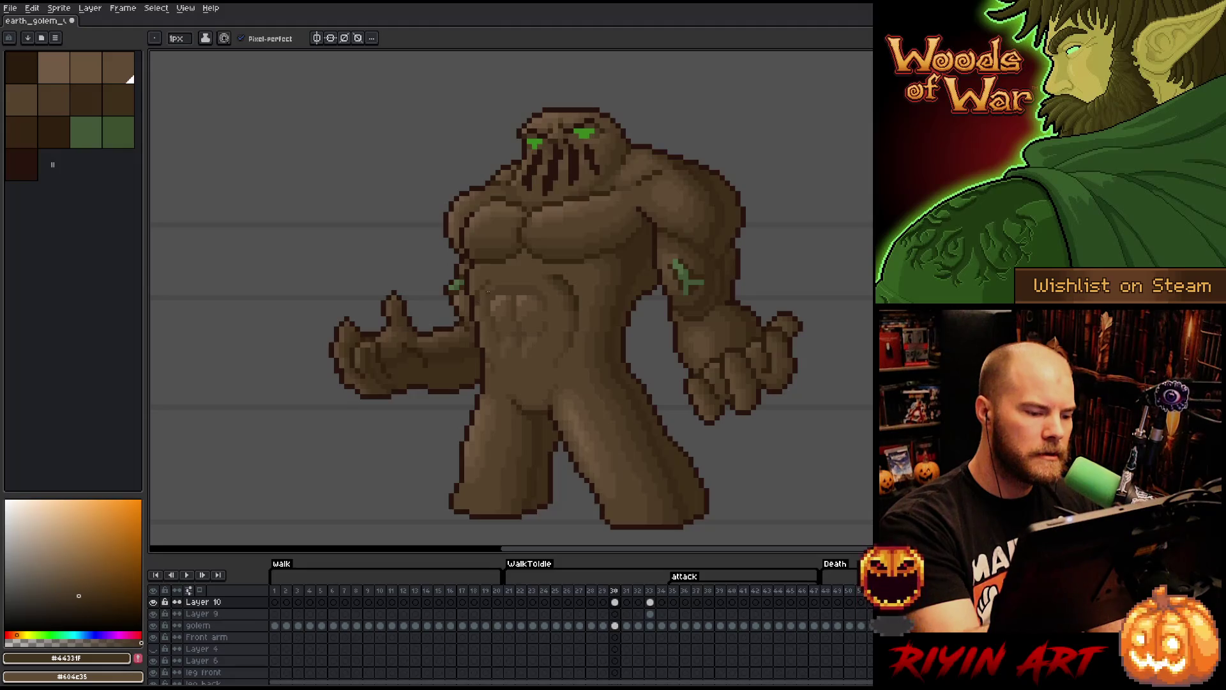
left_click(487, 285, "alt")
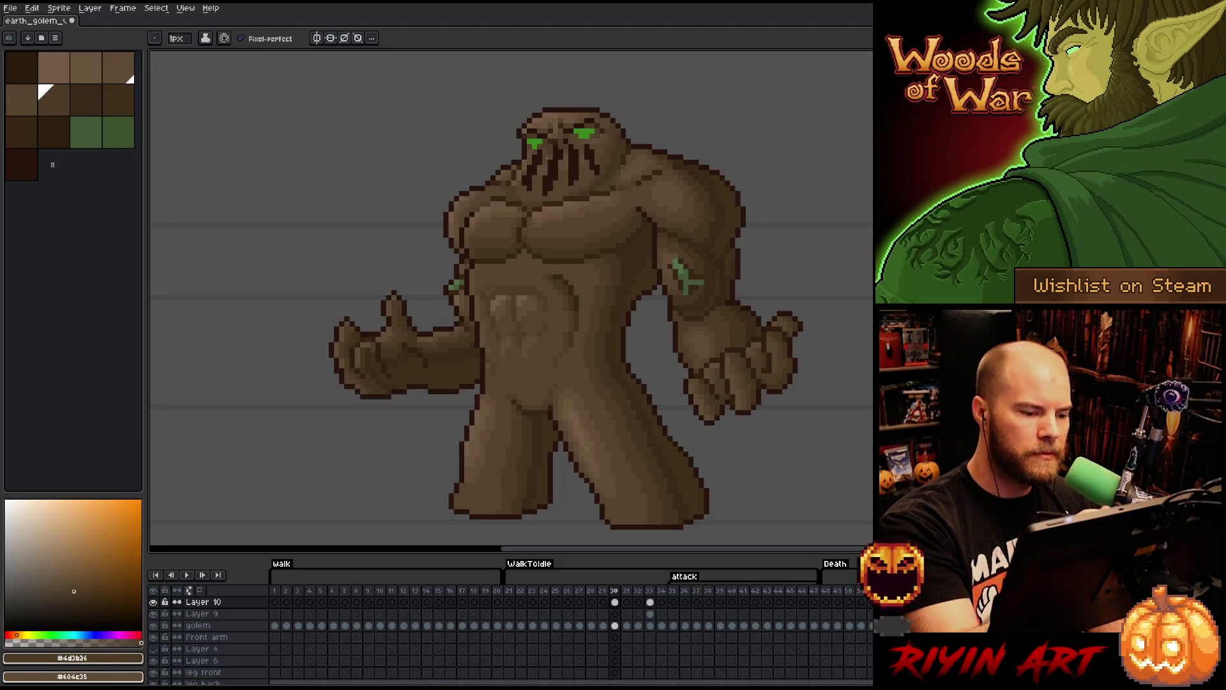
left_click(562, 273, "alt")
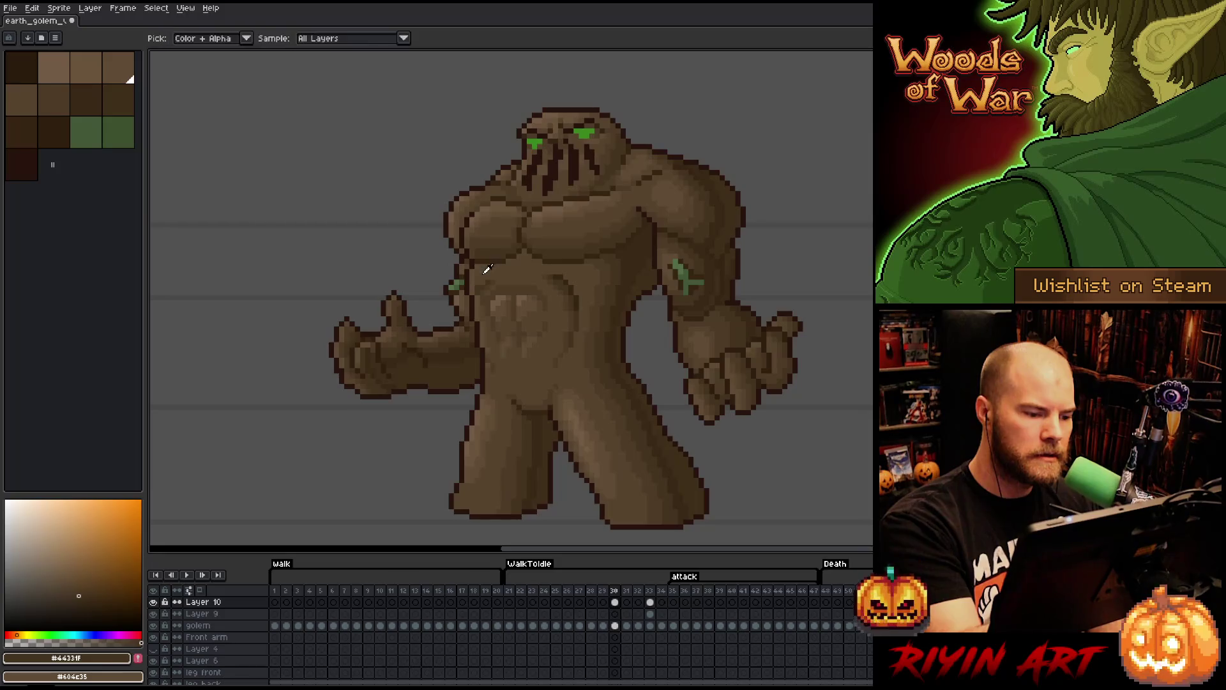
left_click(511, 222, "alt")
left_click(492, 276, "alt")
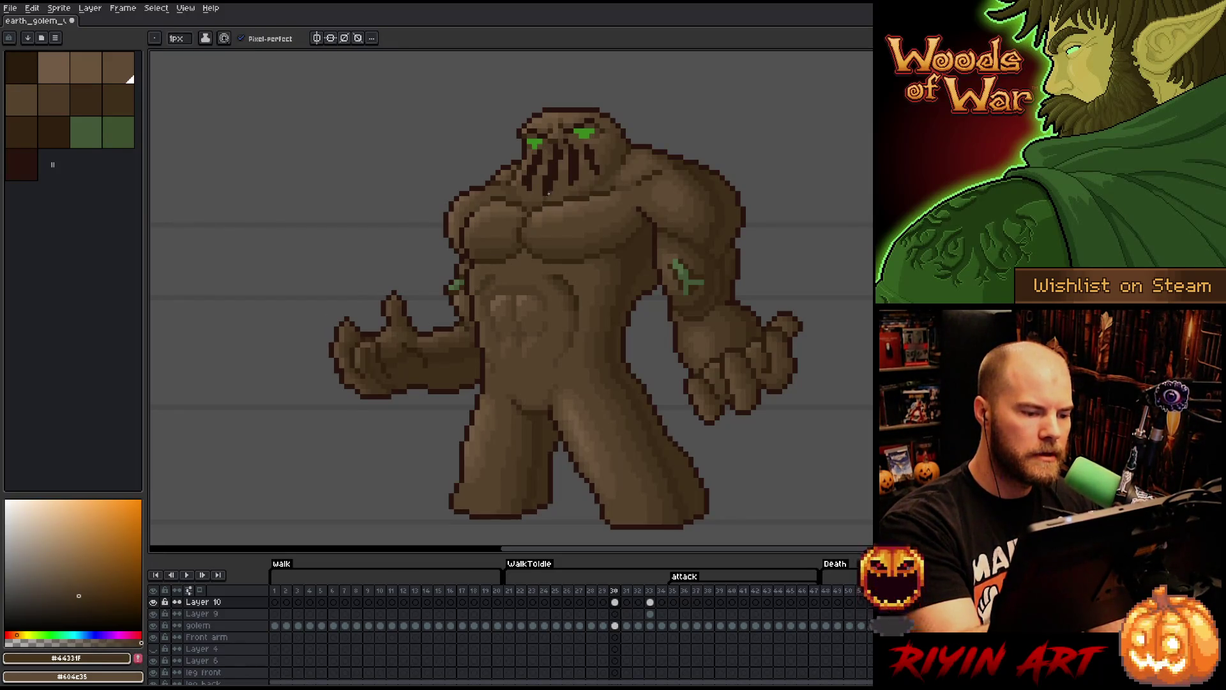
left_click(491, 266, "alt")
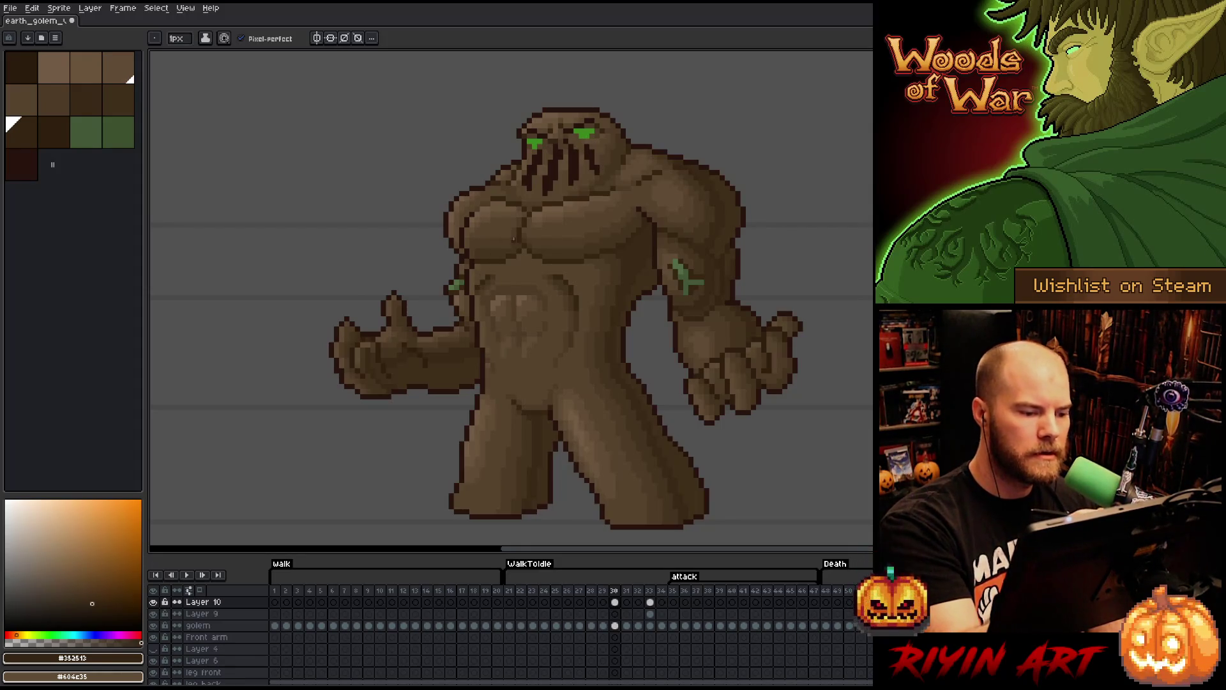
- Refine the chest shading with alternating lighter, mid and deepest shadow browns
left_click(490, 282, "alt")
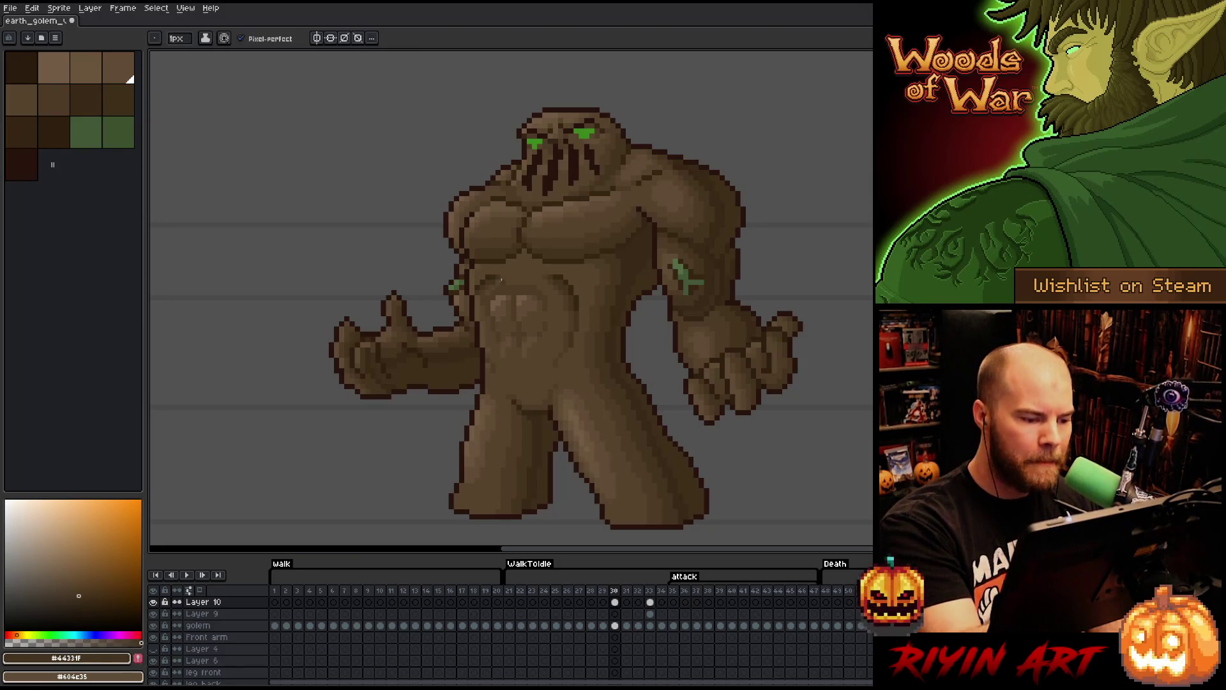
left_click(498, 282, "alt")
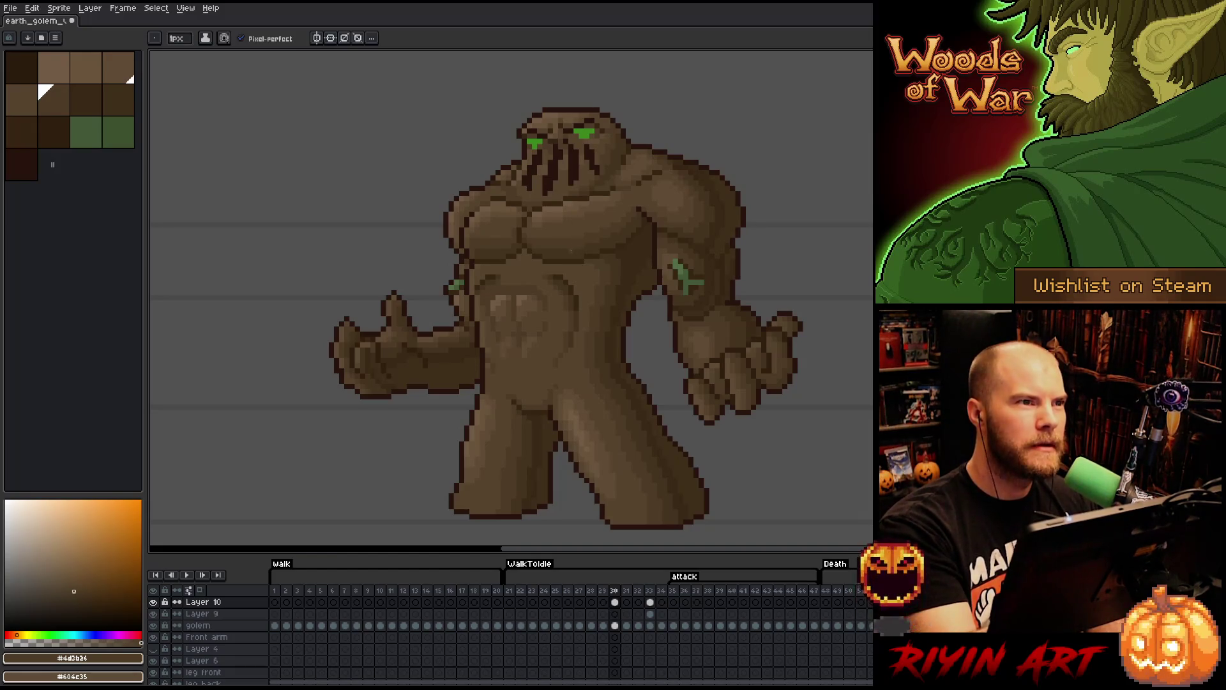
left_click(491, 280, "alt")
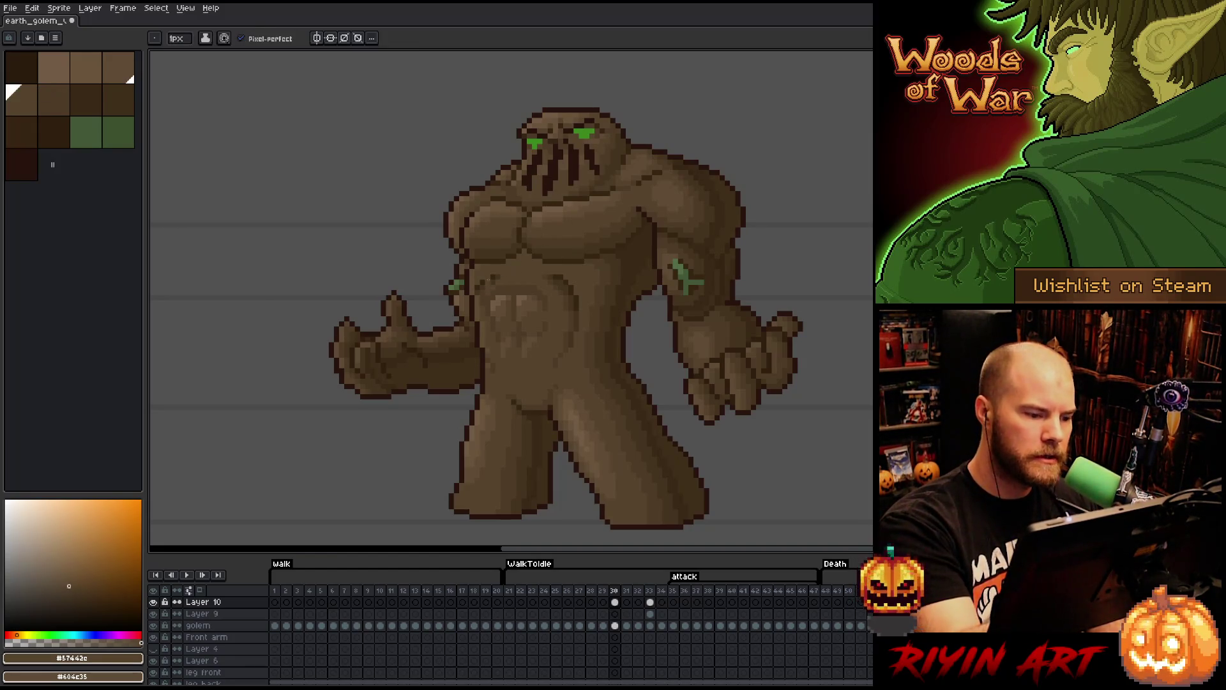
left_click(480, 281, "alt")
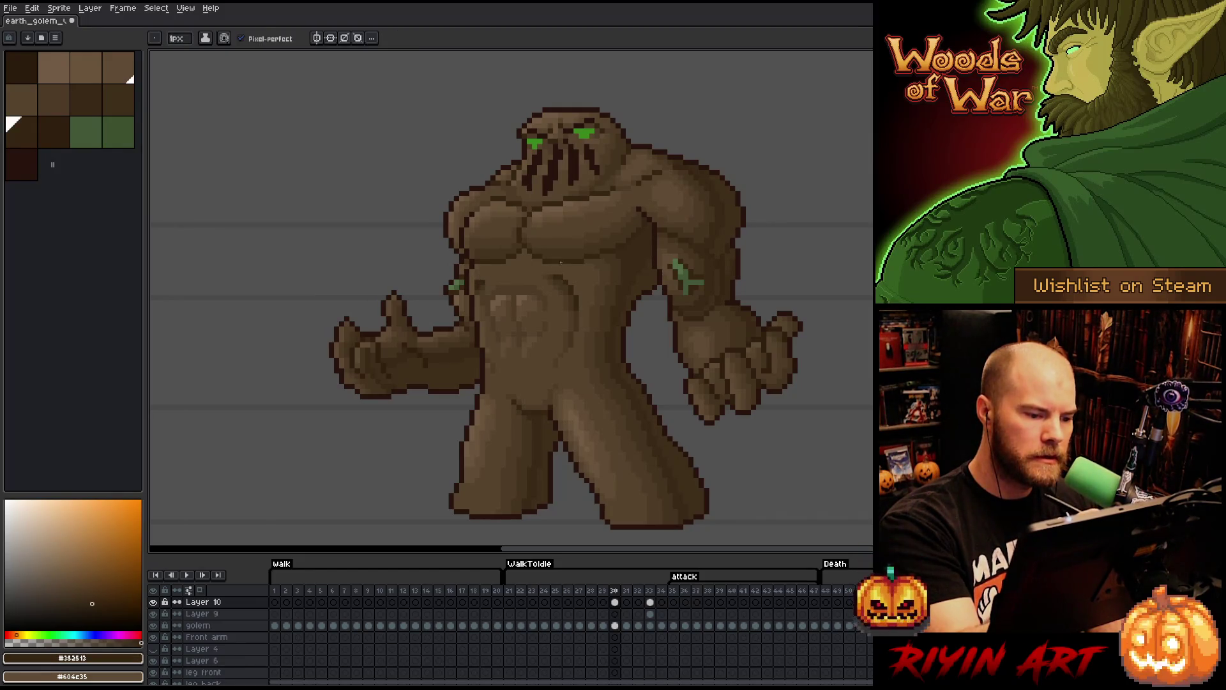
left_click(493, 262, "alt")
left_click(512, 248, "alt")
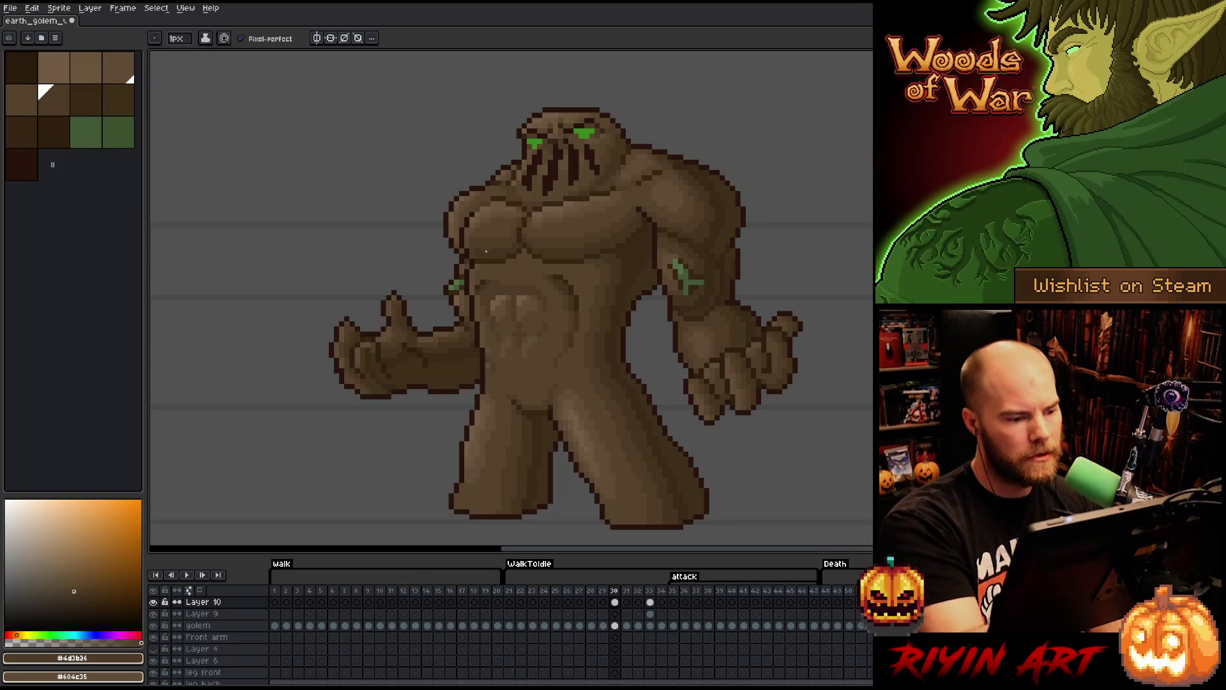
key("m")
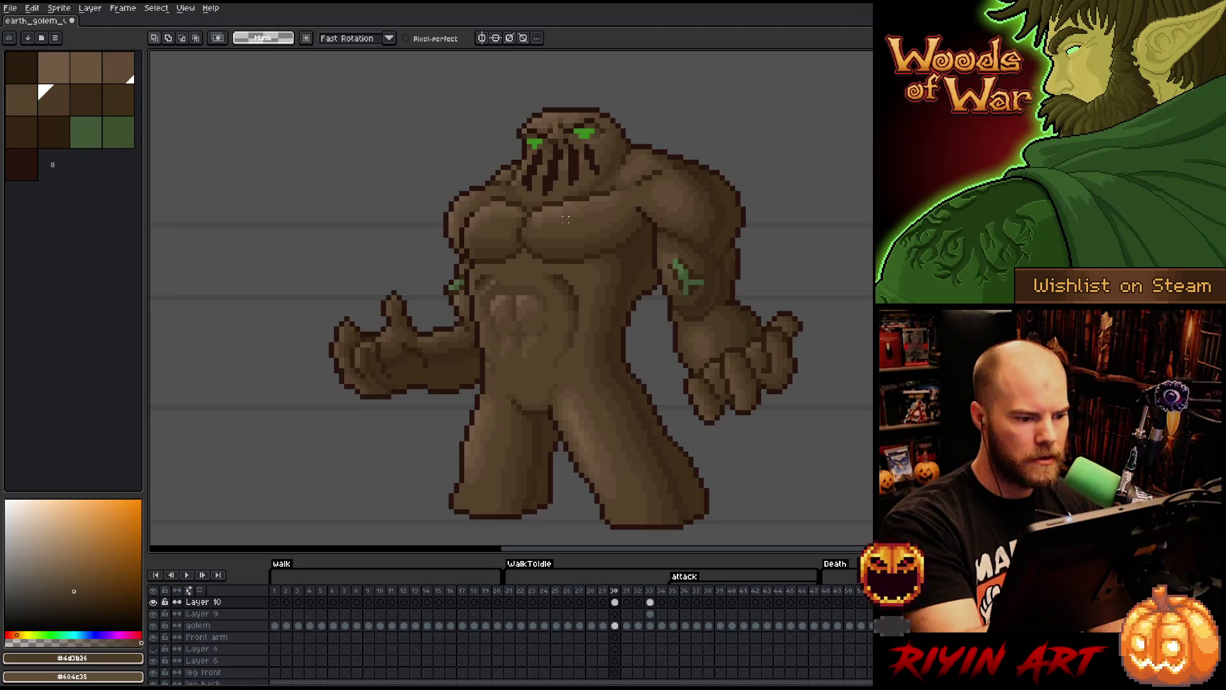
- Paste a small pixel patch near the chest and repaint around it with lighter and mid browns
key("ctrl+v")
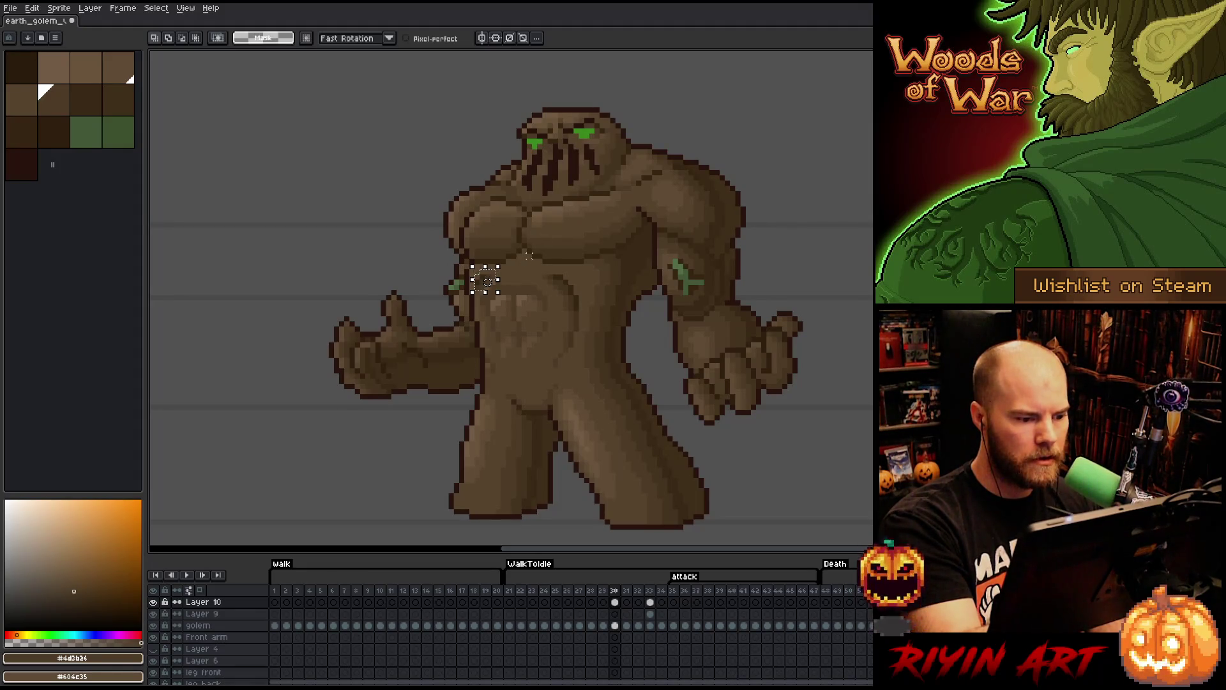
key("Return")
key("i")
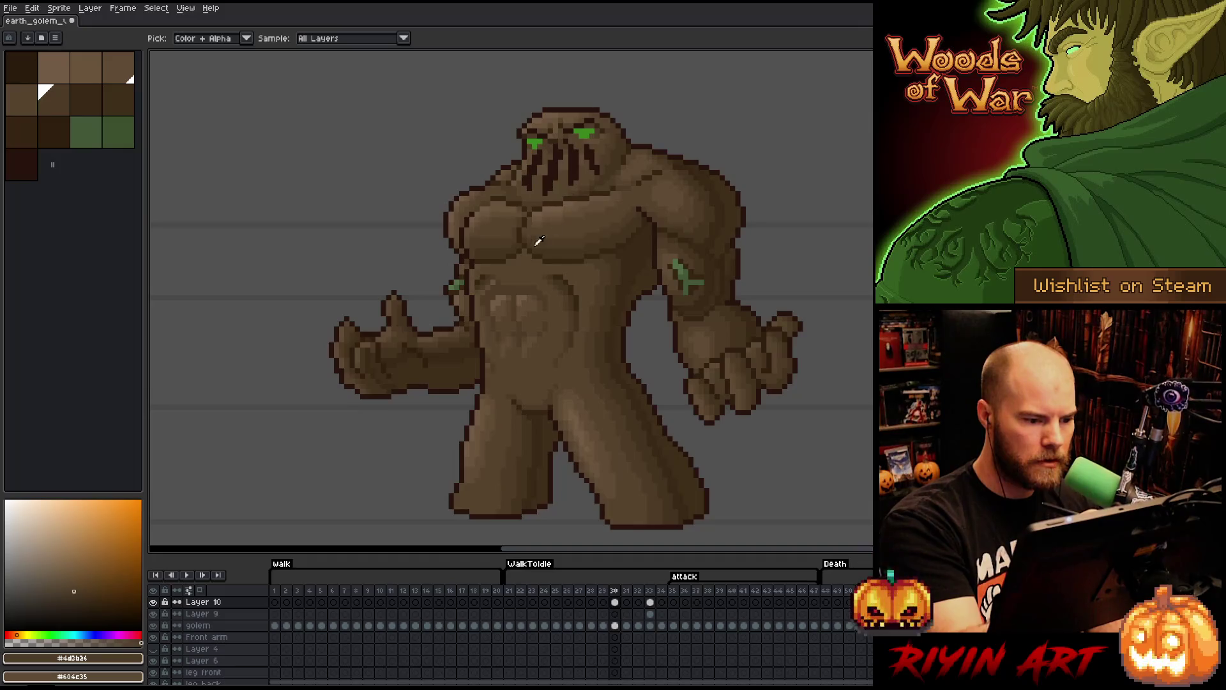
key("b")
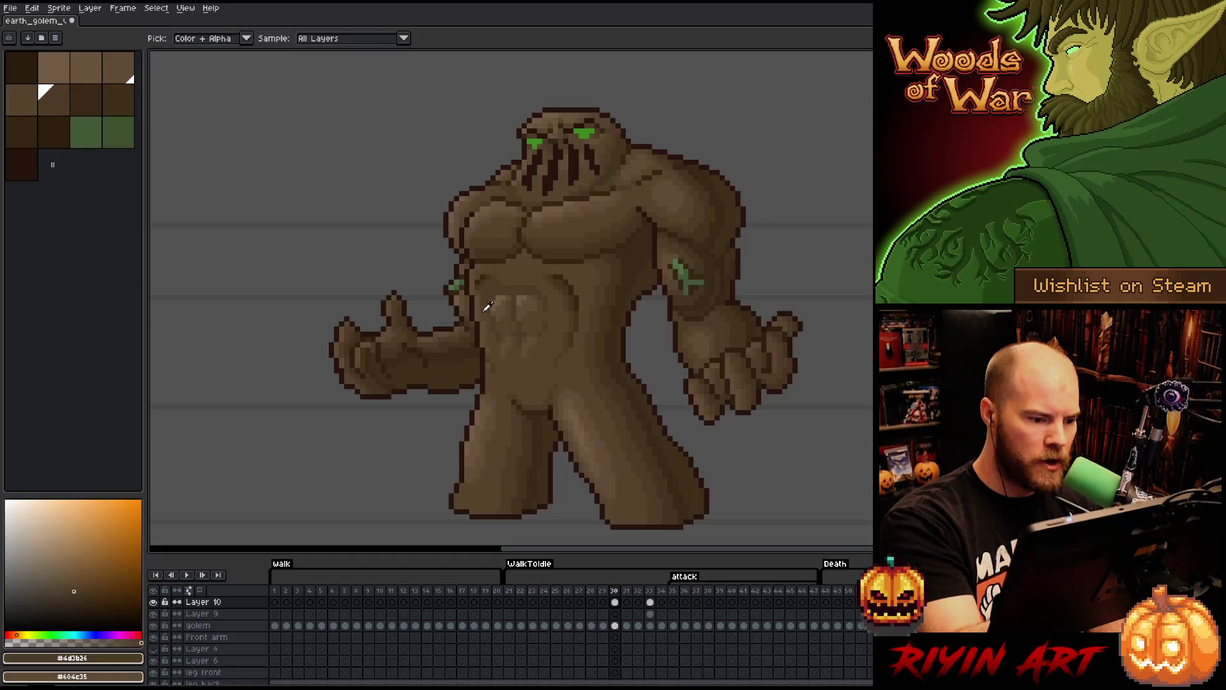
left_click(488, 277, "alt")
left_click(646, 273, "alt")
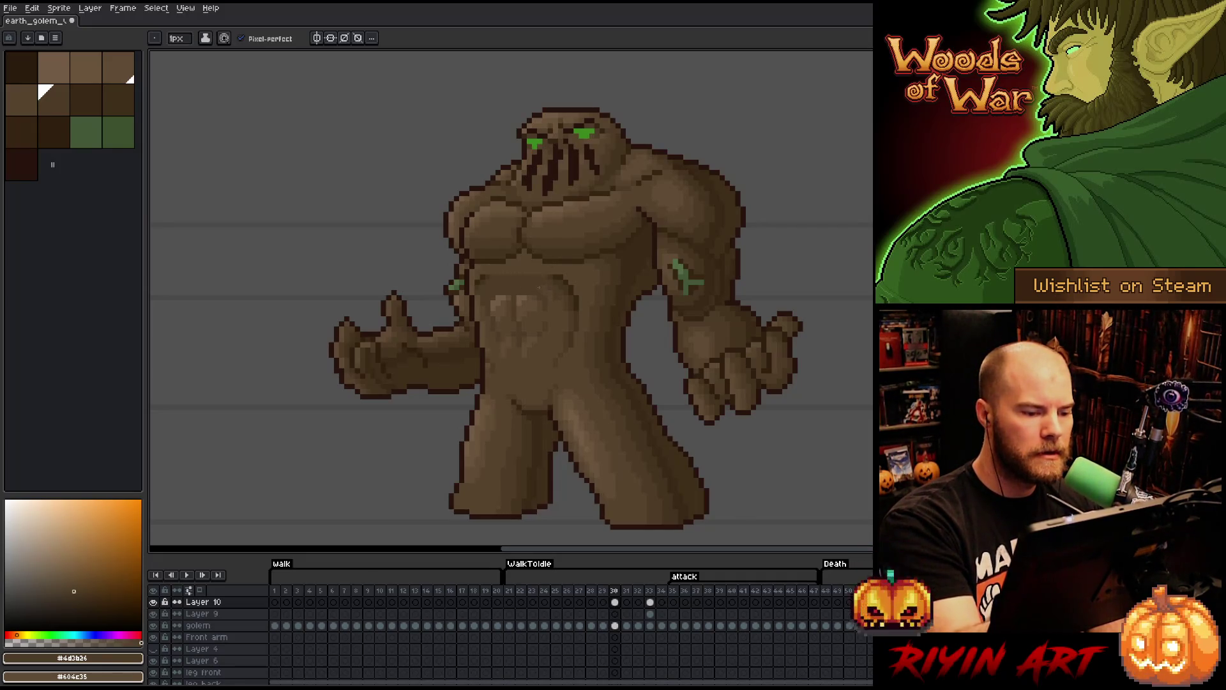
left_click(552, 288, "alt")
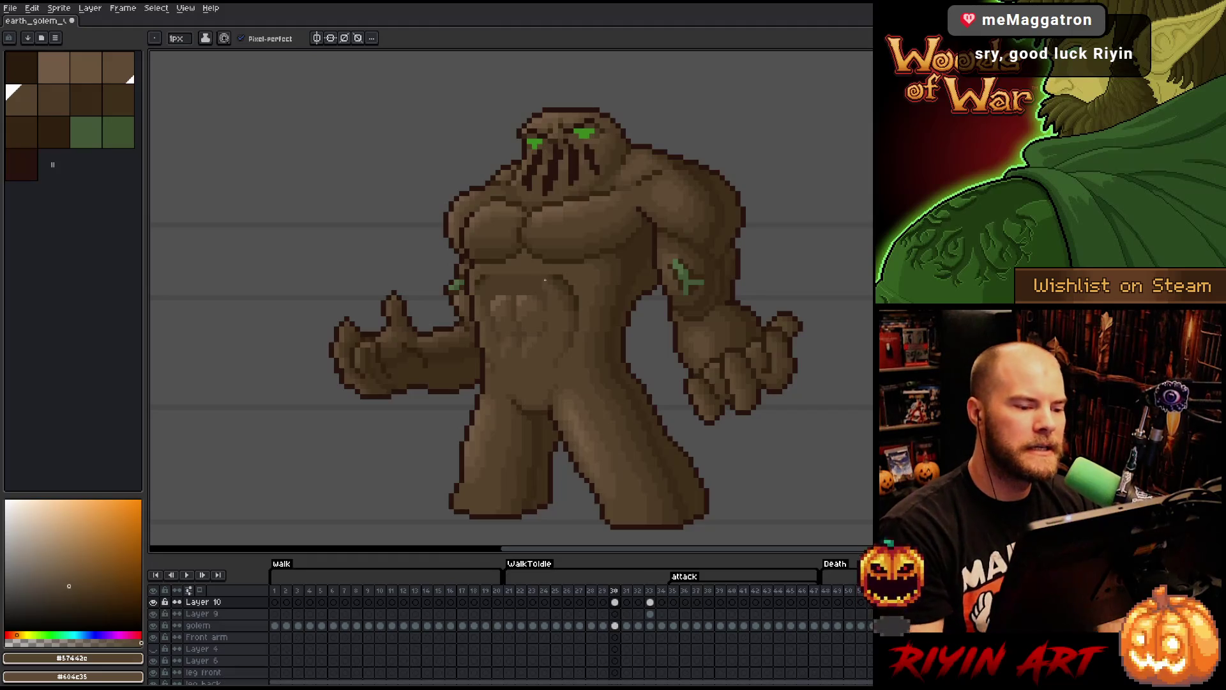
left_click(530, 273, "alt")
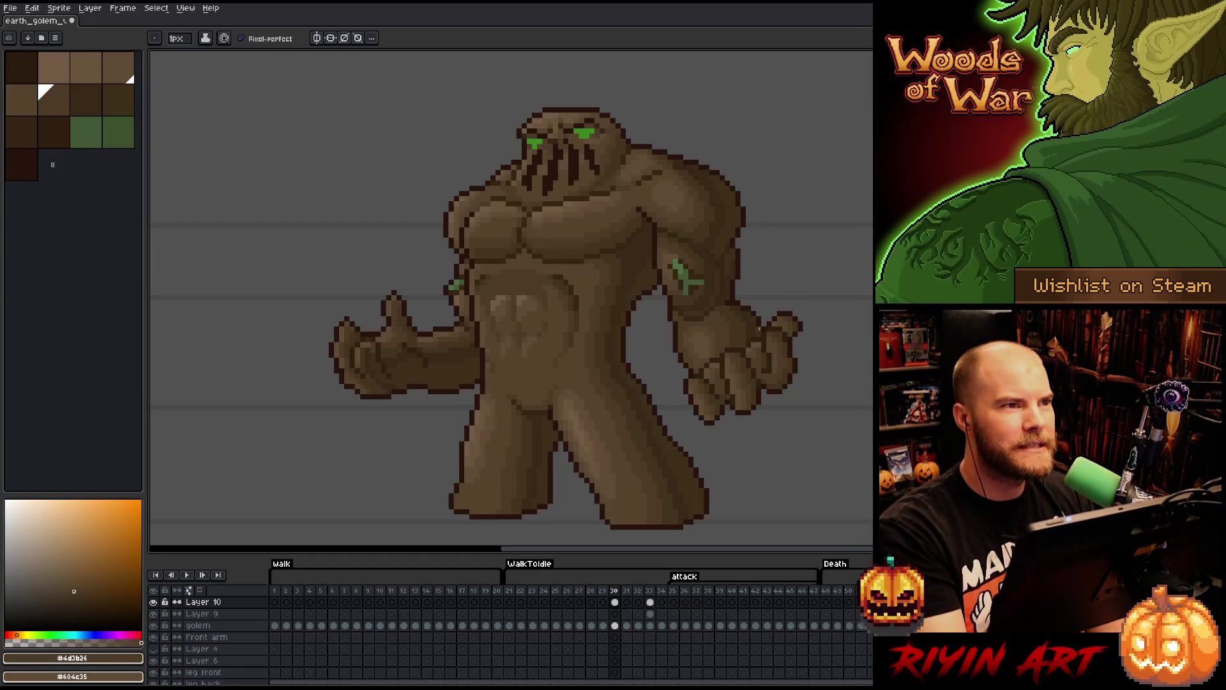
- Lasso parts of the belly muscles and touch them up with lighter brown
key("q")
mouse_move(540, 356)
left_mouse_down()
mouse_move(557, 323)
mouse_move(509, 283)
mouse_move(515, 383)
left_mouse_up()
mouse_move(550, 343)
left_mouse_down()
mouse_move(521, 287)
mouse_move(500, 349)
mouse_move(529, 332)
left_mouse_up()
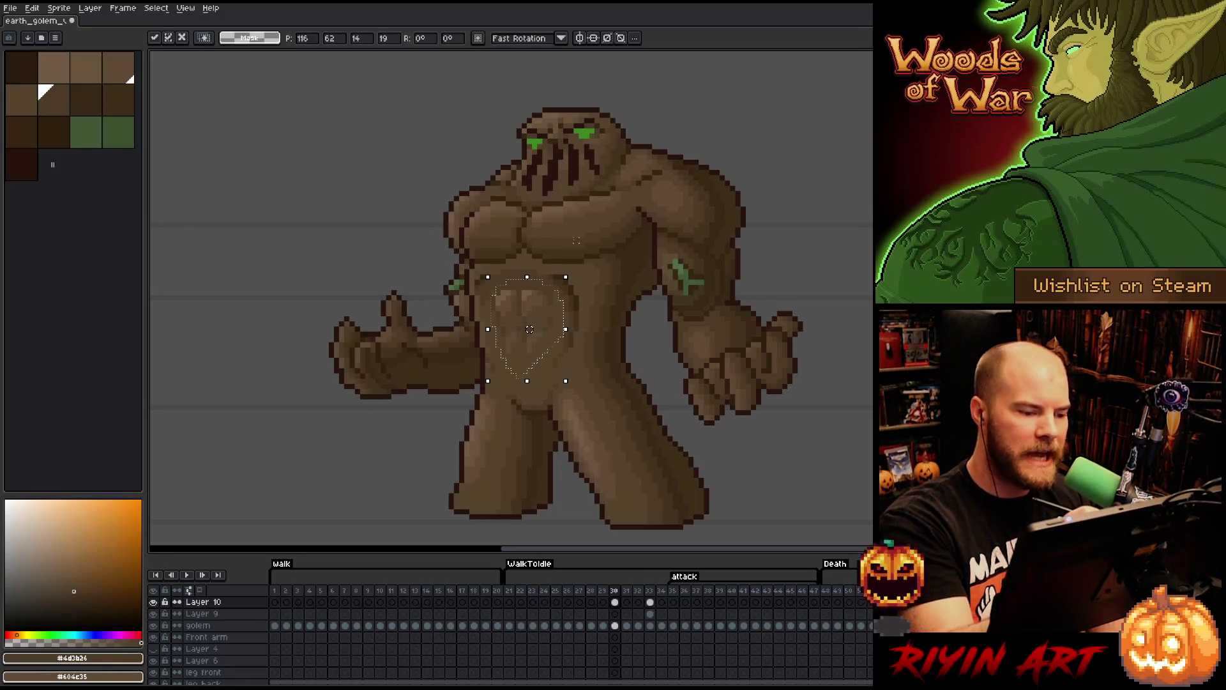
key("b")
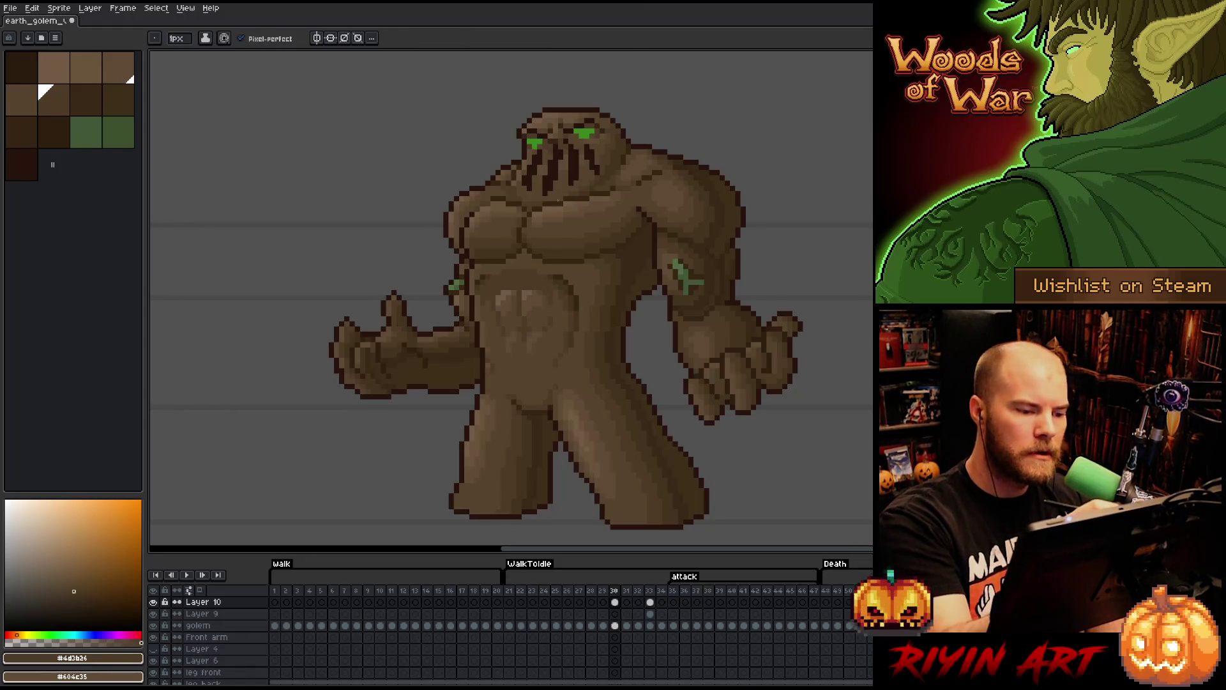
left_click(480, 294, "alt")
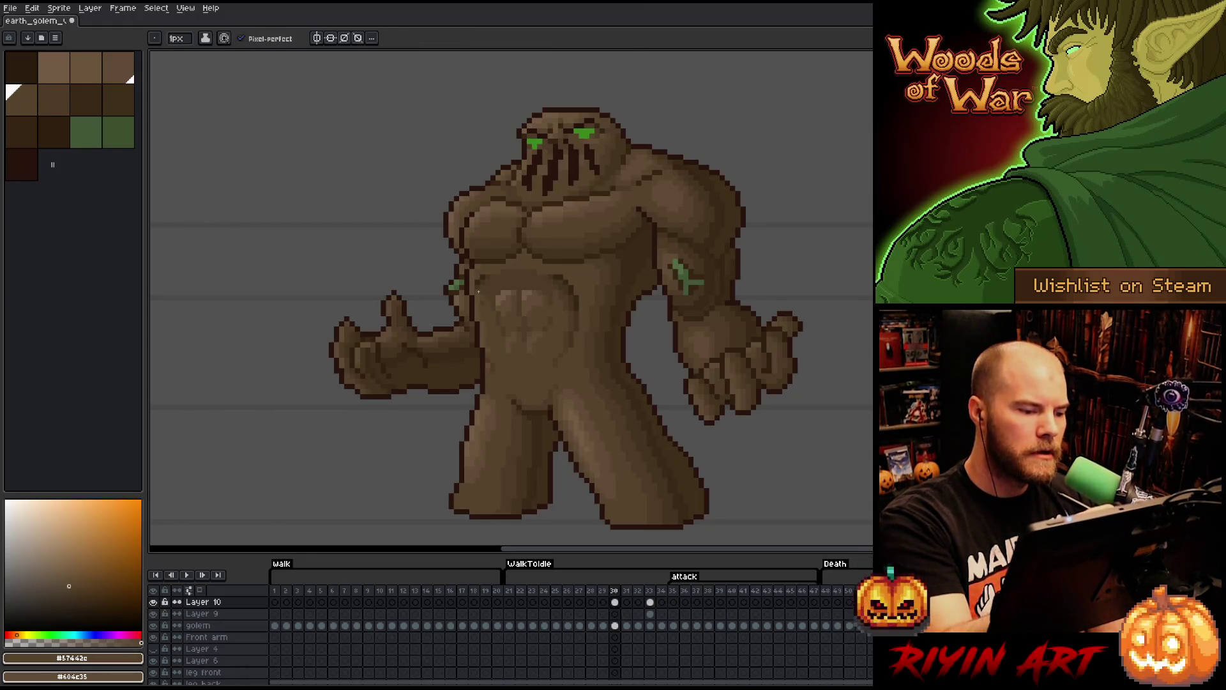
- Move a small chest patch into position and shade around it with mid and lighter browns
key("m")
left_click_drag(478, 269, 504, 296)
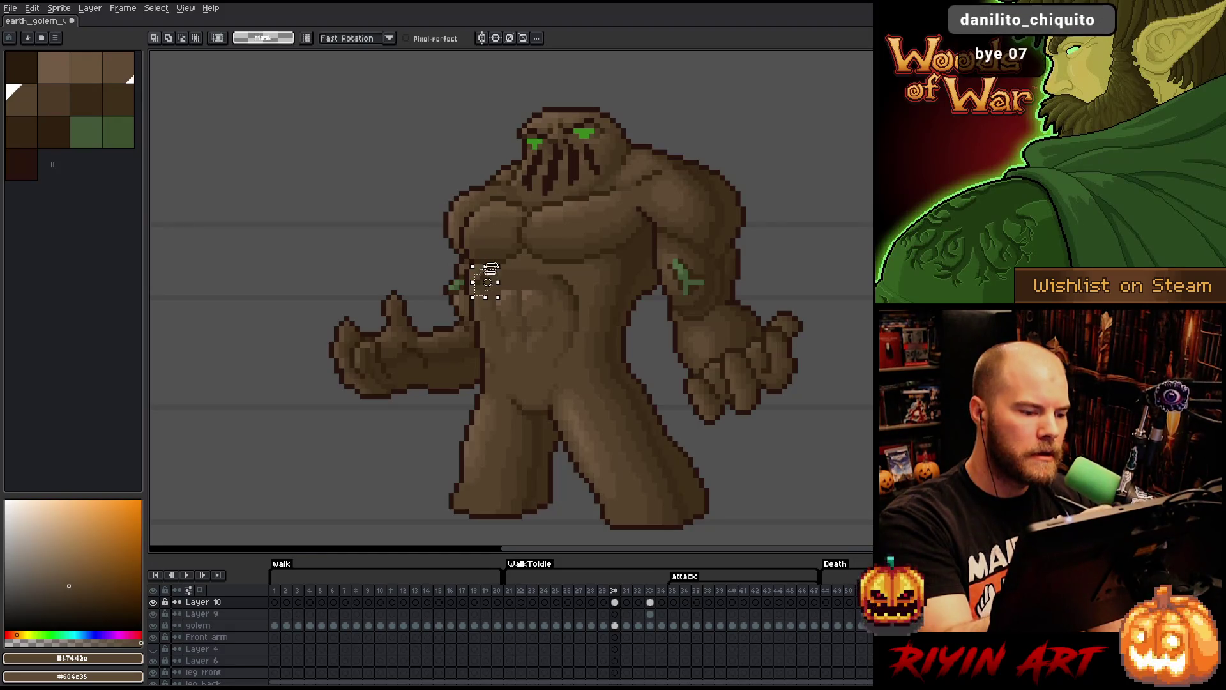
left_click(492, 276)
left_click(586, 188)
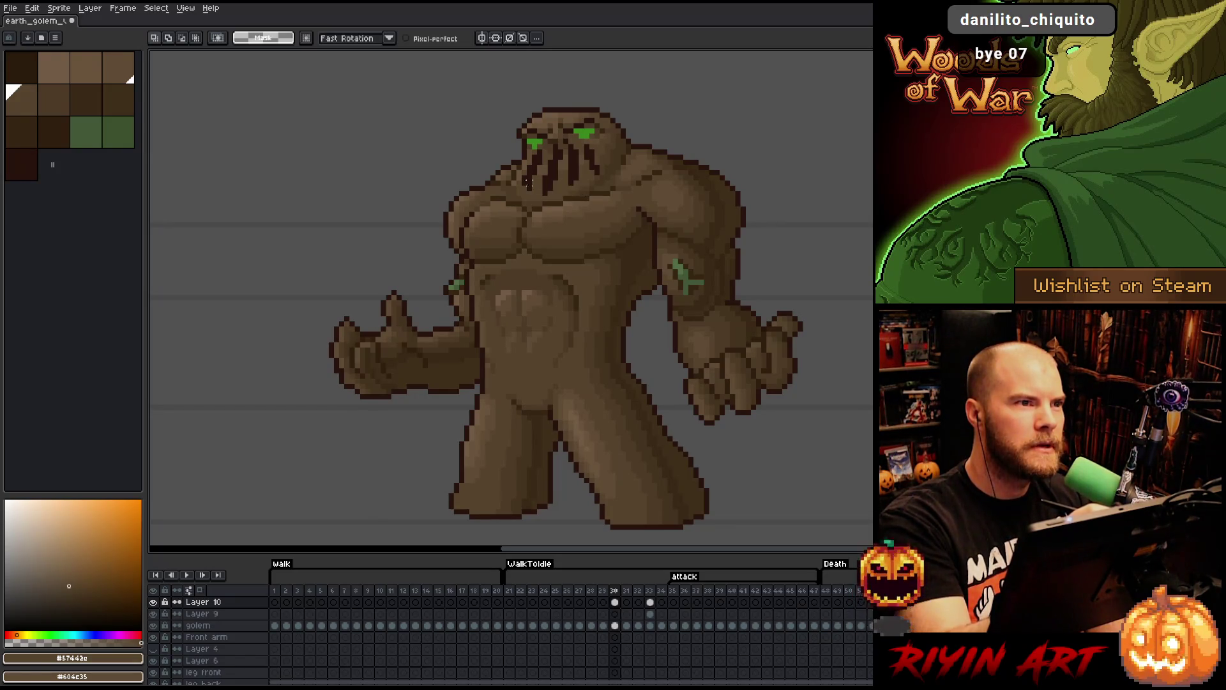
key("b")
left_click(483, 292, "alt")
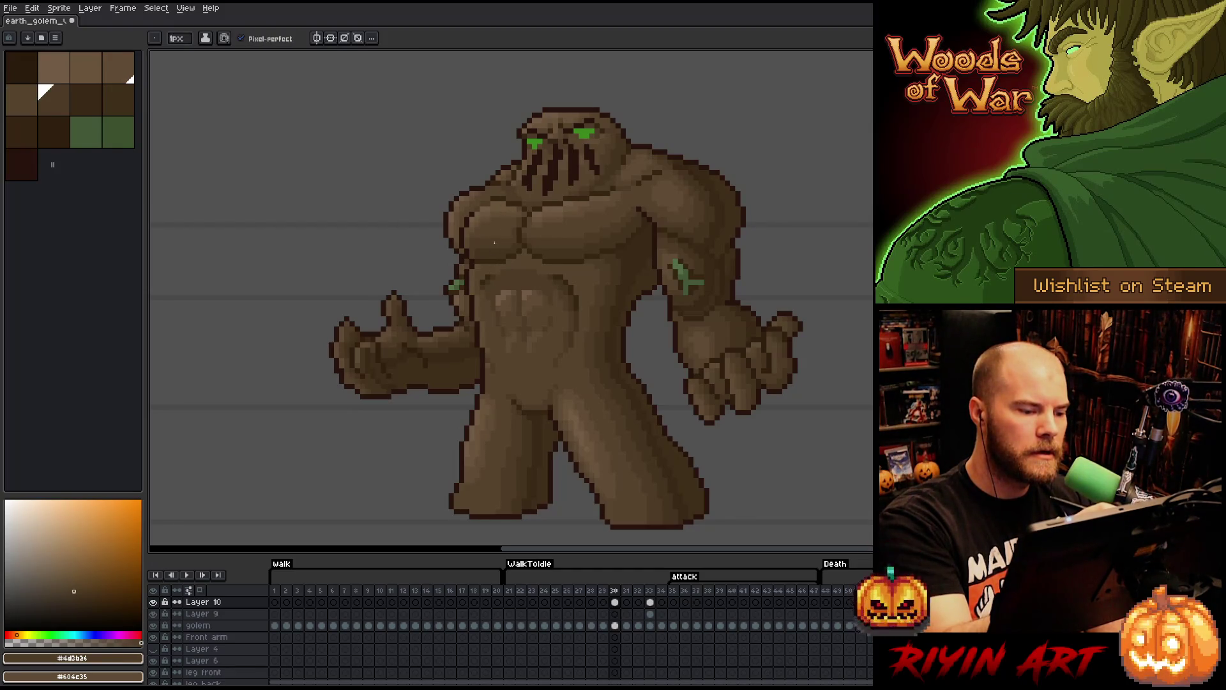
left_click(498, 350, "alt")
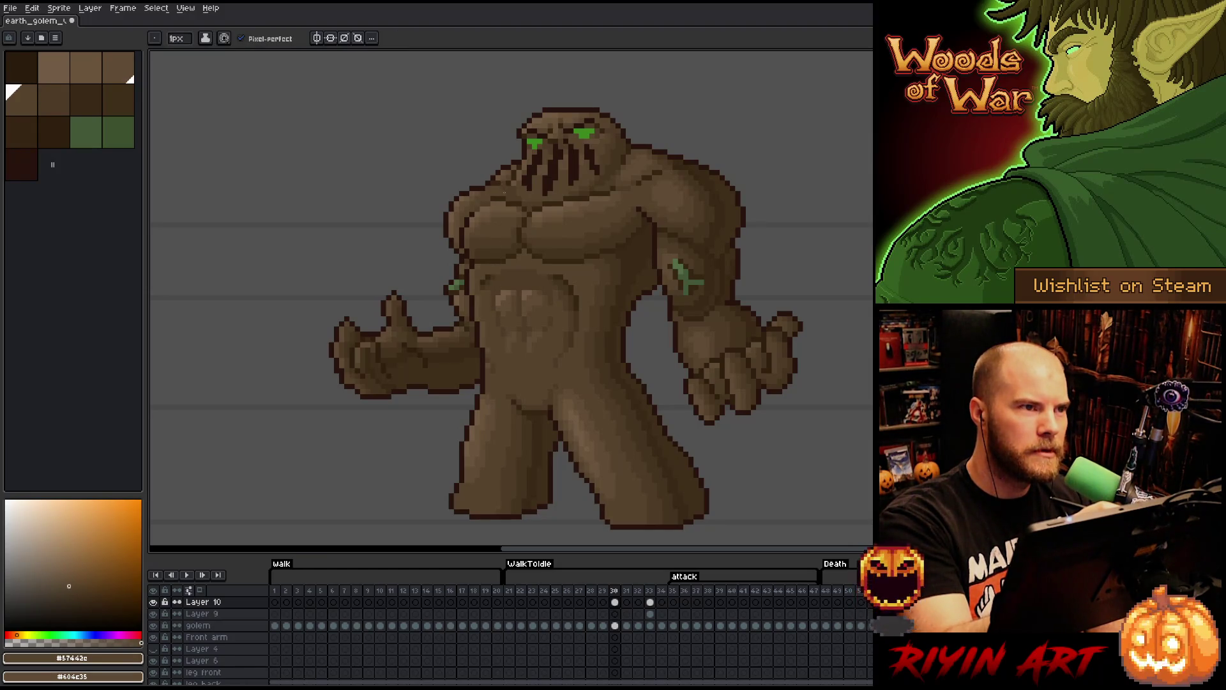
left_click(490, 291, "alt")
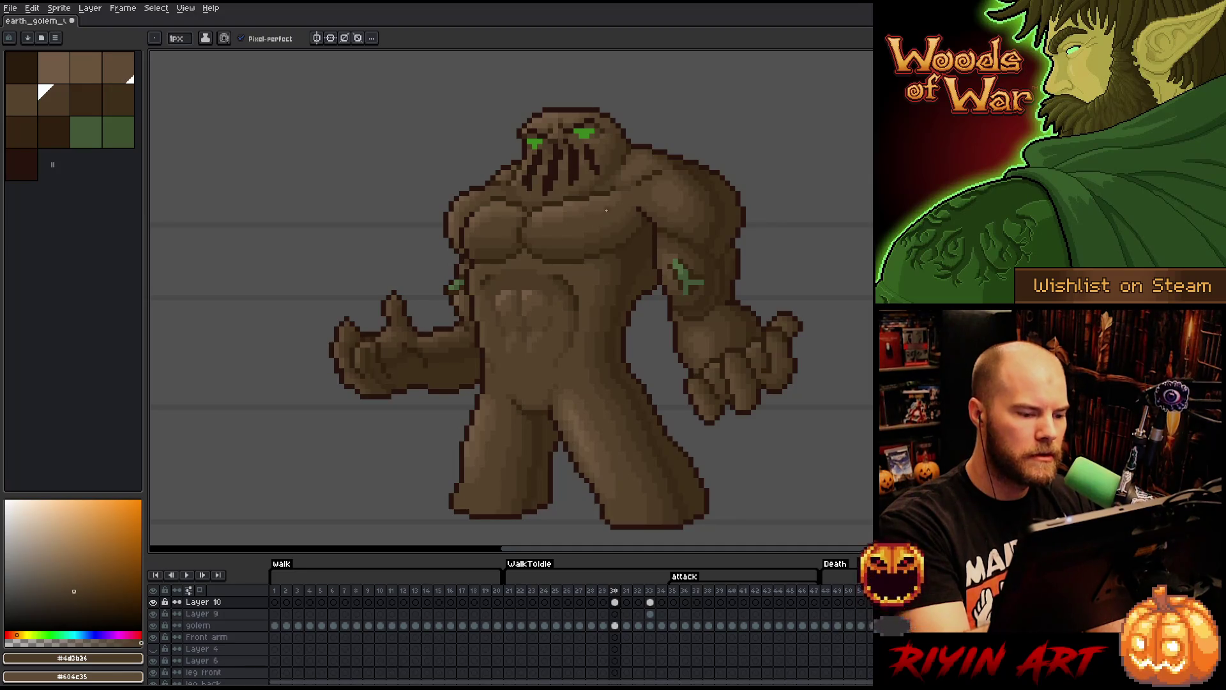
- Save the sprite and select the chest and upper ab area
right_click(627, 250)
key("ctrl+s")
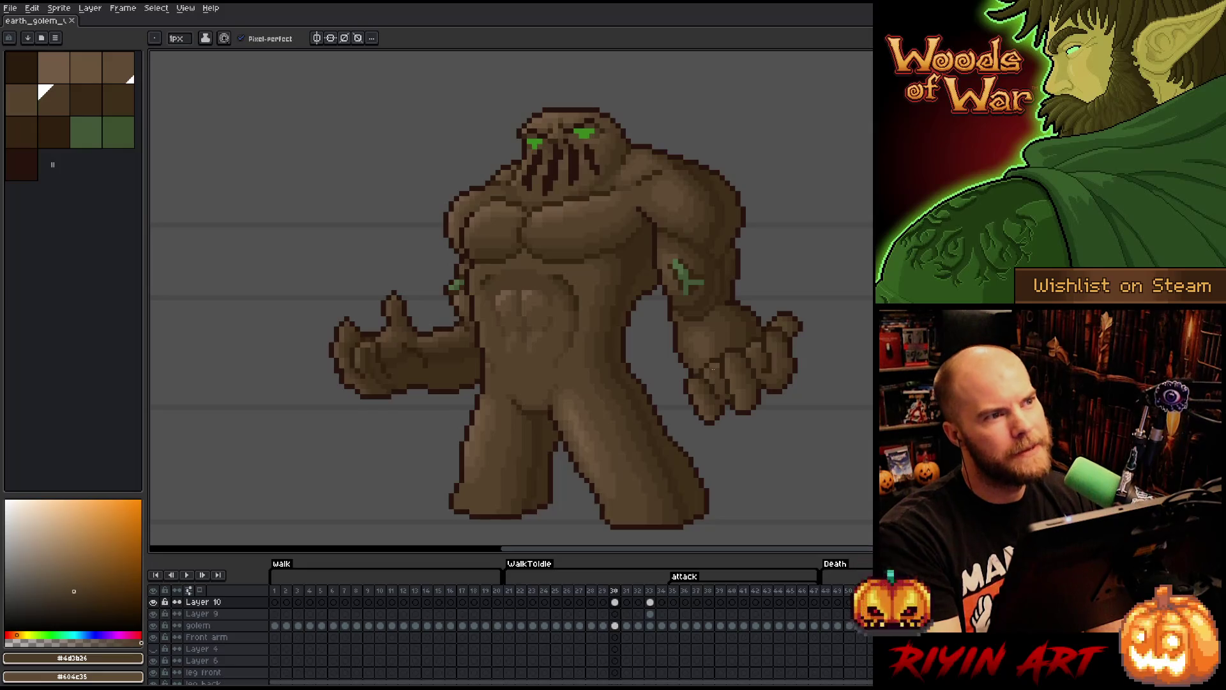
key("m")
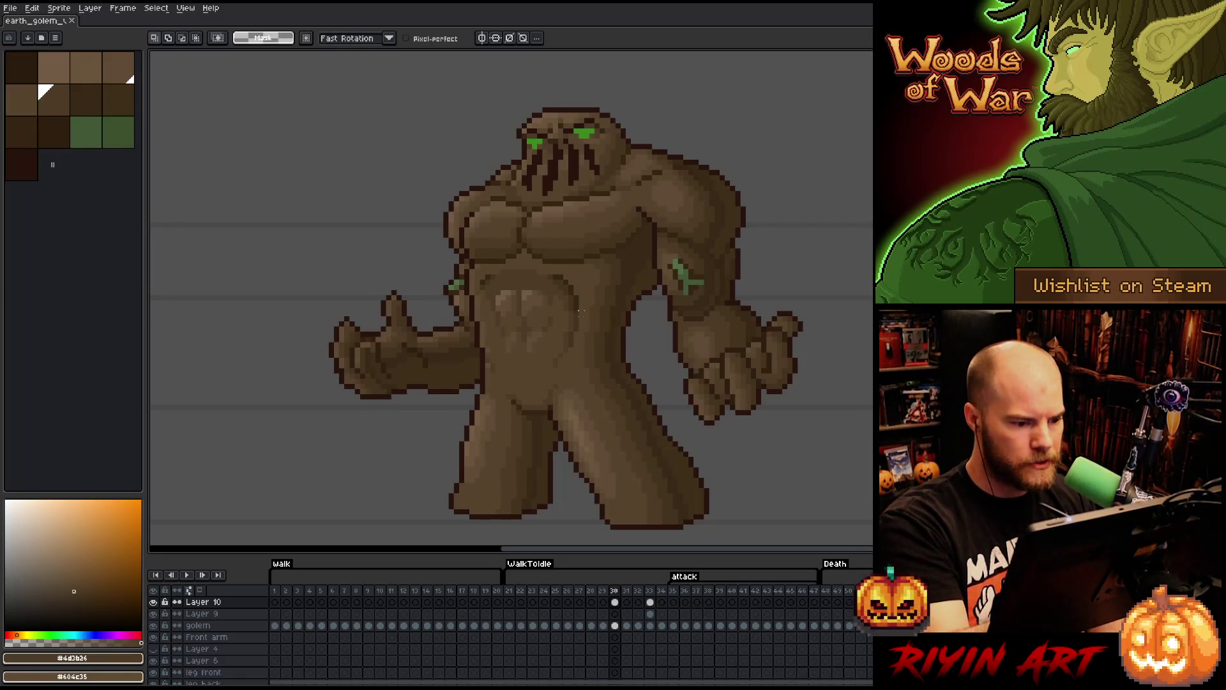
mouse_move(566, 329)
left_mouse_down()
mouse_move(581, 289)
mouse_move(553, 269)
mouse_move(505, 262)
mouse_move(481, 276)
mouse_move(496, 289)
mouse_move(536, 281)
mouse_move(570, 305)
left_mouse_up()
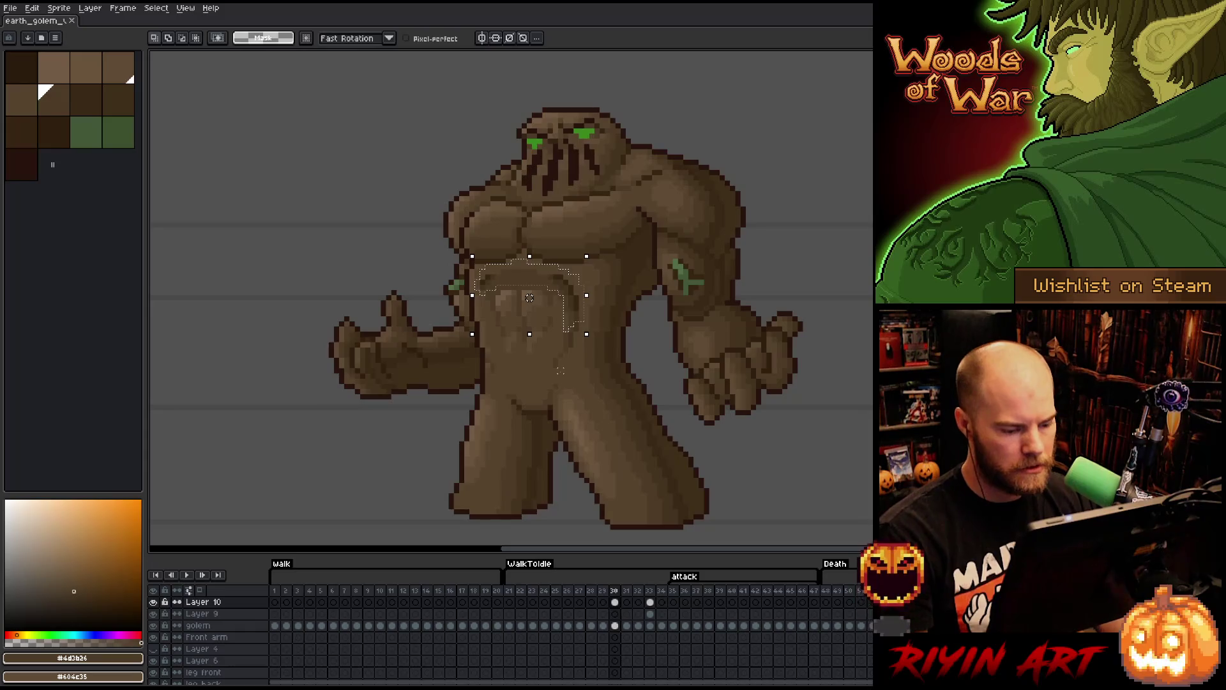
- Save the sprite as a new version with the file-name number changed to 7
left_click(15, 10)
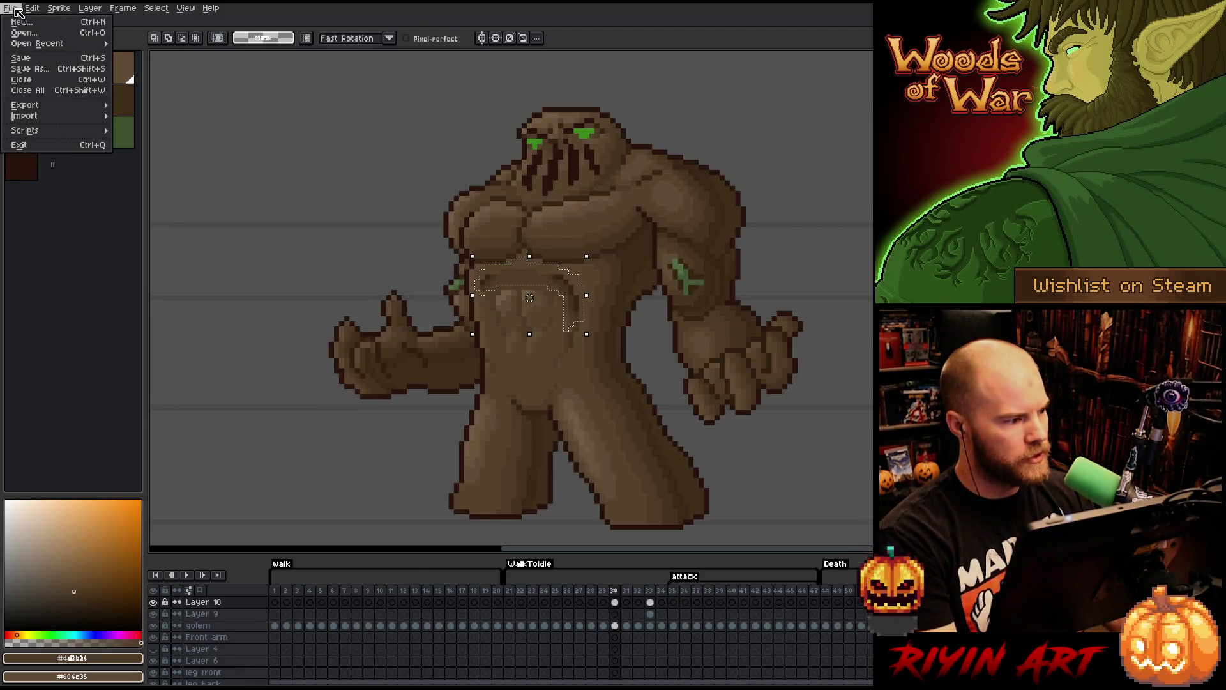
left_click(29, 69)
left_click(374, 495)
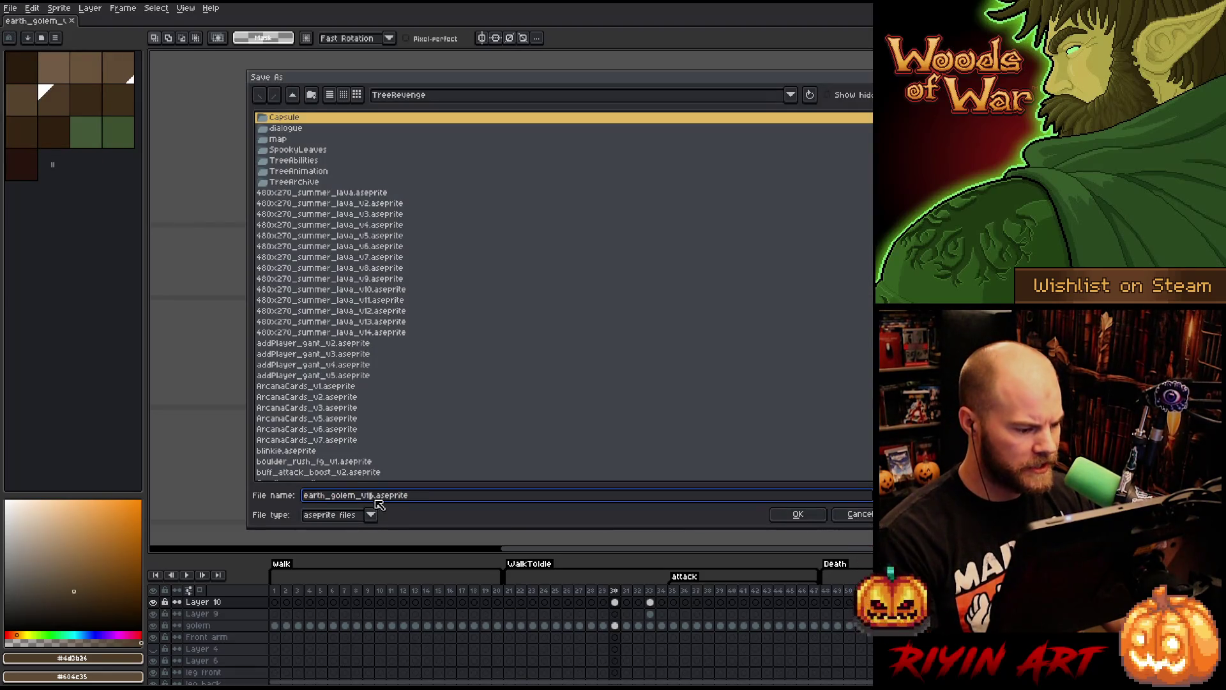
key("BackSpace")
type("7")
key("Return")
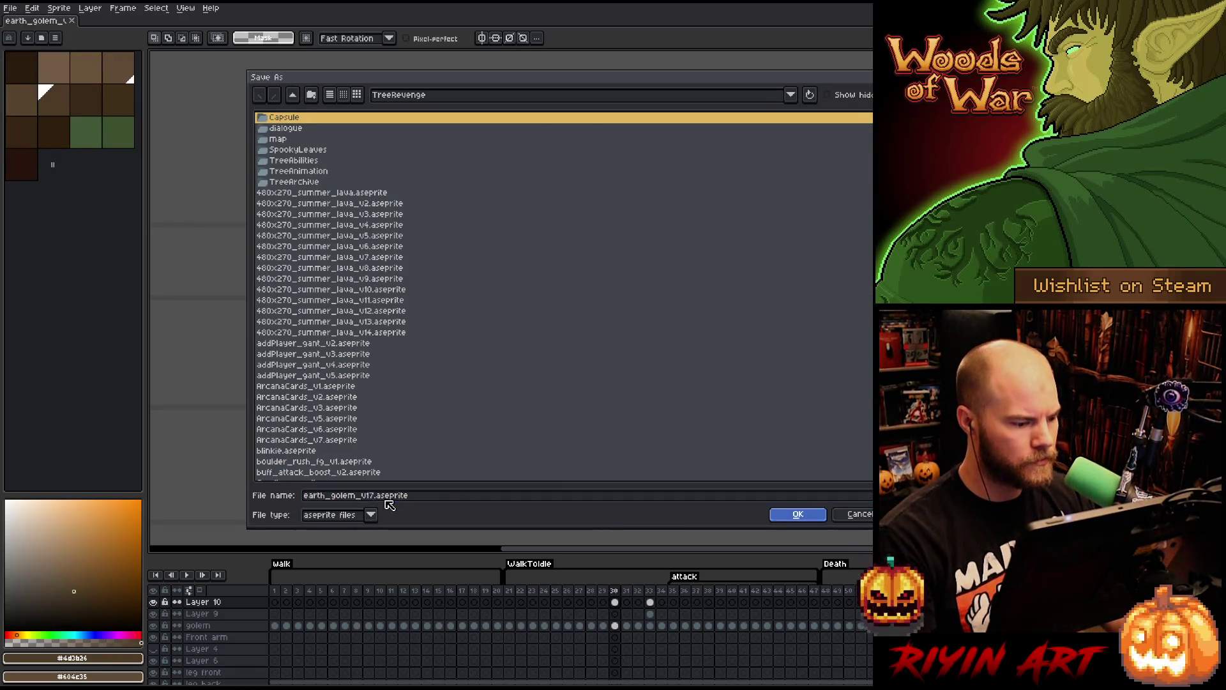
- Merge Layer 10 and Layer 9 down into the golem layer at frame 30
left_click(239, 604)
left_click(228, 615)
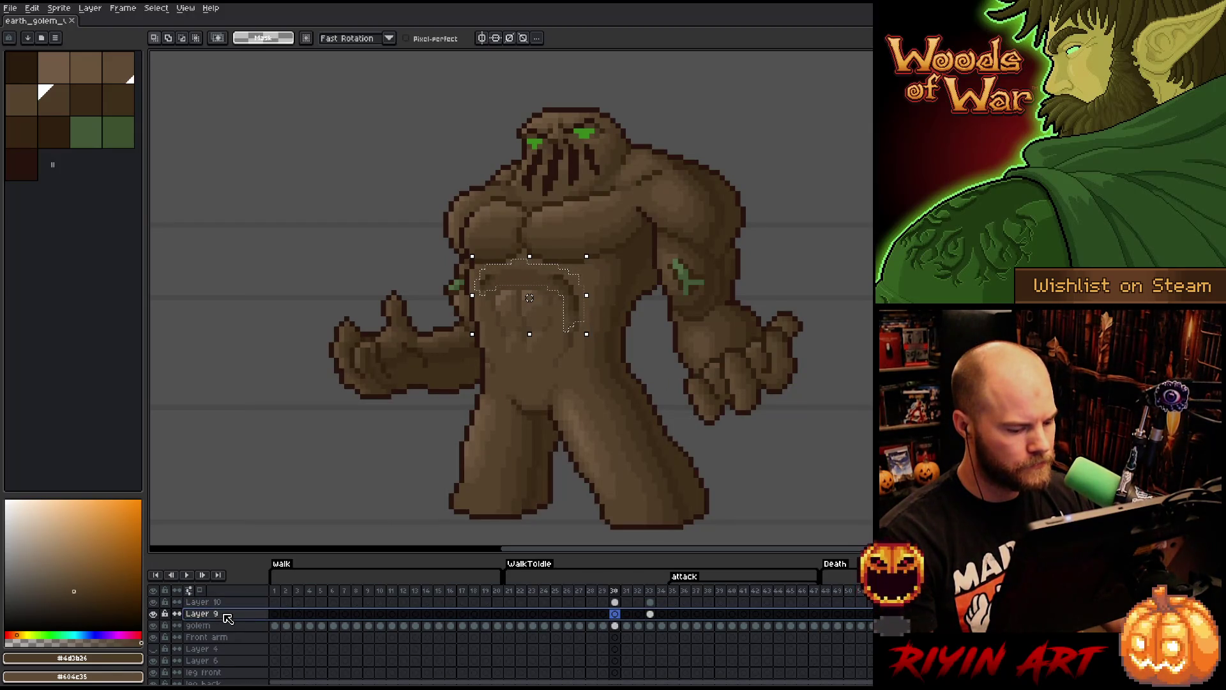
key("Delete")
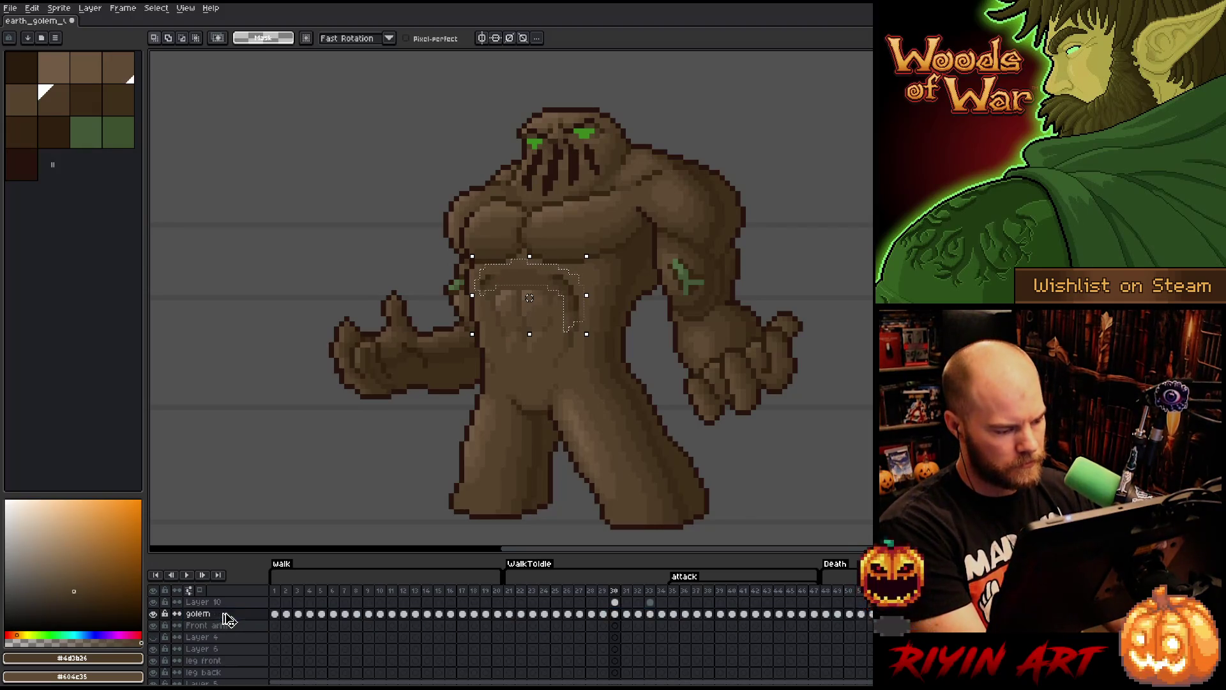
left_click(231, 604)
key("Delete")
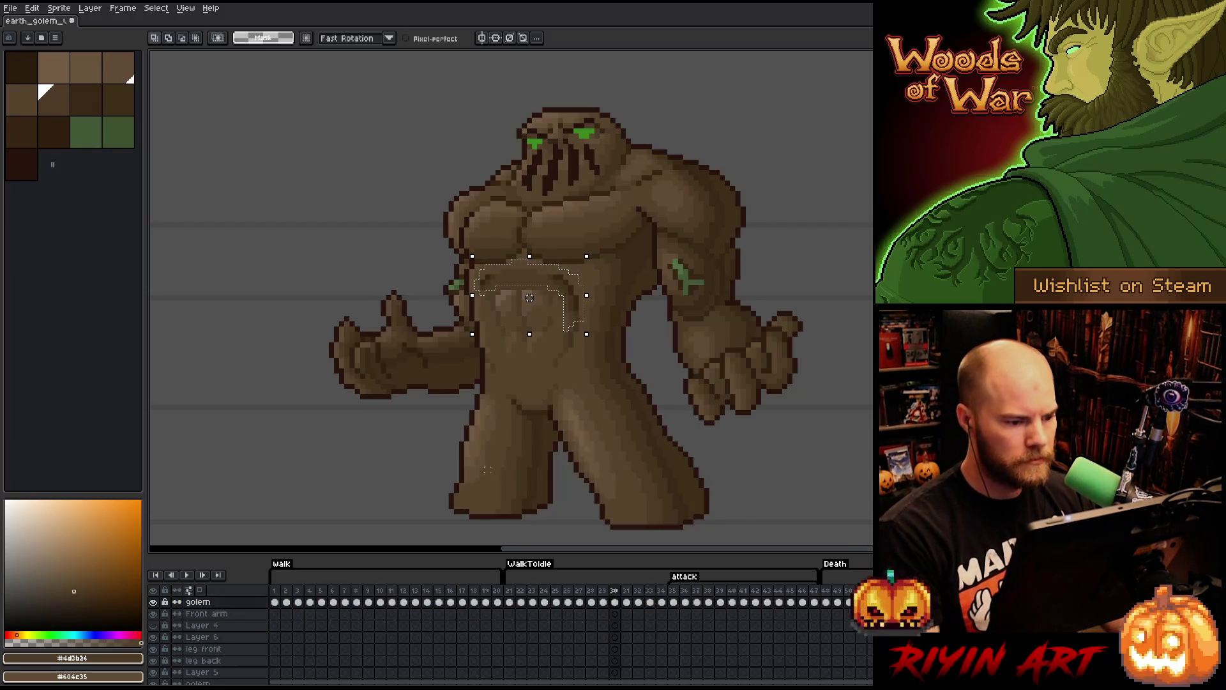
- Nudge the selected belly region down one pixel, deselect, and pick brown #57442c
key("Down")
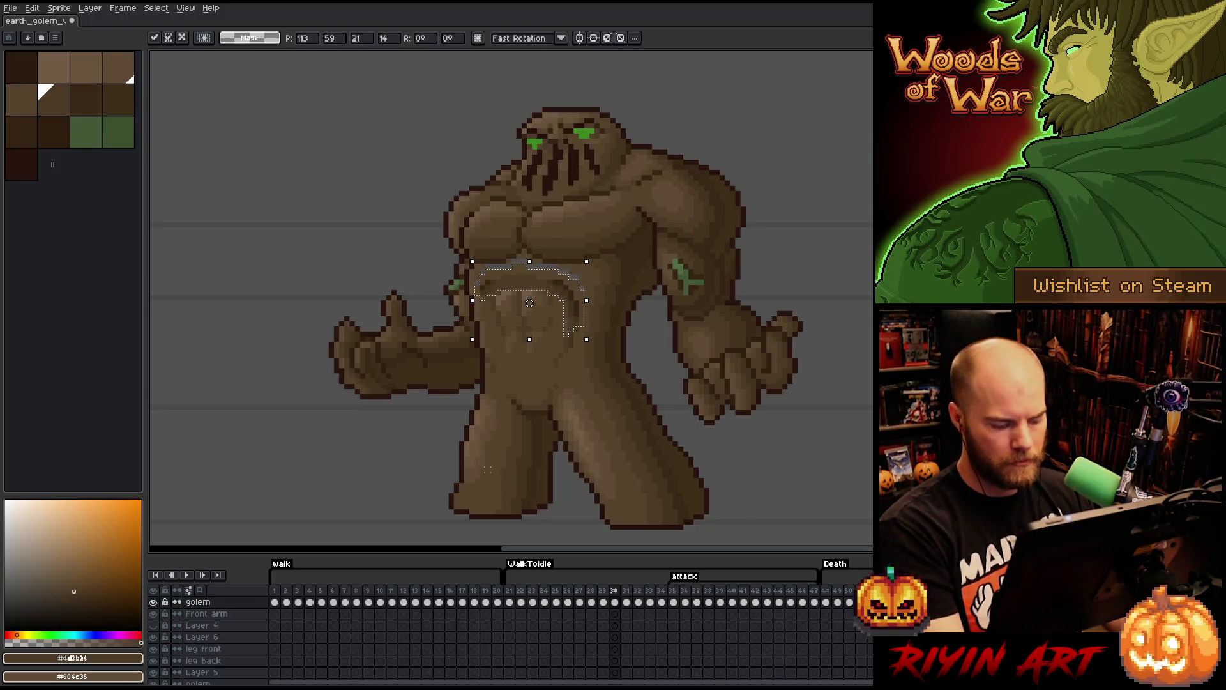
key("Return")
key("ctrl+d")
key("b")
left_click(584, 285, "alt")
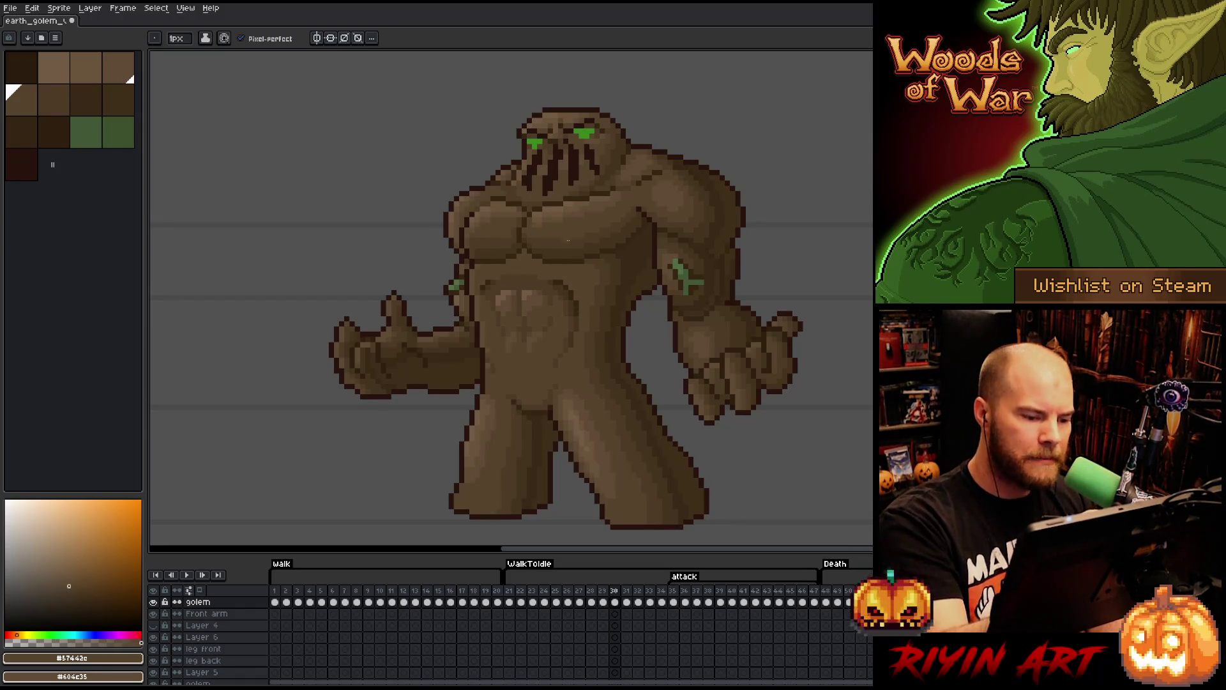
left_click(577, 309, "alt")
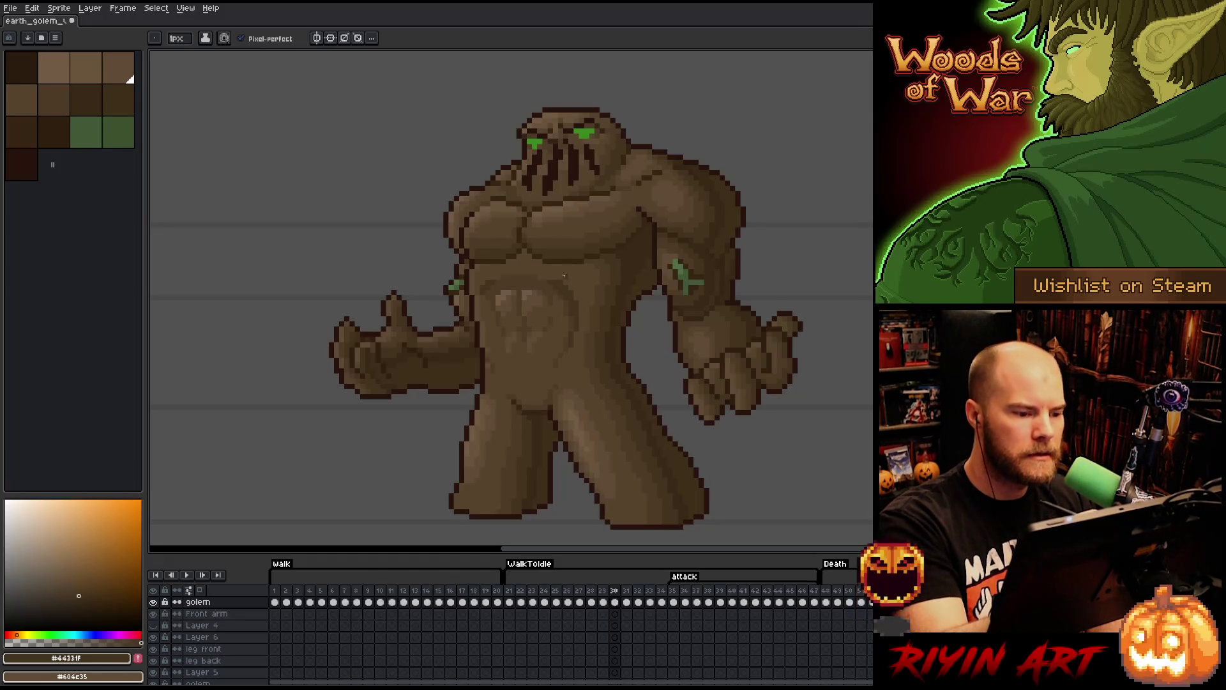
key("g")
left_click(565, 298, "alt")
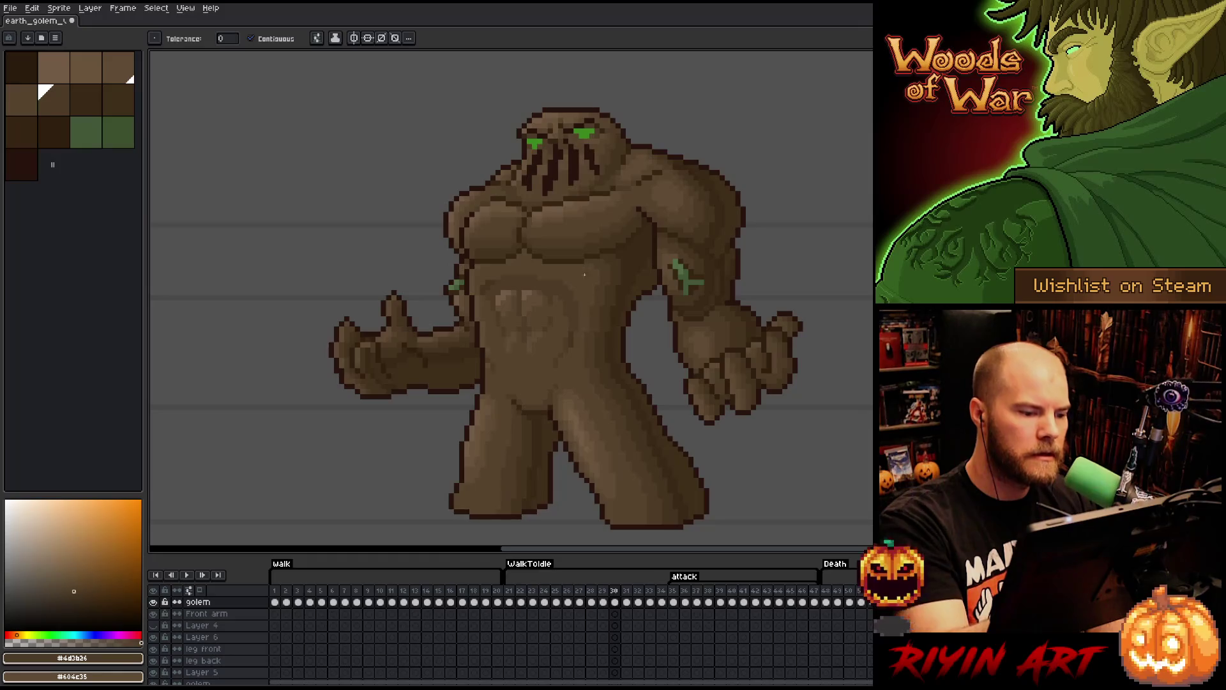
key("b")
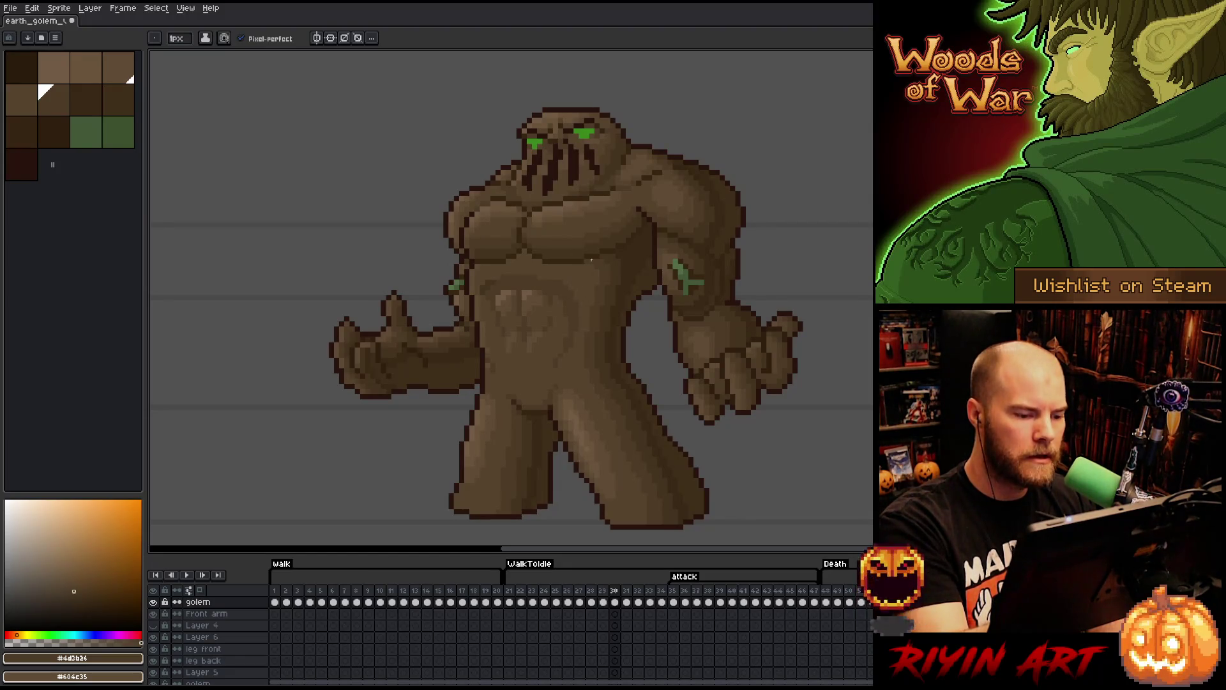
key("g")
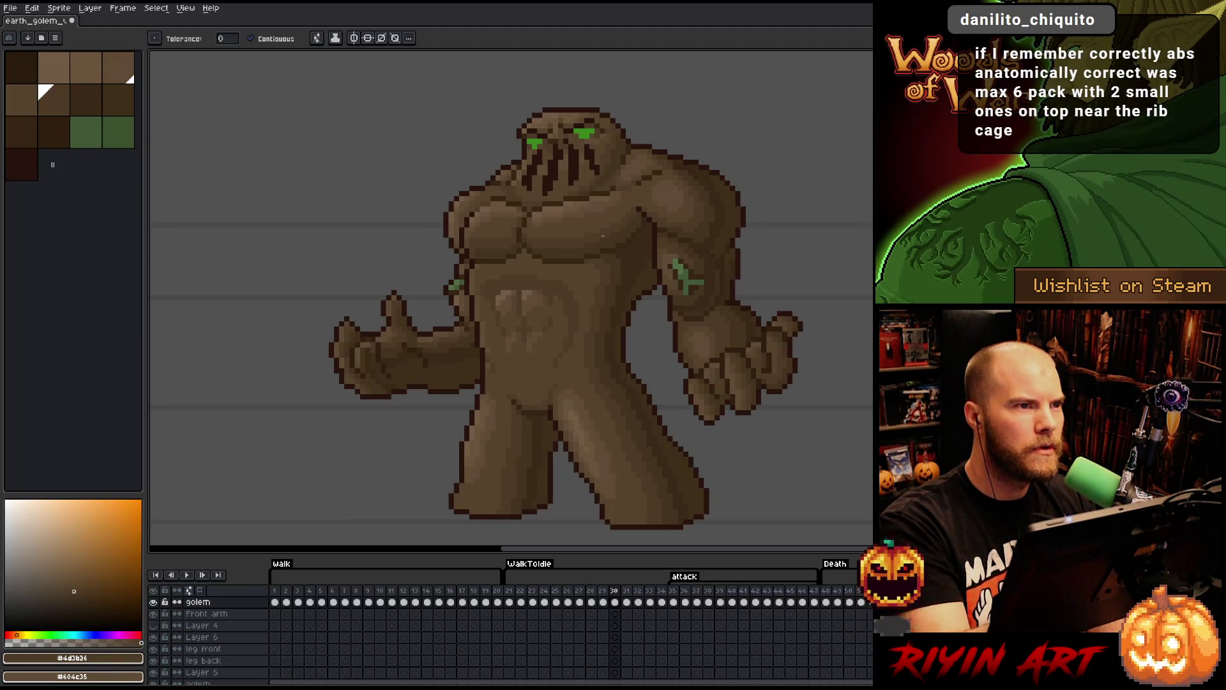
key("b")
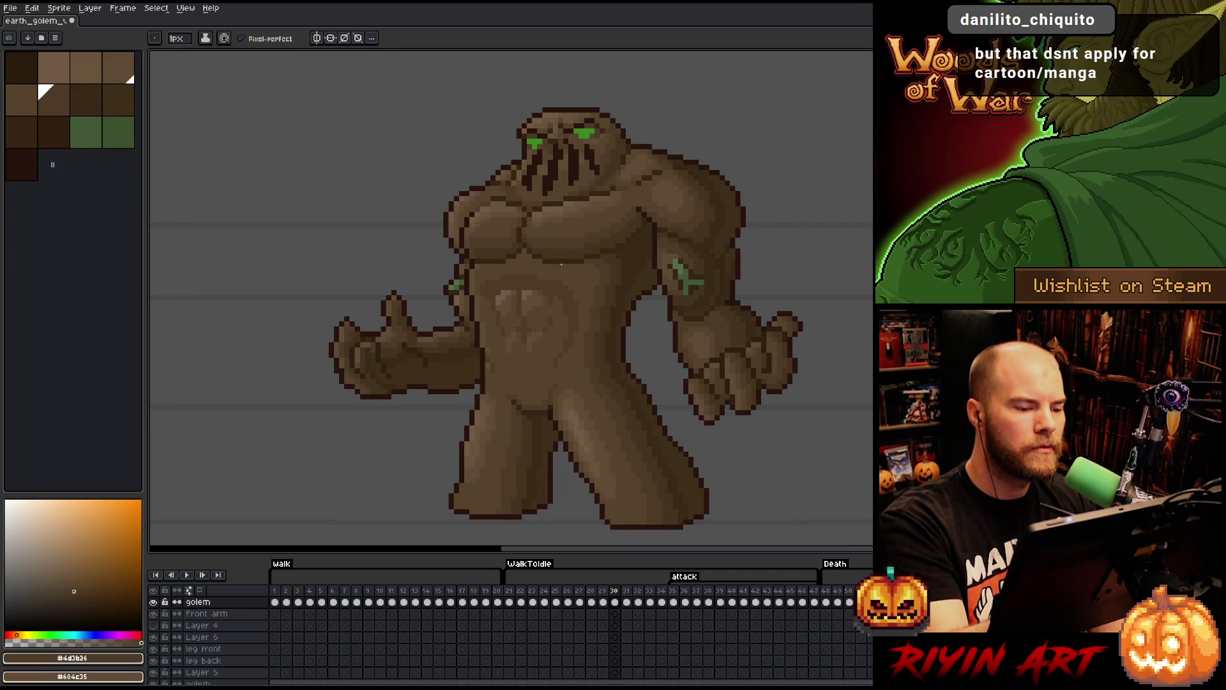
key("alt")
left_click(563, 306, "alt")
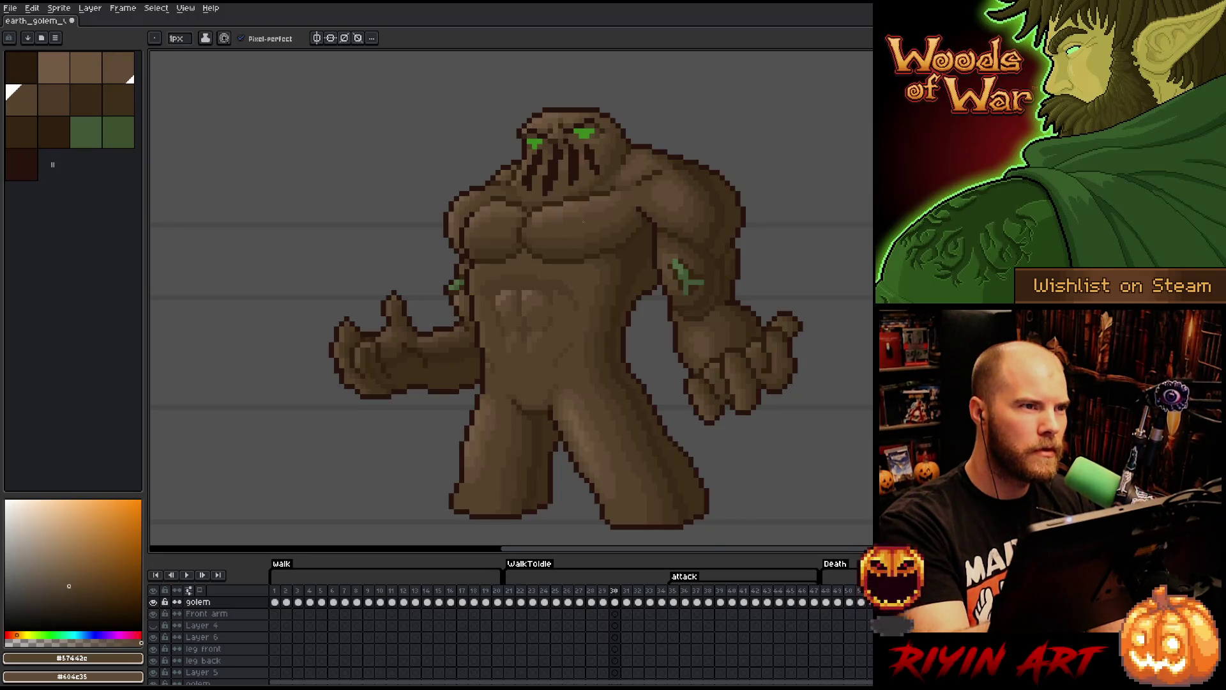
left_click(546, 274, "alt")
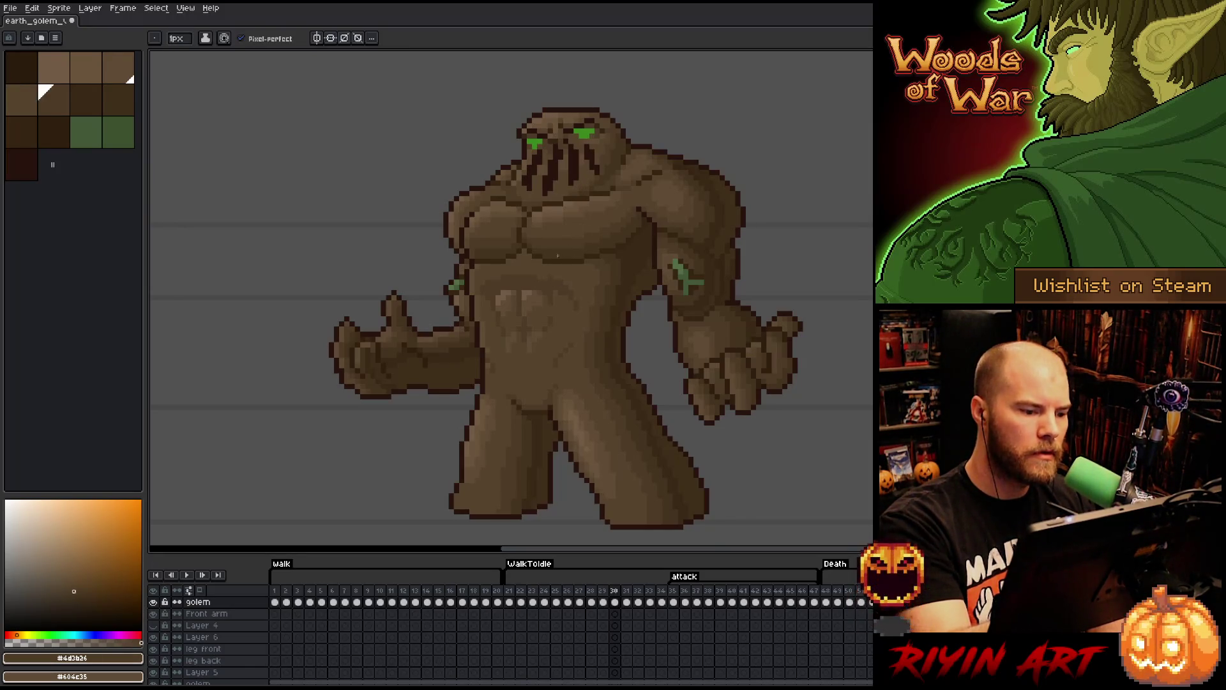
- Lasso a small belly patch and shade it with sampled #4d3b26 and #57442c browns
left_click(565, 257, "alt")
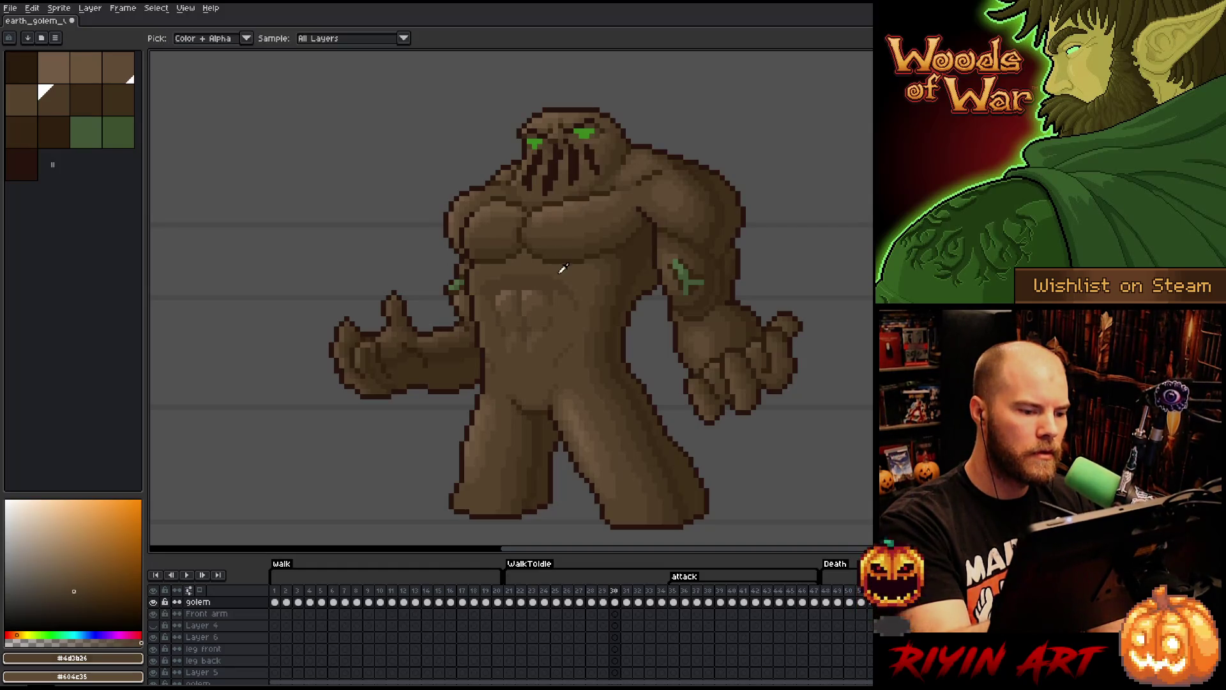
key("q")
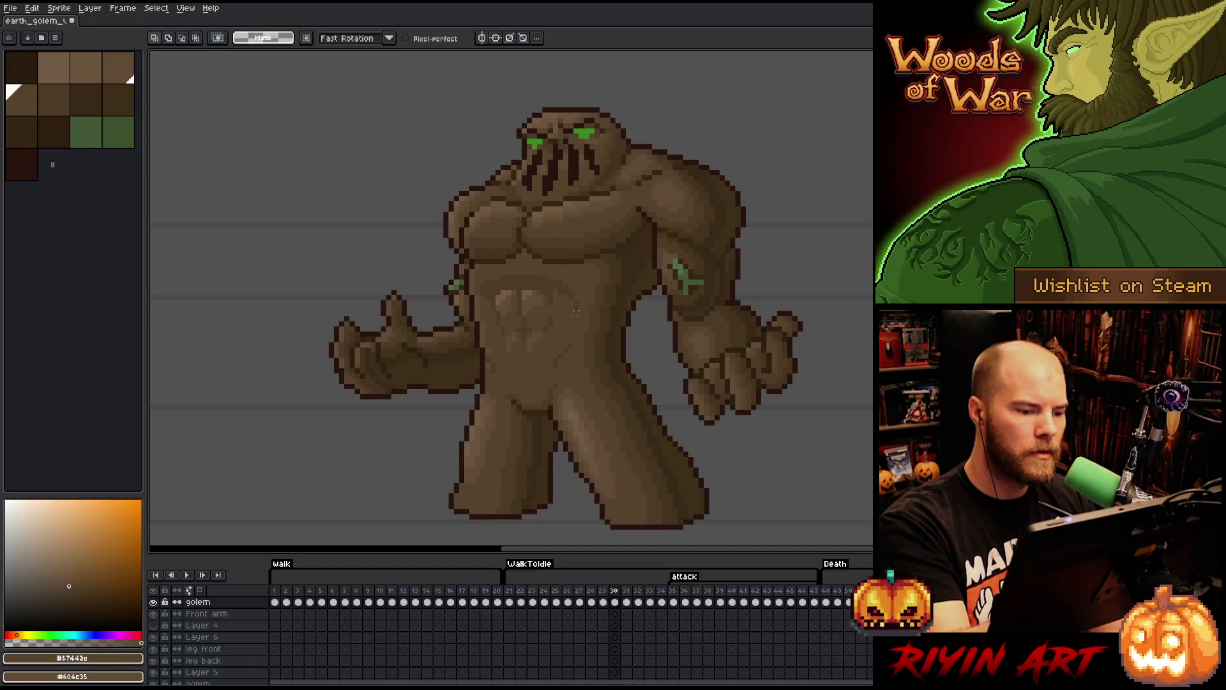
mouse_move(572, 319)
left_mouse_down()
mouse_move(581, 307)
mouse_move(565, 276)
mouse_move(556, 307)
left_mouse_up()
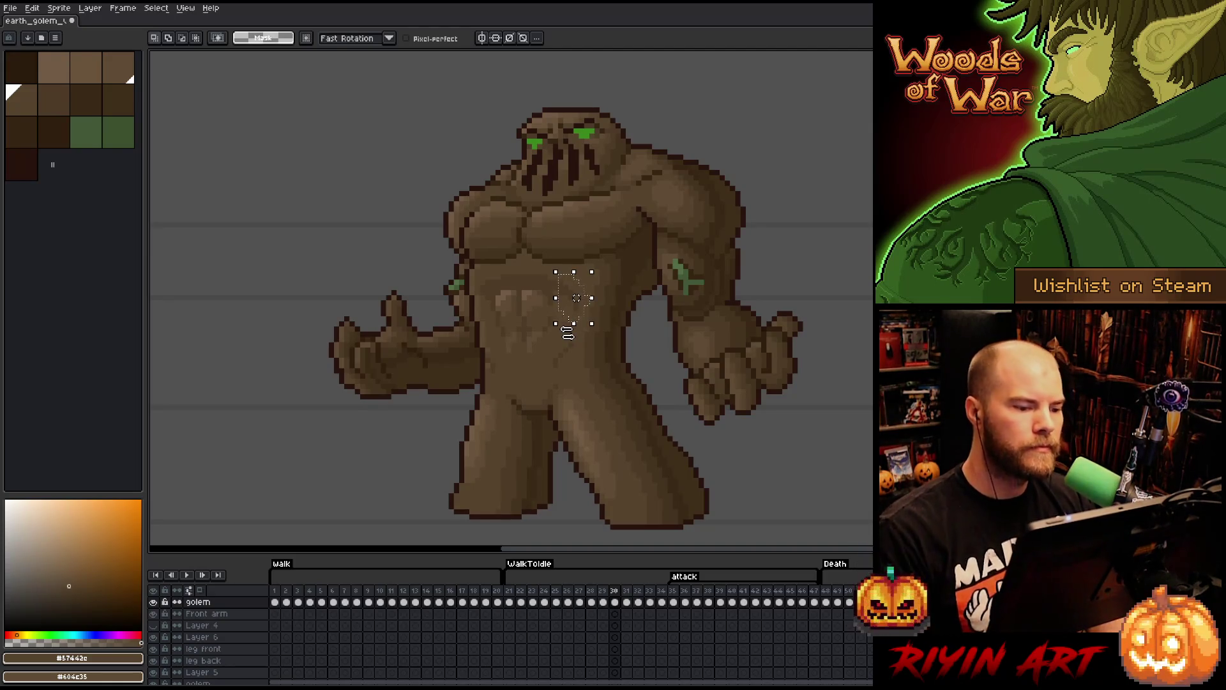
key("b")
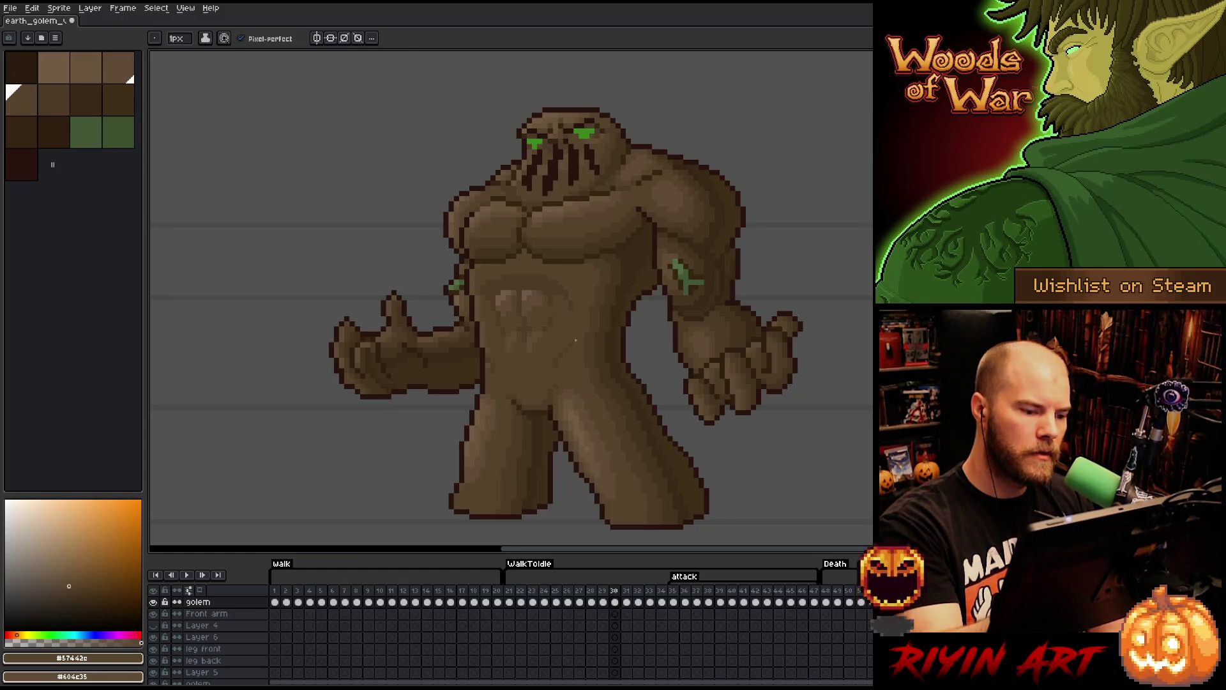
left_click(573, 335, "alt")
left_click(575, 330, "alt")
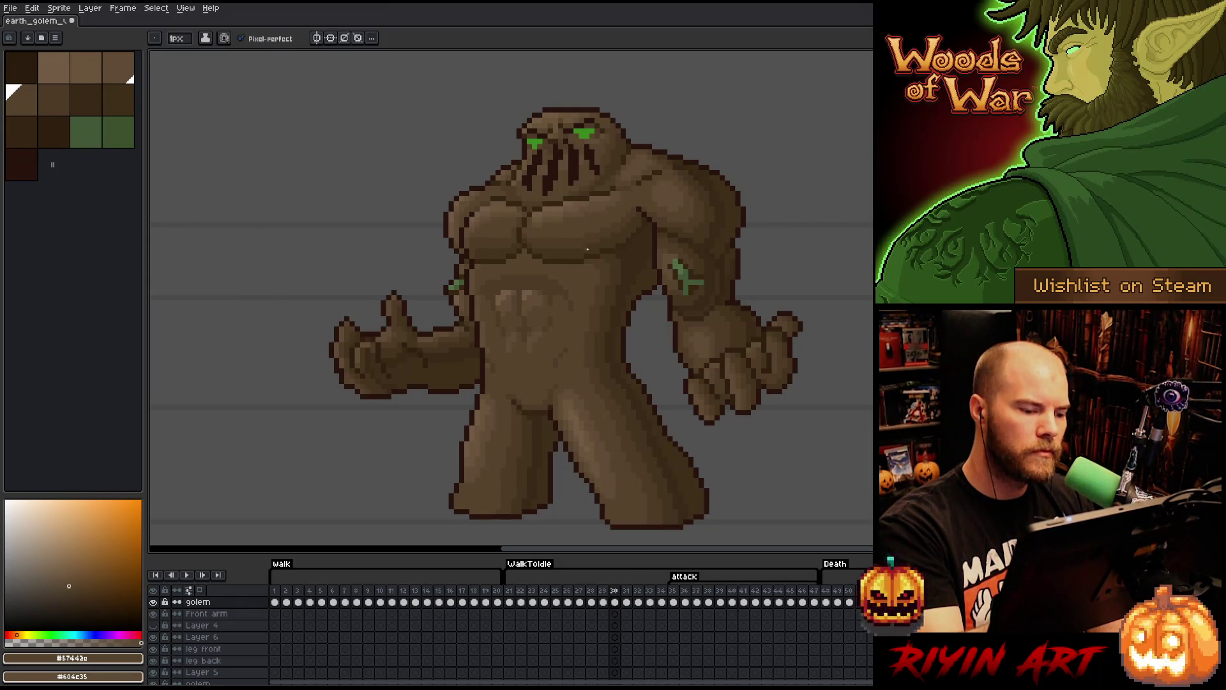
- Refine the abdomen with #4d3b26, #604c35 and #57442c browns, saving the sprite
left_click(490, 356, "alt")
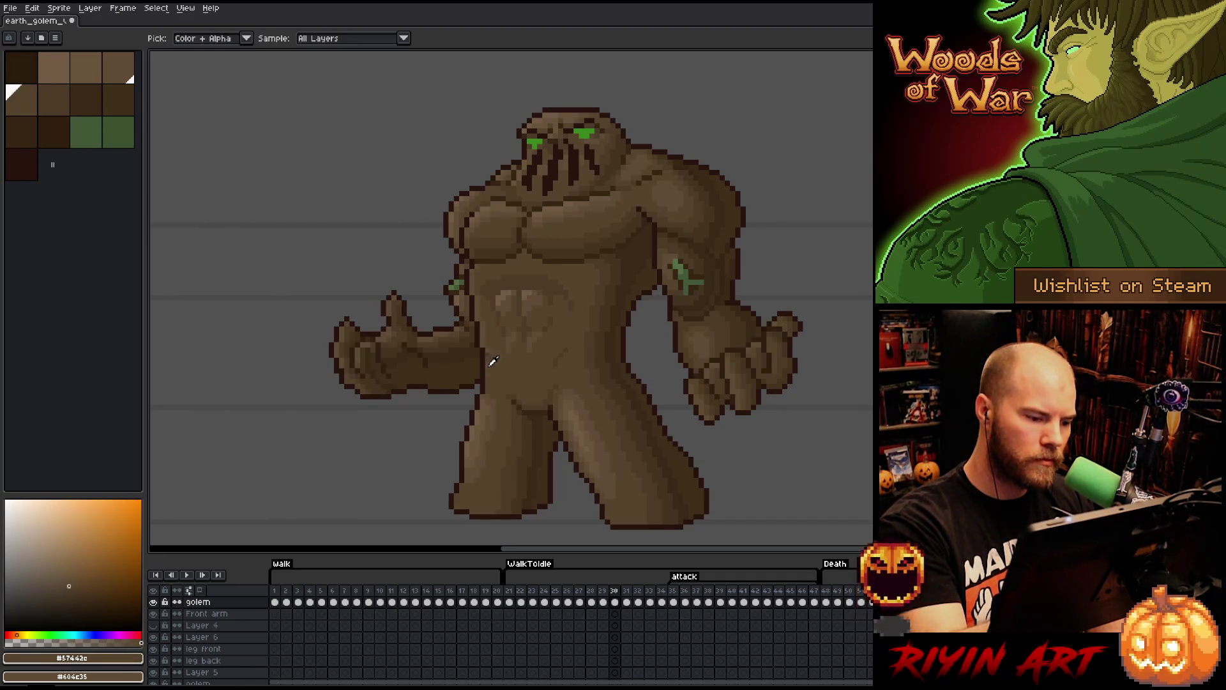
left_click(497, 363, "alt")
left_click(500, 269, "alt")
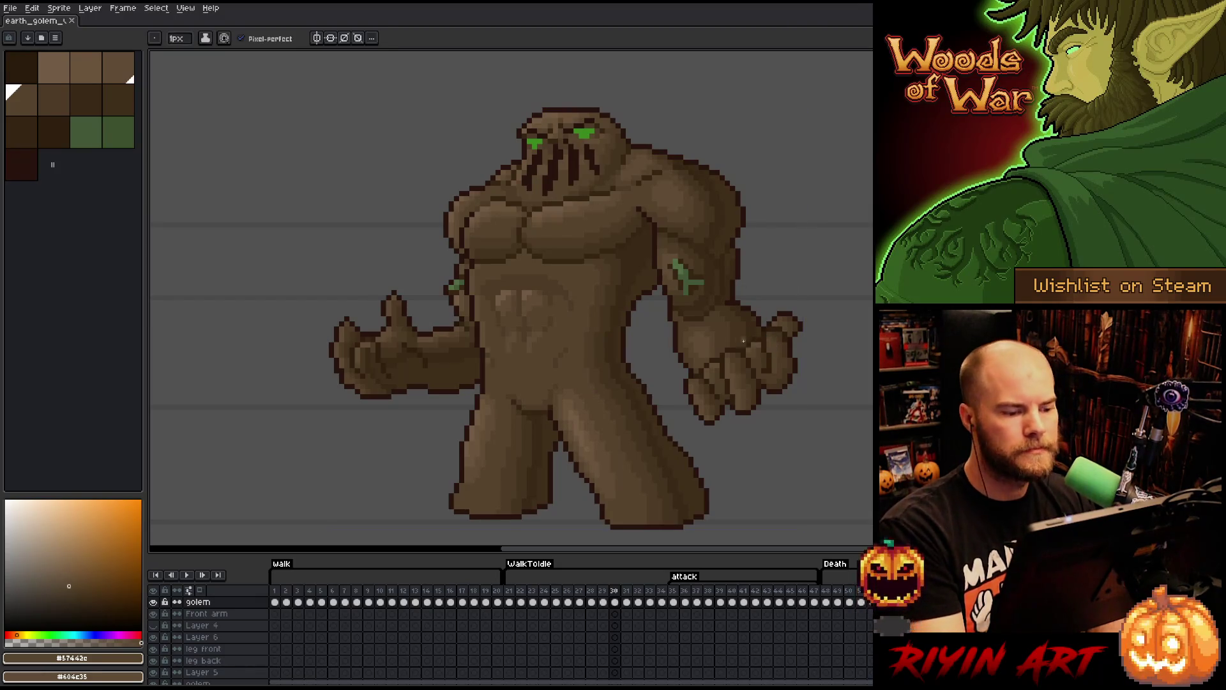
left_click(490, 356, "alt")
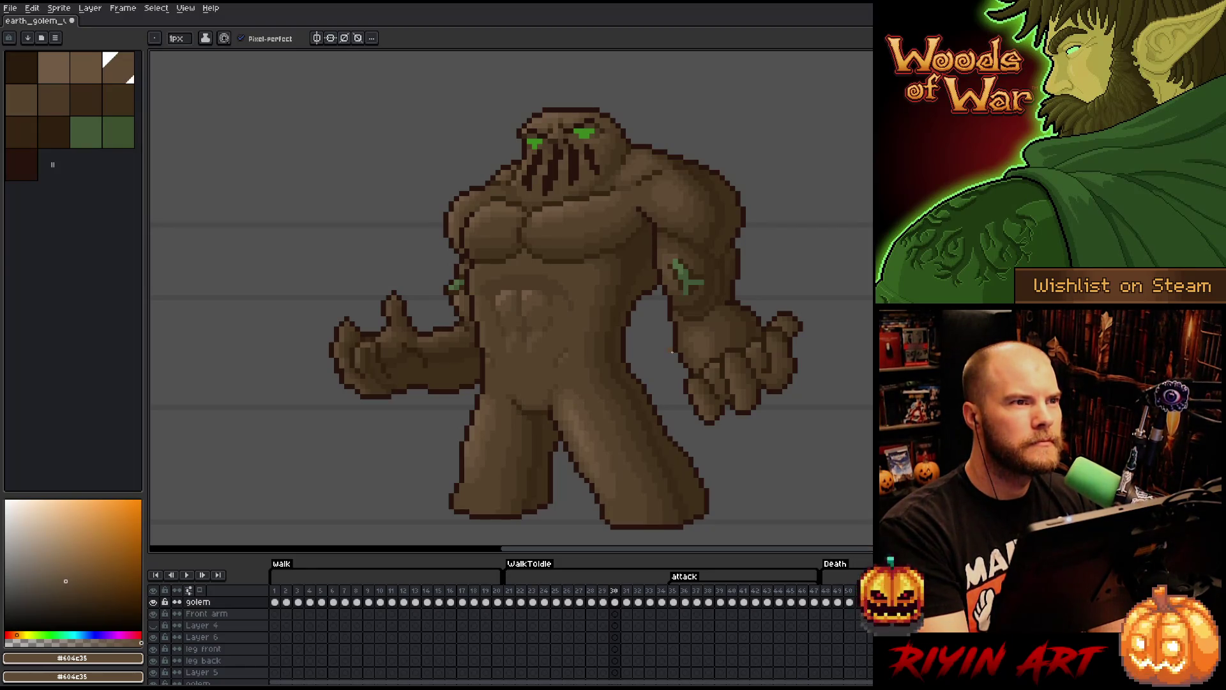
key("ctrl+s")
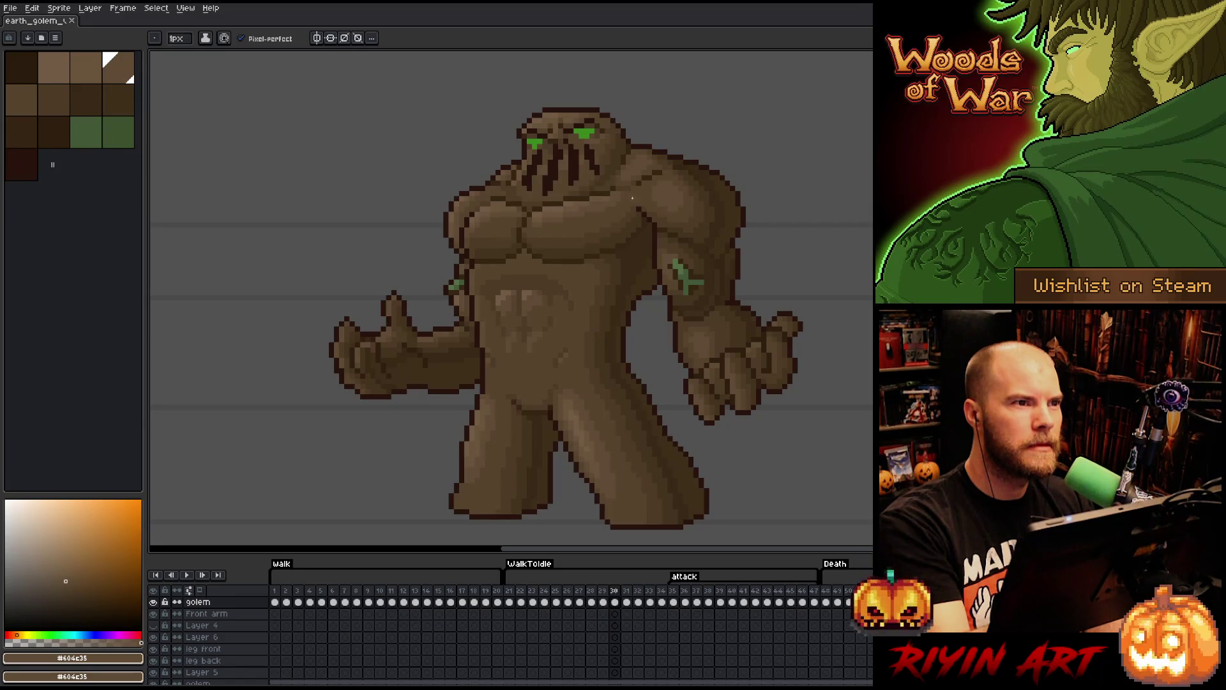
left_click(557, 279, "alt")
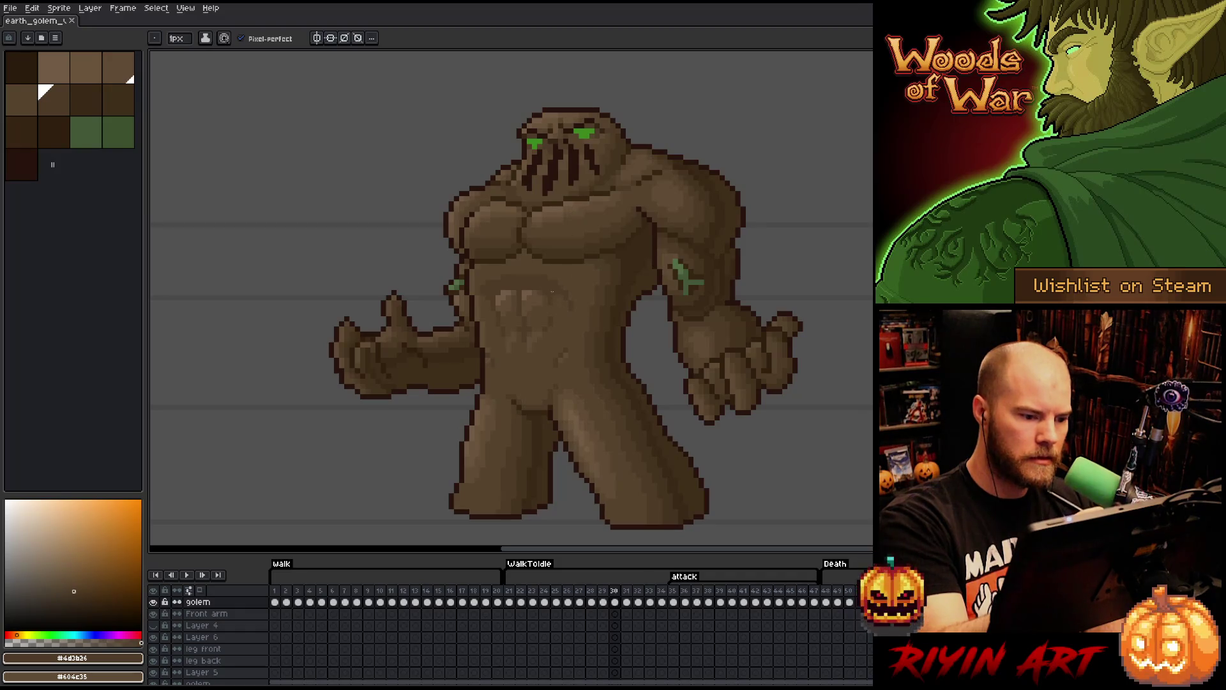
left_click(562, 292, "alt")
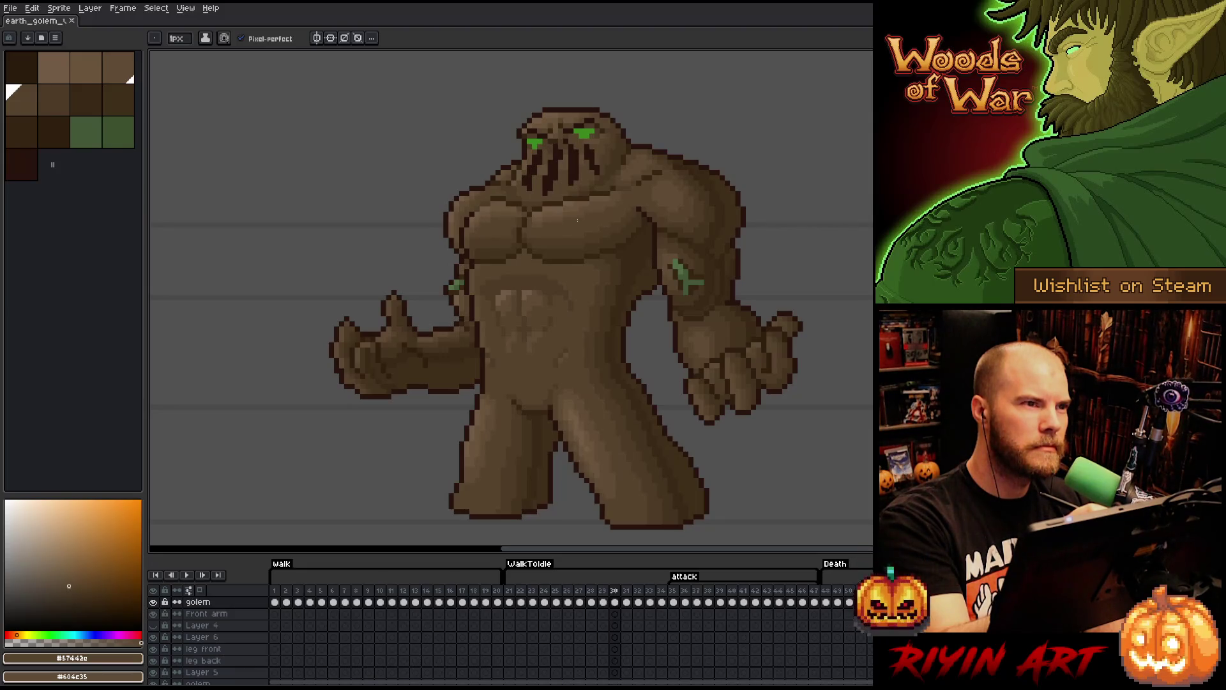
- Draw a short dark outline along the torso edge beside the arm
left_click(471, 271, "alt")
left_click_drag(478, 305, 483, 346)
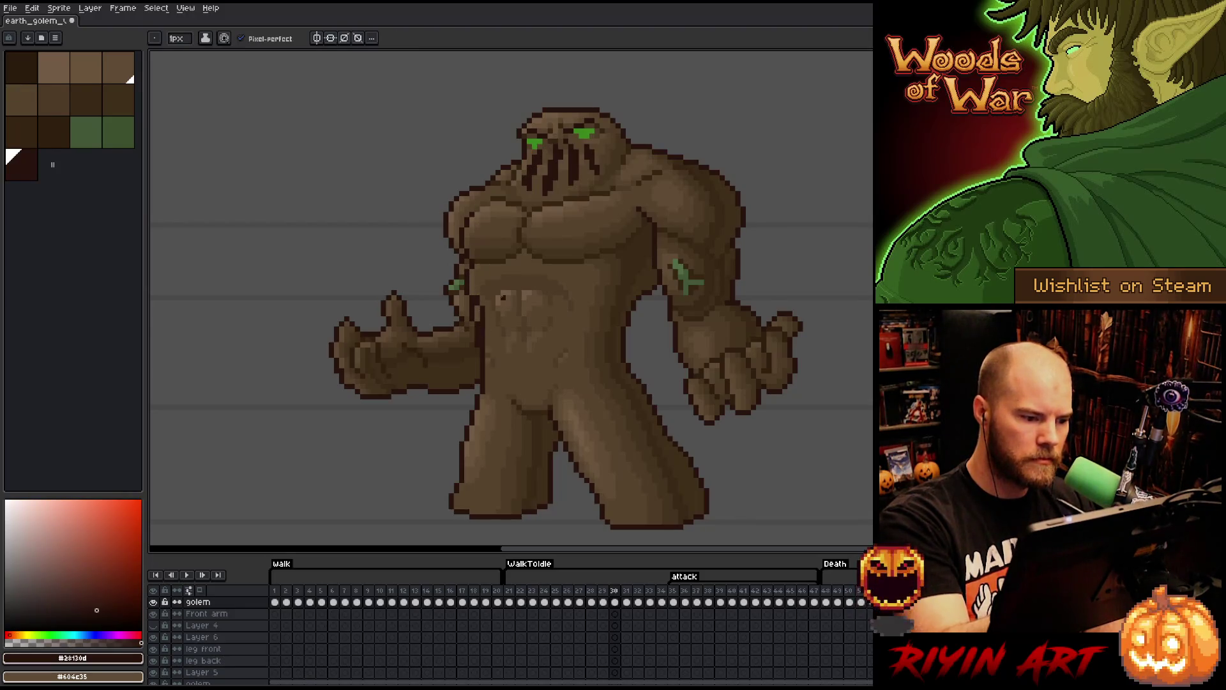
key("ctrl+z")
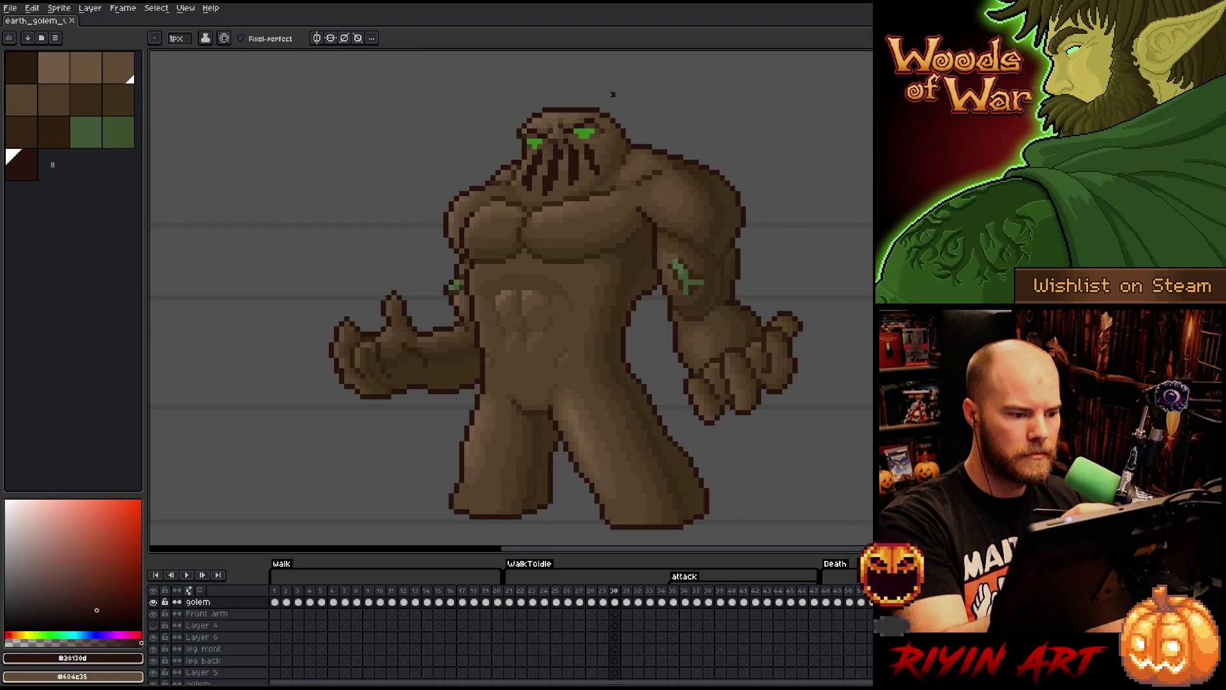
left_click_drag(483, 335, 483, 349)
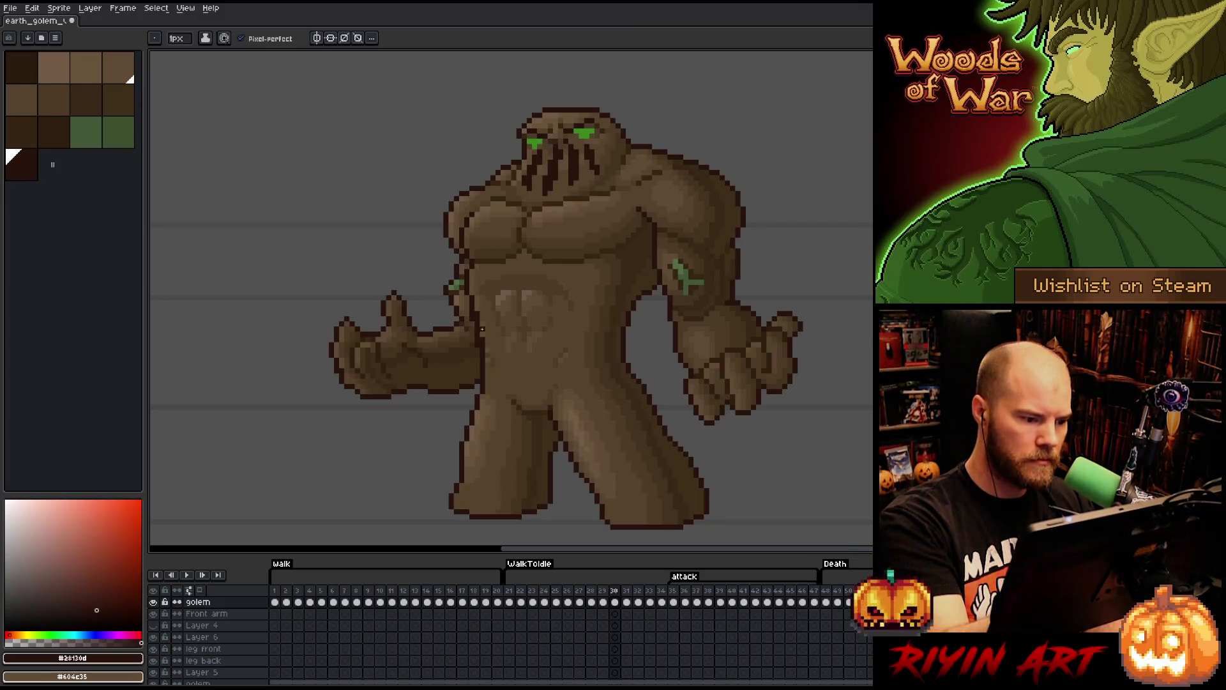
left_click(480, 329, "alt")
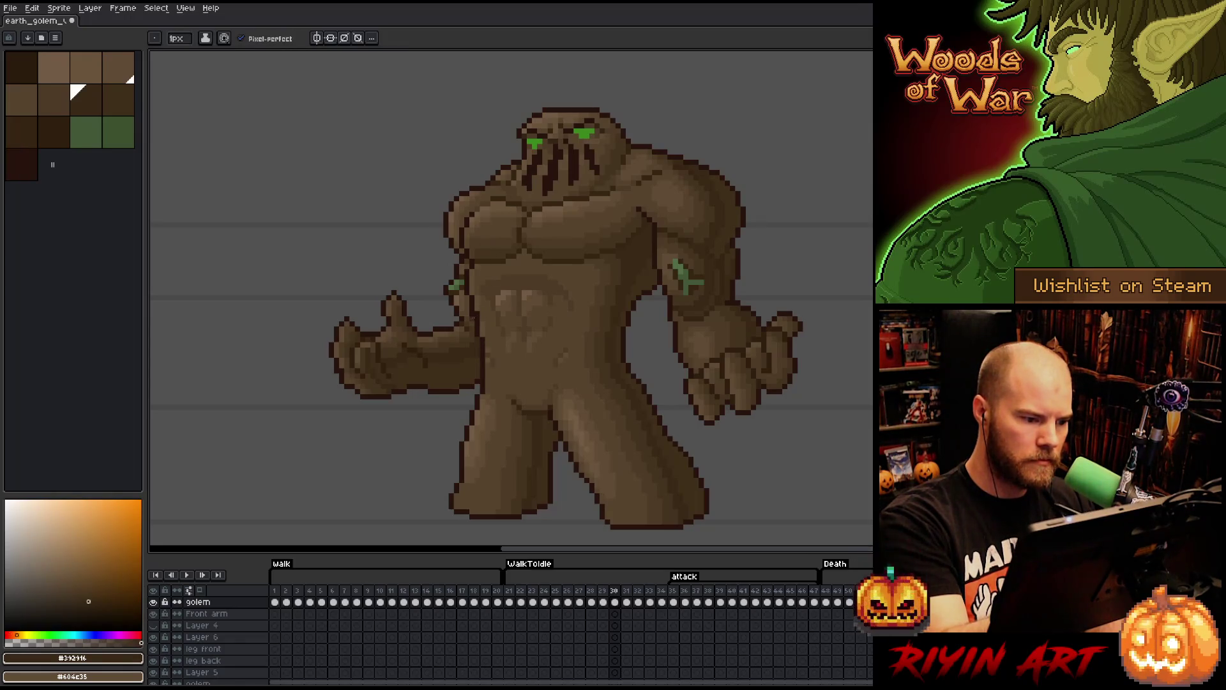
left_click(473, 316, "alt")
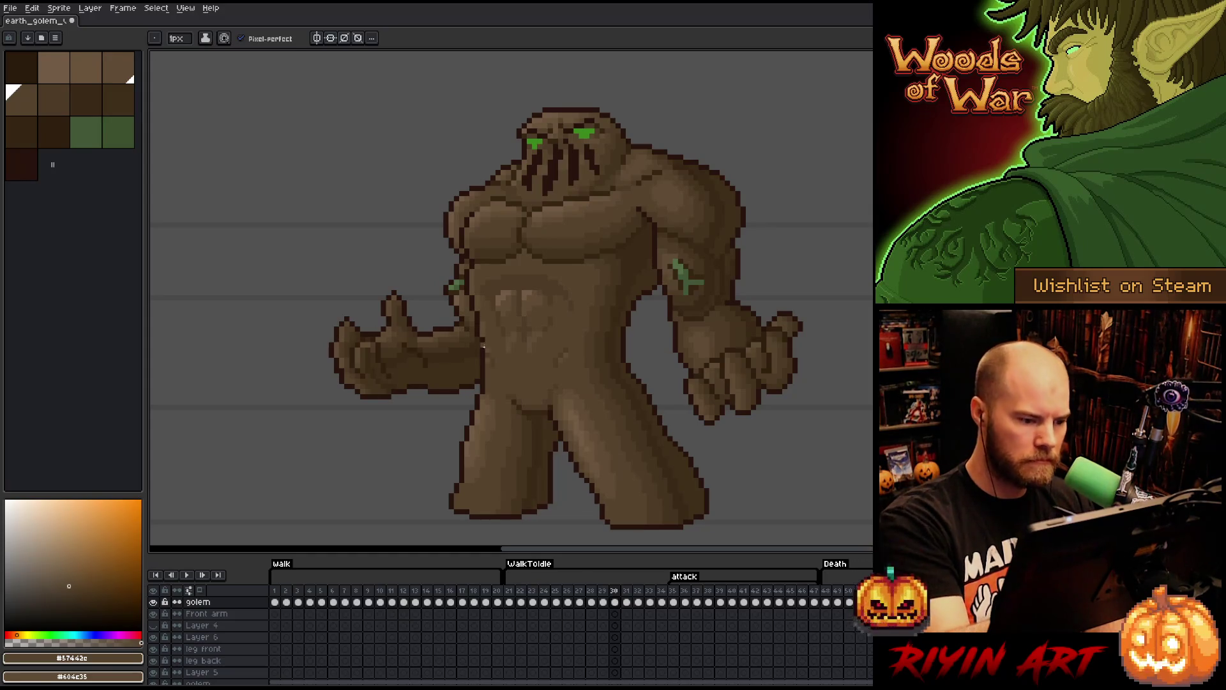
- Shade the torso side with #604c35, #57442c and #4d3b26 browns and save
left_click(479, 348, "alt")
left_click(486, 341, "alt")
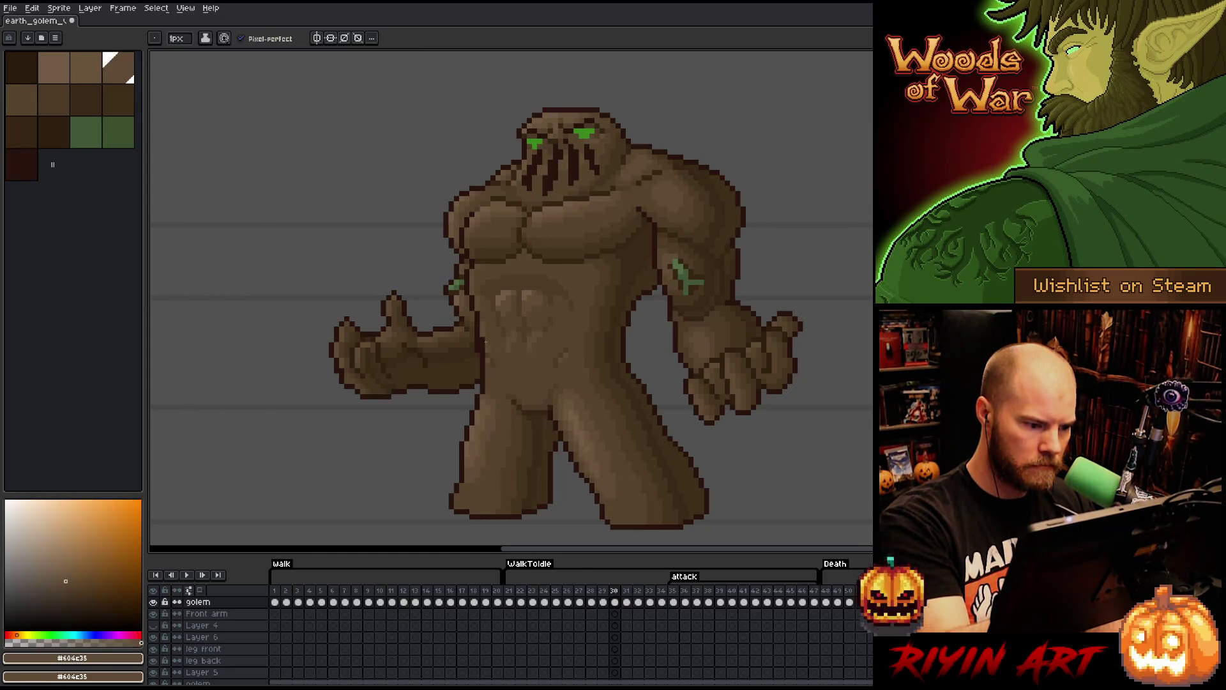
left_click(487, 330, "alt")
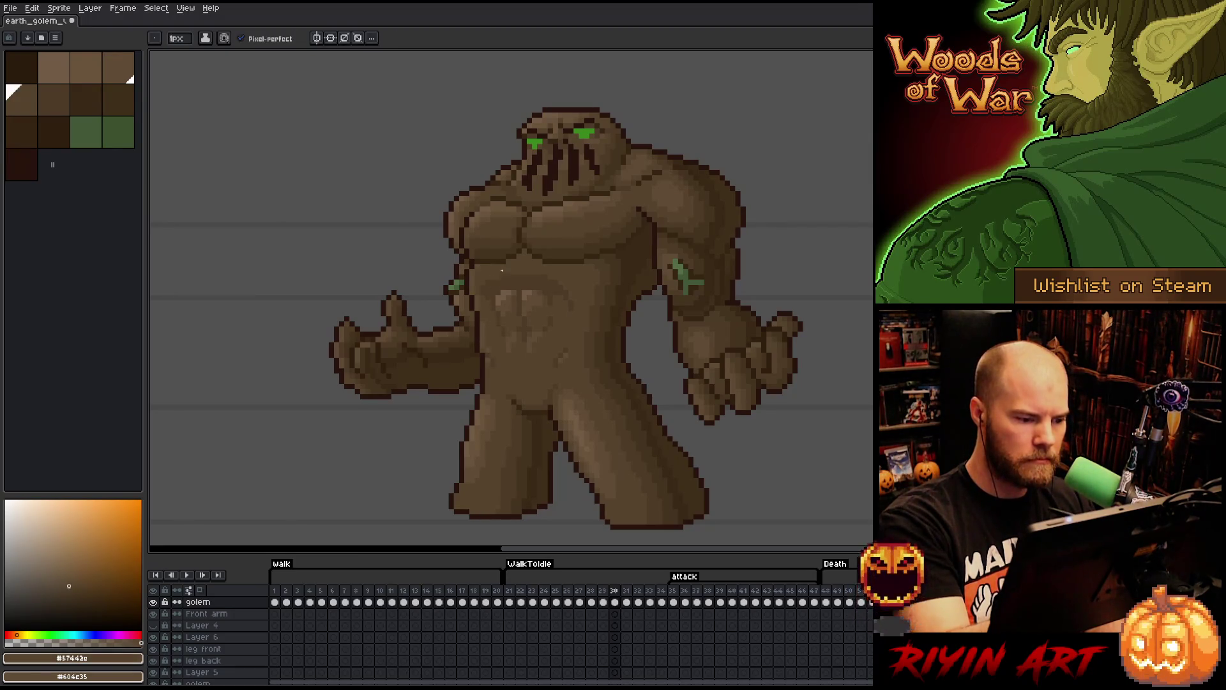
left_click(482, 350, "alt")
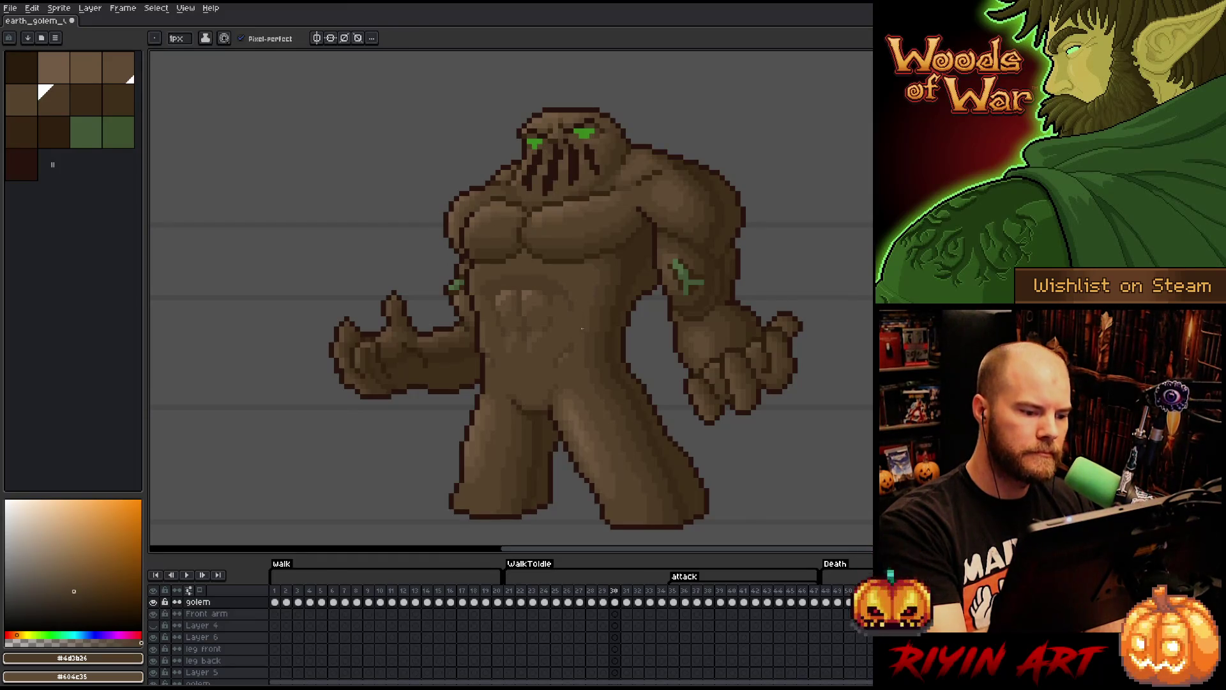
left_click(569, 357, "alt")
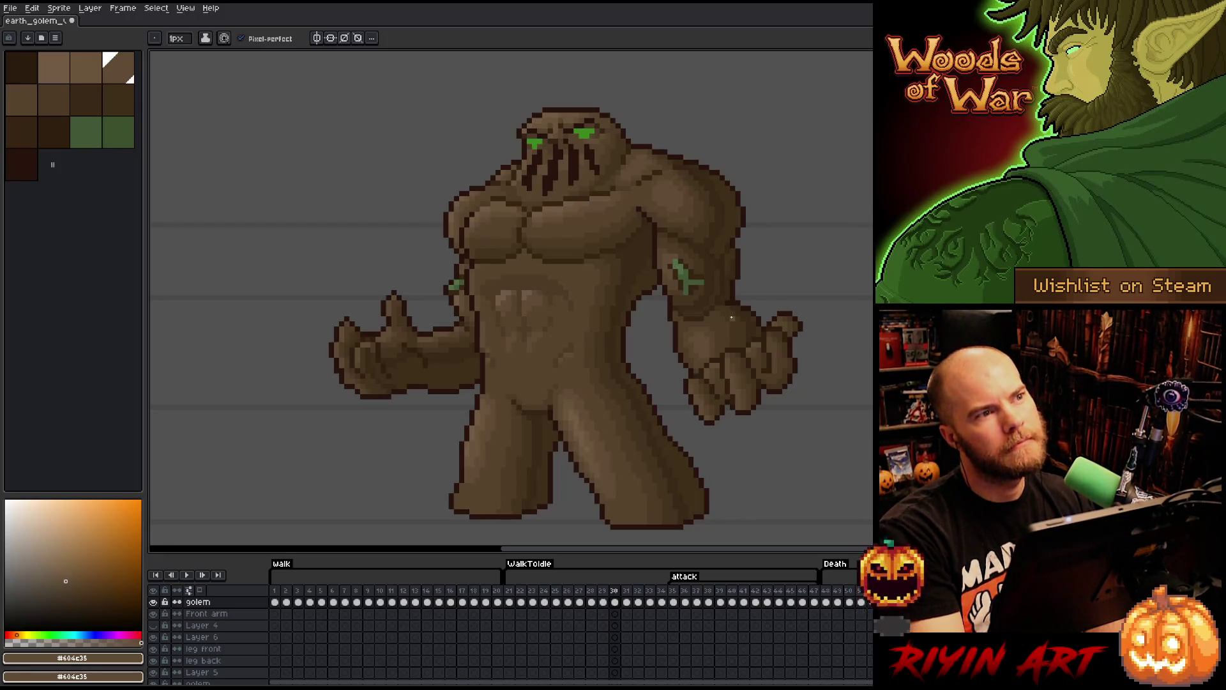
key("ctrl+s")
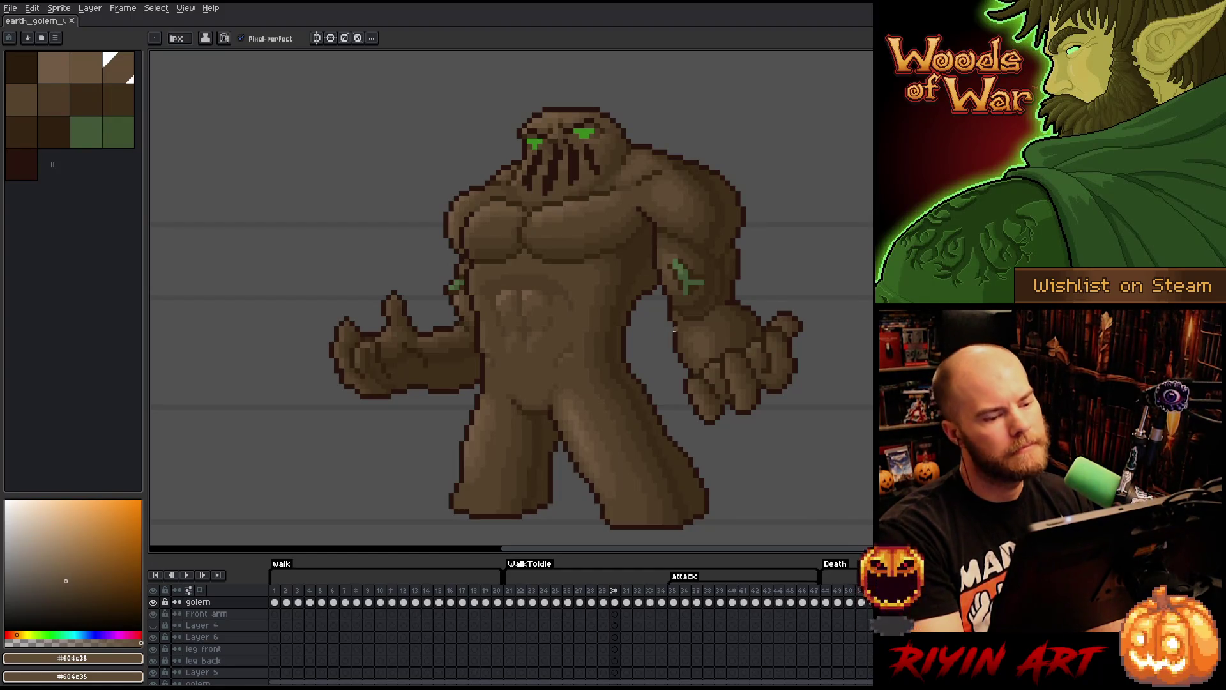
- Dab darker shading onto the abdomen, resampling the darkest and mid belly shades
left_click(524, 354, "alt")
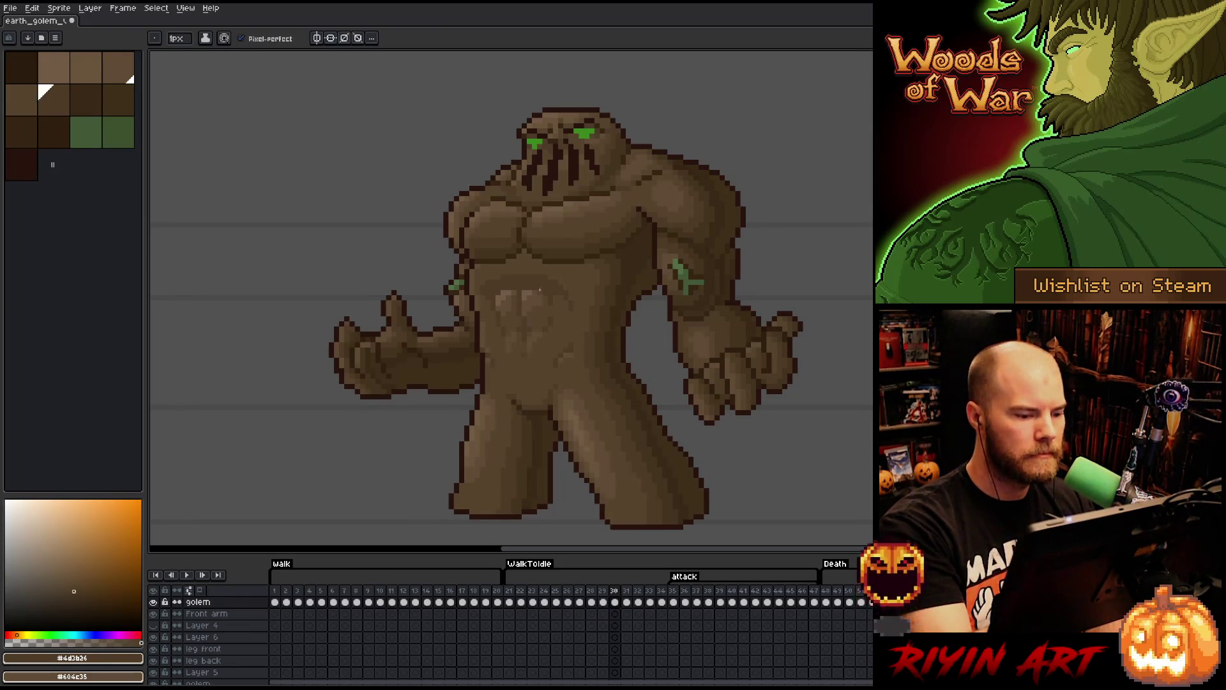
left_click(573, 244)
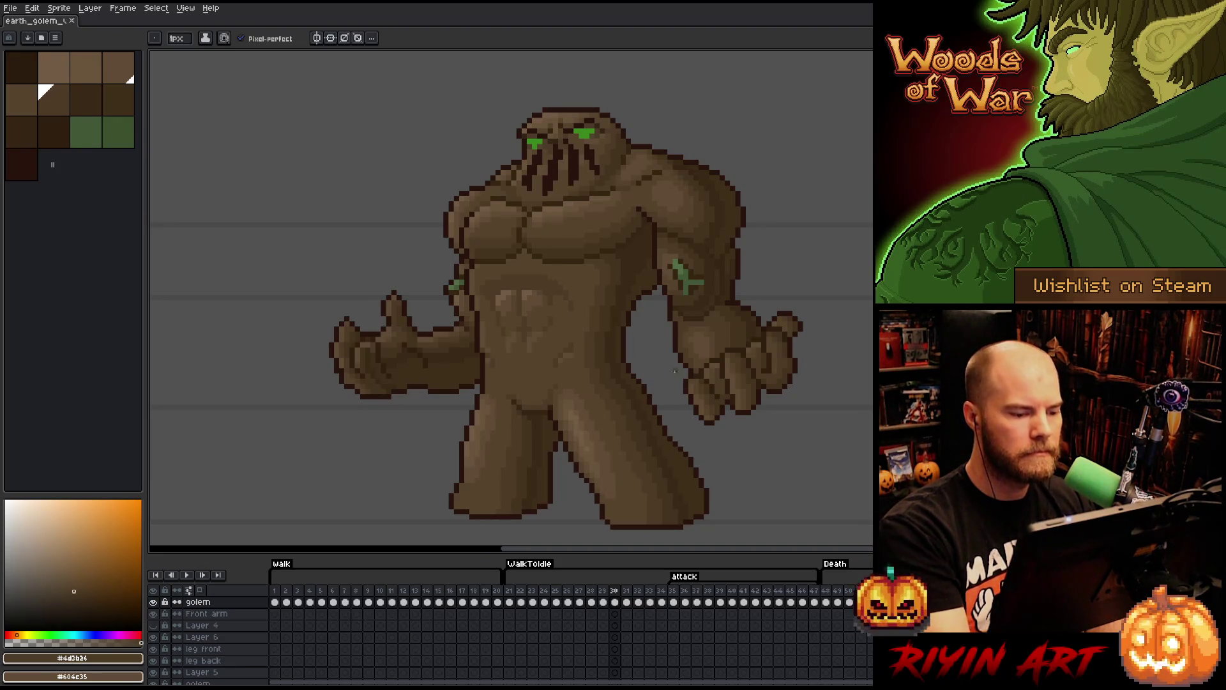
right_click(590, 310)
left_click(710, 410)
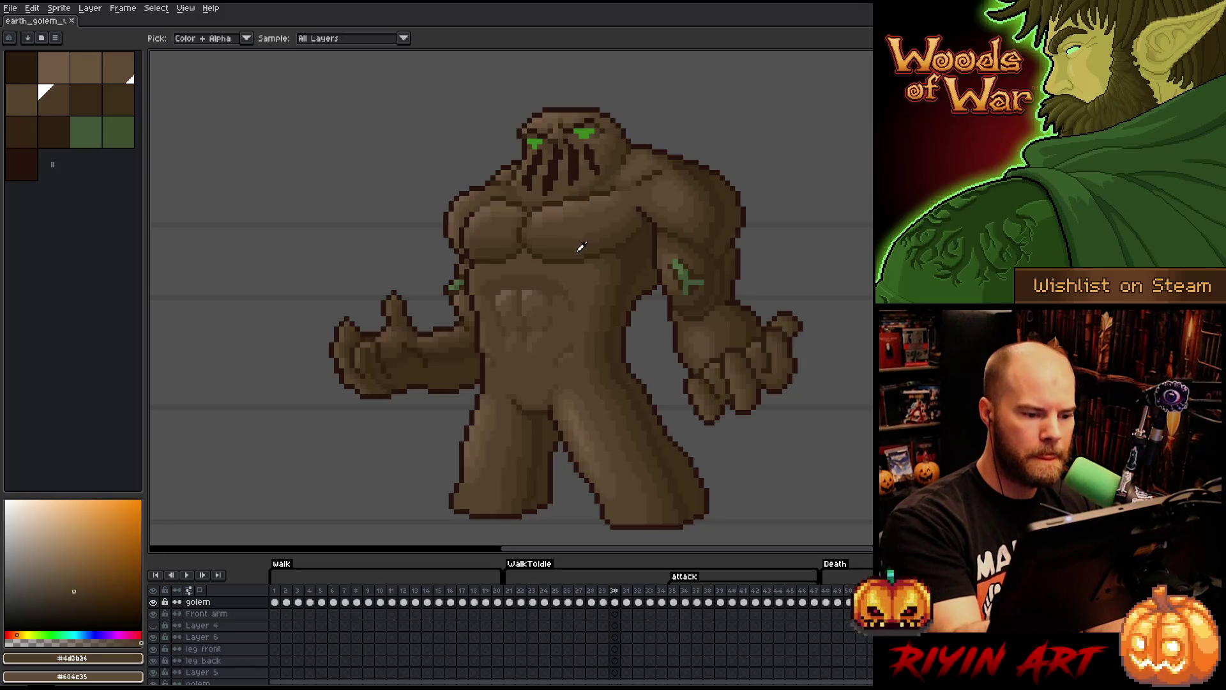
left_click(614, 292, "alt")
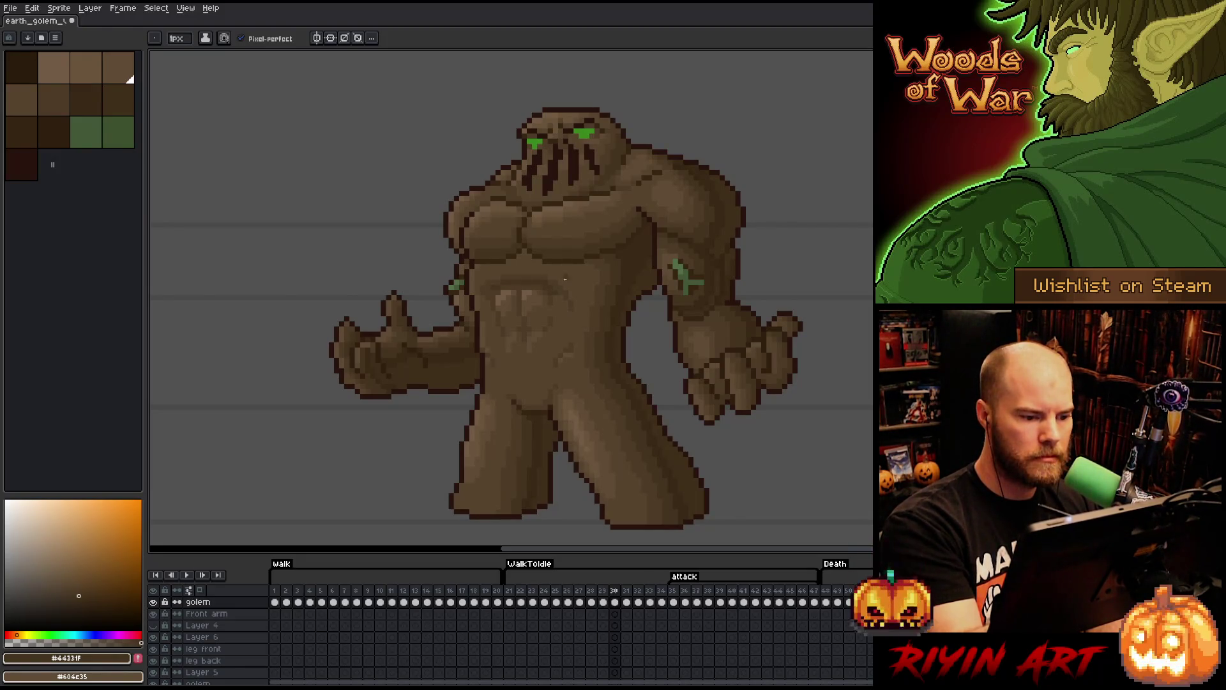
left_click(591, 272, "alt")
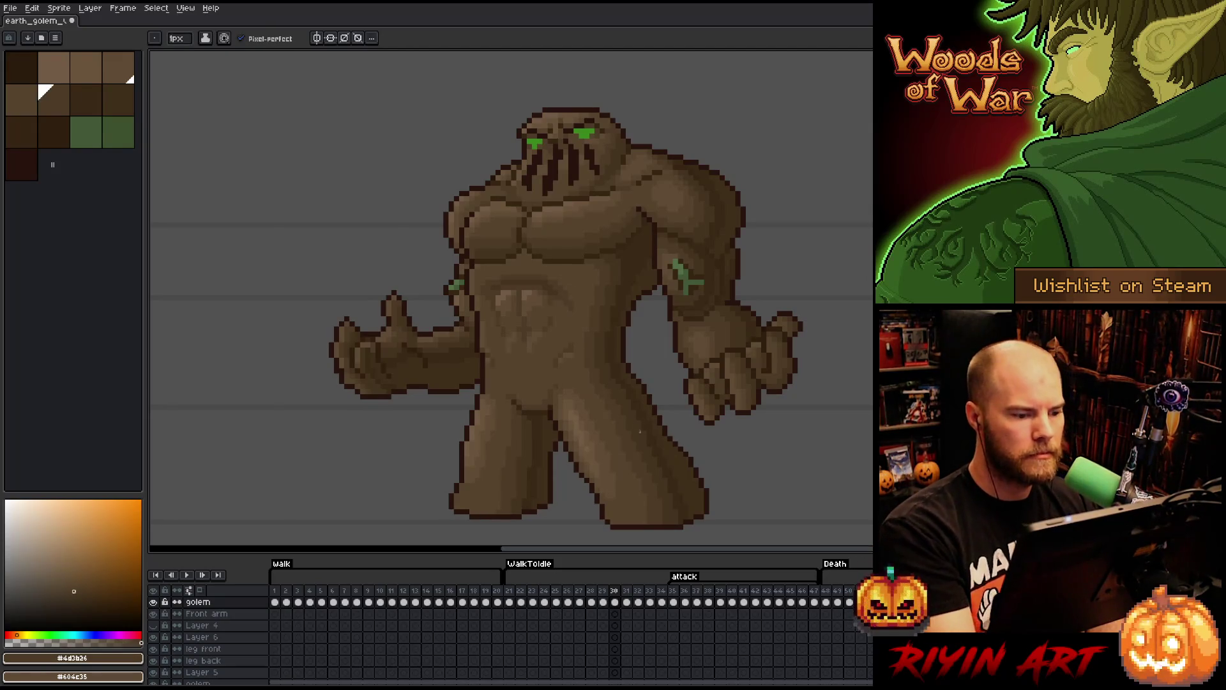
left_click(491, 292, "alt")
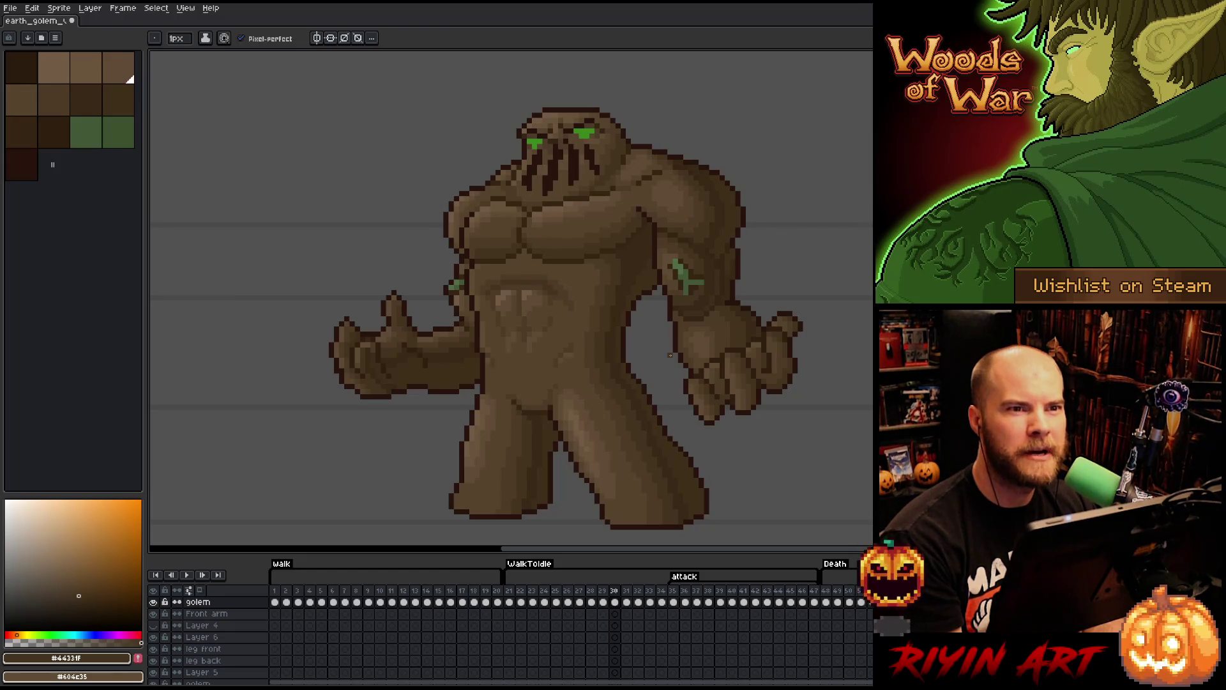
key("v")
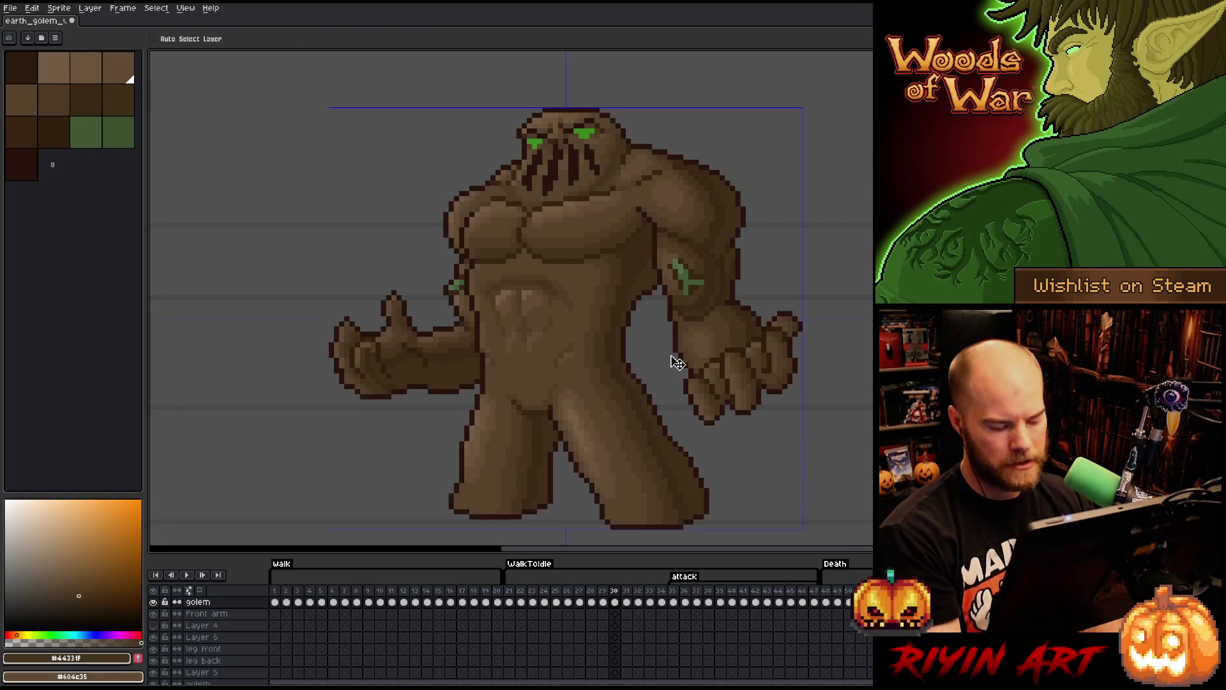
key("b")
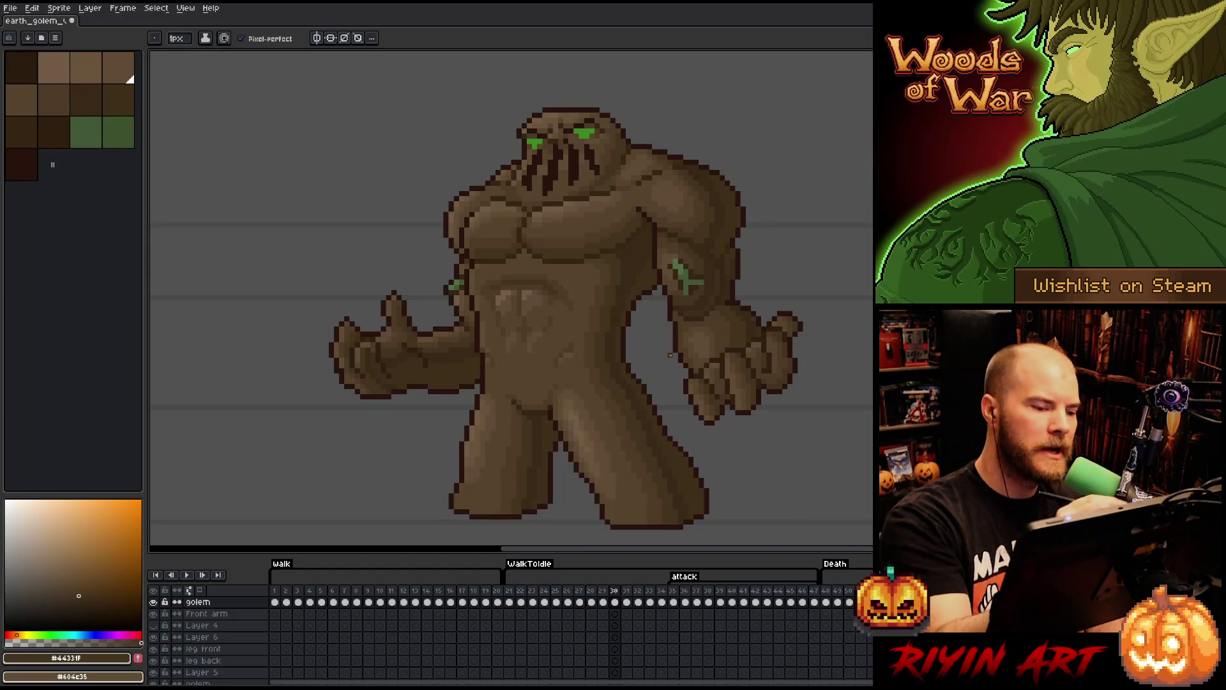
key("v")
key("b")
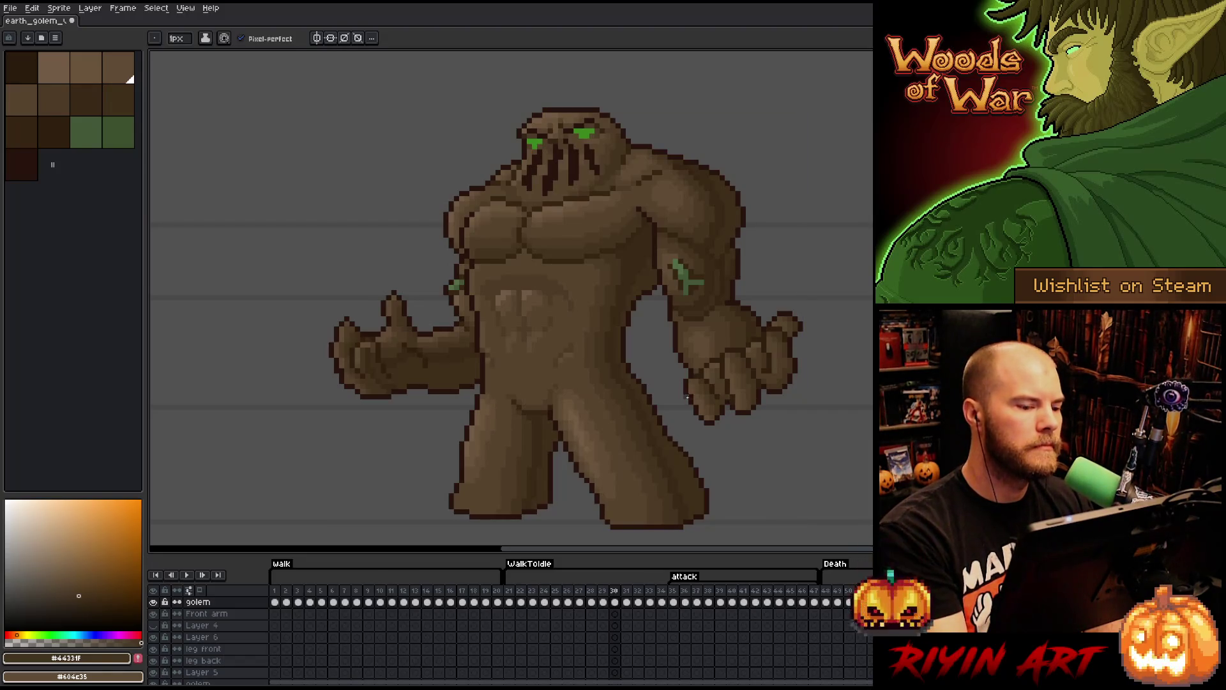
left_click(483, 309, "alt")
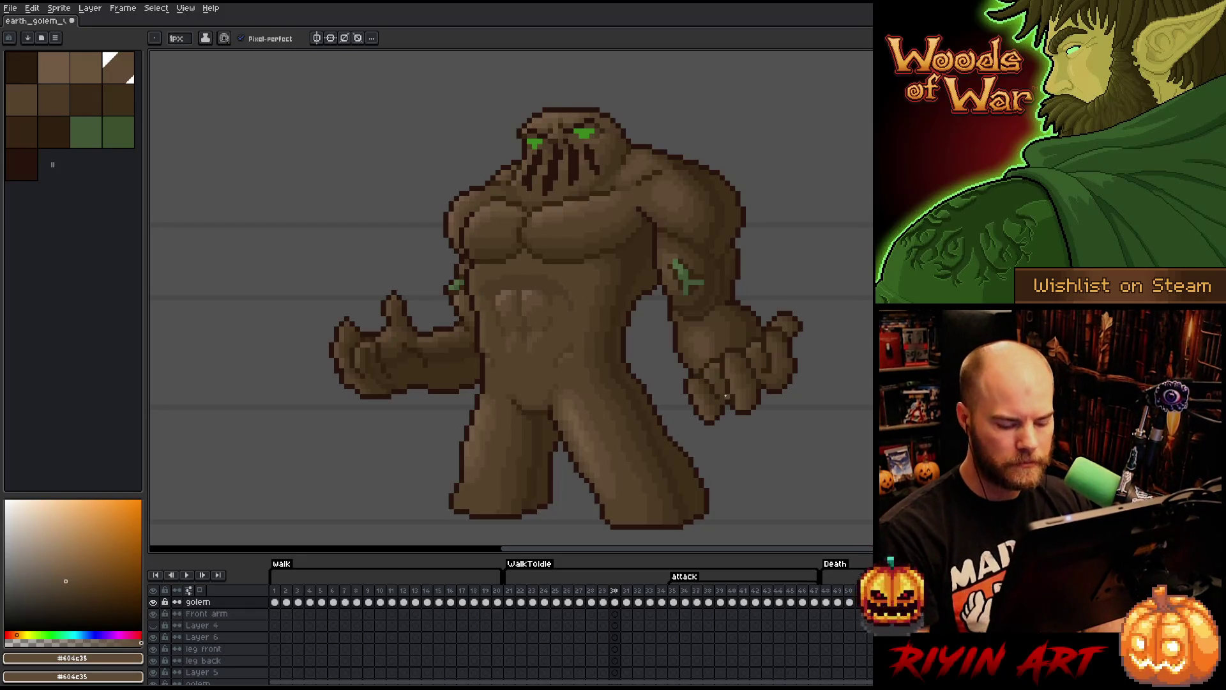
key("Left")
key("Right")
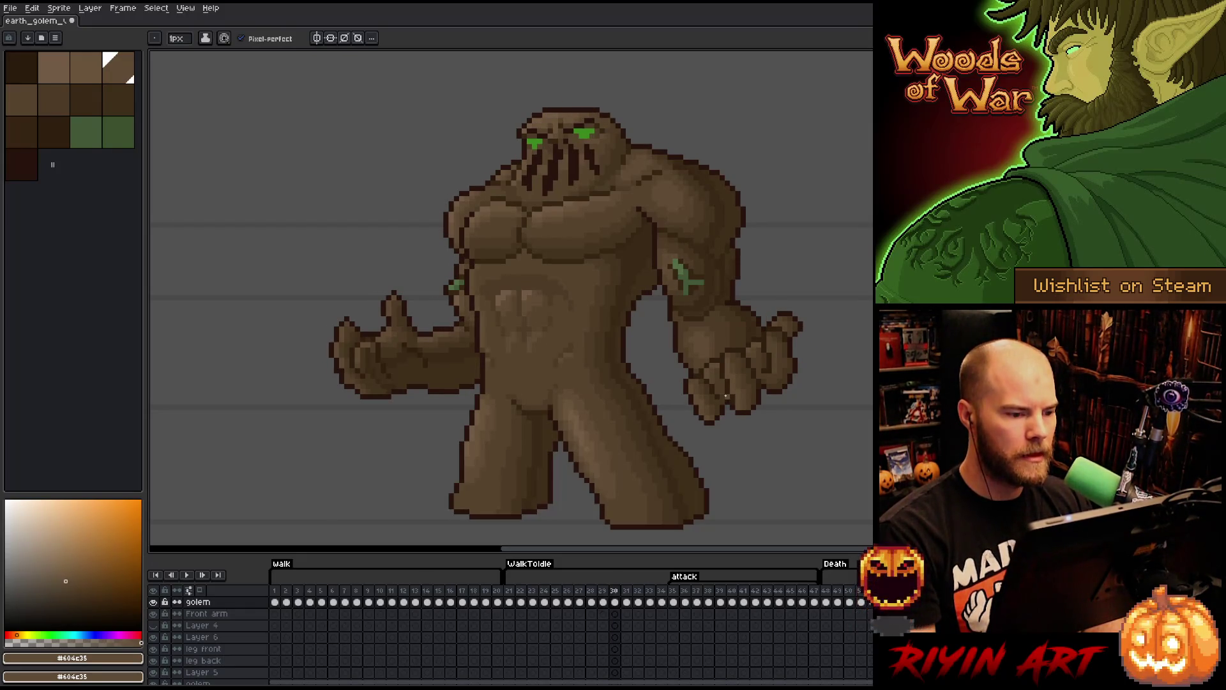
key("Left")
key("Right")
key("Left")
key("Right")
key("Left")
key("Right")
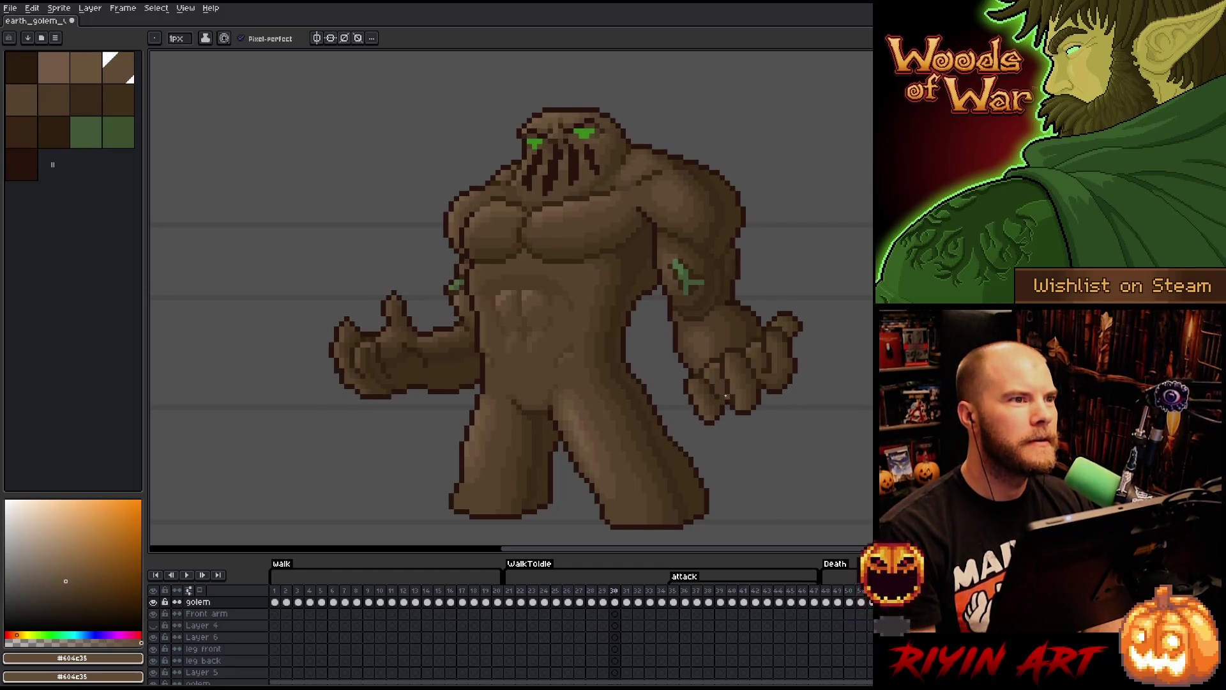
key("Left")
key("Right")
key("Left")
key("Right")
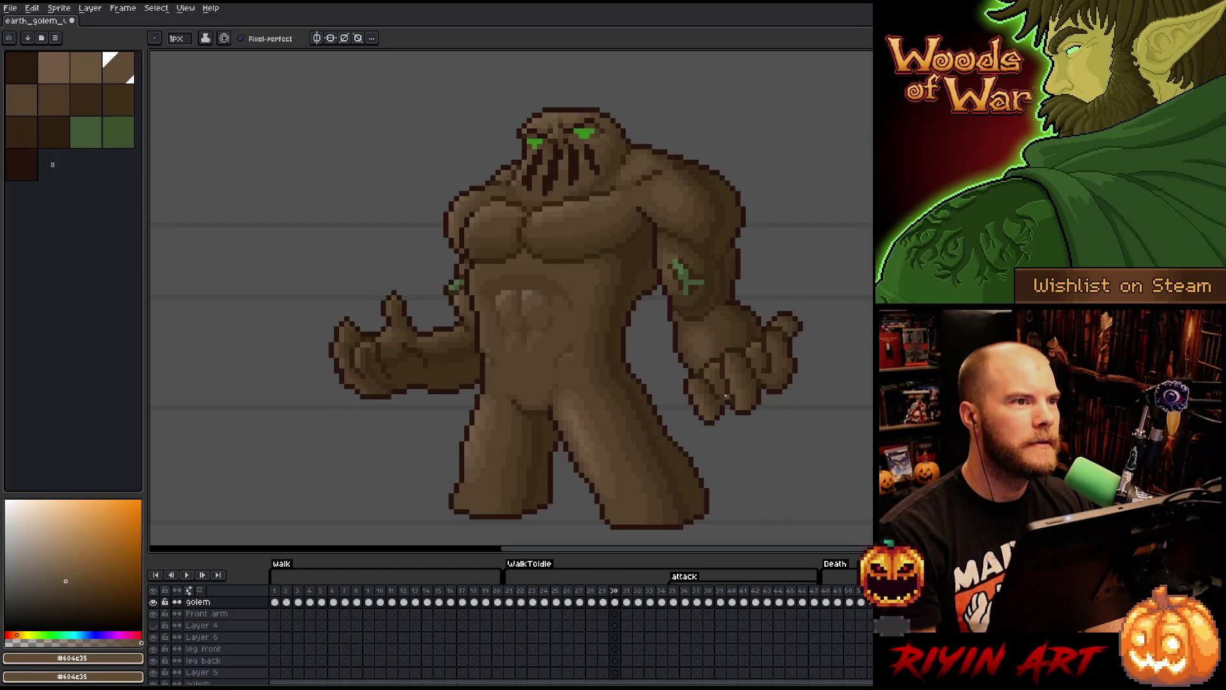
key("Left")
key("Right")
key("Left")
key("Right")
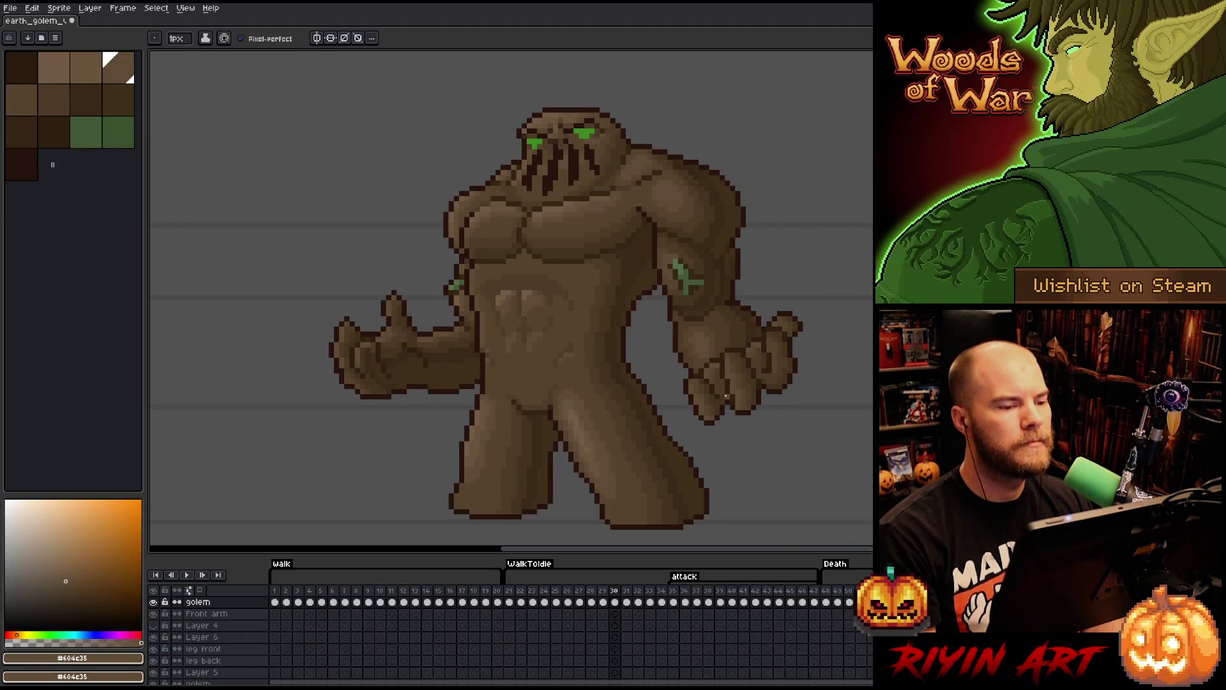
key("Left")
key("Right")
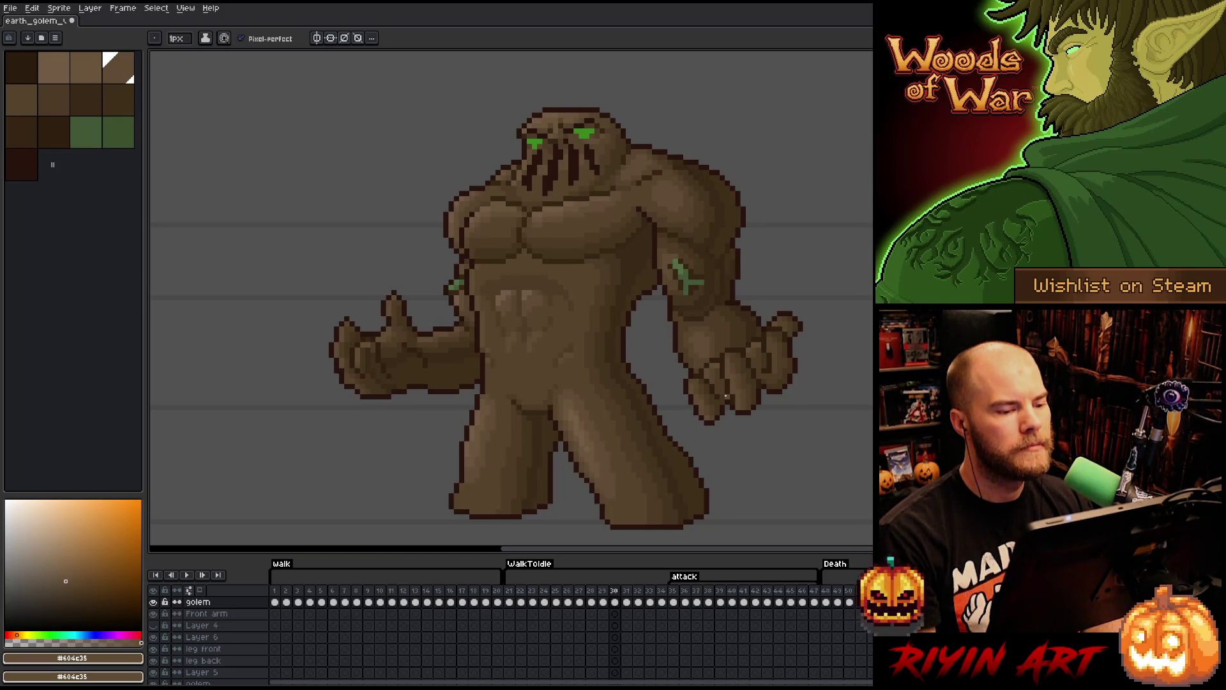
key("Left")
key("Right")
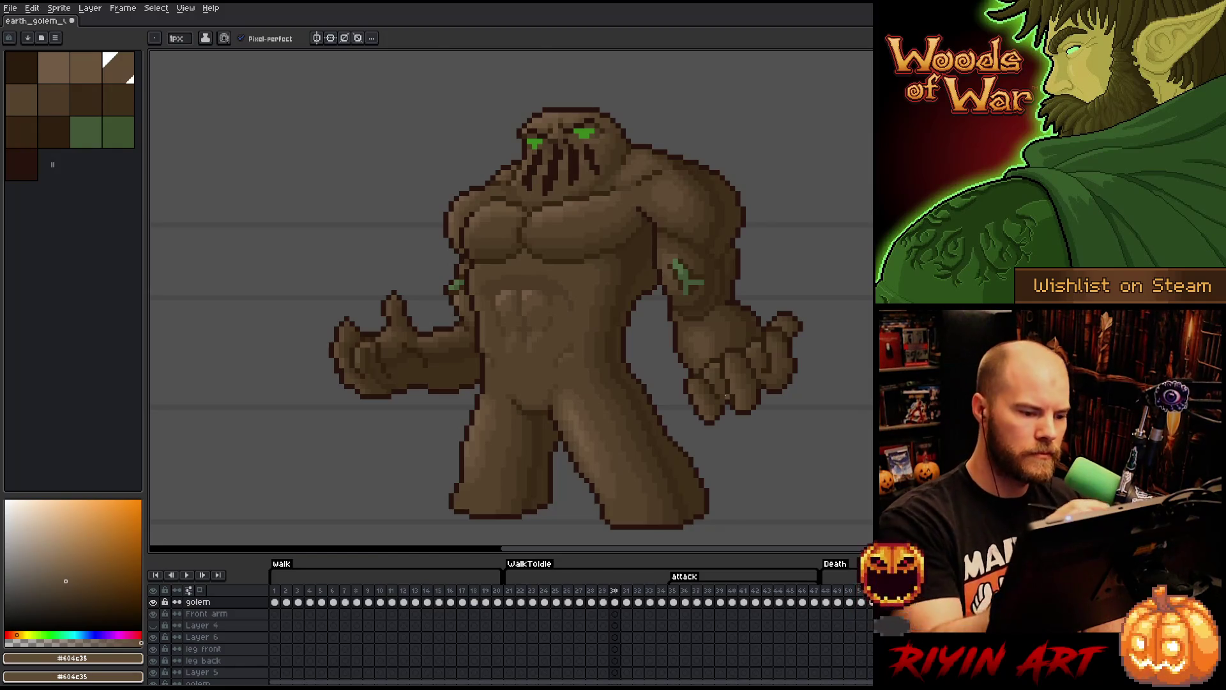
key("m")
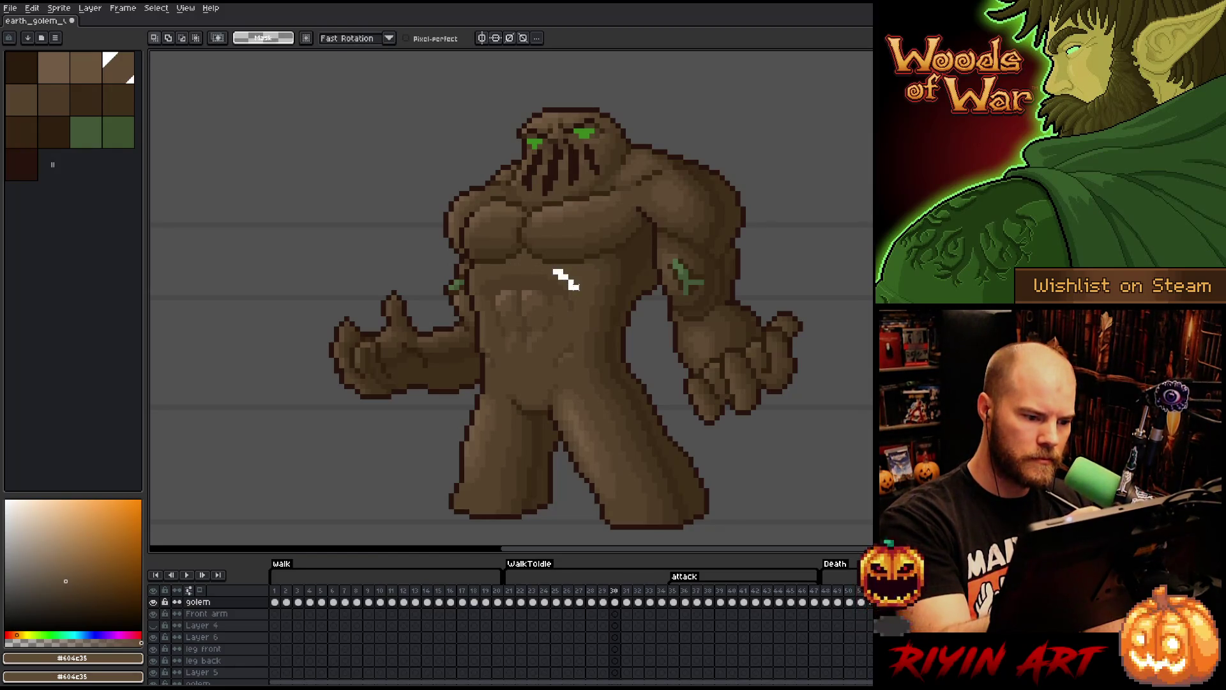
- Lasso the abdominal muscles and shift them one pixel right
mouse_move(574, 273)
left_mouse_down()
mouse_move(554, 341)
mouse_move(505, 355)
mouse_move(480, 289)
mouse_move(498, 271)
left_mouse_up()
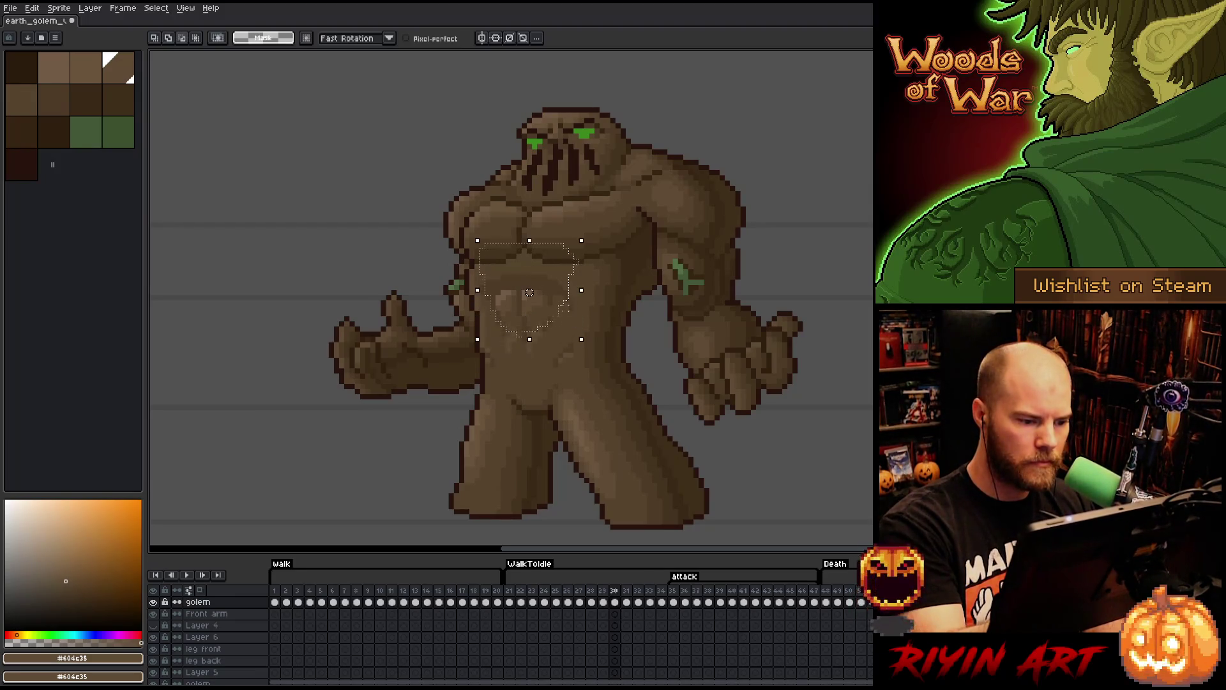
mouse_move(593, 353)
left_mouse_down()
mouse_move(565, 322)
mouse_move(572, 305)
left_mouse_up()
key("ctrl+z")
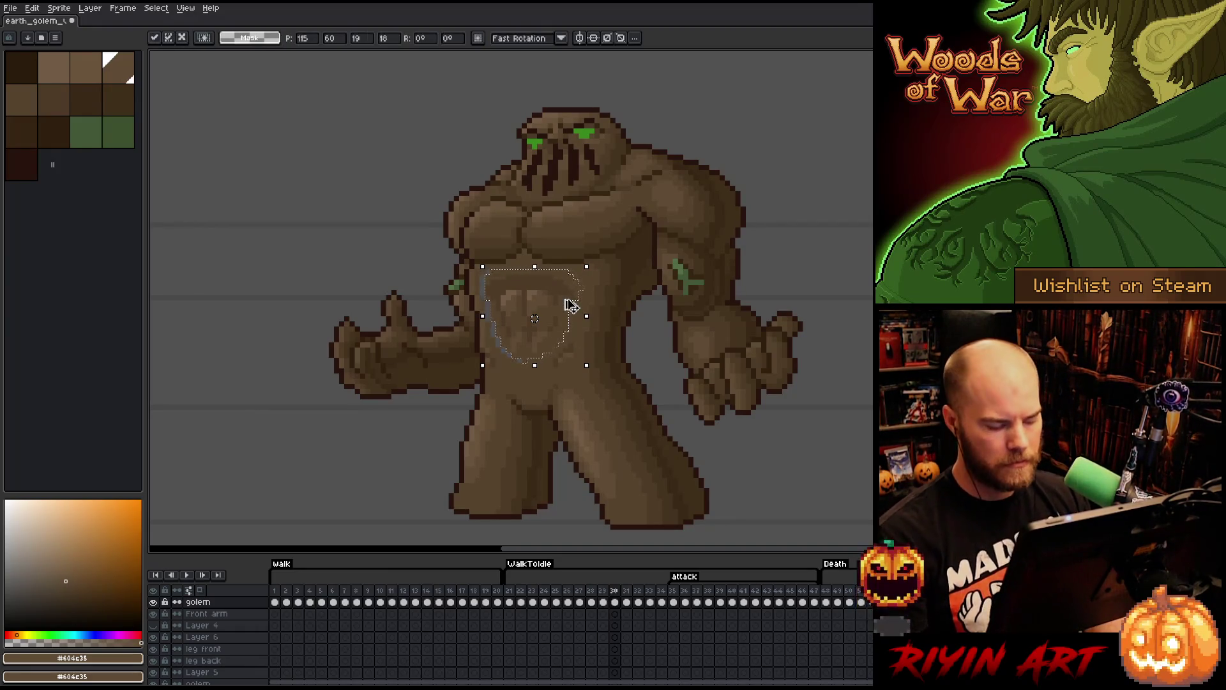
key("ctrl+d")
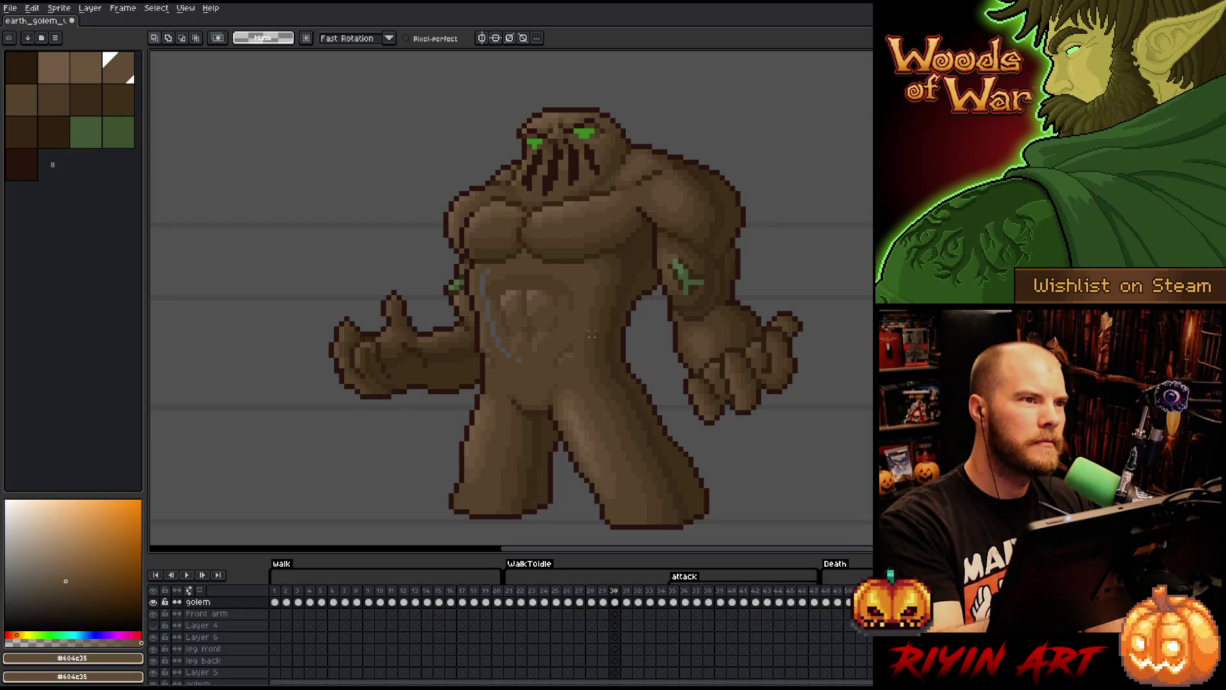
- Paint dark brown over the leftover light belly edge, save, and pick a mid brown
key("b")
key("bracketright")
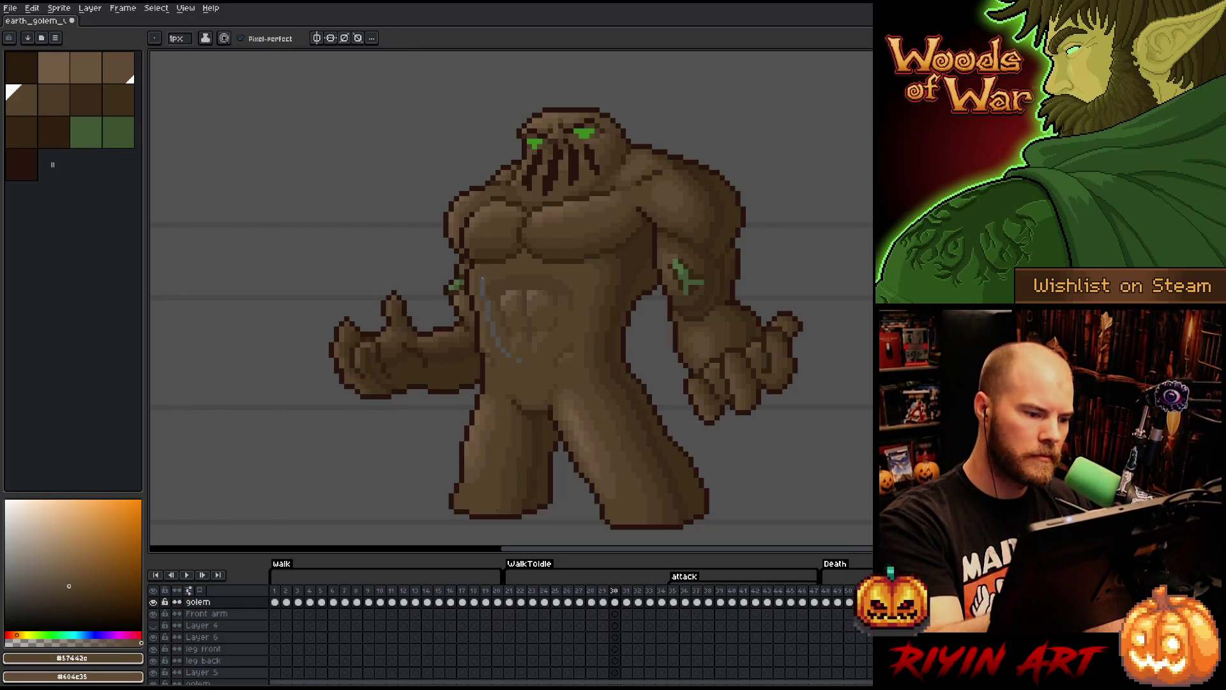
left_click_drag(482, 278, 507, 353)
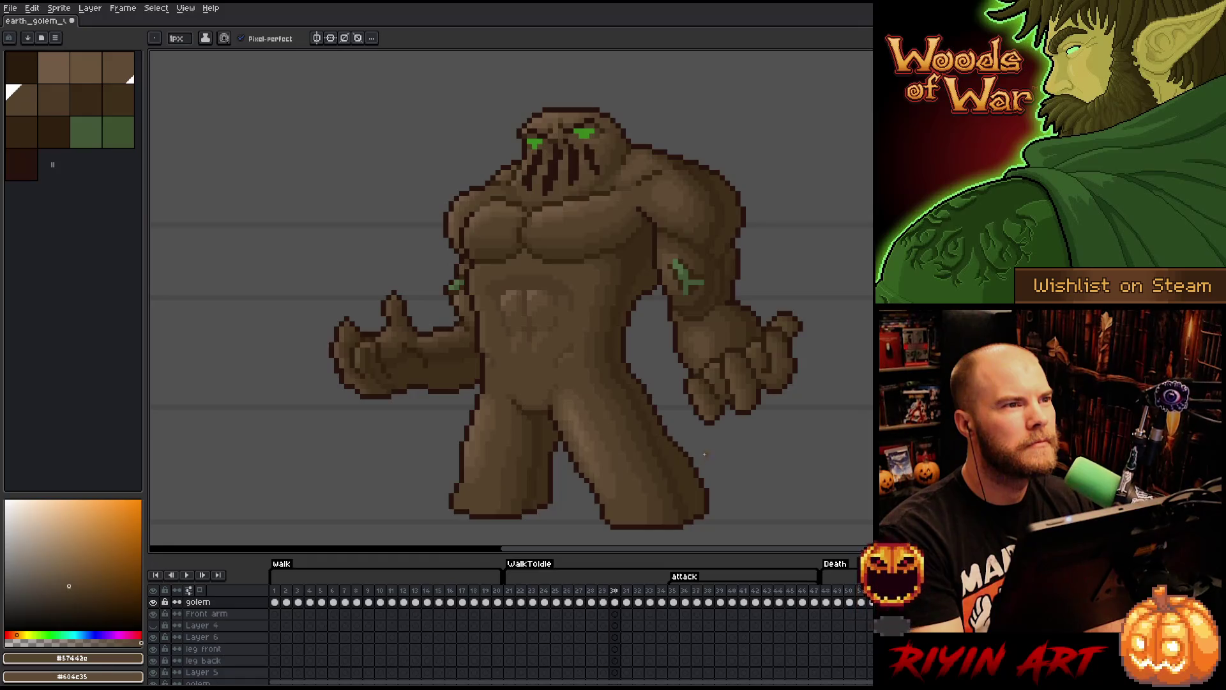
key("ctrl+s")
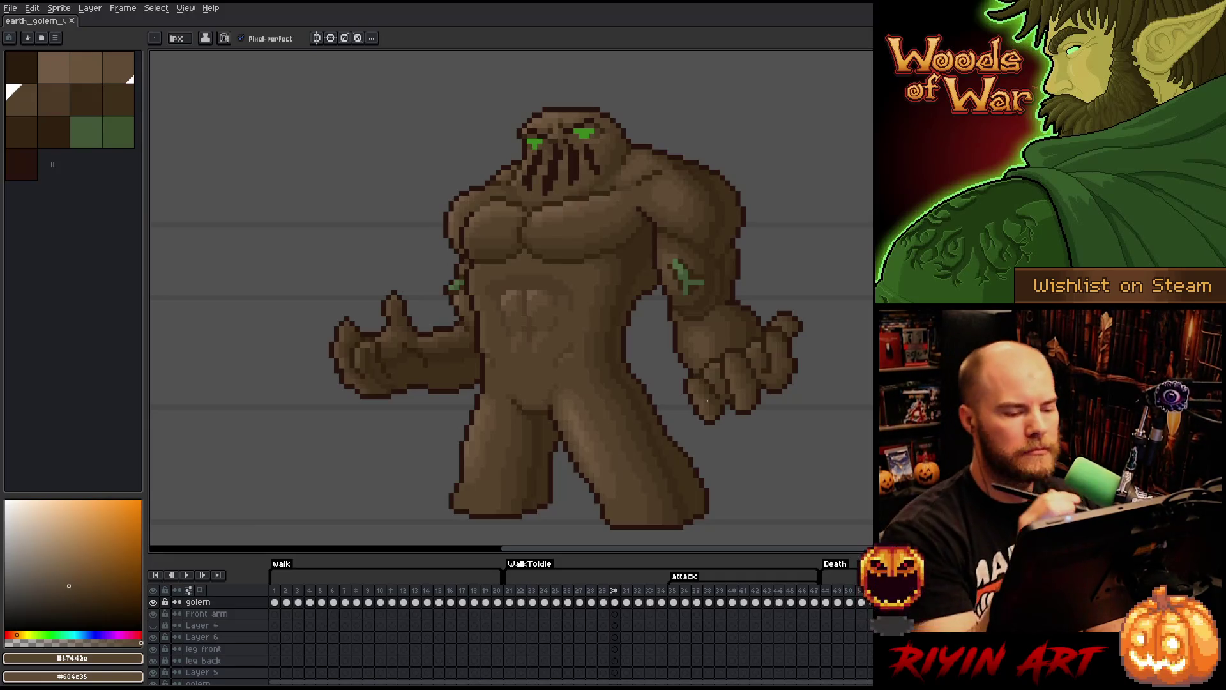
left_click(571, 345, "alt")
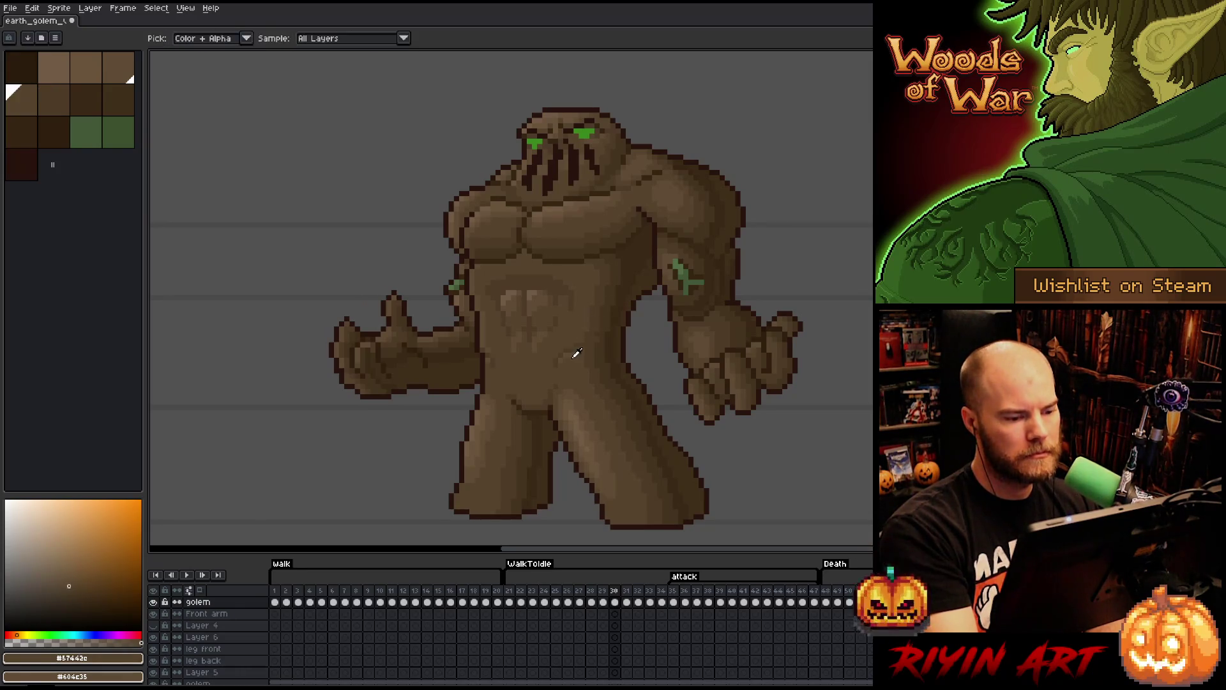
- Compare the lightest, second-row and darkest belly browns, save, then pick the mid-dark shade
left_click(592, 339, "alt")
left_click(589, 346, "alt")
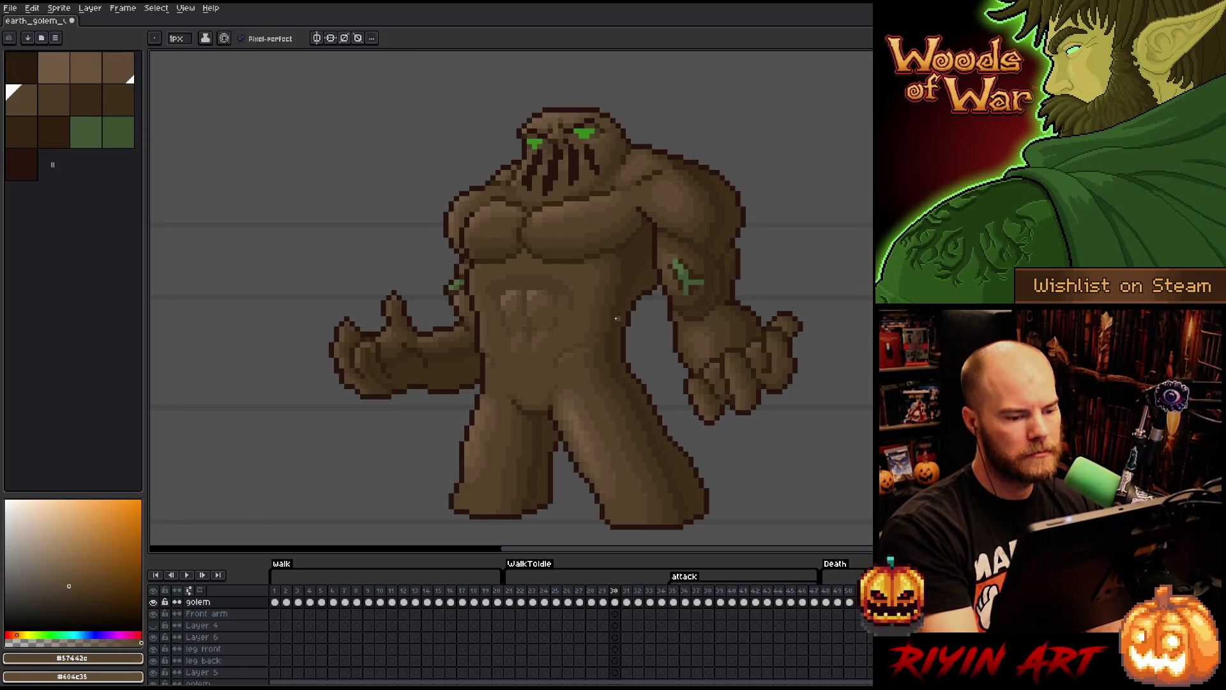
left_click(600, 343, "alt")
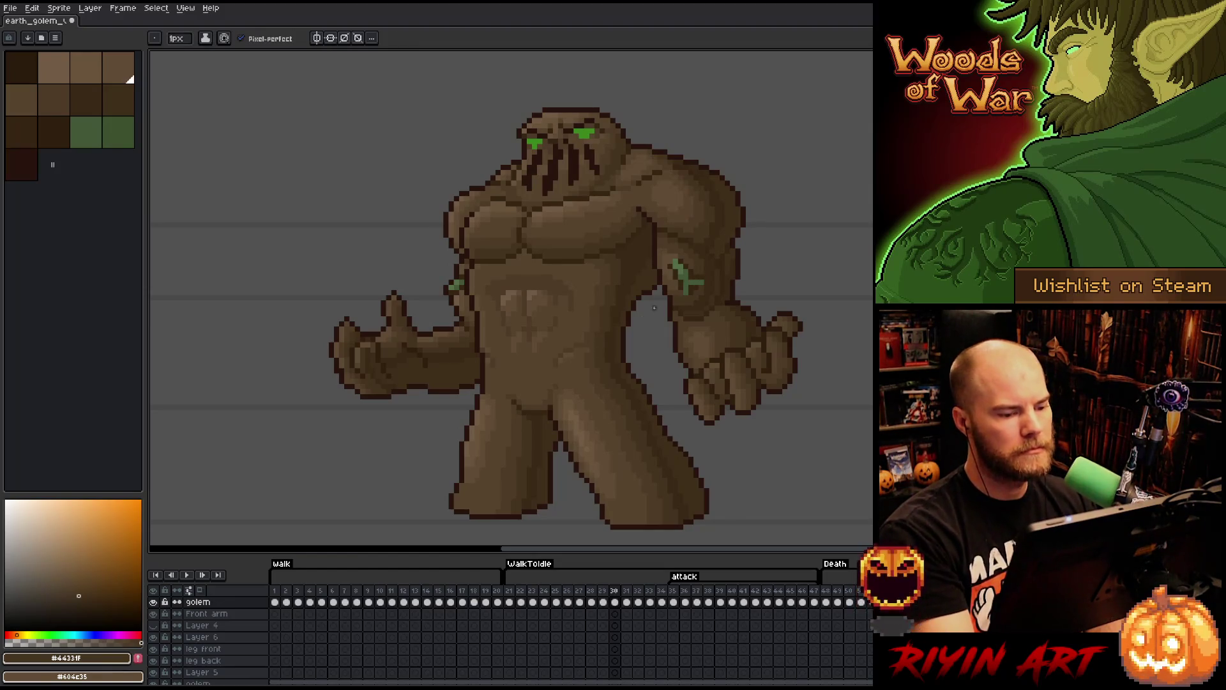
key("ctrl+s")
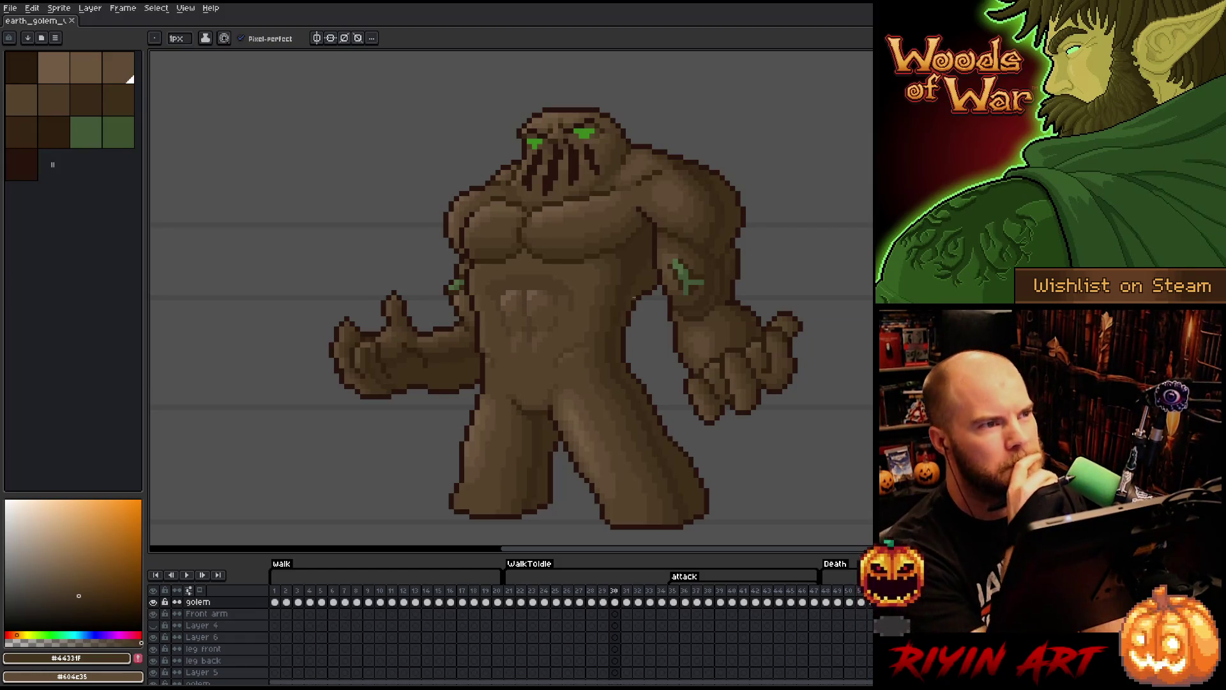
left_click(566, 302, "alt")
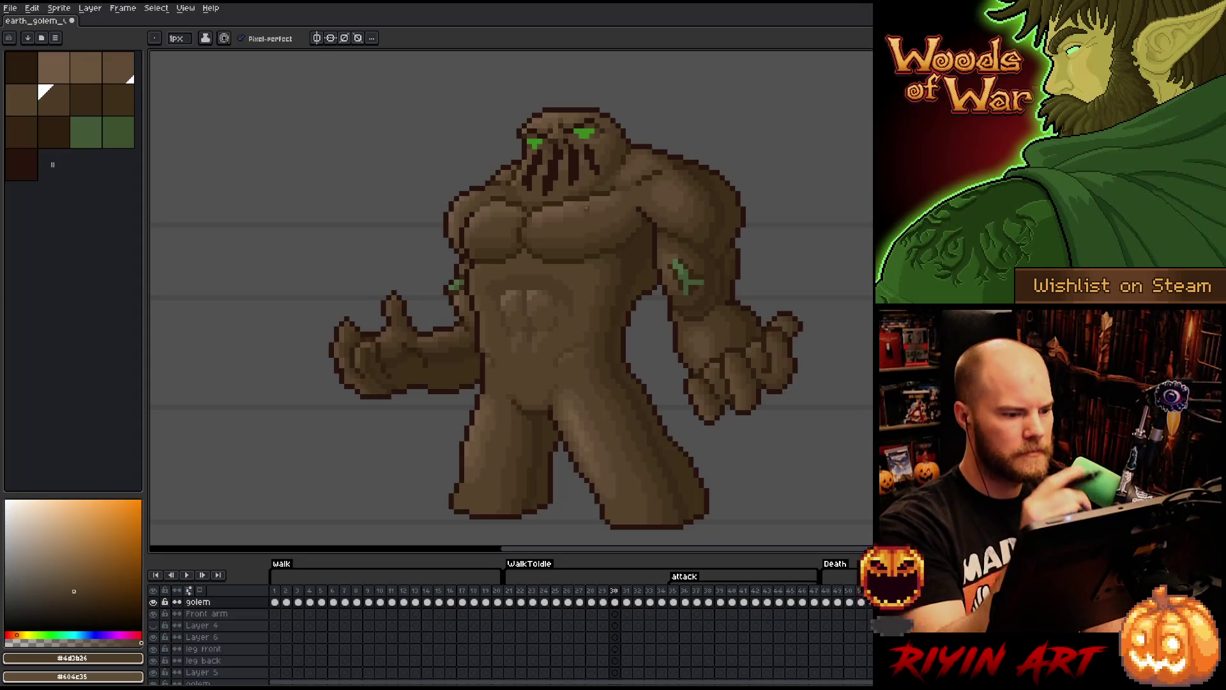
- Paint over the faint vertical belly line with the pencil, then resample the chest and belly browns
key("m")
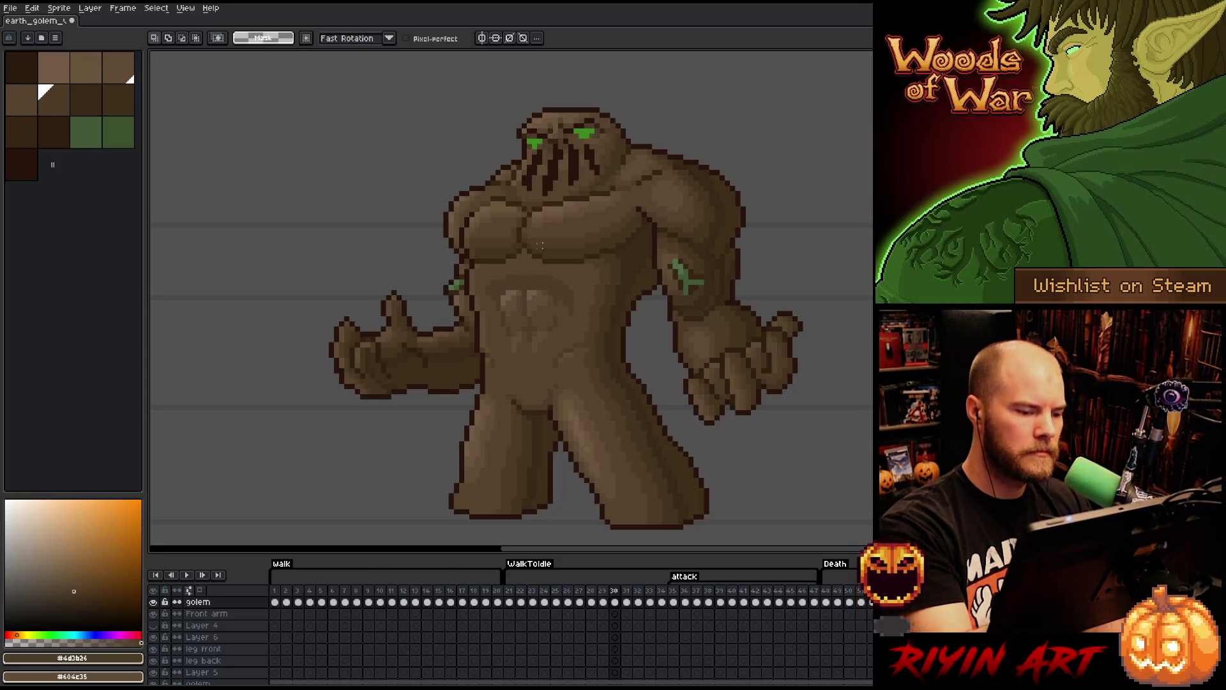
mouse_move(513, 281)
left_mouse_down()
mouse_move(509, 361)
mouse_move(495, 289)
mouse_move(510, 277)
left_mouse_up()
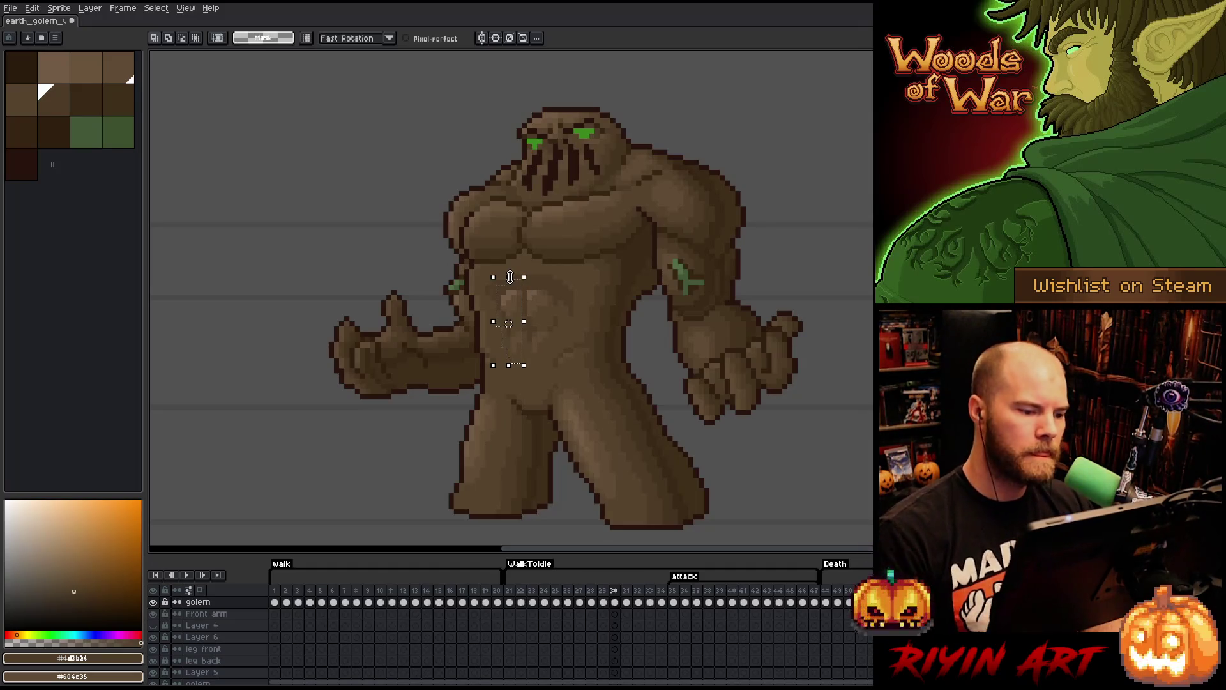
left_click(509, 276)
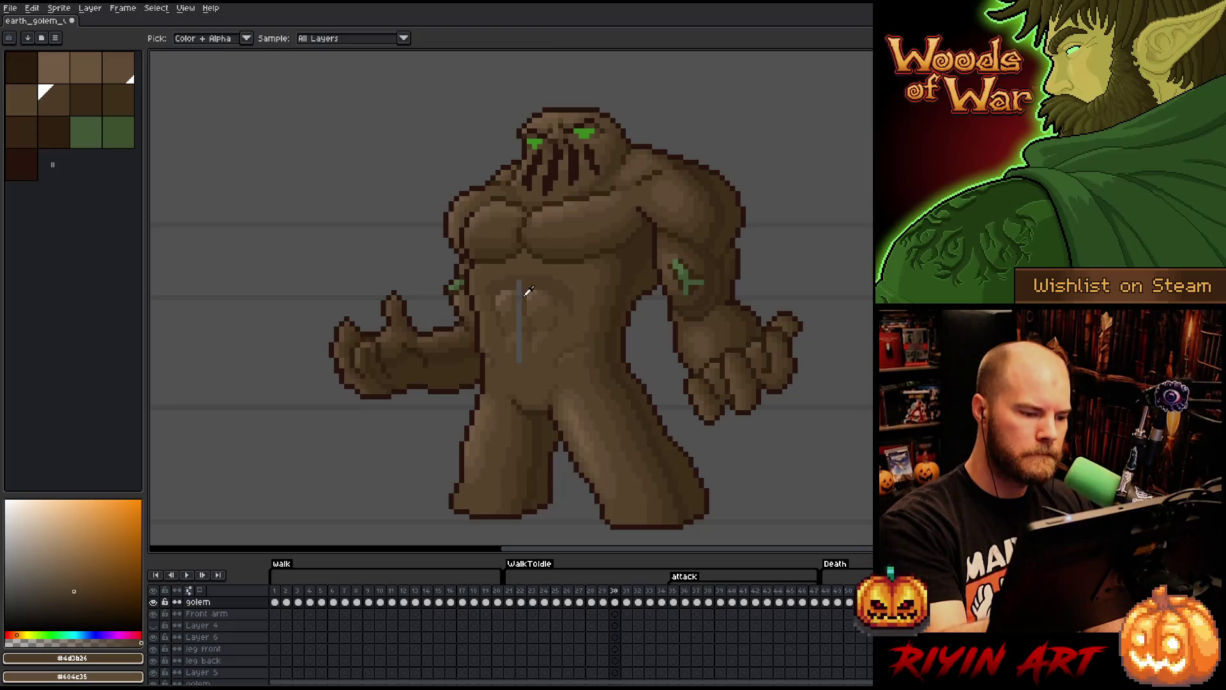
key("b")
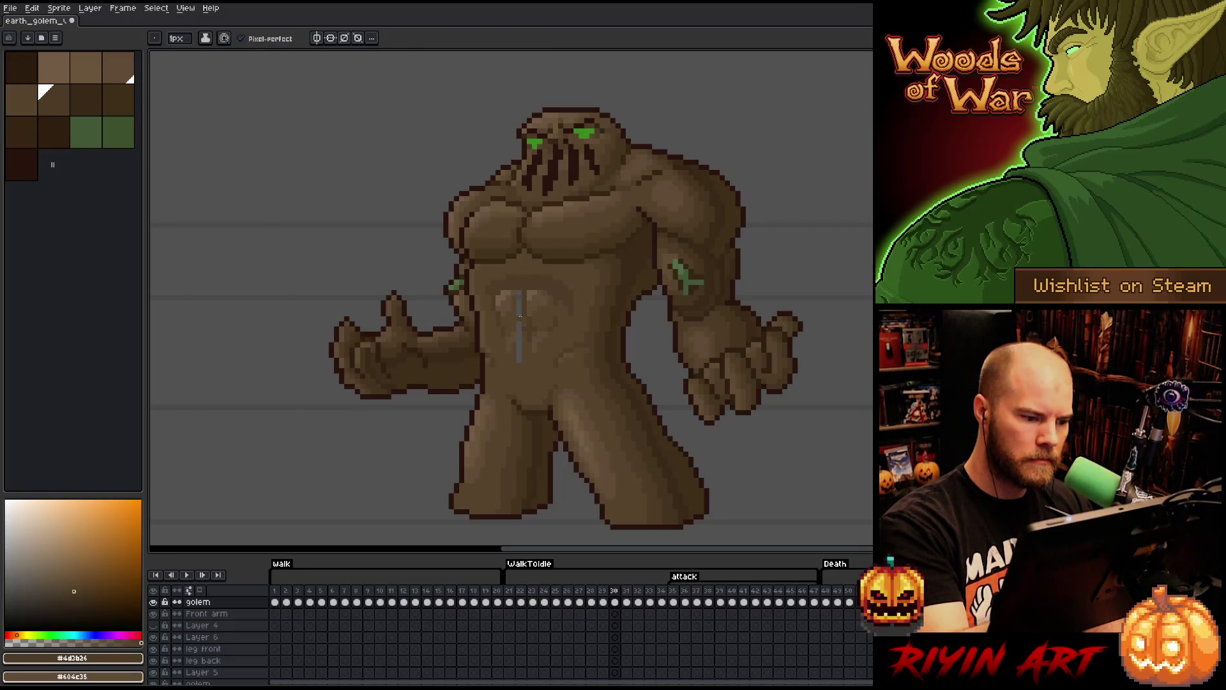
left_click(520, 315, "alt")
left_click_drag(519, 306, 519, 362)
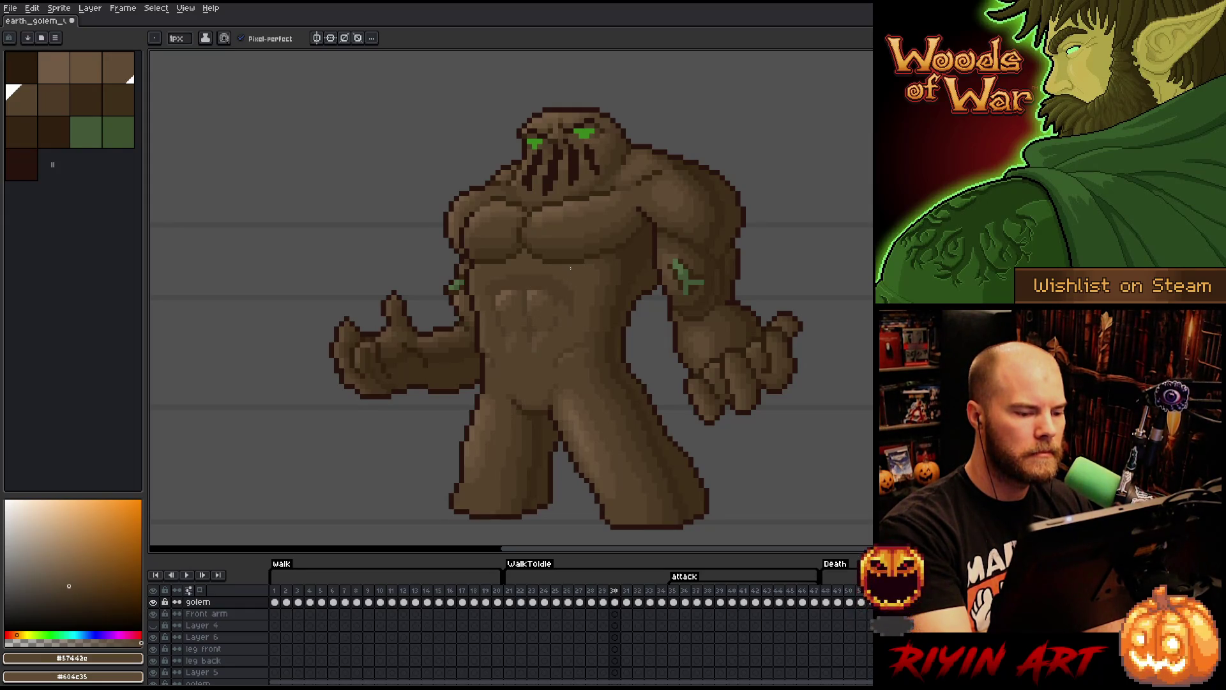
left_click(562, 245, "alt")
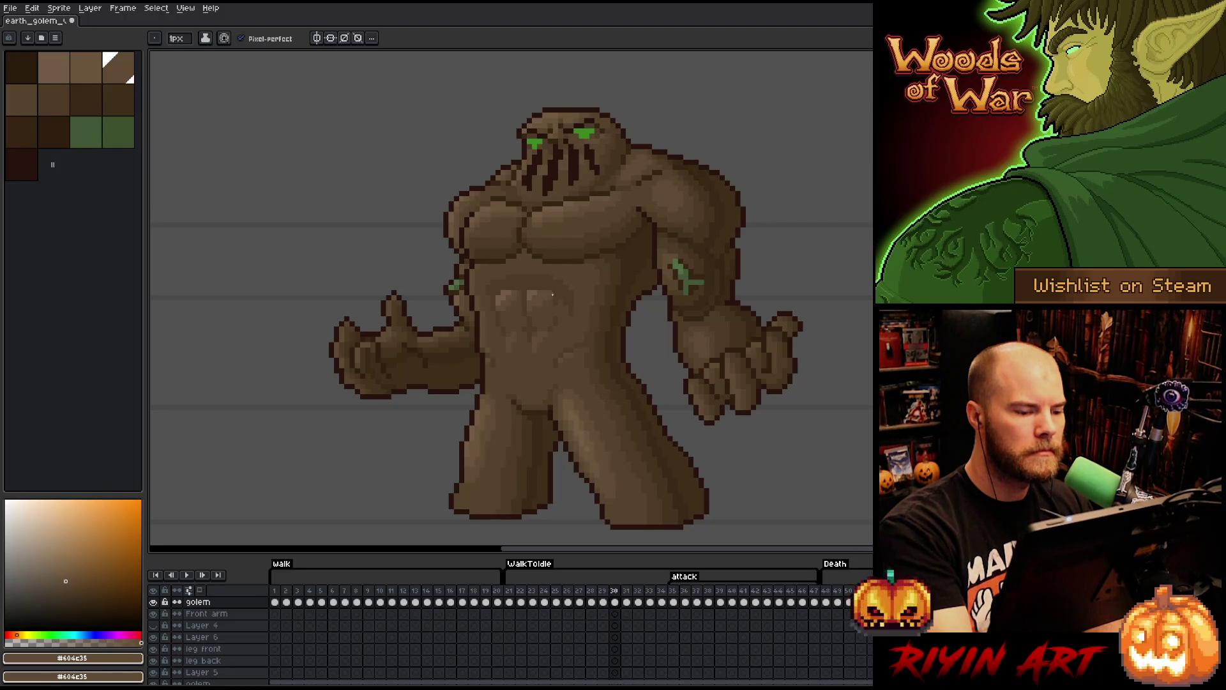
left_click(546, 295, "alt")
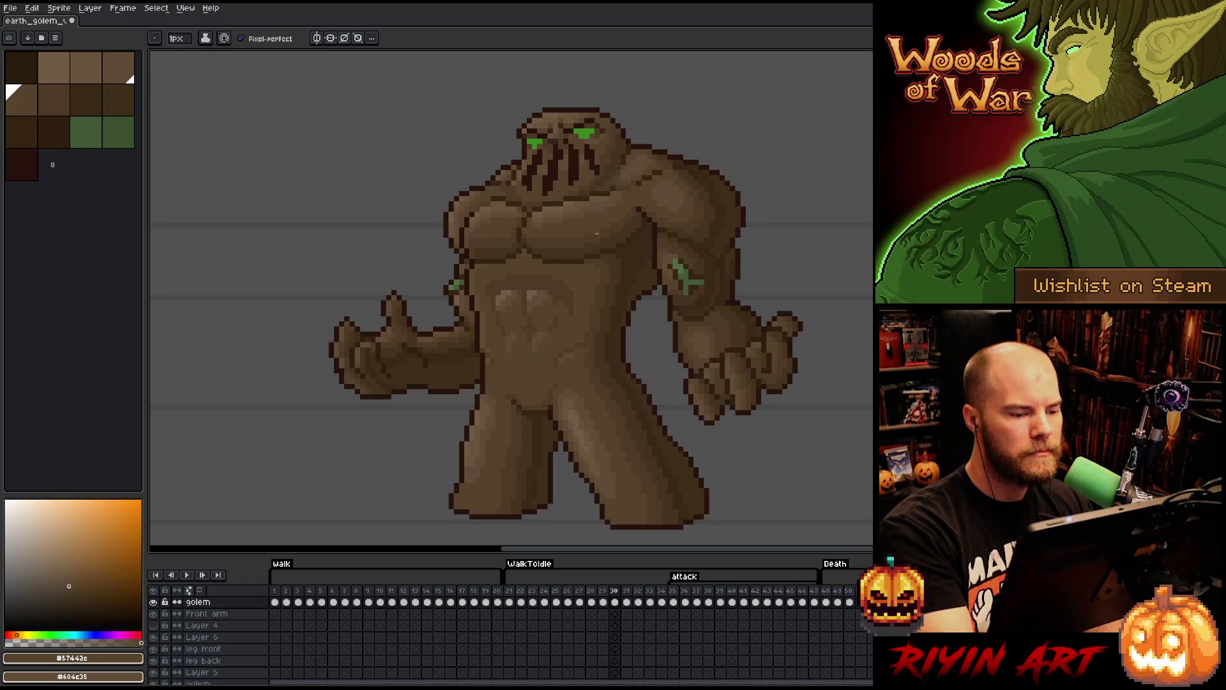
- Clear the belly selection, return to the pencil, and save the sprite
mouse_move(518, 281)
left_mouse_down()
mouse_move(519, 362)
mouse_move(502, 357)
mouse_move(506, 281)
left_mouse_up()
key("v")
key("ctrl+d")
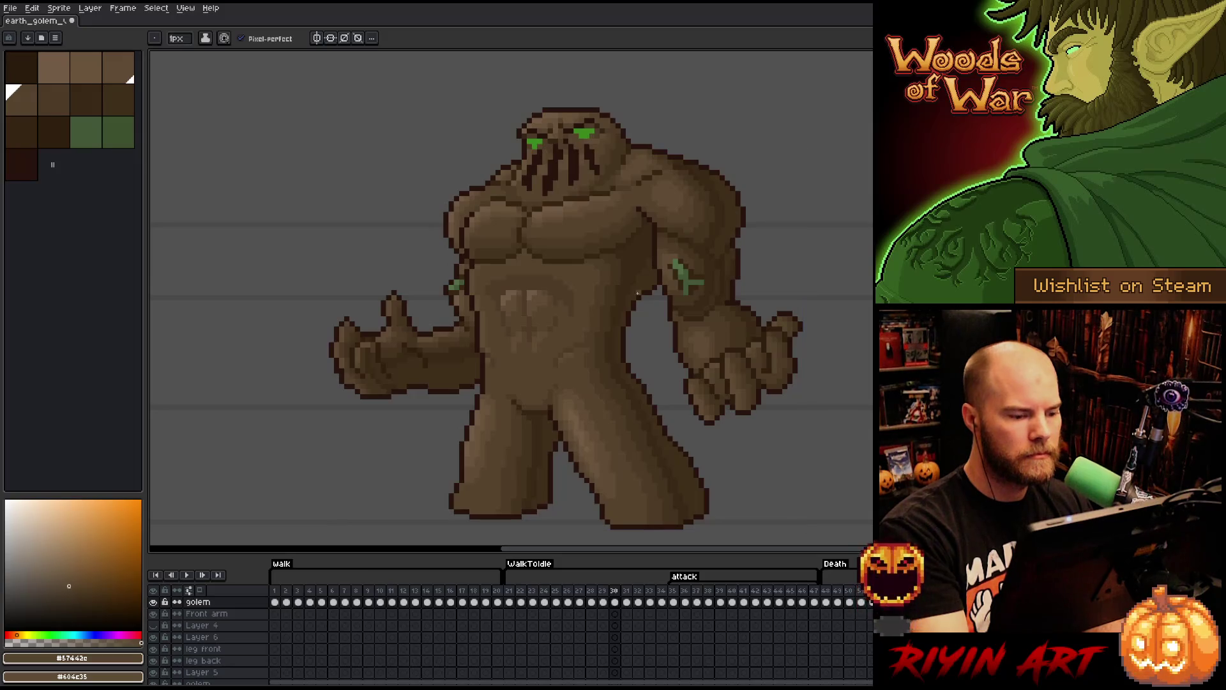
key("b")
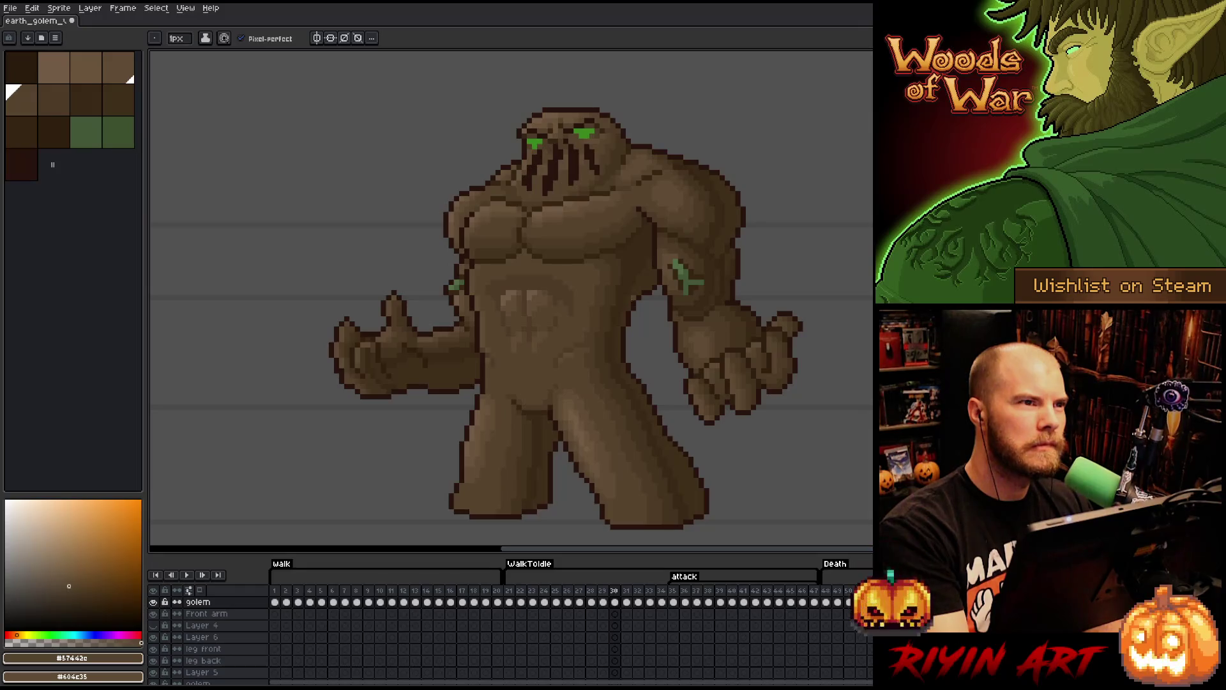
right_click(632, 299)
key("ctrl+s")
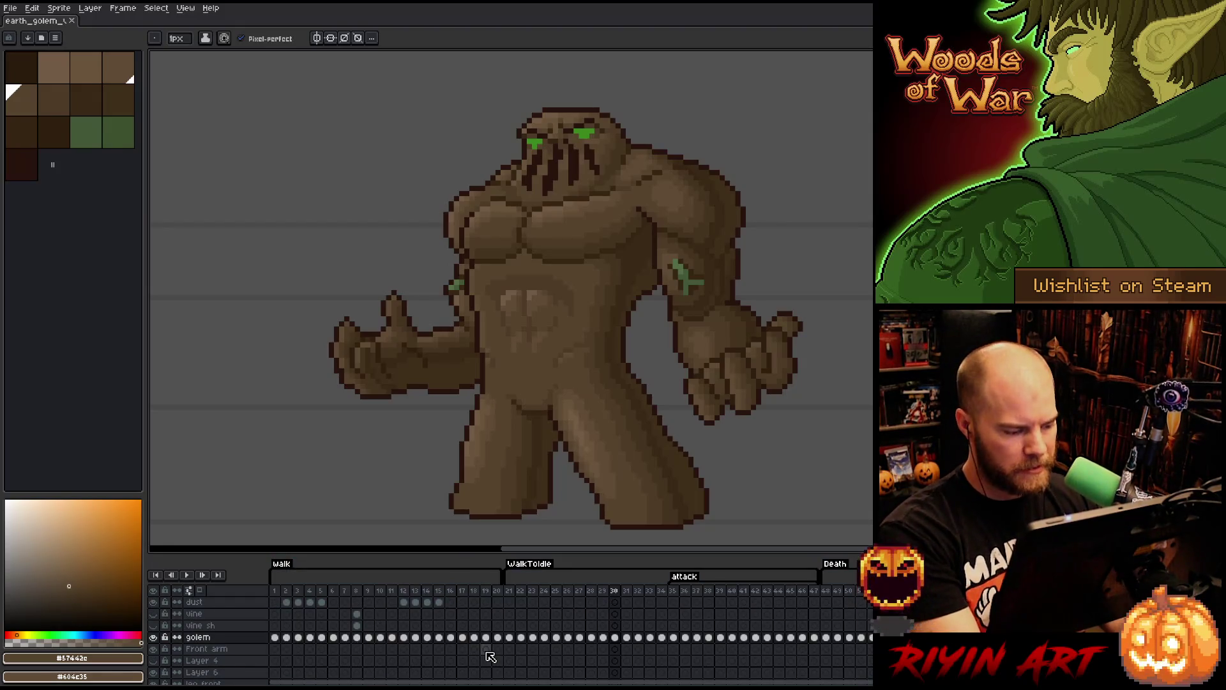
- Add a new Layer 9 above the golem layer and zoom in on the torso
key("shift+n")
scroll(517, 333, "down", 3)
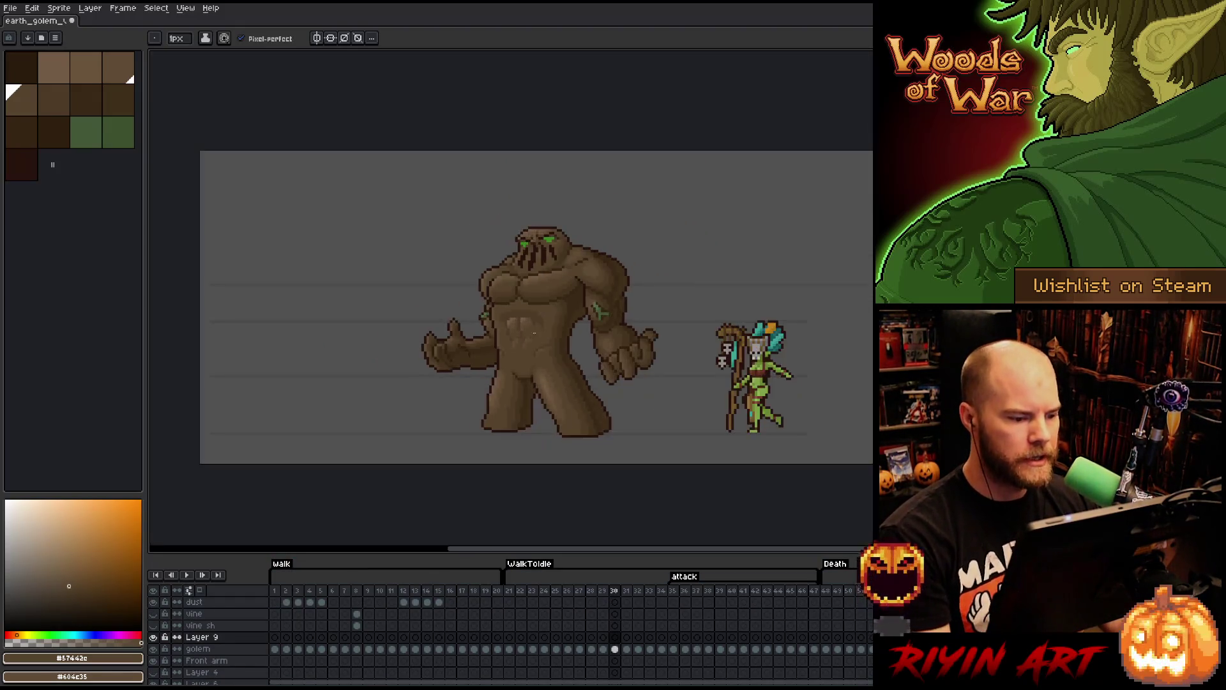
scroll(517, 333, "up", 3)
left_click_drag(517, 332, 591, 340)
scroll(538, 338, "up", 2)
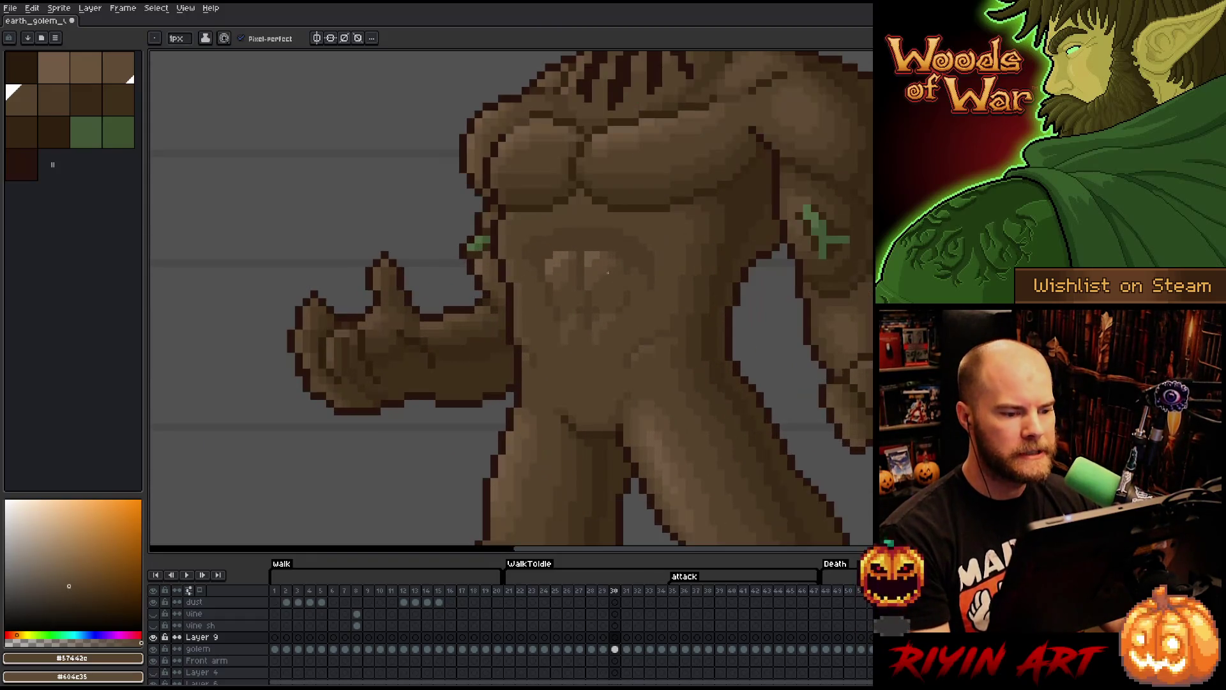
scroll(538, 338, "down", 2)
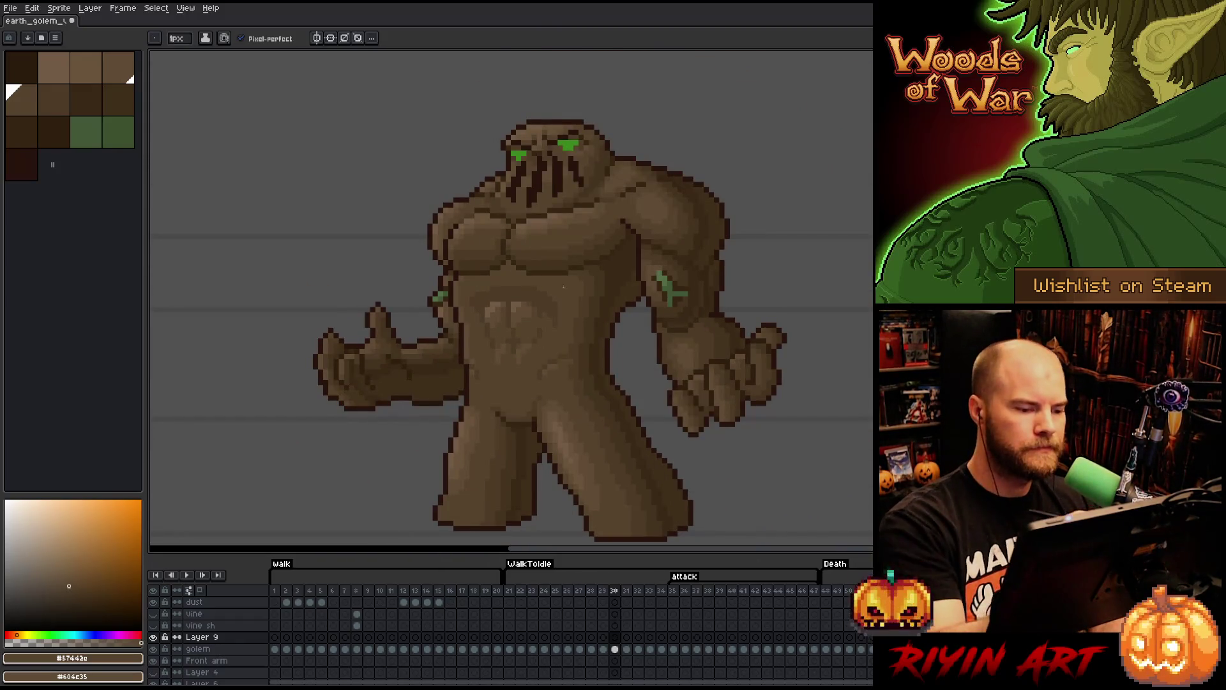
key("m")
key("F4")
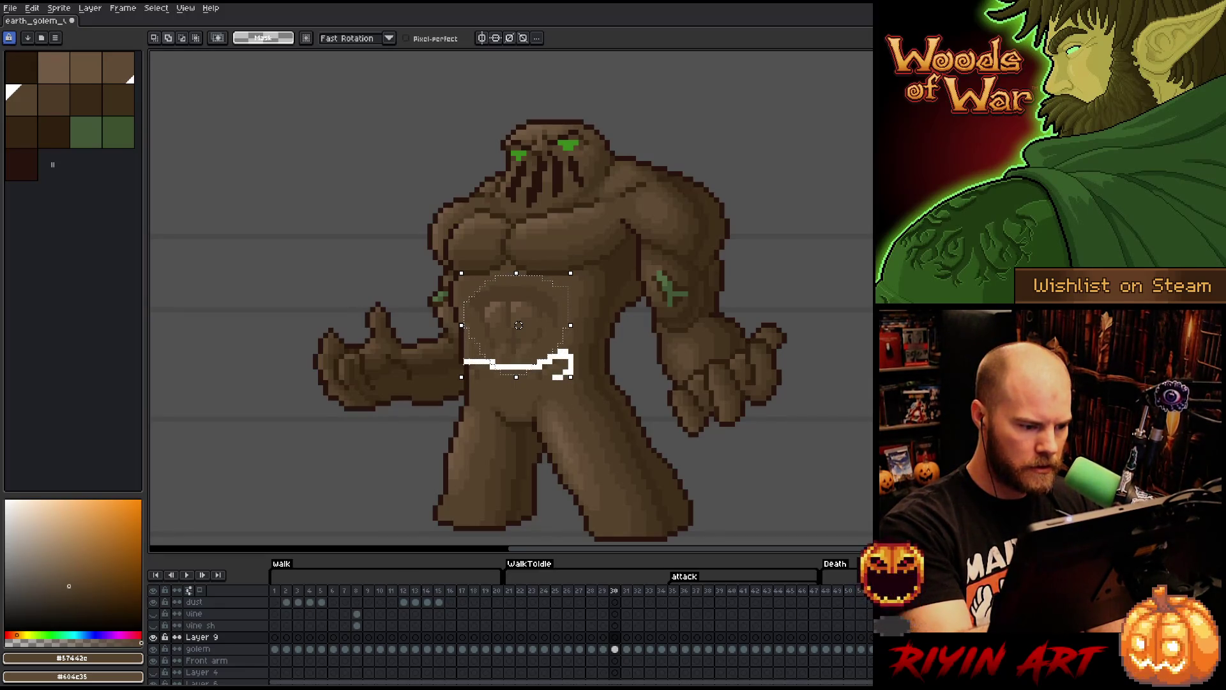
- Enlarge the belly selection and paste the abdomen shading onto frame 29 on Layer 9
left_click_drag(570, 377, 576, 392)
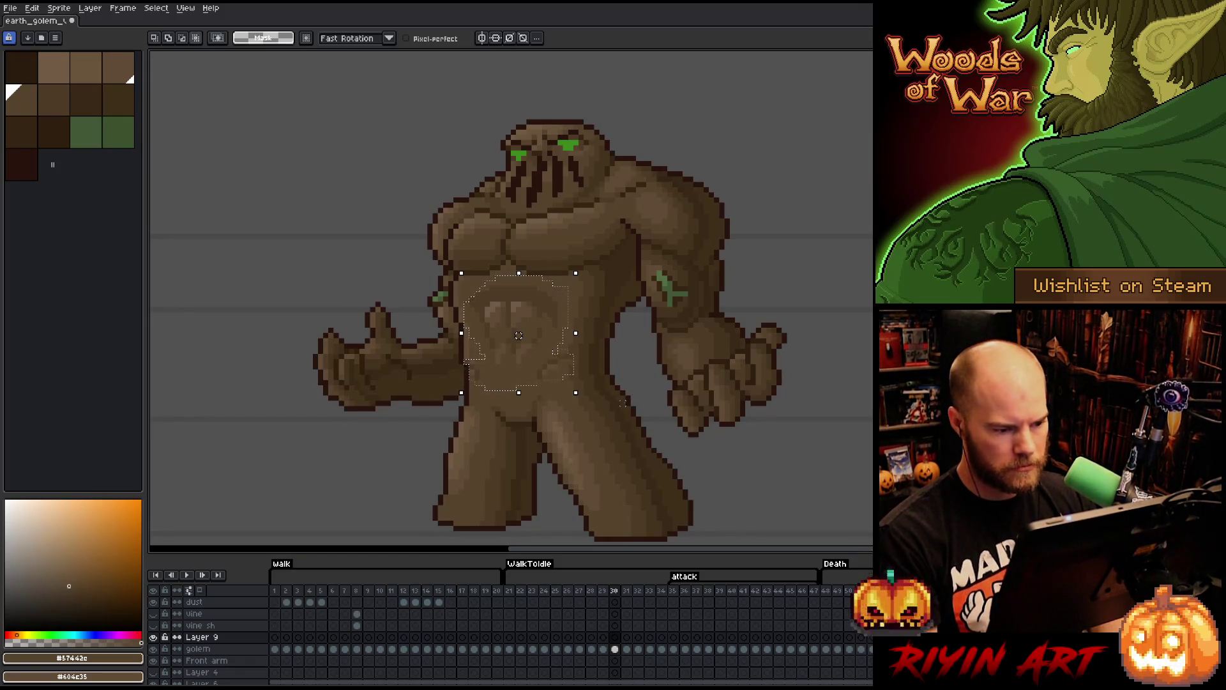
left_click(603, 638)
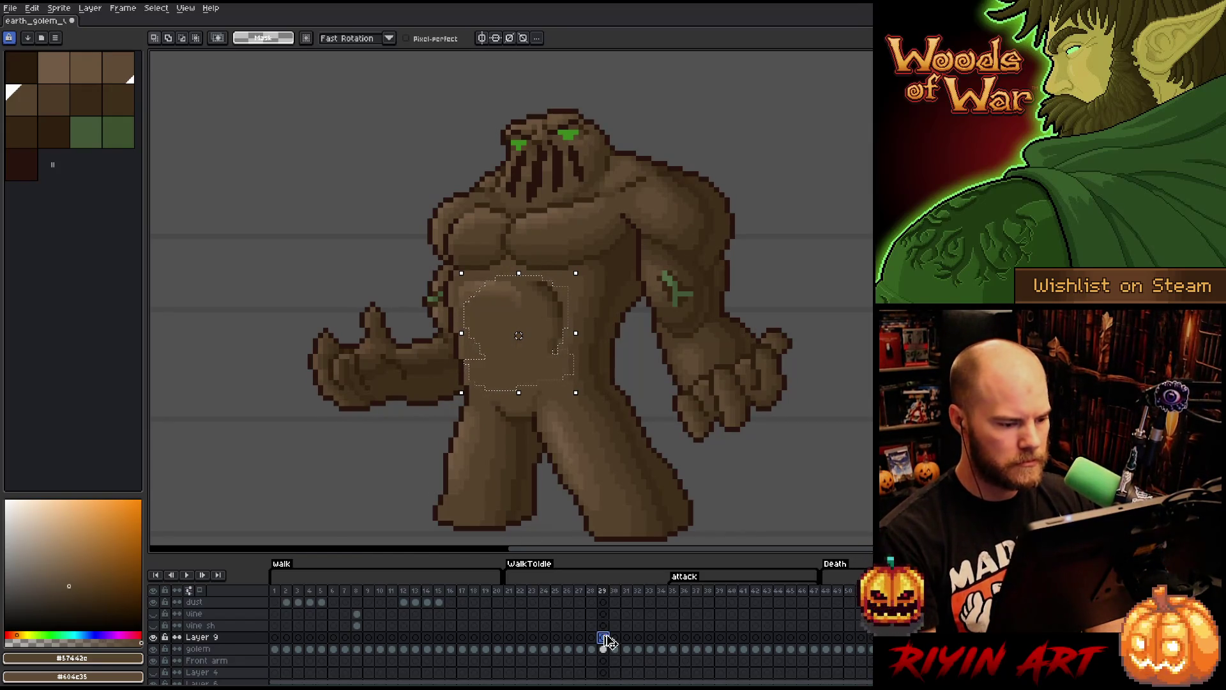
key("ctrl+v")
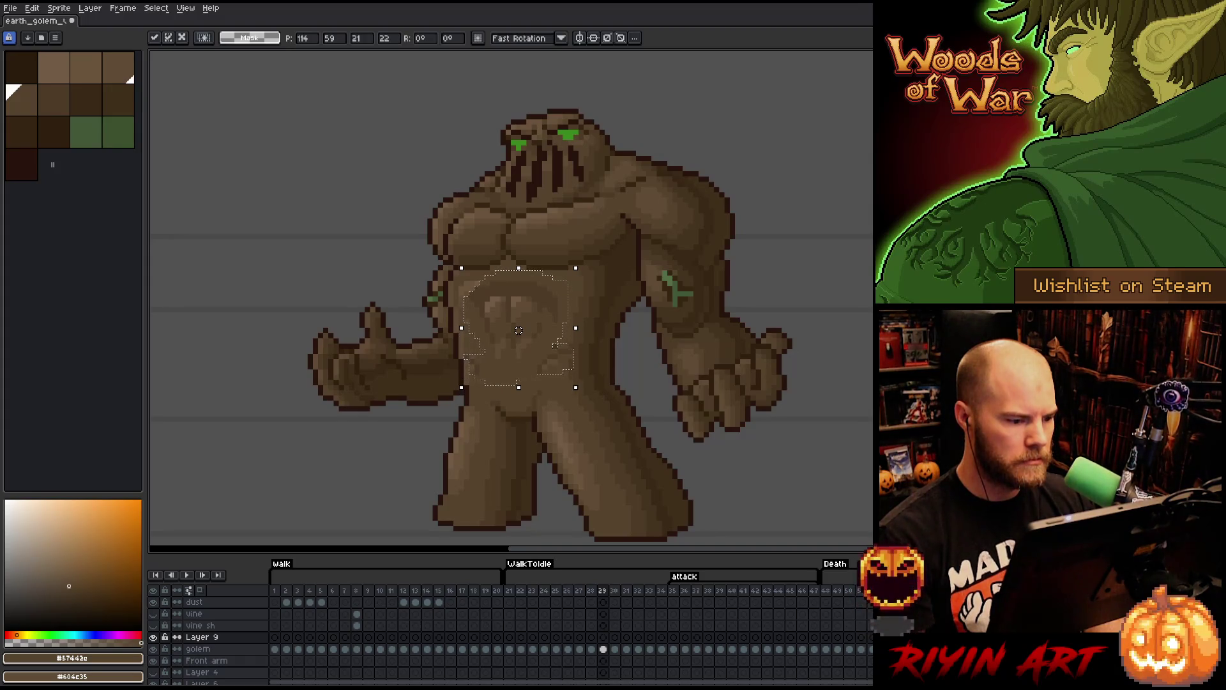
key("period")
- Flip between frames 29, 30 and 31 to compare the belly, ending on frame 30
key("comma")
key("period")
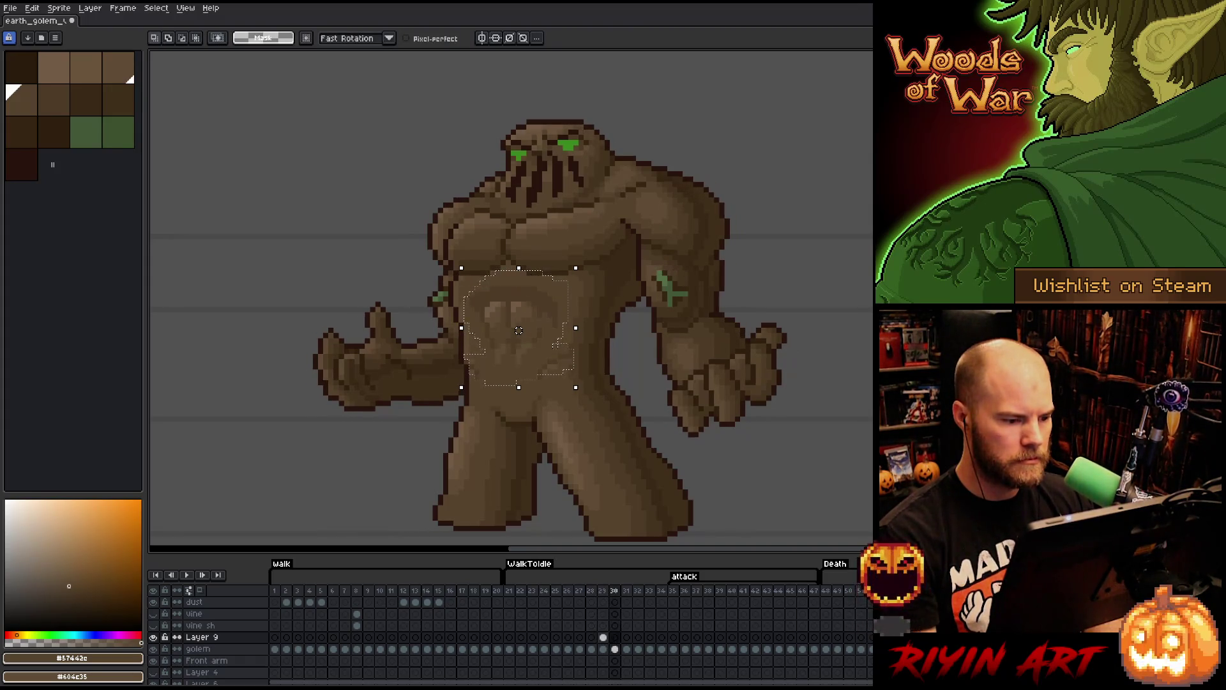
key("comma")
key("period")
key("comma")
key("period")
key("comma")
key("period")
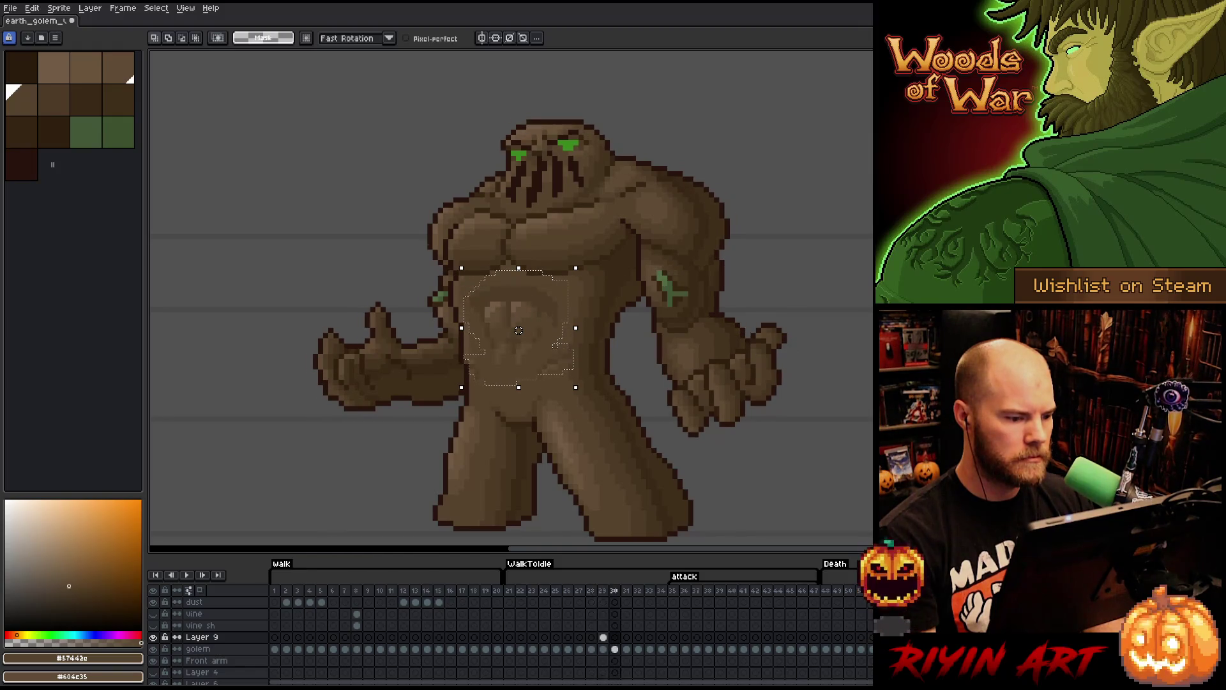
key("comma")
key("period")
key("comma")
key("period")
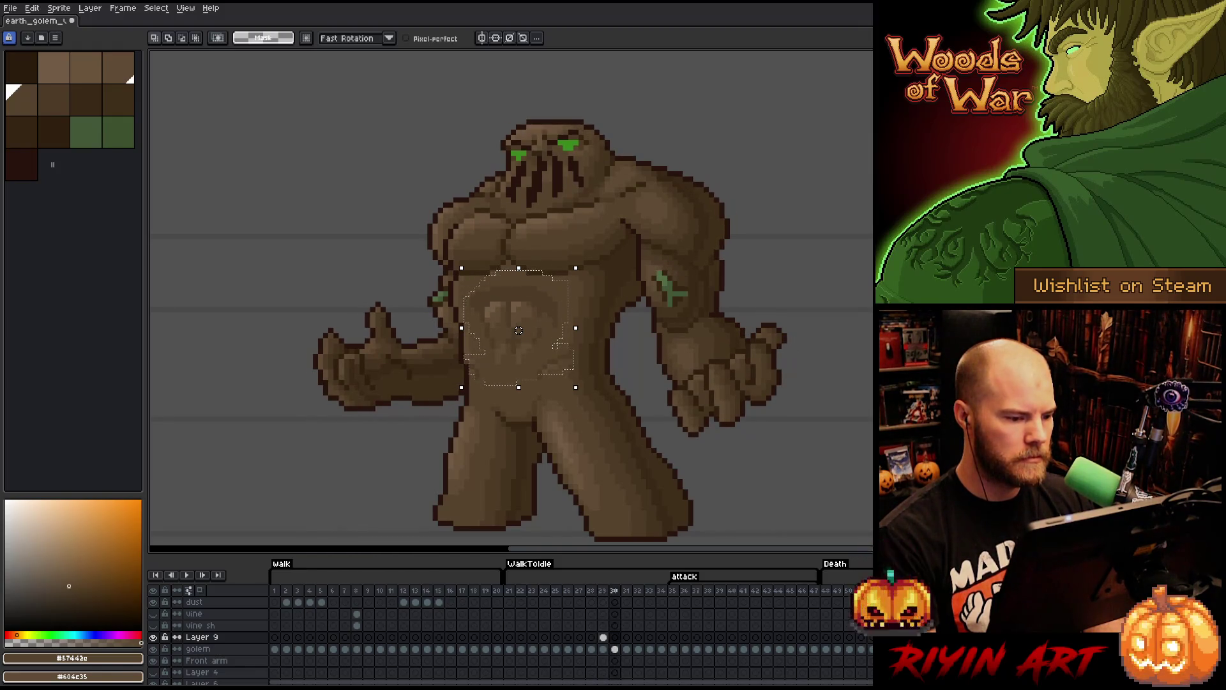
key("comma")
key("period")
key("period")
key("comma")
key("period")
key("comma")
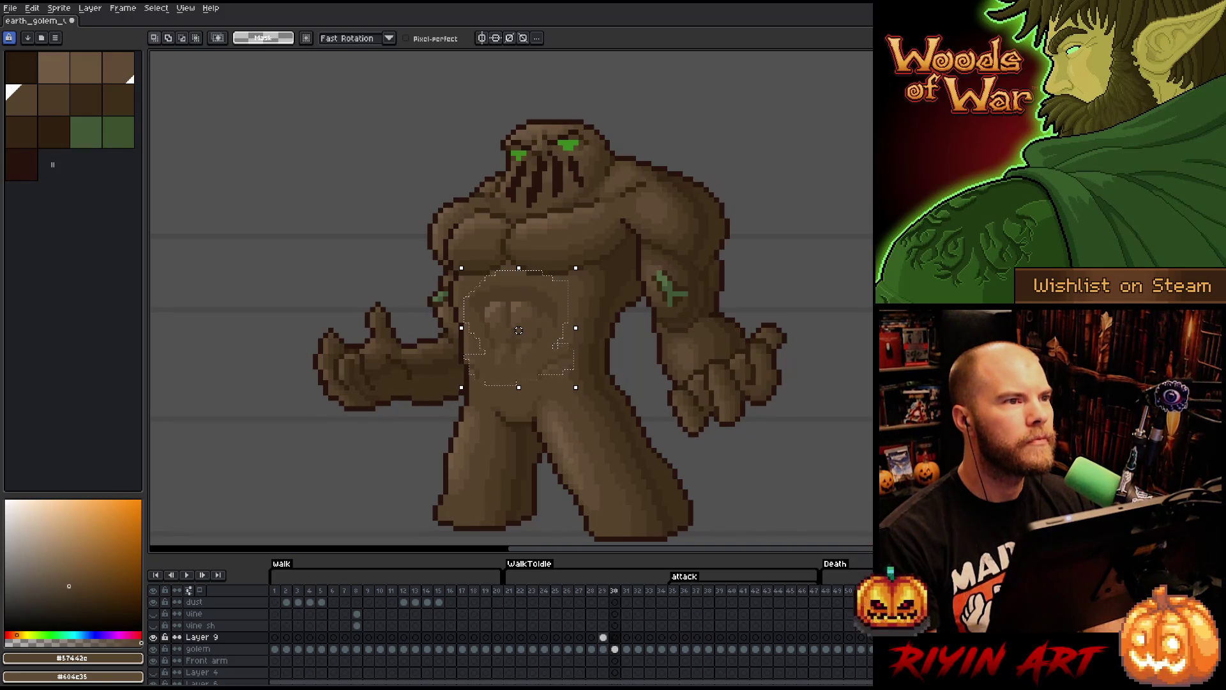
key("period")
key("comma")
key("comma")
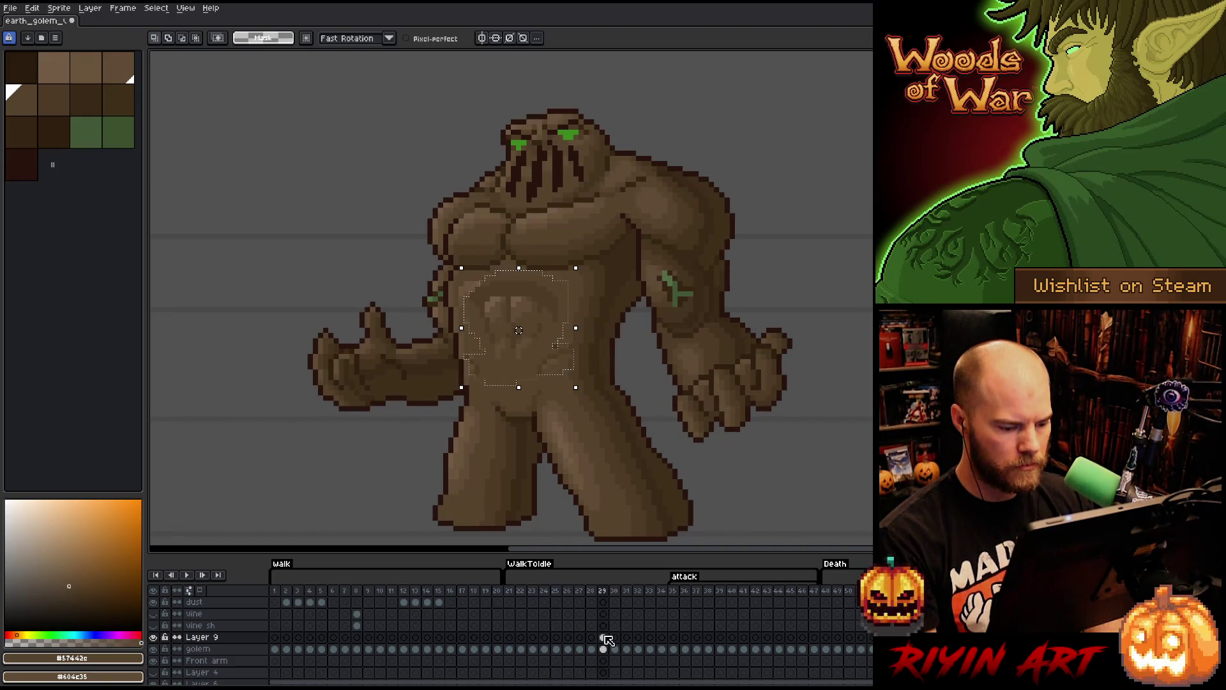
- Deselect, pick mid brown #57442c from the belly, and lasso the ab muscles
key("ctrl+d")
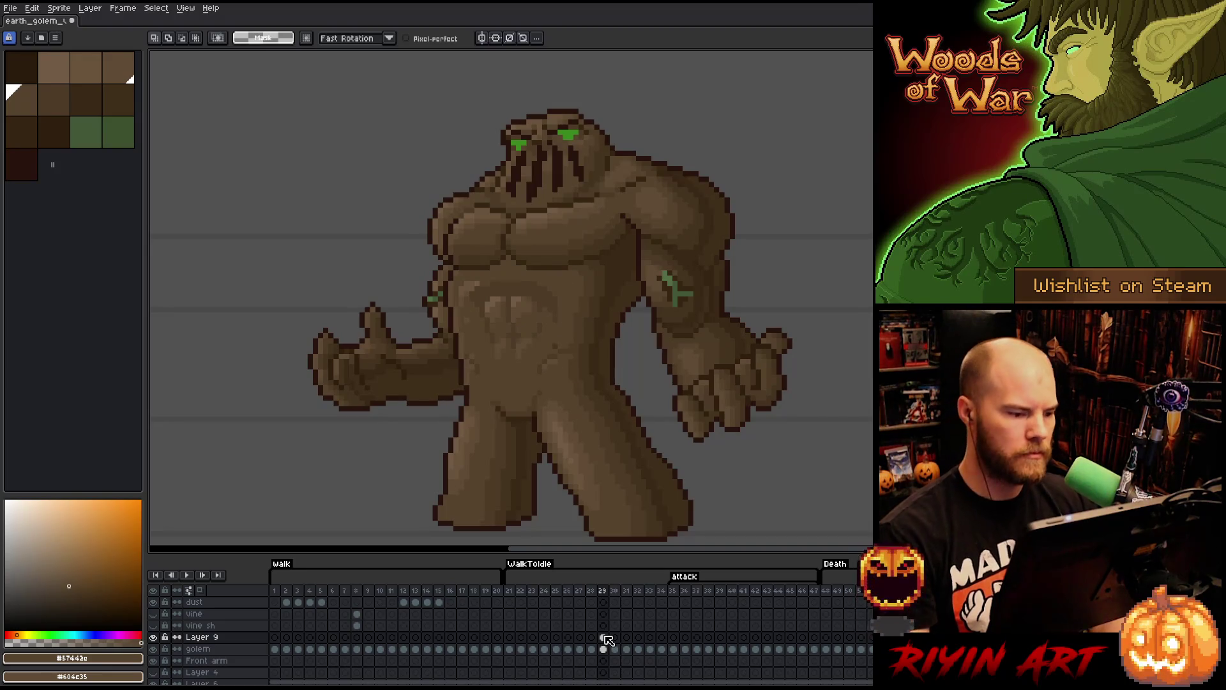
key("i")
key("b")
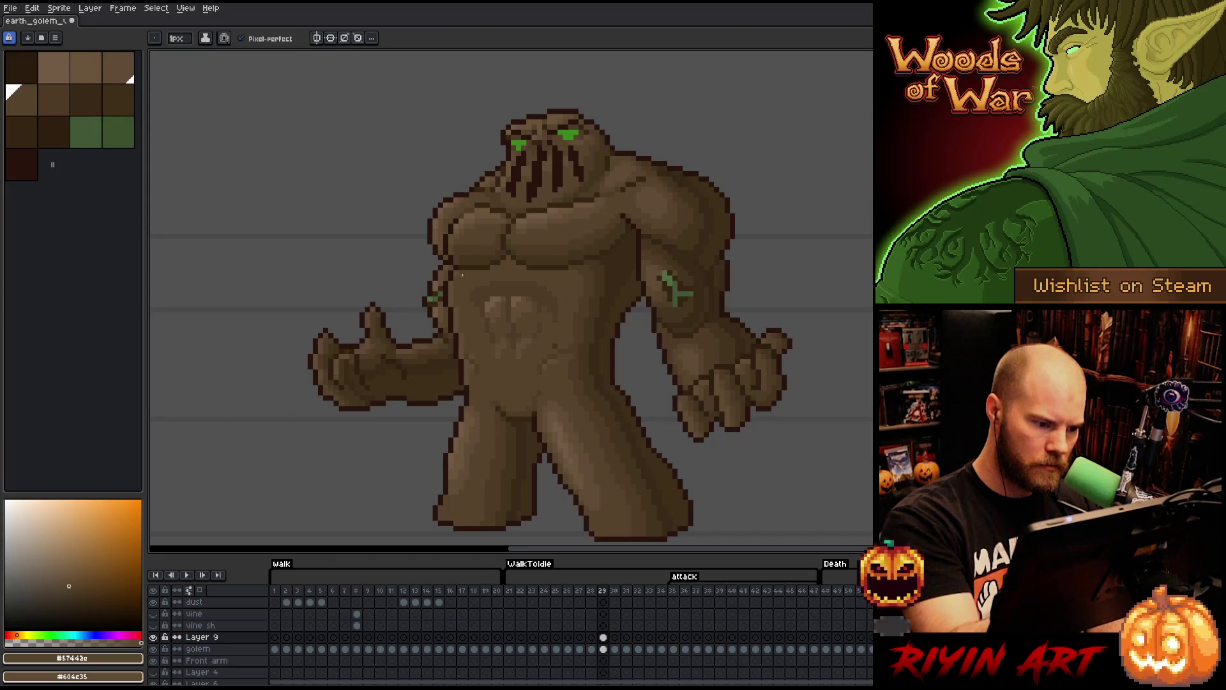
left_click(478, 341, "alt")
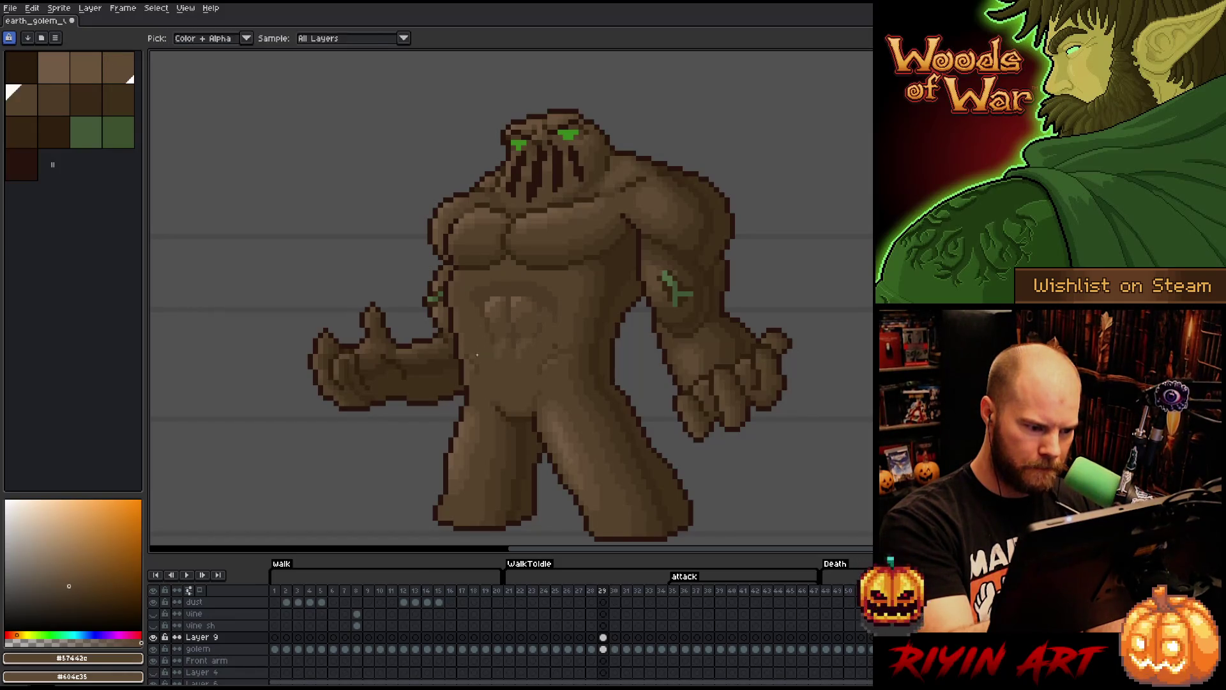
left_click(475, 336, "alt")
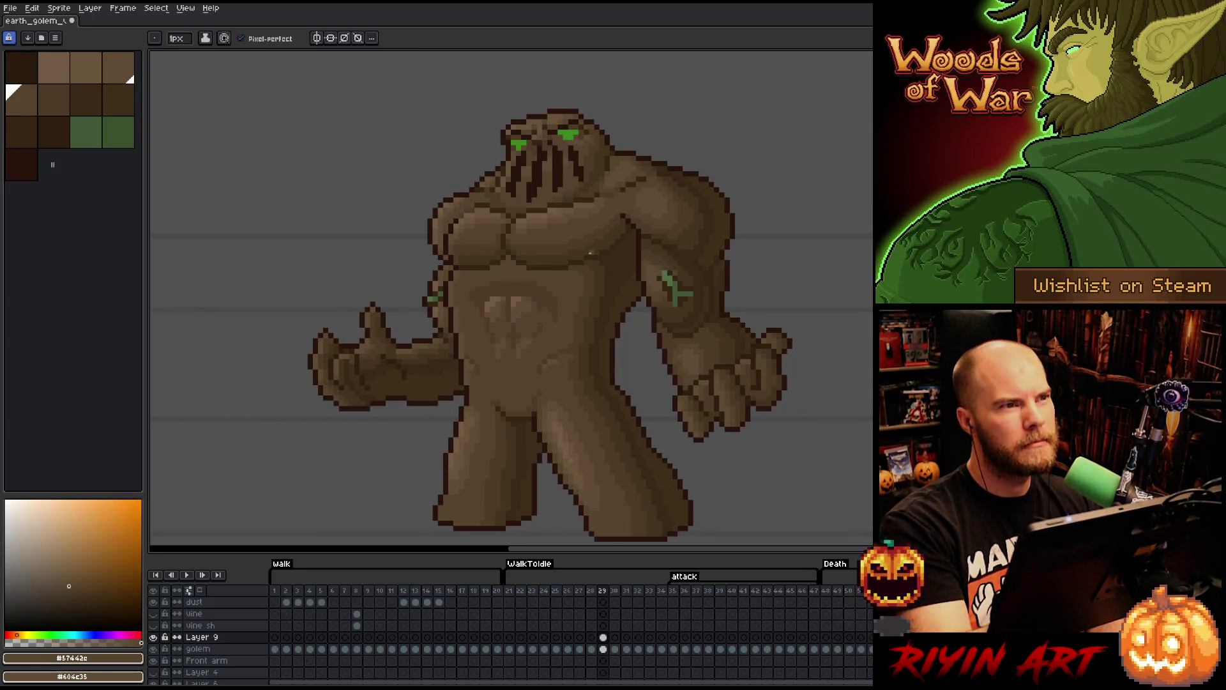
key("q")
mouse_move(560, 337)
left_mouse_down()
mouse_move(562, 306)
mouse_move(516, 277)
mouse_move(471, 306)
mouse_move(517, 361)
mouse_move(540, 353)
left_mouse_up()
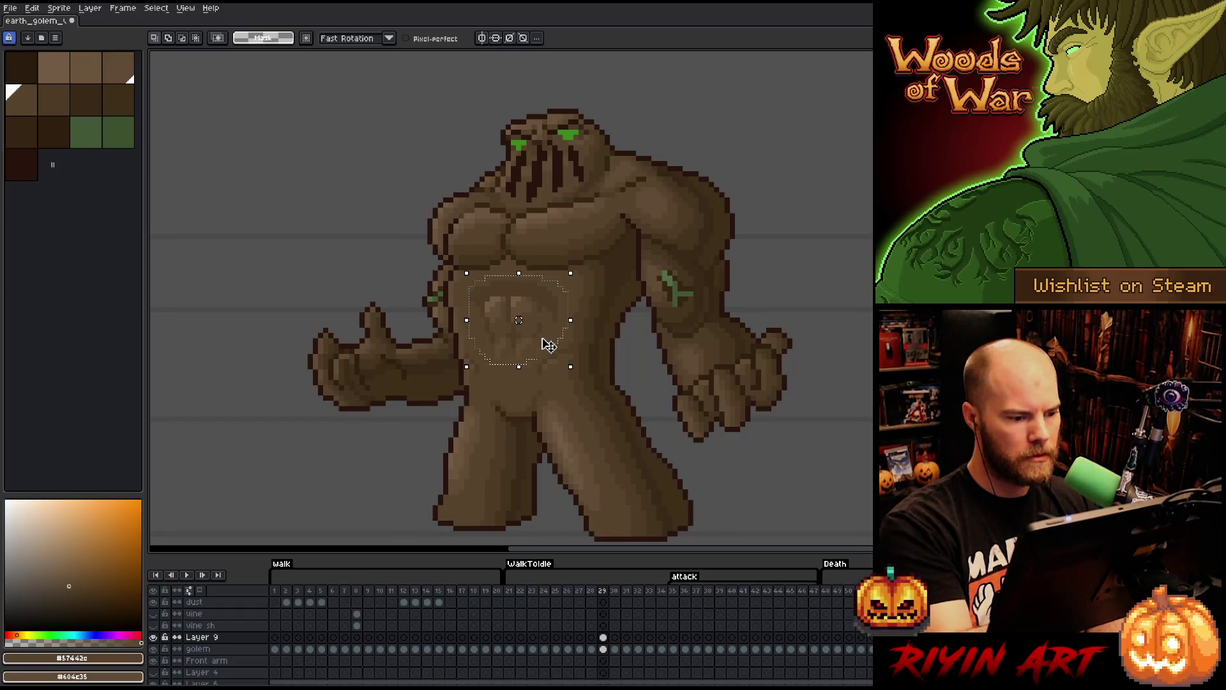
- Move the lasso-selected ab muscles to their new spot on frame 29 and deselect
key("ctrl+t")
key("ctrl+d")
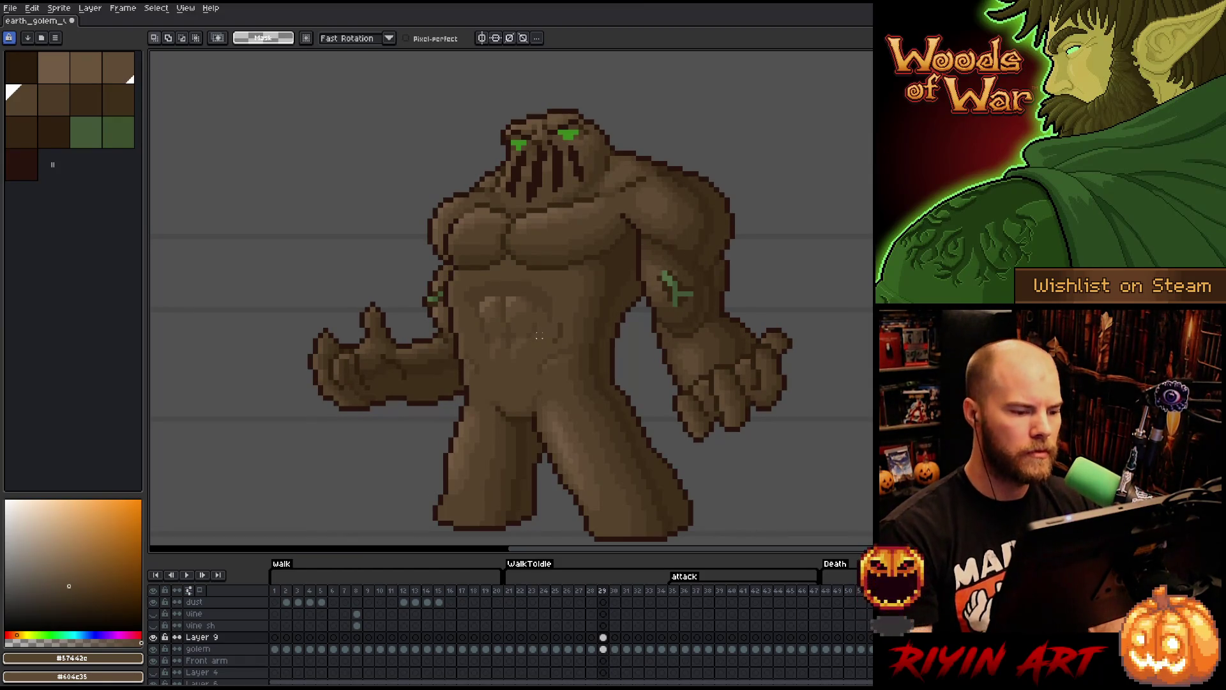
mouse_move(539, 330)
left_mouse_down()
mouse_move(557, 322)
mouse_move(544, 285)
mouse_move(539, 332)
left_mouse_up()
key("ctrl+d")
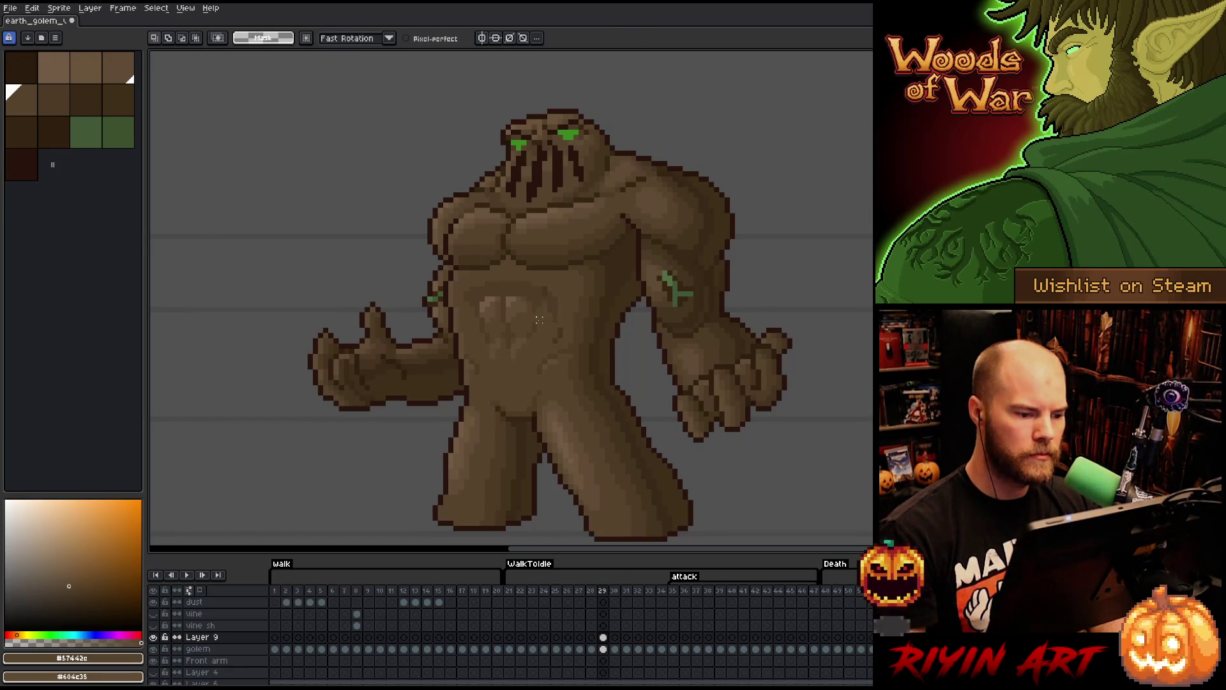
- Return to the pencil and resample the dark and mid belly browns
key("b")
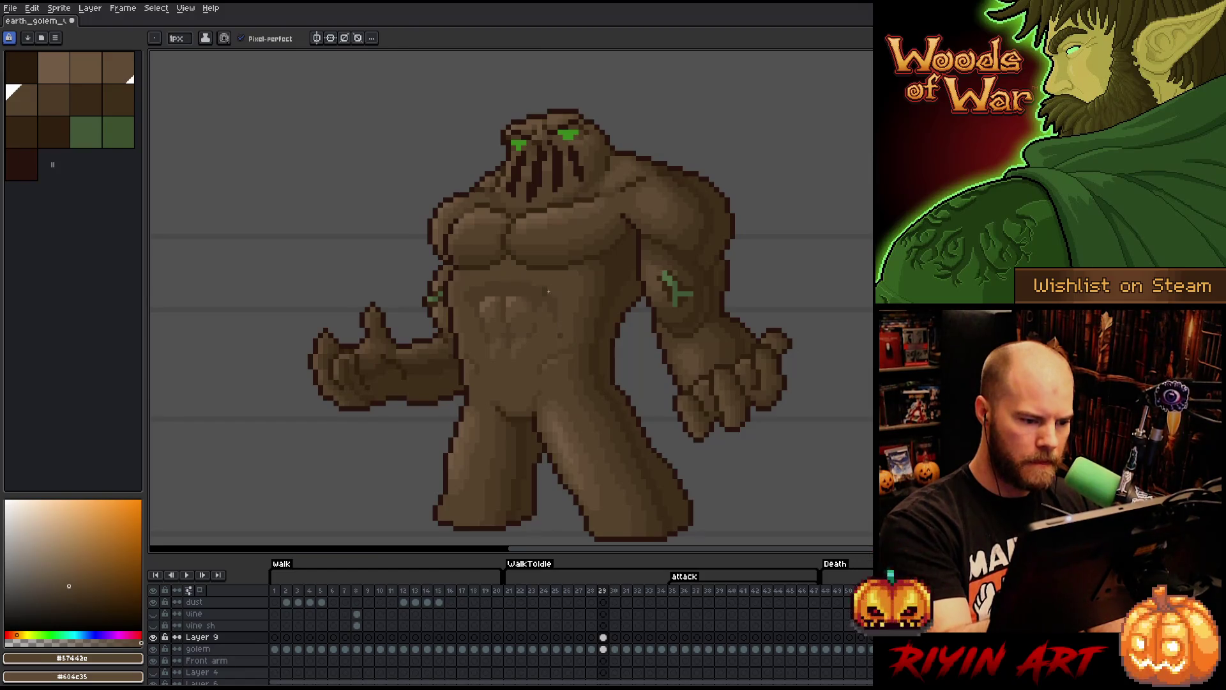
left_click(546, 292, "alt")
left_click(567, 320, "alt")
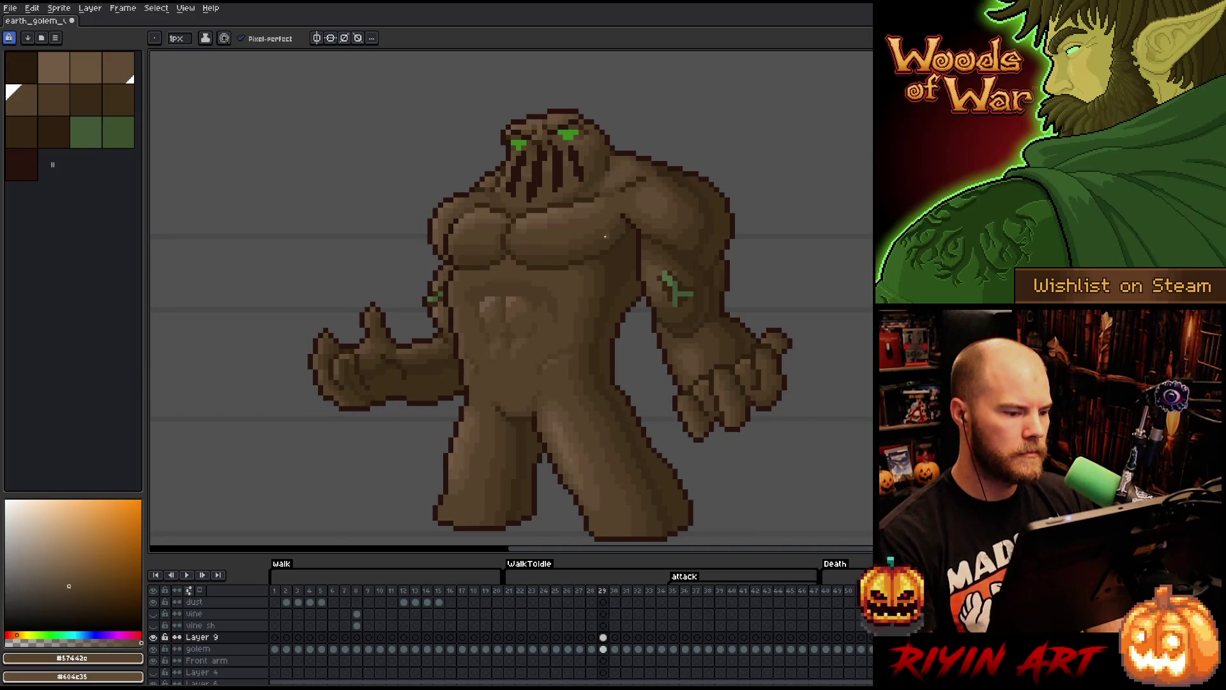
key("Right")
key("Left")
key("Right")
key("Left")
key("Right")
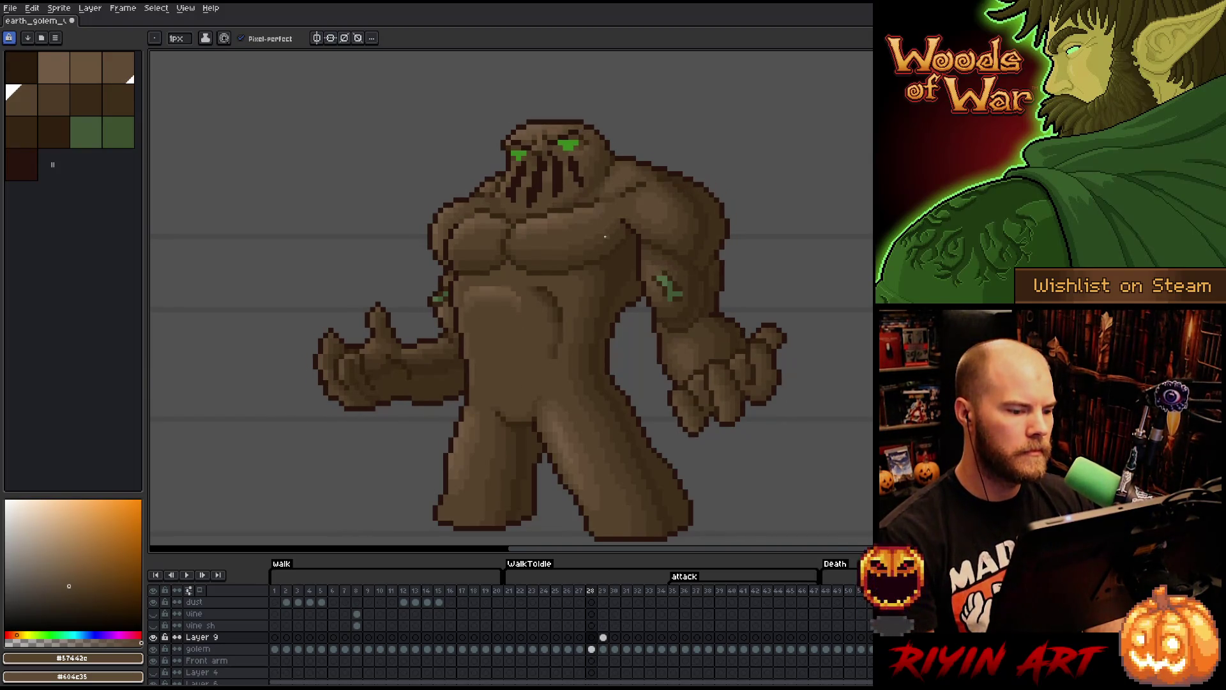
key("Left")
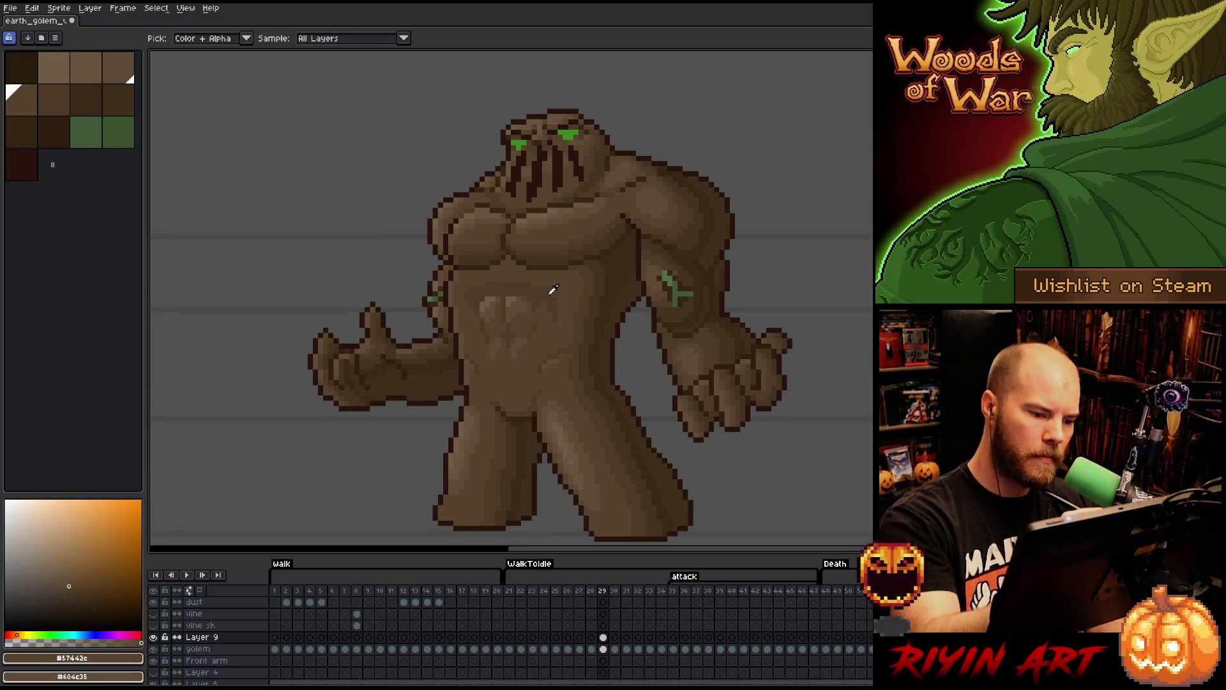
left_click(545, 301, "alt")
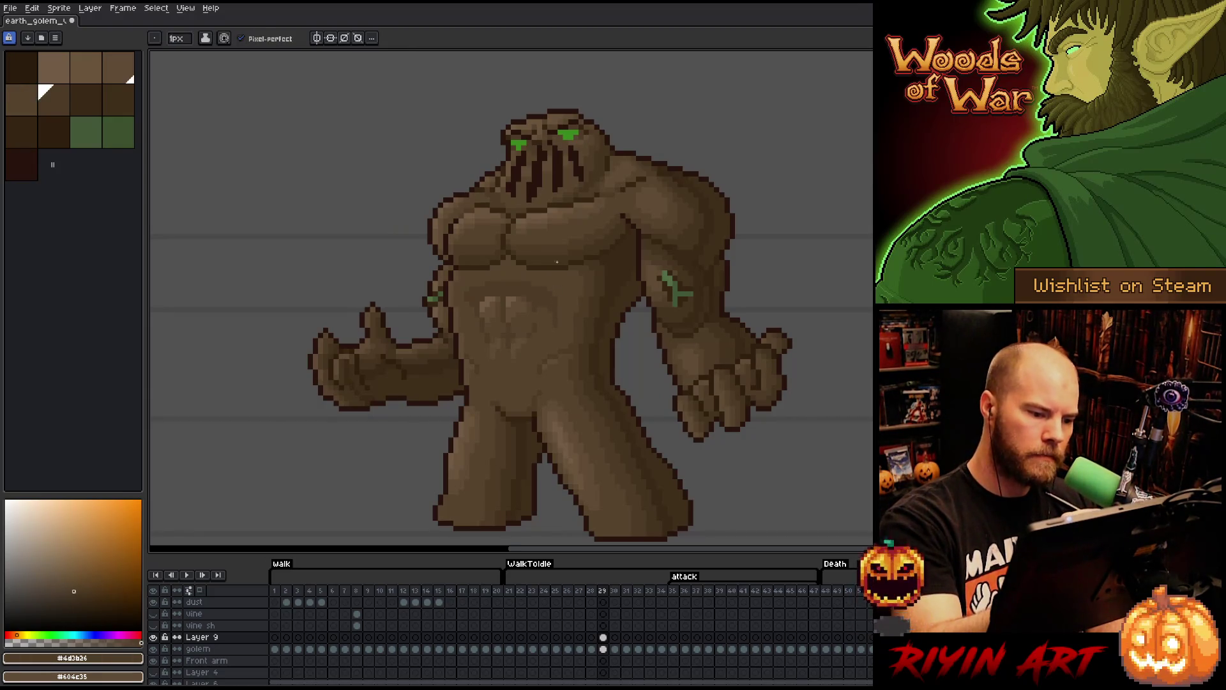
- Toggle repeatedly between frames 29 and 30 to compare the belly, ending on frame 29
key("Right")
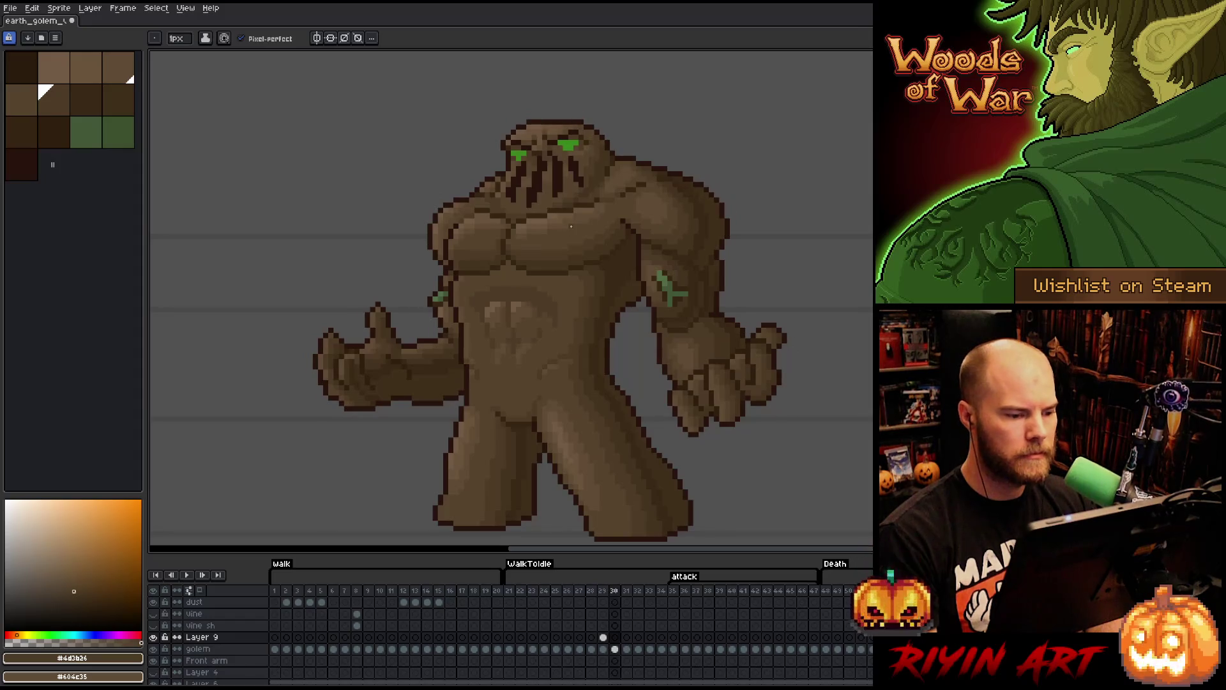
key("Left")
key("Right")
key("Left")
key("Right")
key("Left")
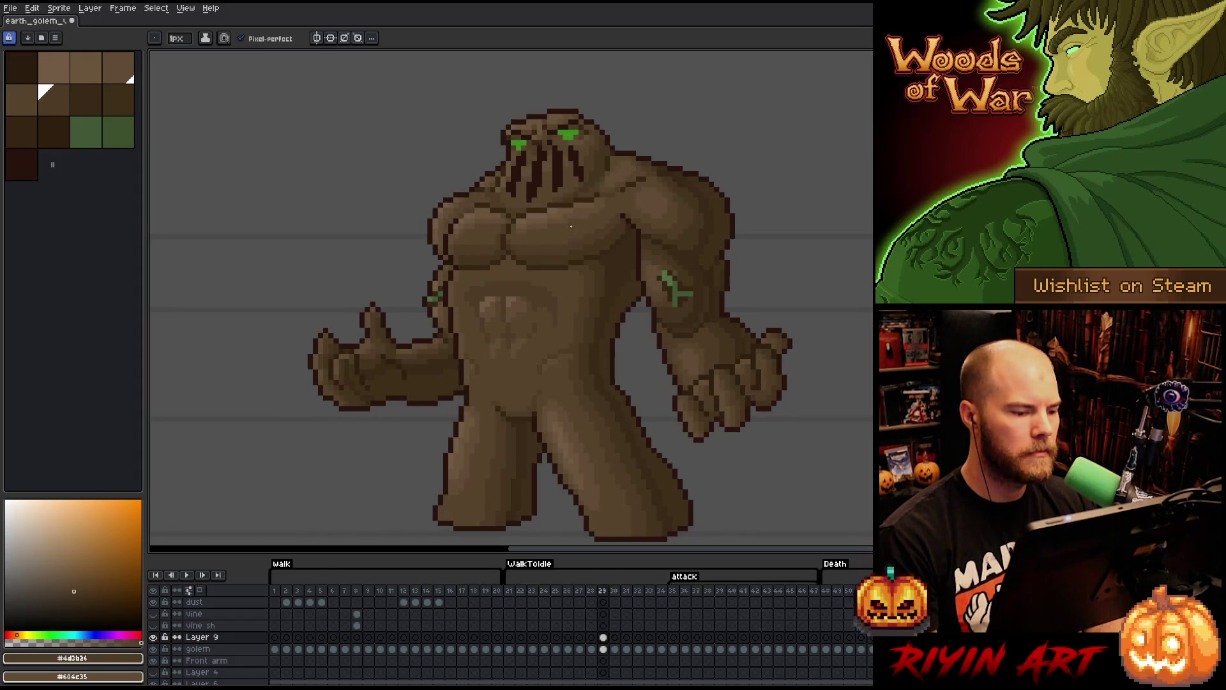
key("Right")
key("Left")
key("Right")
key("Left")
key("Right")
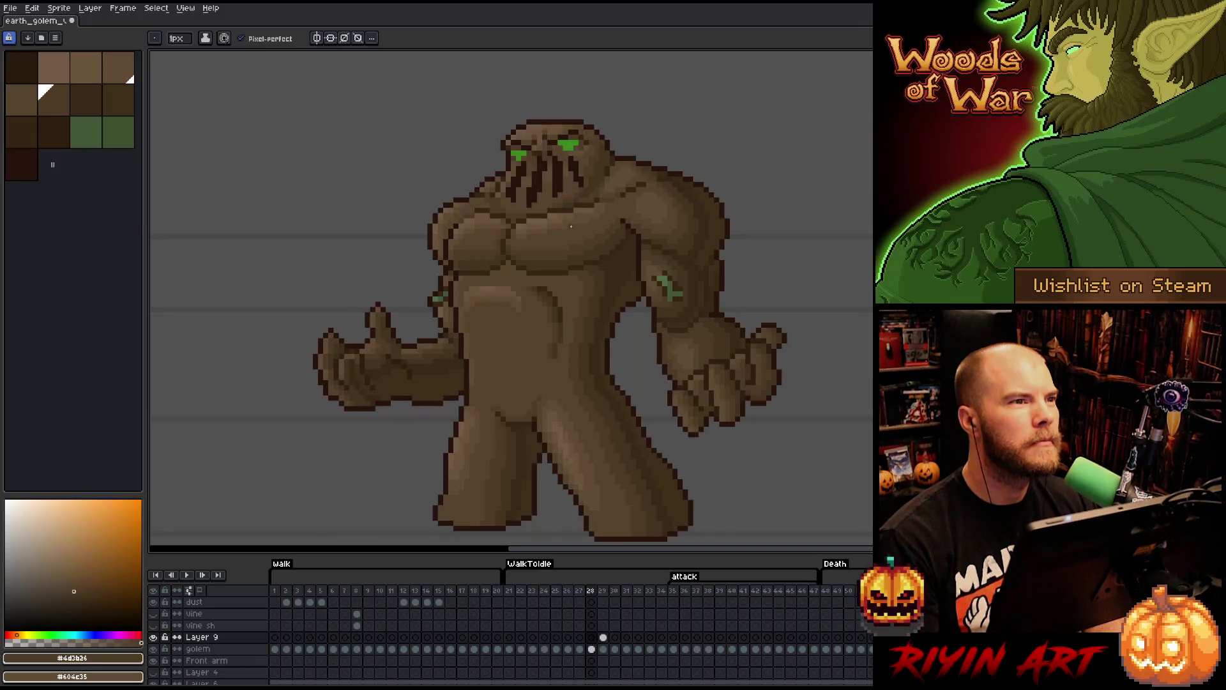
key("Left")
key("Right")
key("Left")
key("Right")
key("Left")
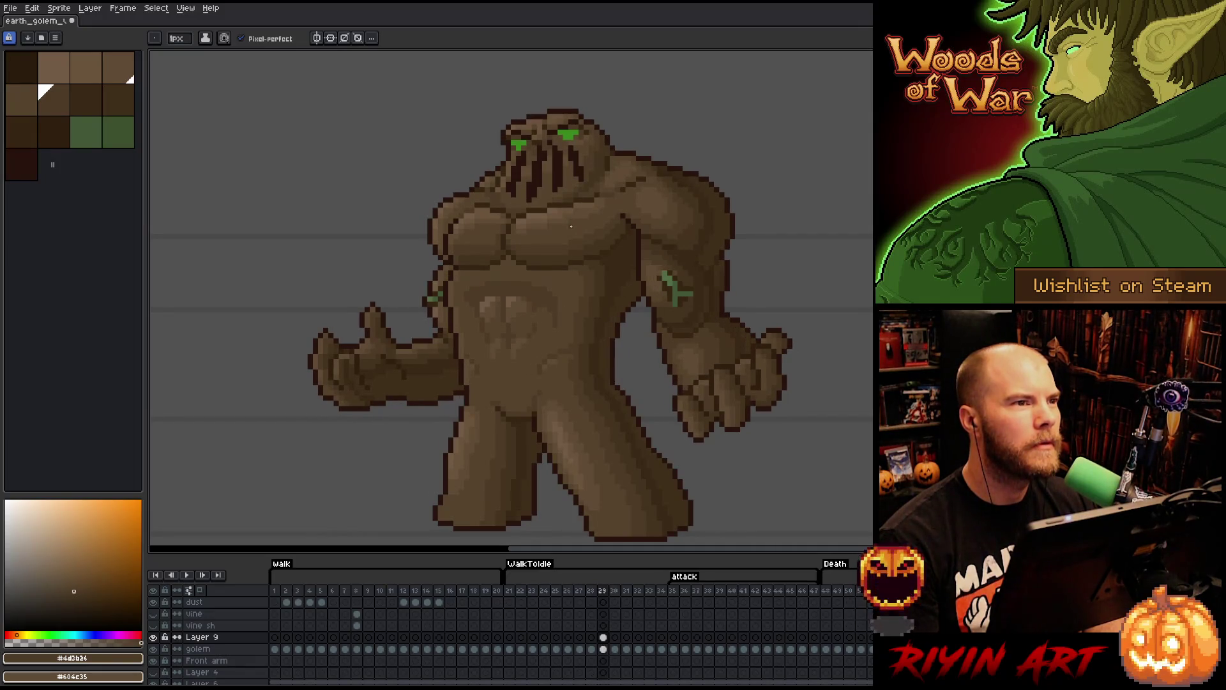
key("m")
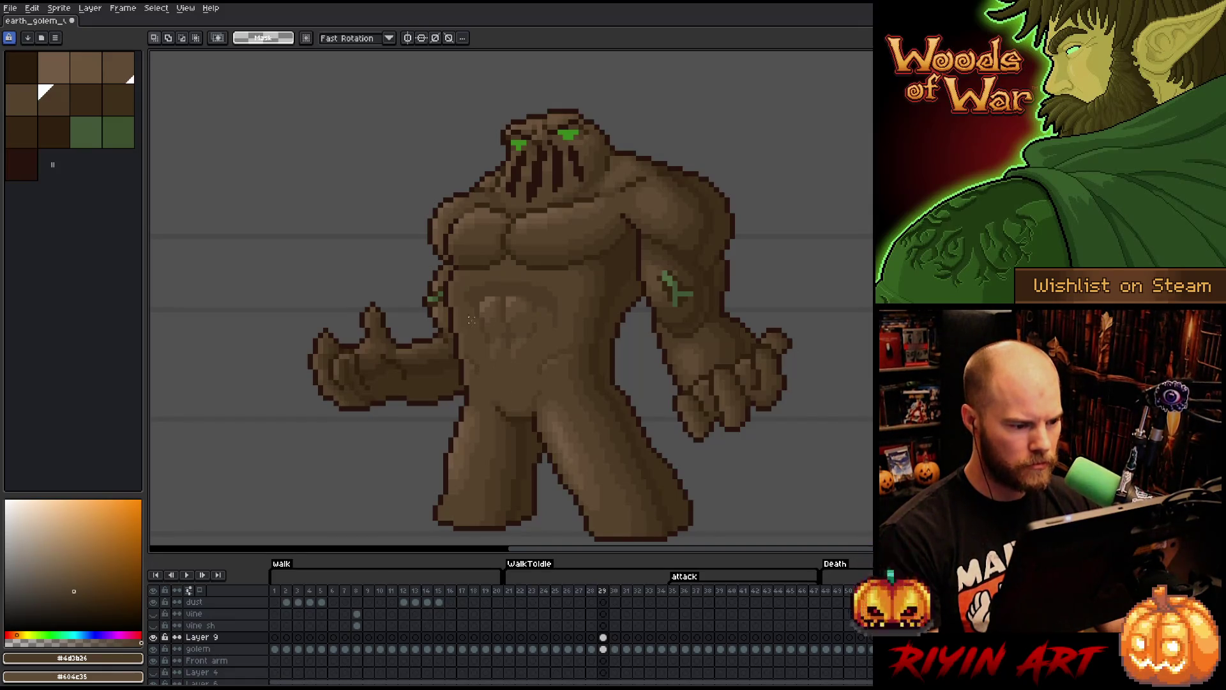
- Marquee the belly's ab muscles, drop it, and step through frames 28 to 30
mouse_move(470, 308)
left_mouse_down()
mouse_move(527, 379)
mouse_move(543, 360)
left_mouse_up()
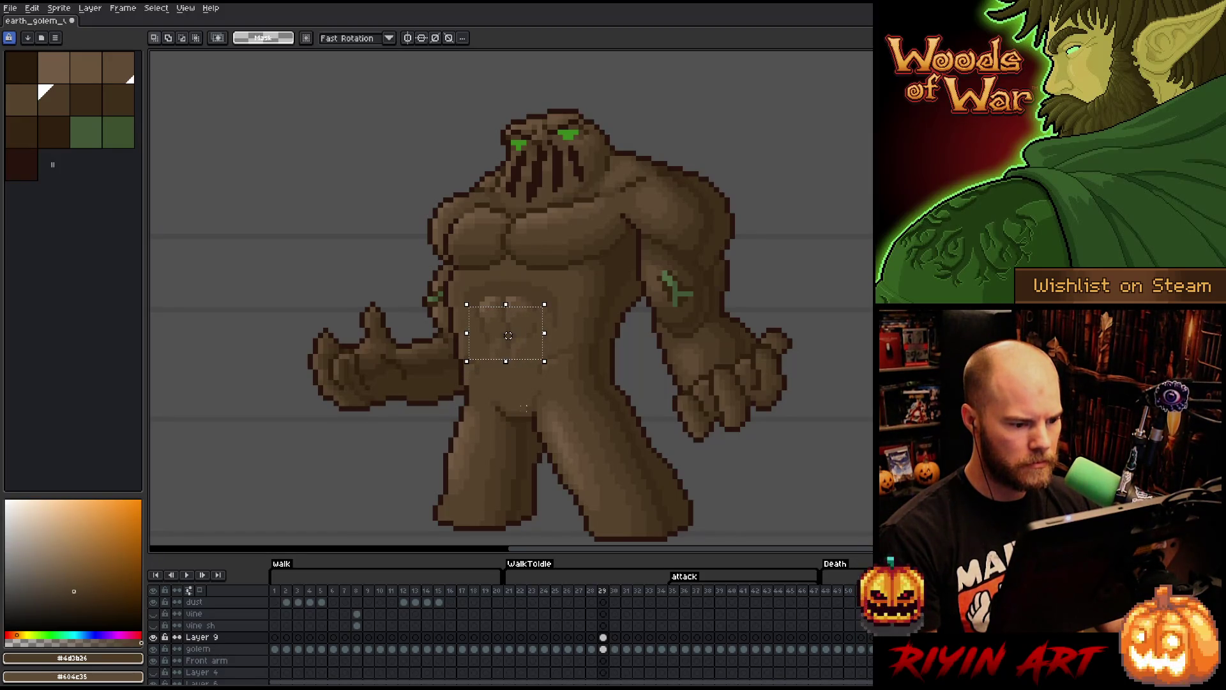
left_click(543, 396)
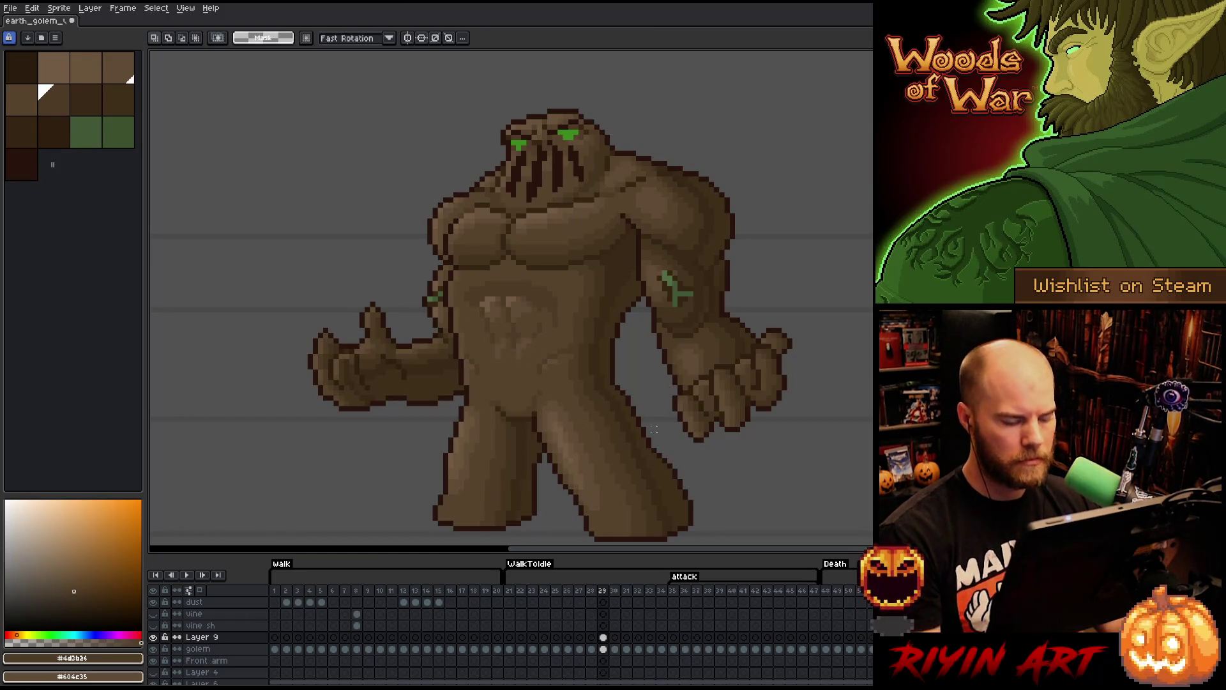
key("Left")
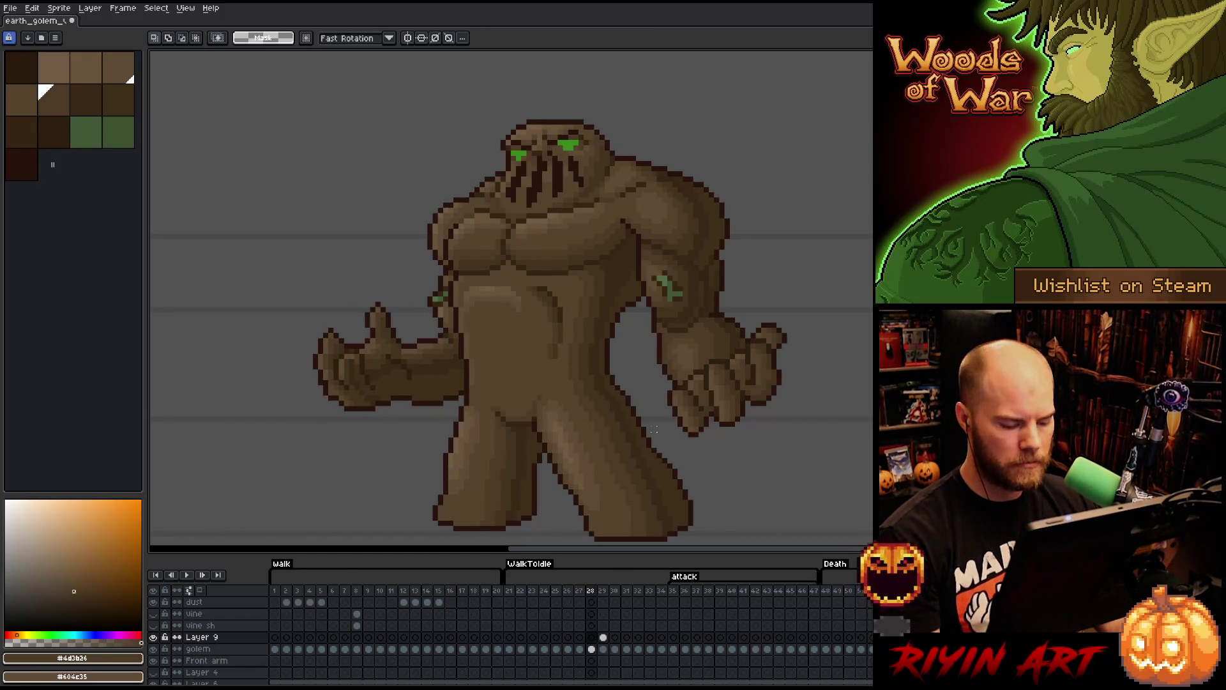
key("Right")
key("Right")
key("Left")
key("Right")
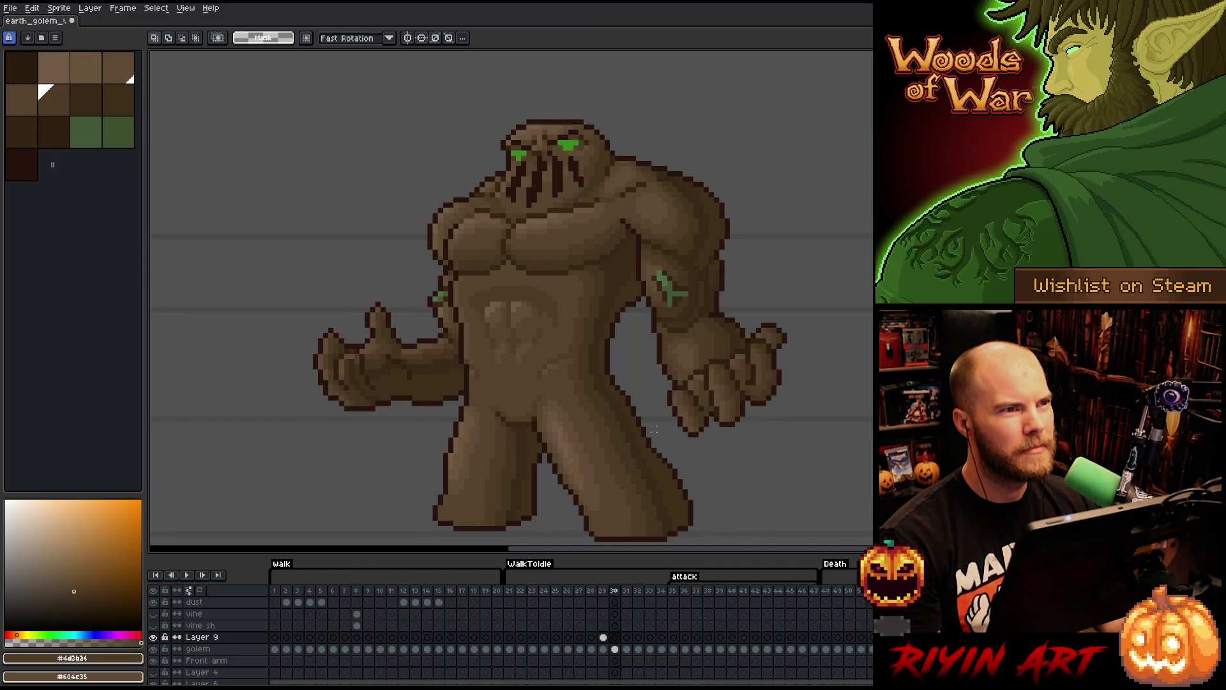
key("Left")
key("Right")
key("Left")
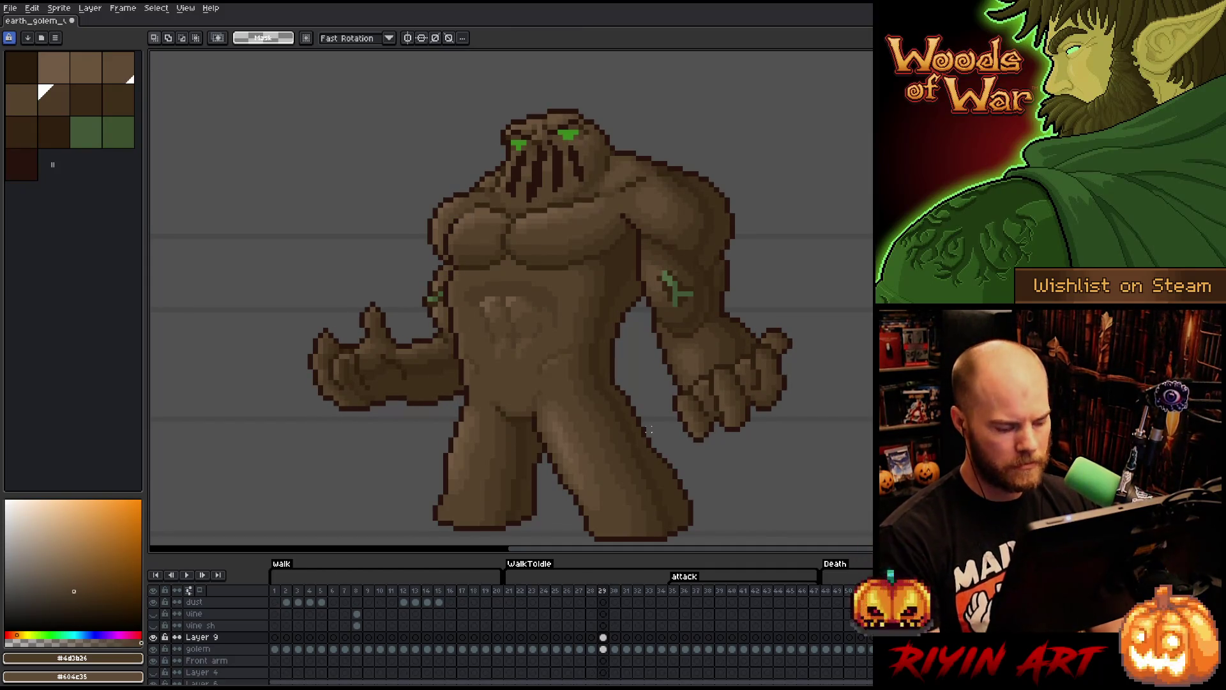
- Reselect the belly area and flip between frames 29 and 30 to compare it
left_click_drag(467, 305, 544, 361)
key("Right")
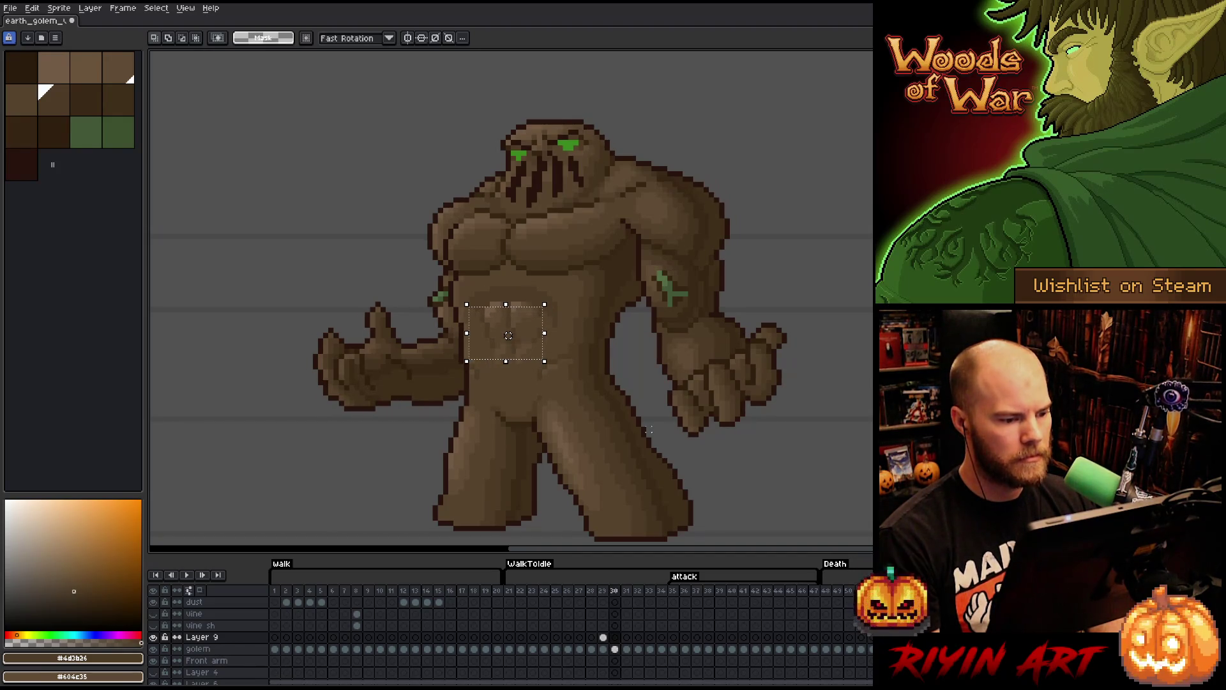
key("Left")
key("Right")
key("Left")
key("Right")
key("Left")
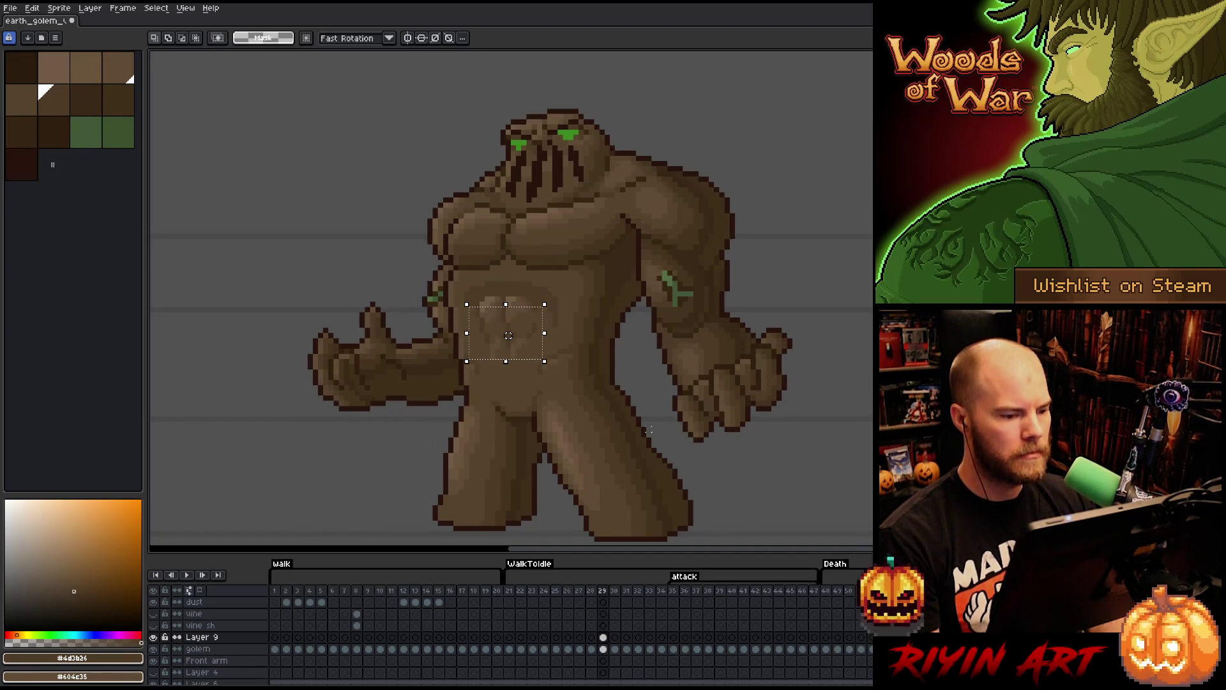
key("Right")
key("Left")
- Clear the selection and keep flipping frames 29 and 30, stopping on frame 30
key("ctrl+d")
key("Right")
key("Left")
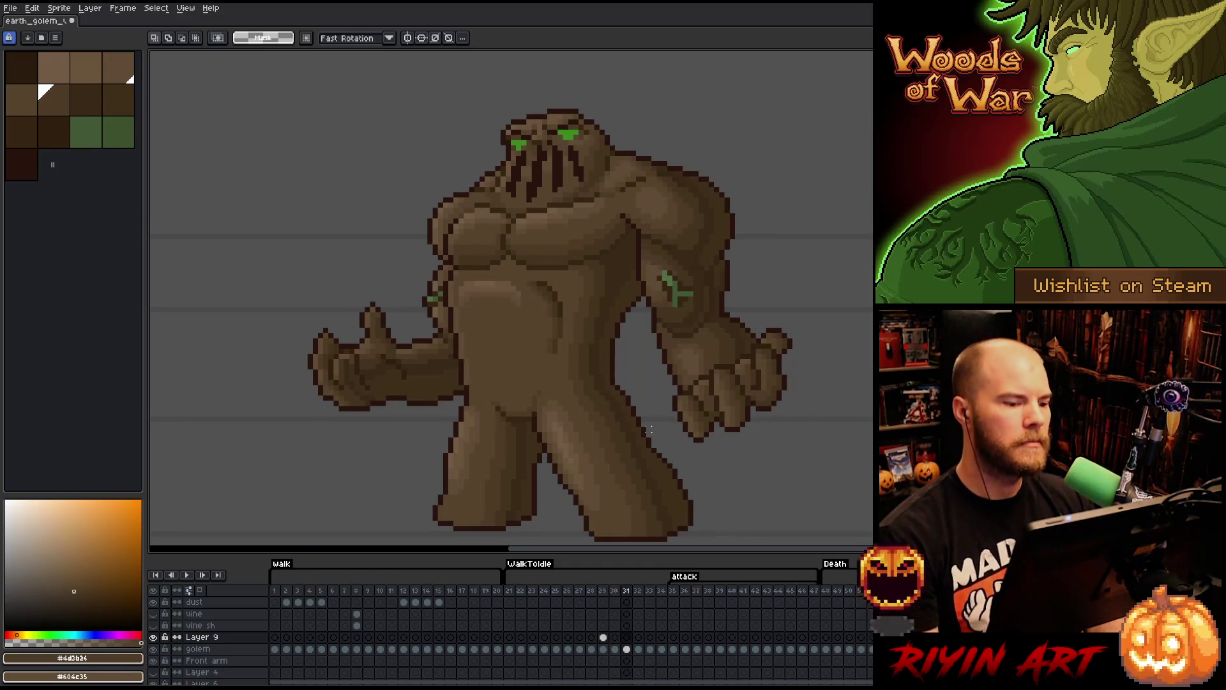
key("Right")
key("Left")
key("Right")
key("Left")
key("Right")
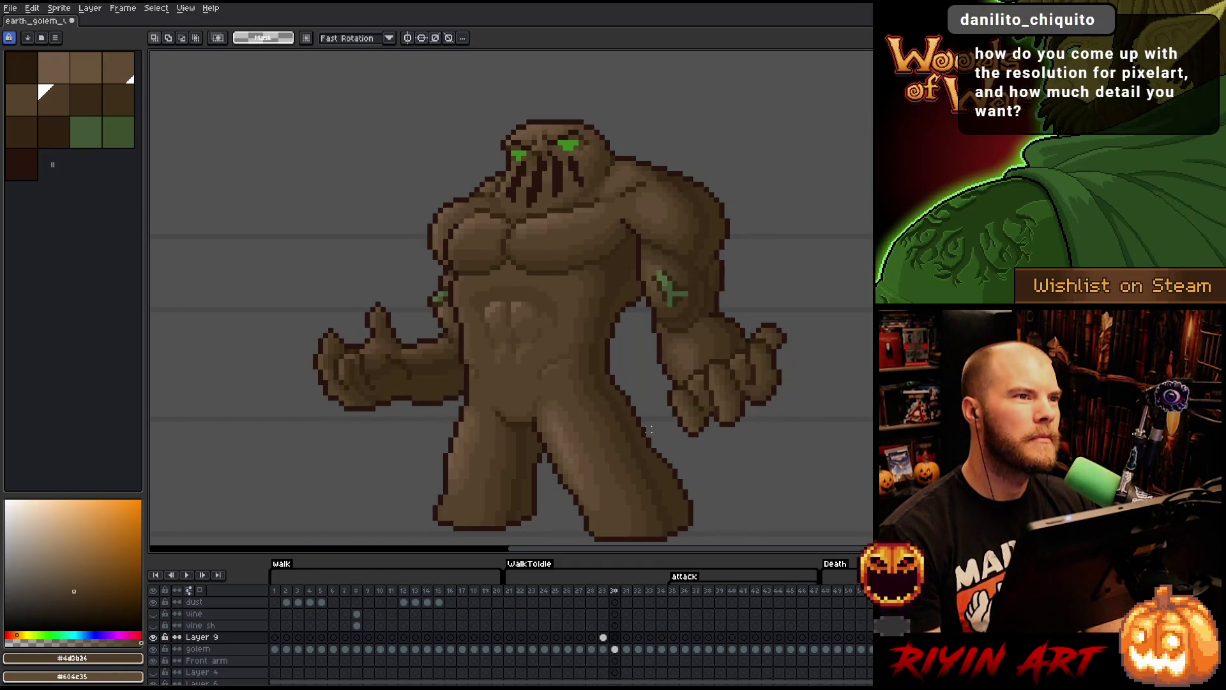
key("Left")
key("Right")
key("Left")
key("Right")
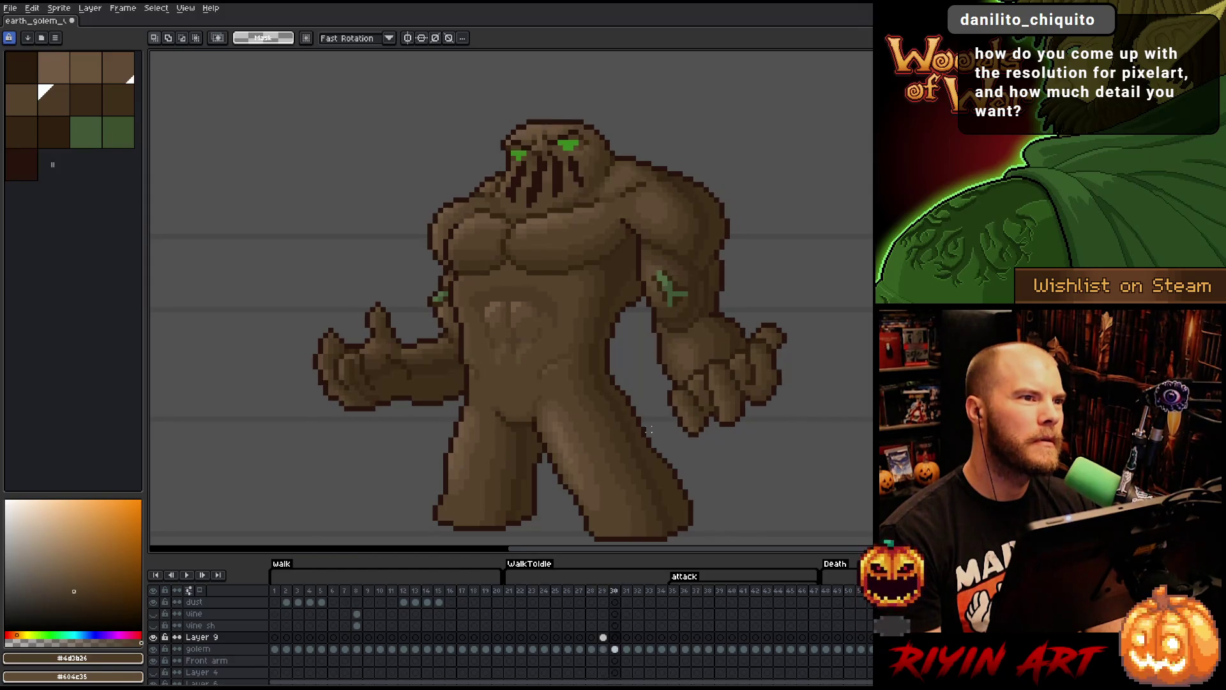
key("Left")
key("Right")
key("Left")
key("Right")
key("Left")
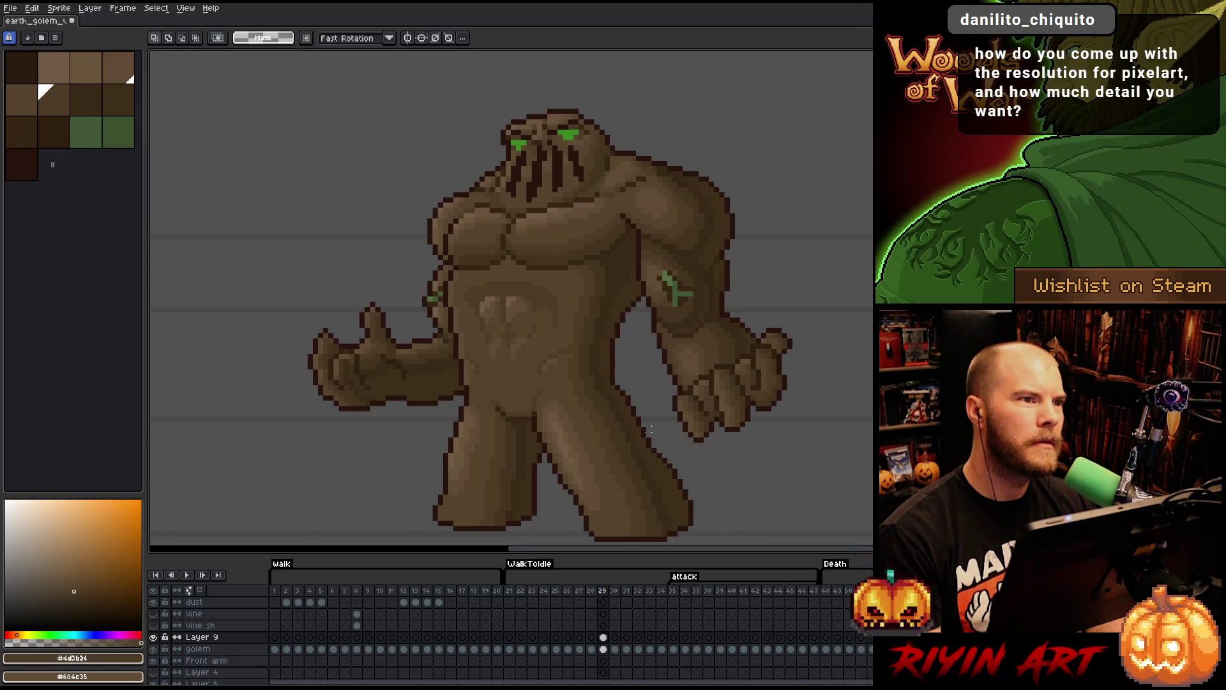
key("Right")
key("Left")
key("Right")
key("Left")
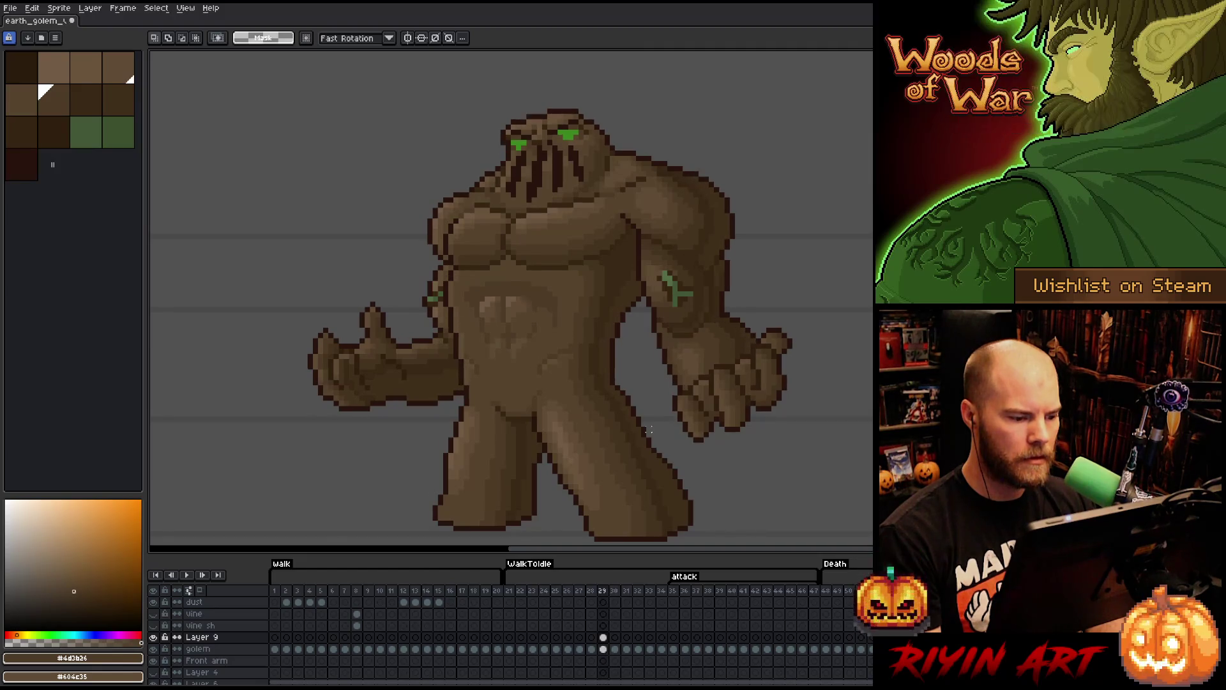
key("Right")
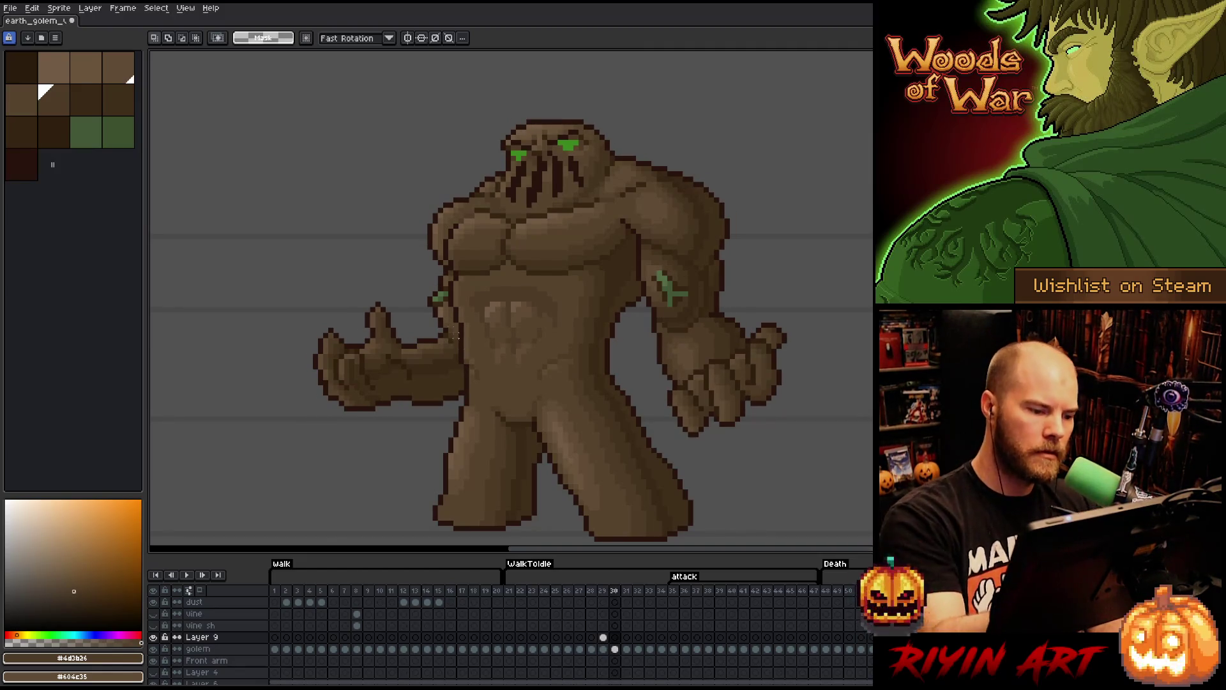
- With the Pencil, place a shading pixel on frame 30's belly after undoing two stray dabs
key("b")
left_click(464, 355)
key("ctrl+z")
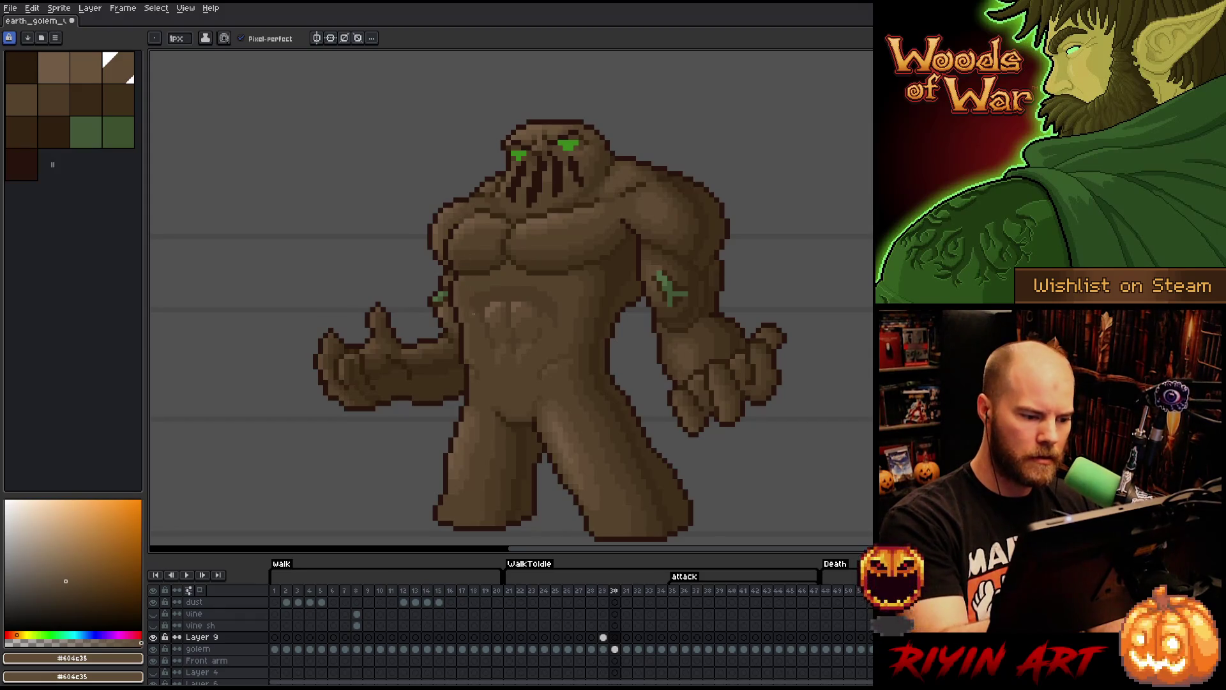
left_click(470, 391)
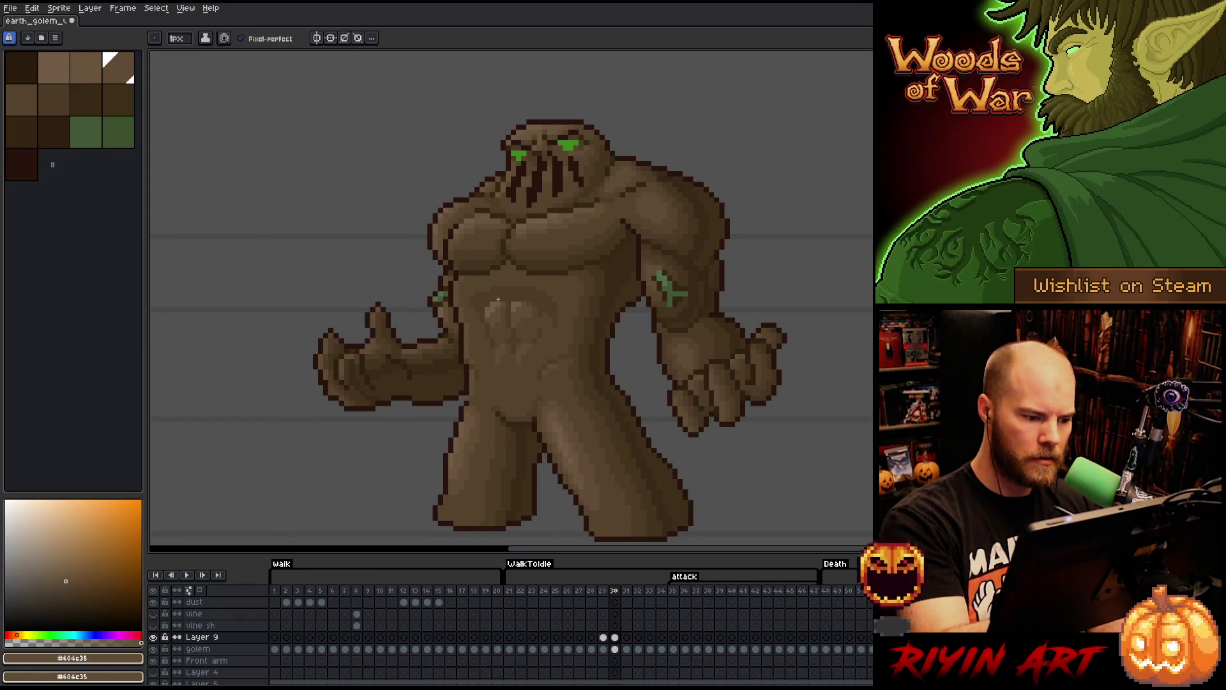
key("ctrl+z")
left_click(601, 294)
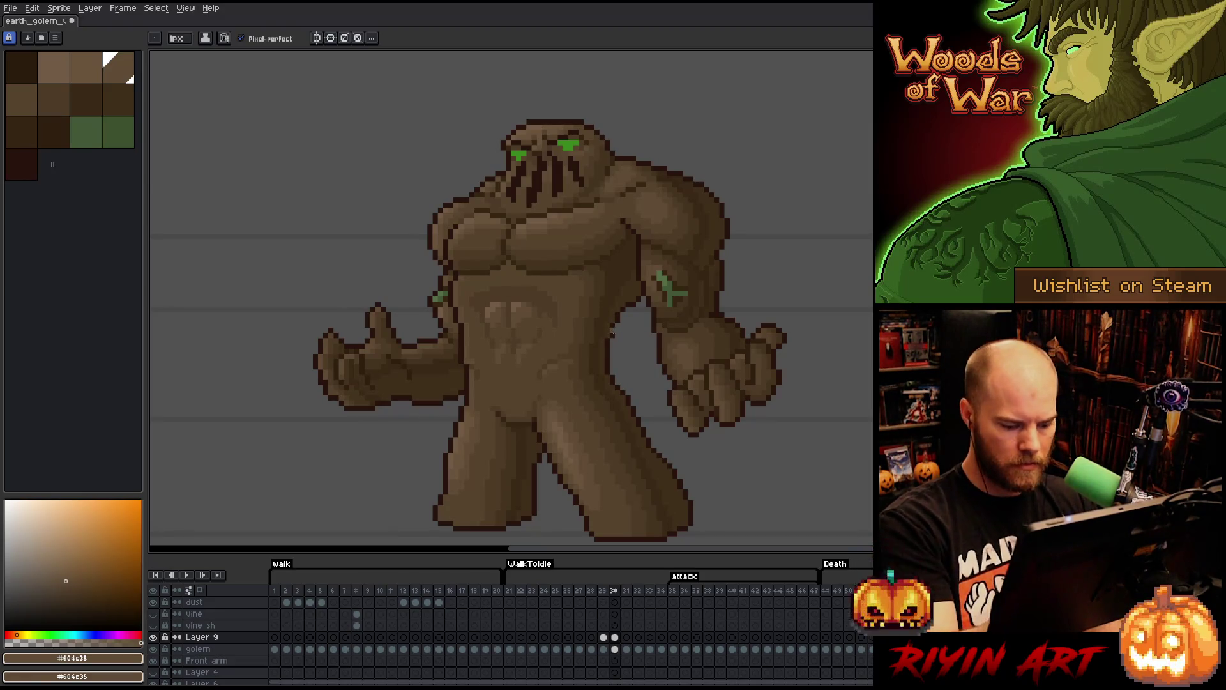
- Sample the darker and mid-brown belly shades from frame 29 and compare them with frame 30
key("Left")
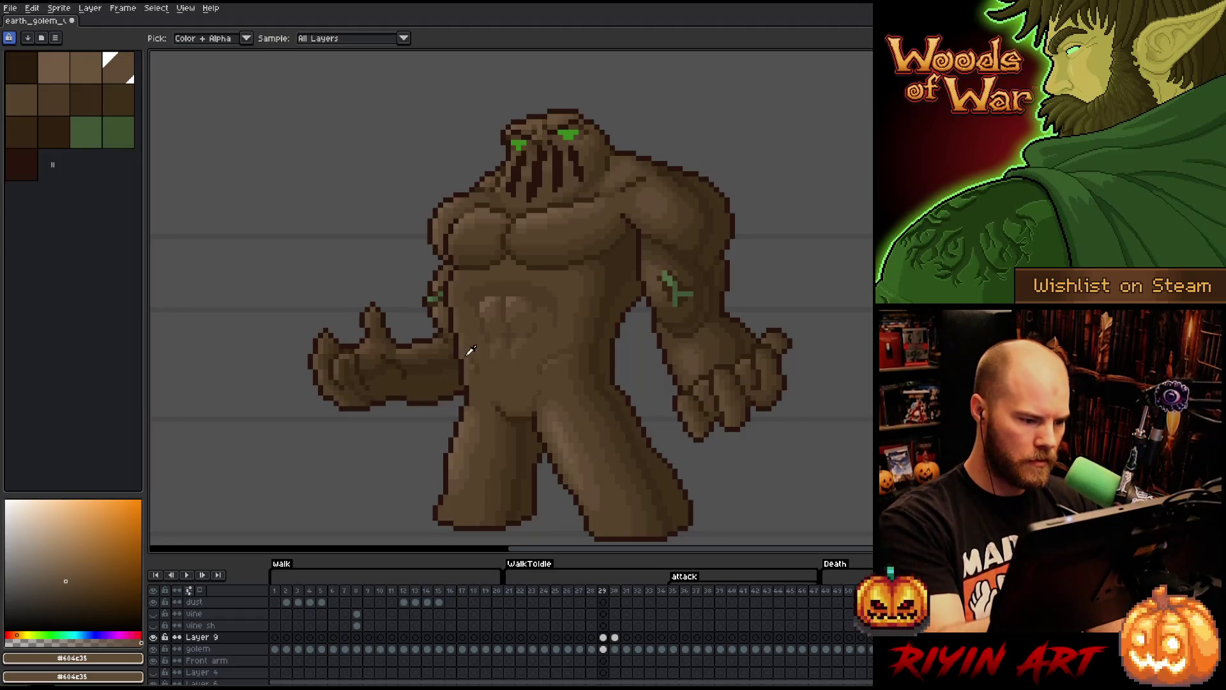
left_click(467, 362, "alt")
left_click(467, 356, "alt")
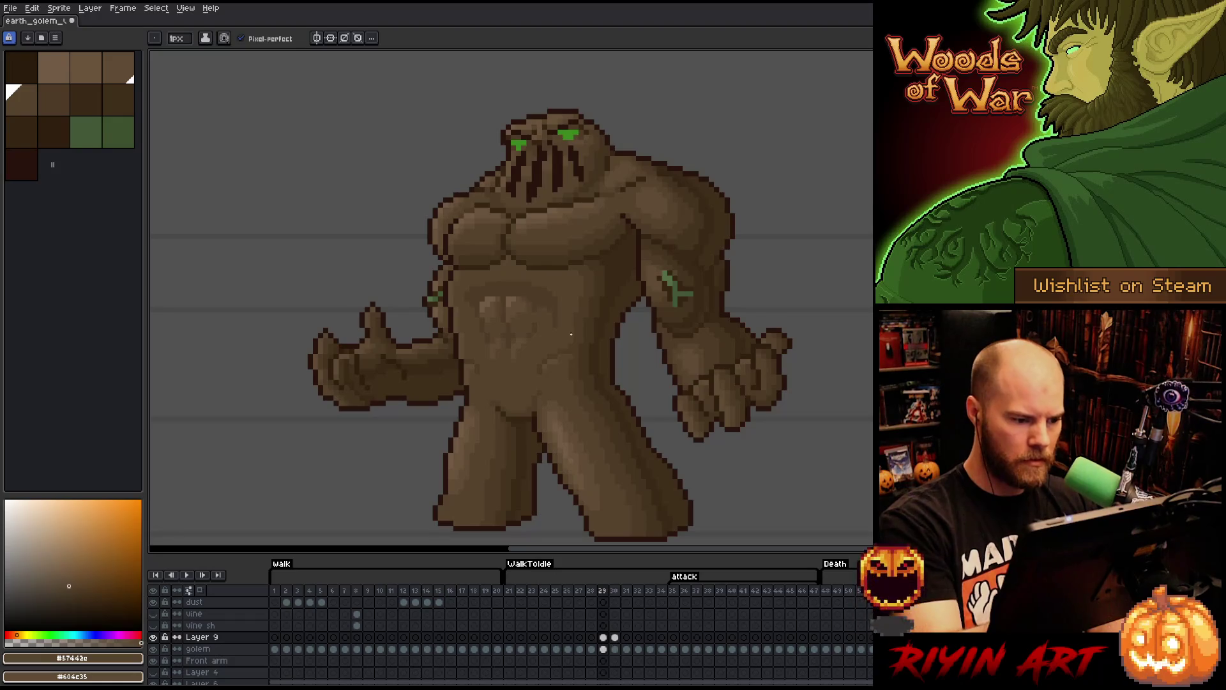
key("Right")
key("Left")
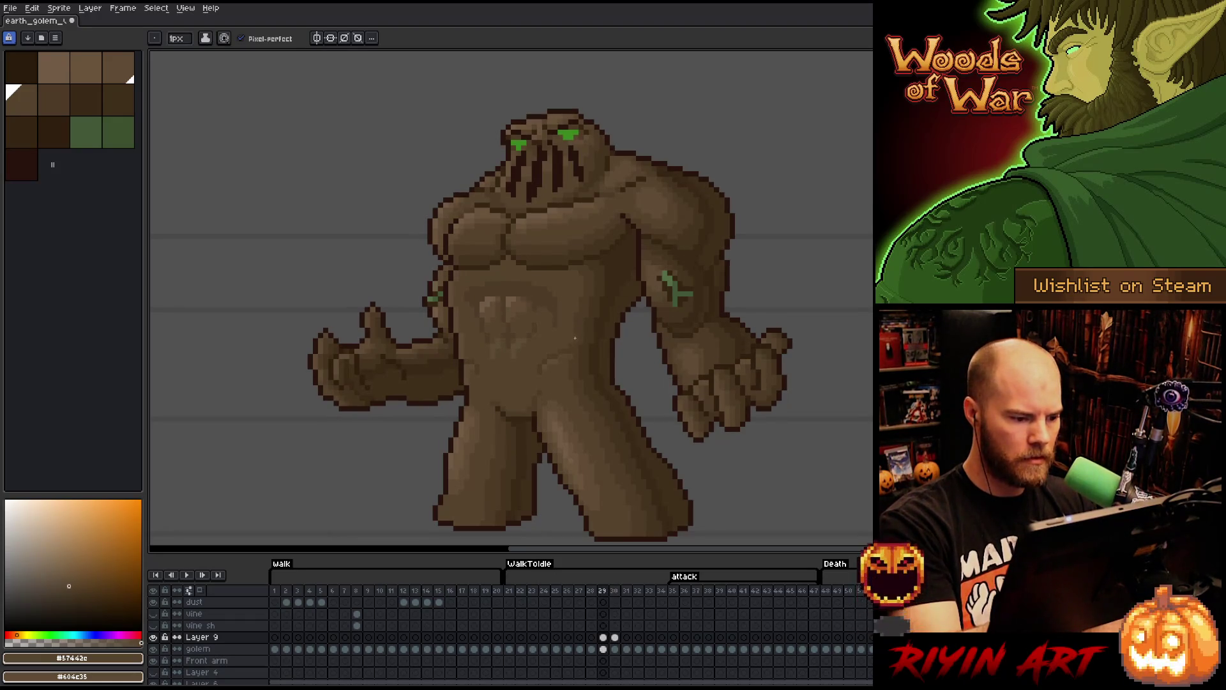
key("Right")
key("Left")
key("Right")
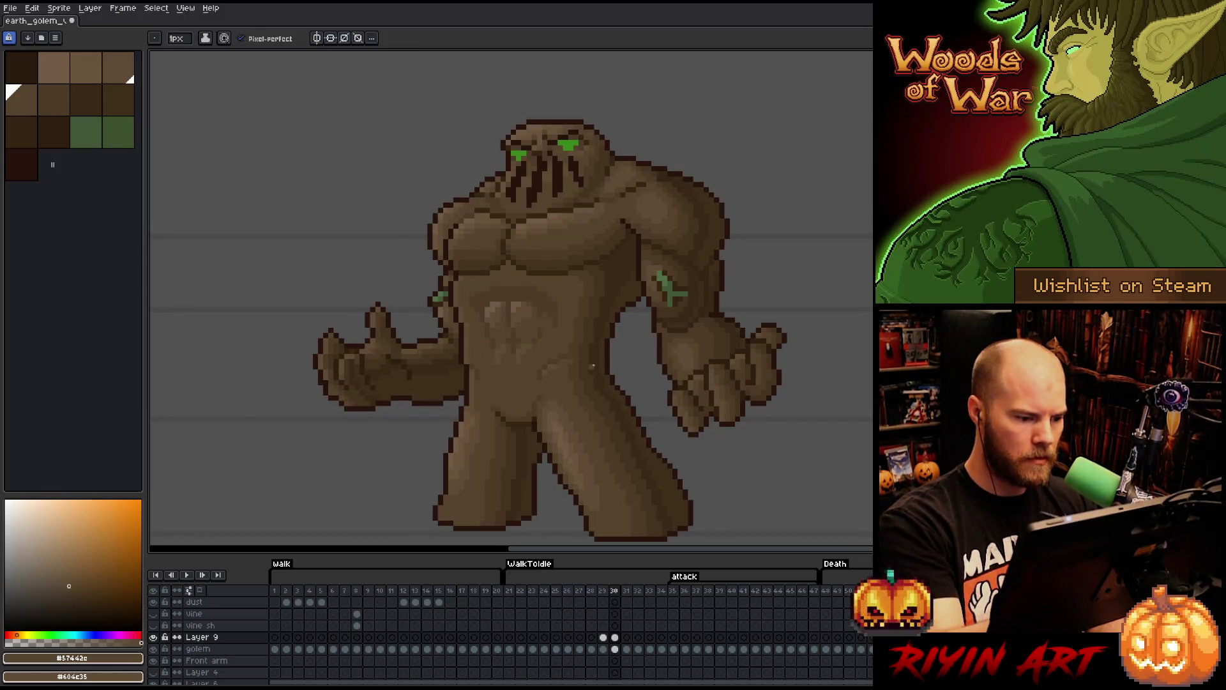
- Compare frames 29 and 30 again, pick a lighter belly brown, and recheck frame 30's abdomen
key("Left")
key("Right")
key("Left")
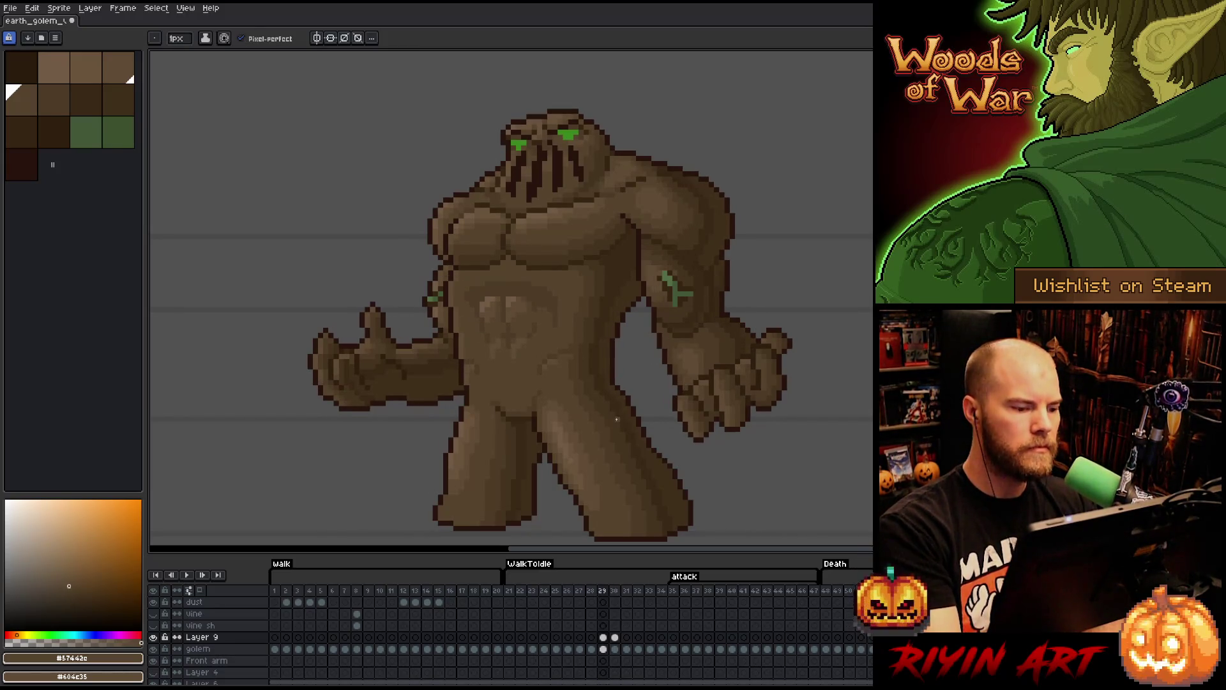
key("Right")
key("Left")
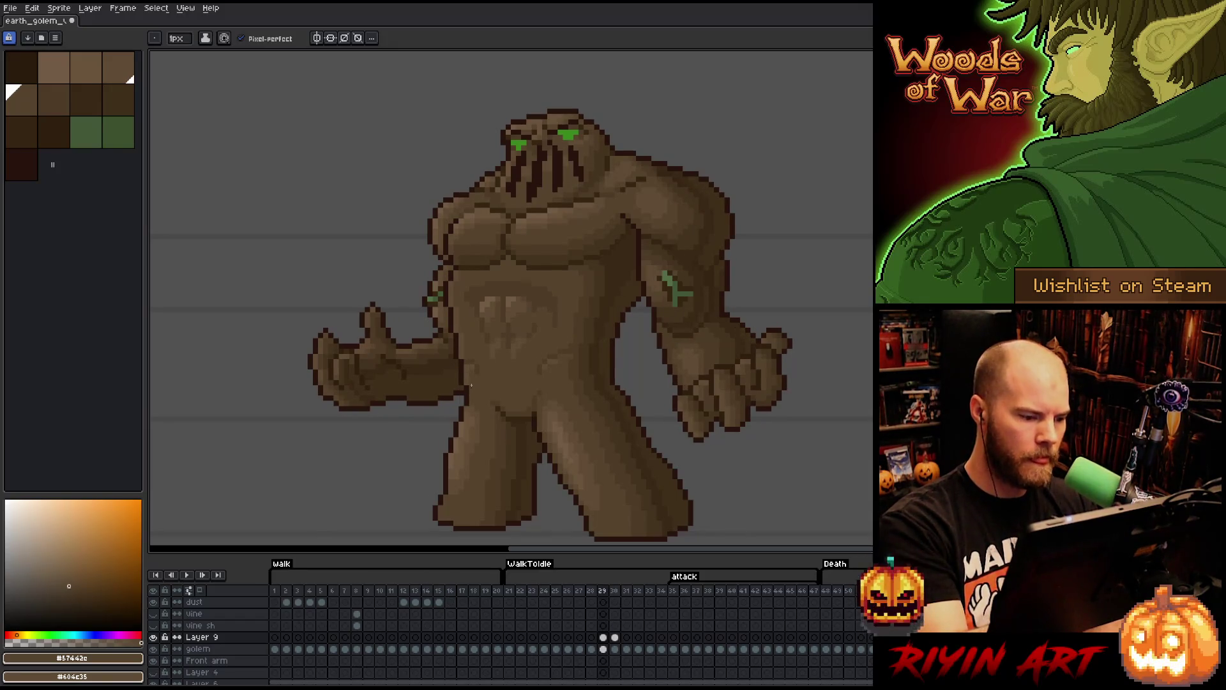
left_click(471, 392, "alt")
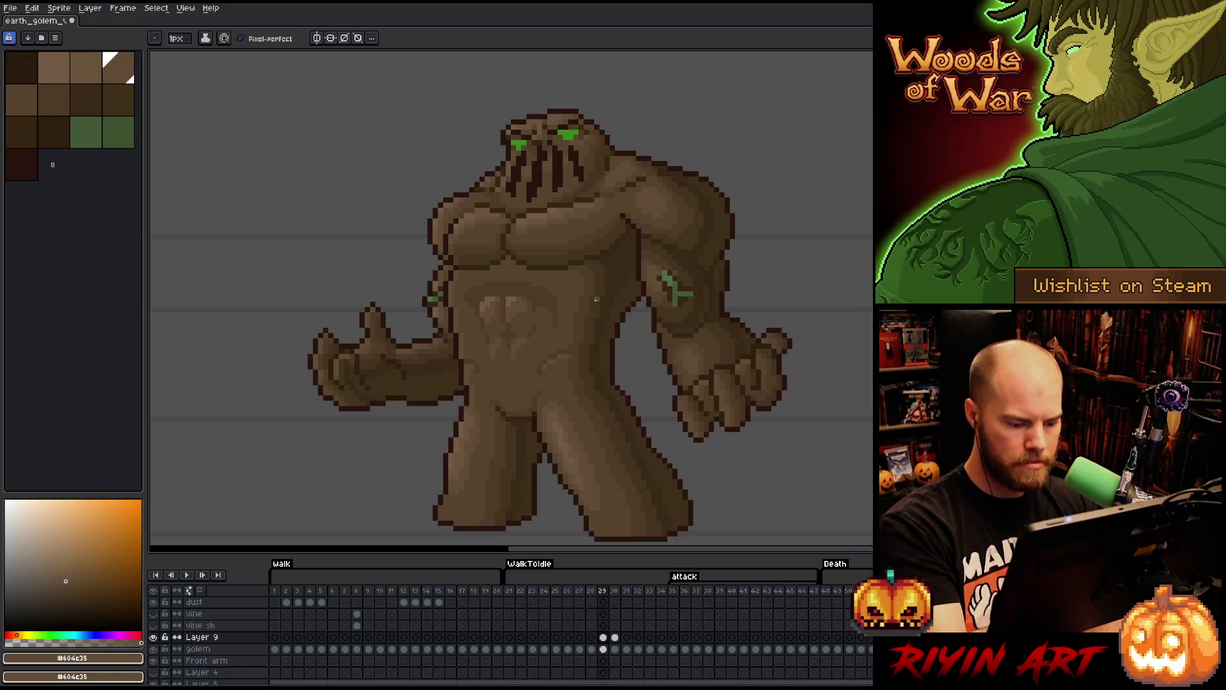
key("Right")
key("Left")
key("Right")
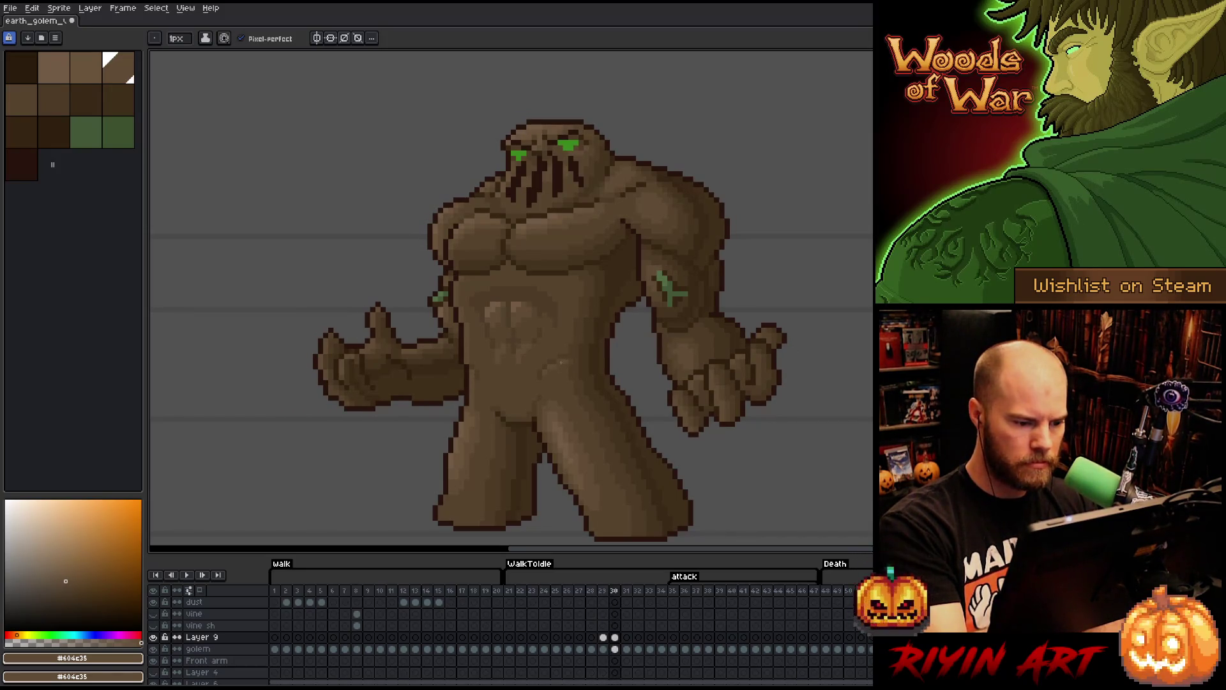
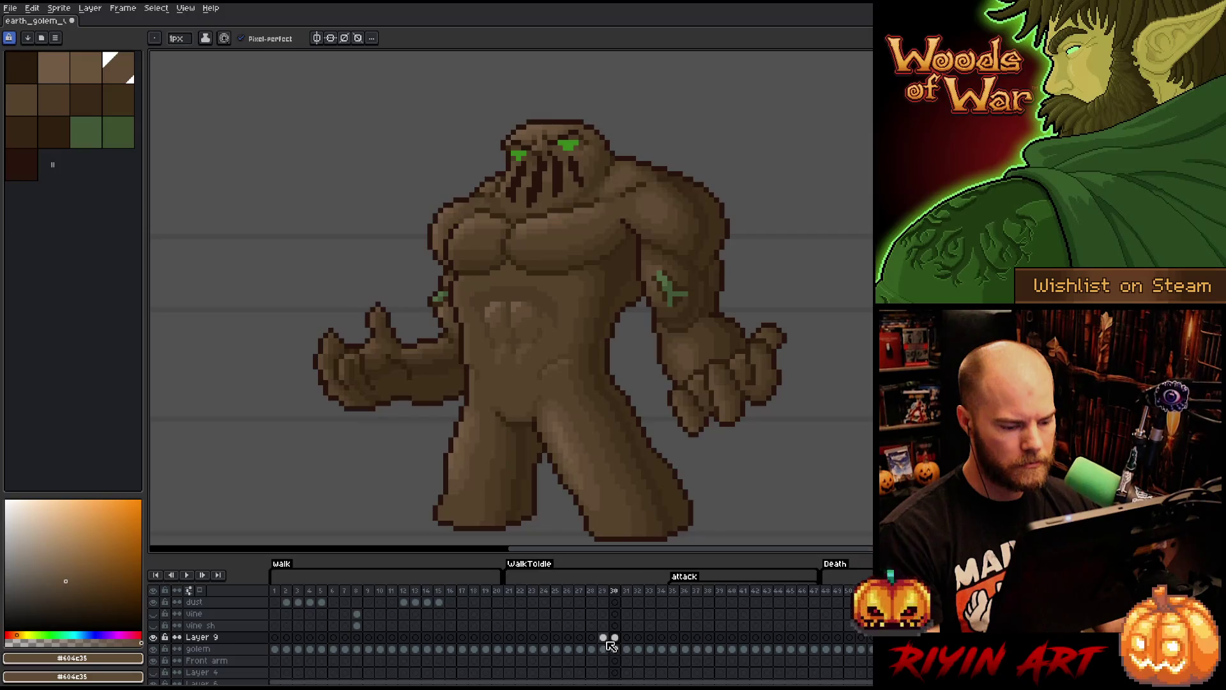
- Select Layer 9's frame-30 cel and lasso a freehand outline around the golem's belly
left_click_drag(603, 638, 617, 637)
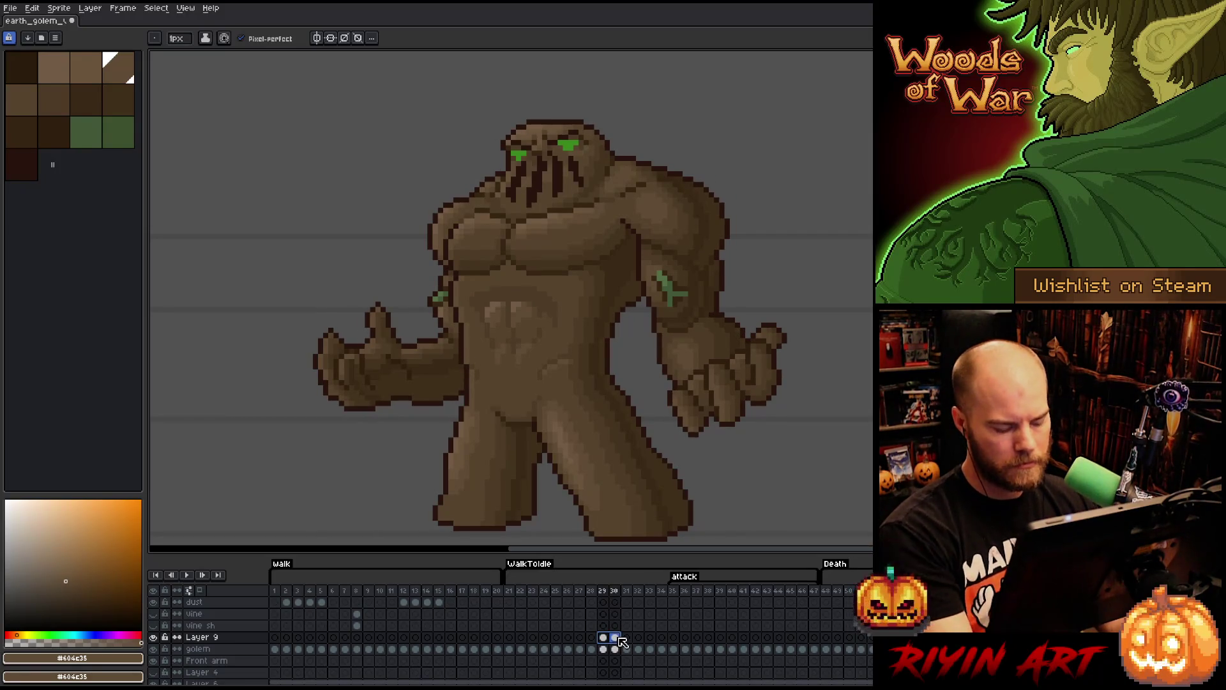
left_click(618, 638)
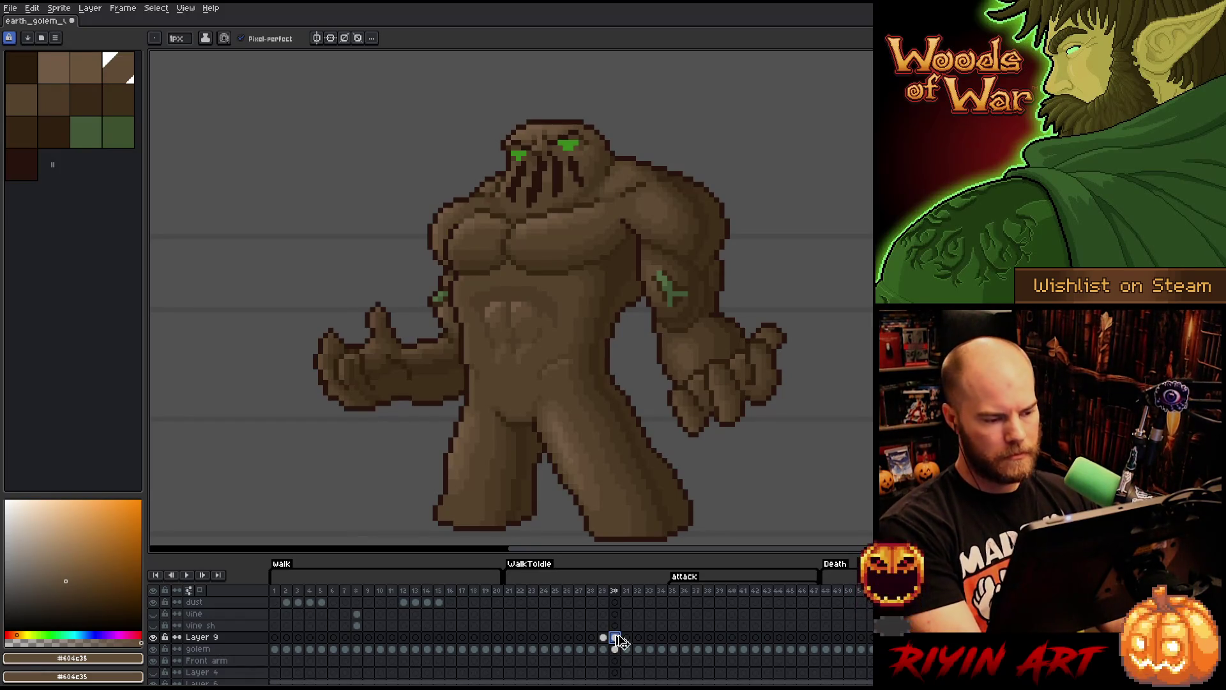
key("ctrl+z")
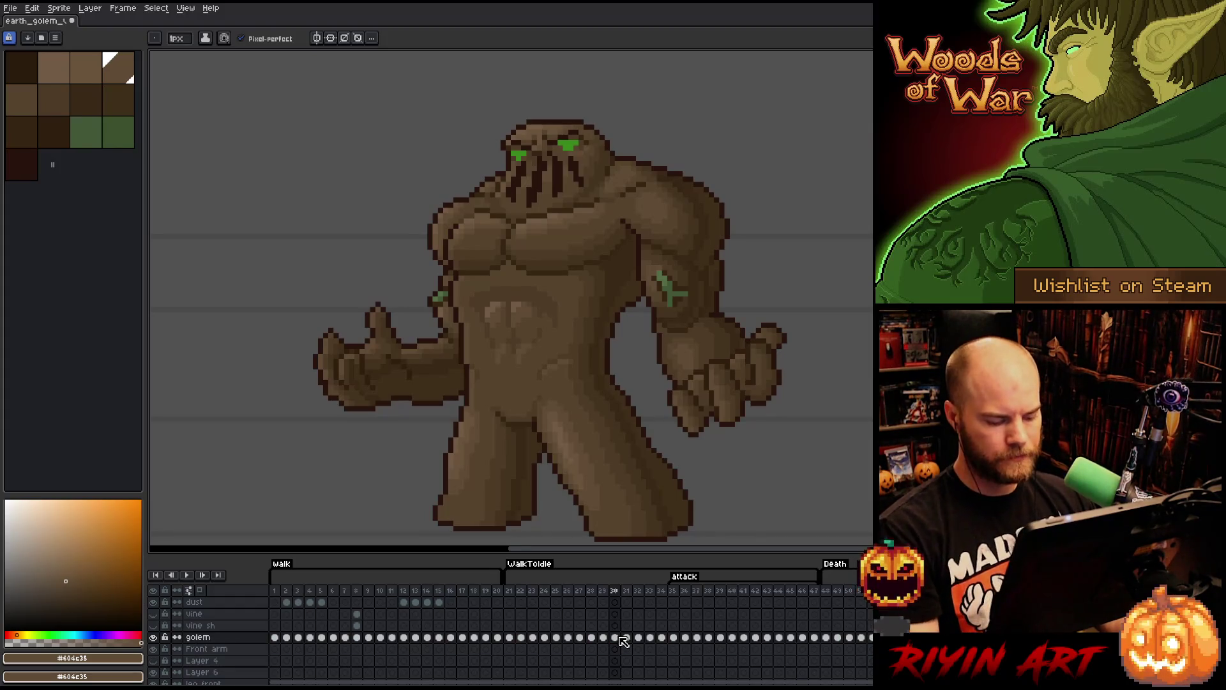
key("ctrl+y")
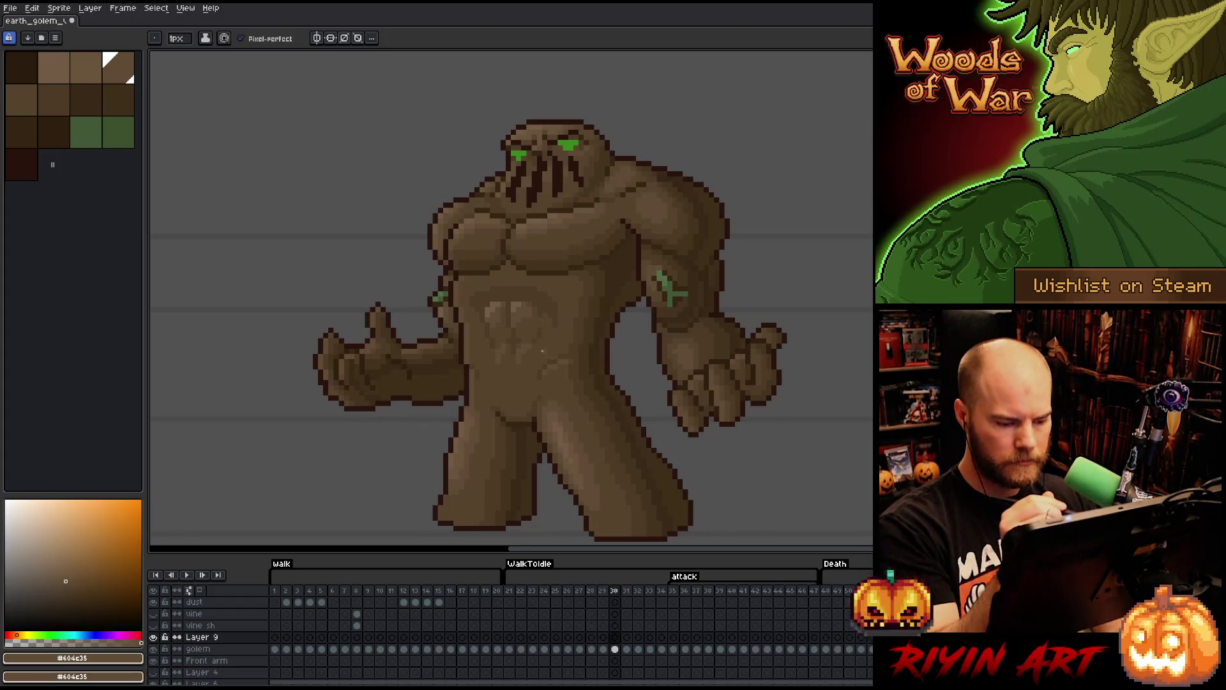
key("q")
mouse_move(554, 285)
left_mouse_down()
mouse_move(563, 372)
mouse_move(505, 382)
mouse_move(473, 361)
left_mouse_up()
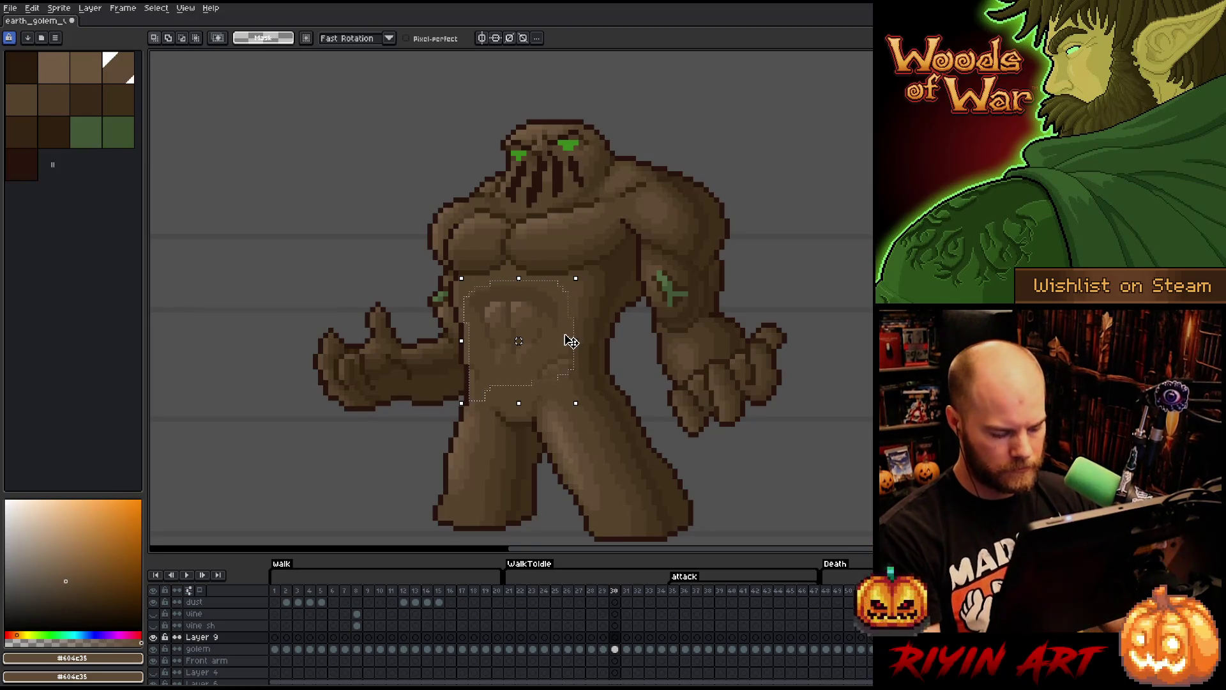
- Make Layer 9 active and select its cels on frames 29 and 30
left_click(603, 649)
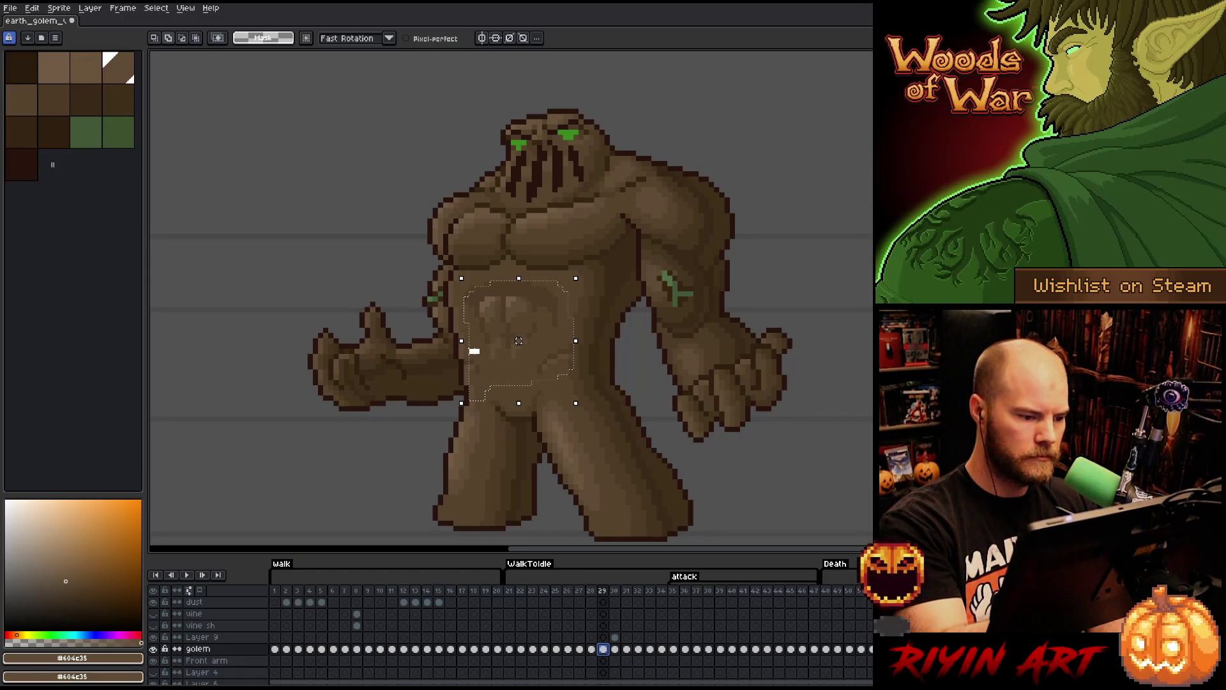
left_click(471, 361)
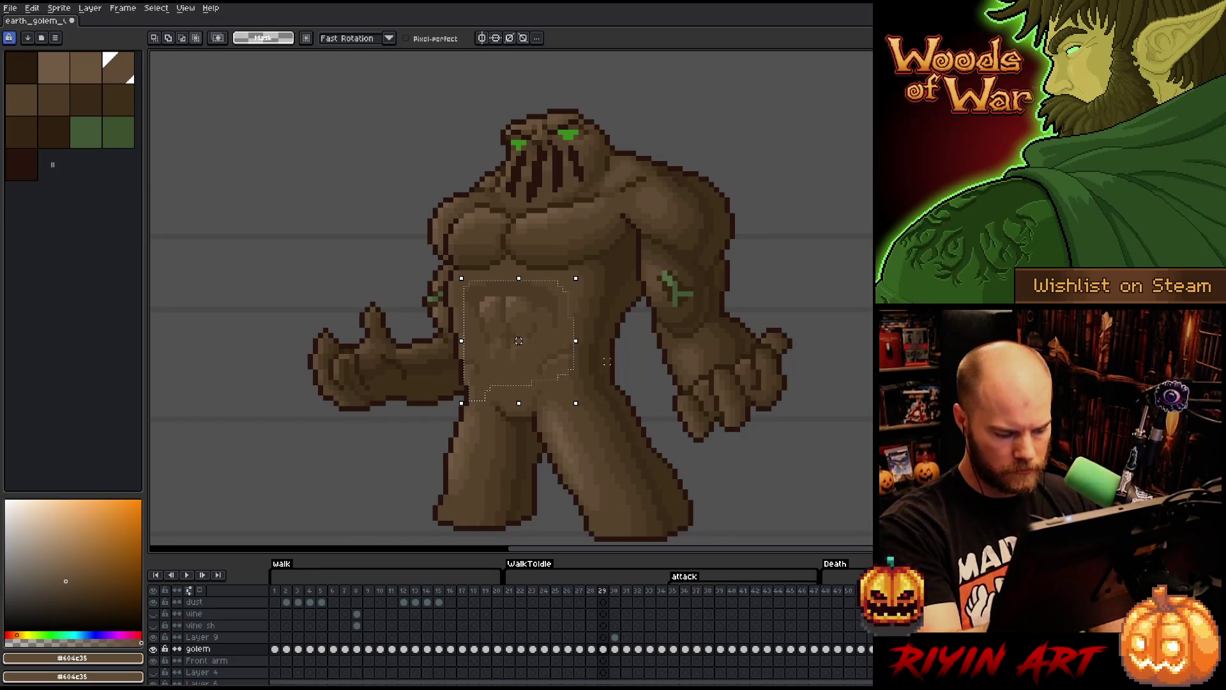
left_click(614, 637)
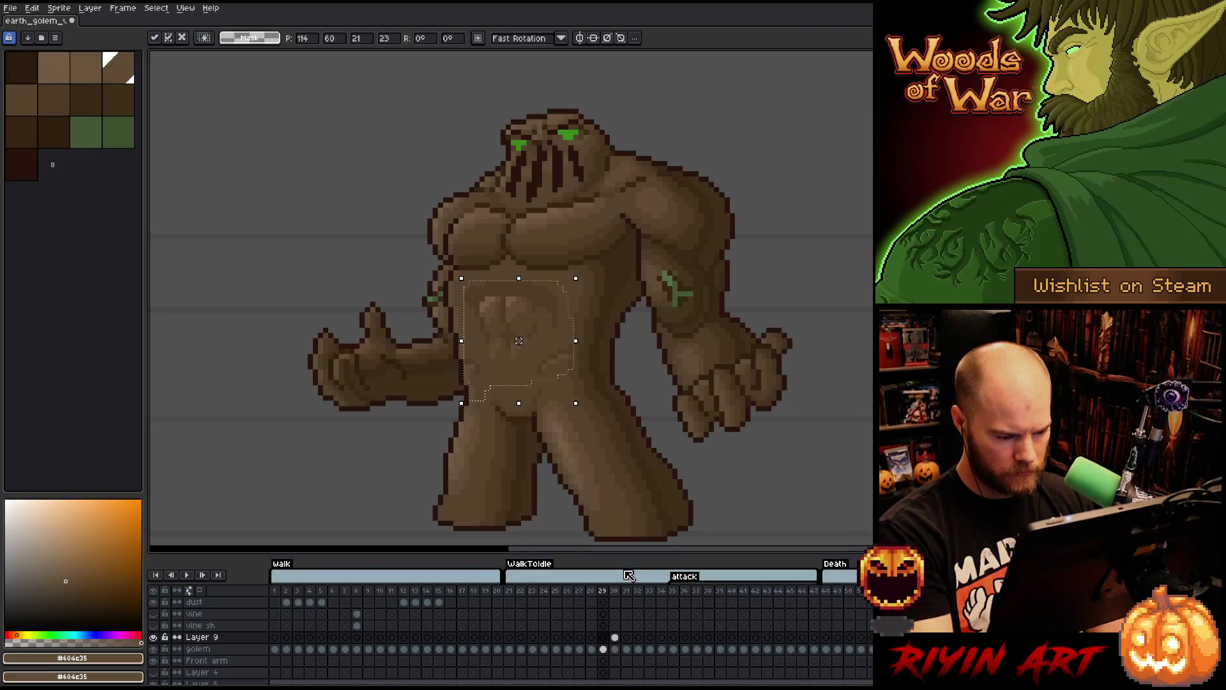
left_click(614, 636)
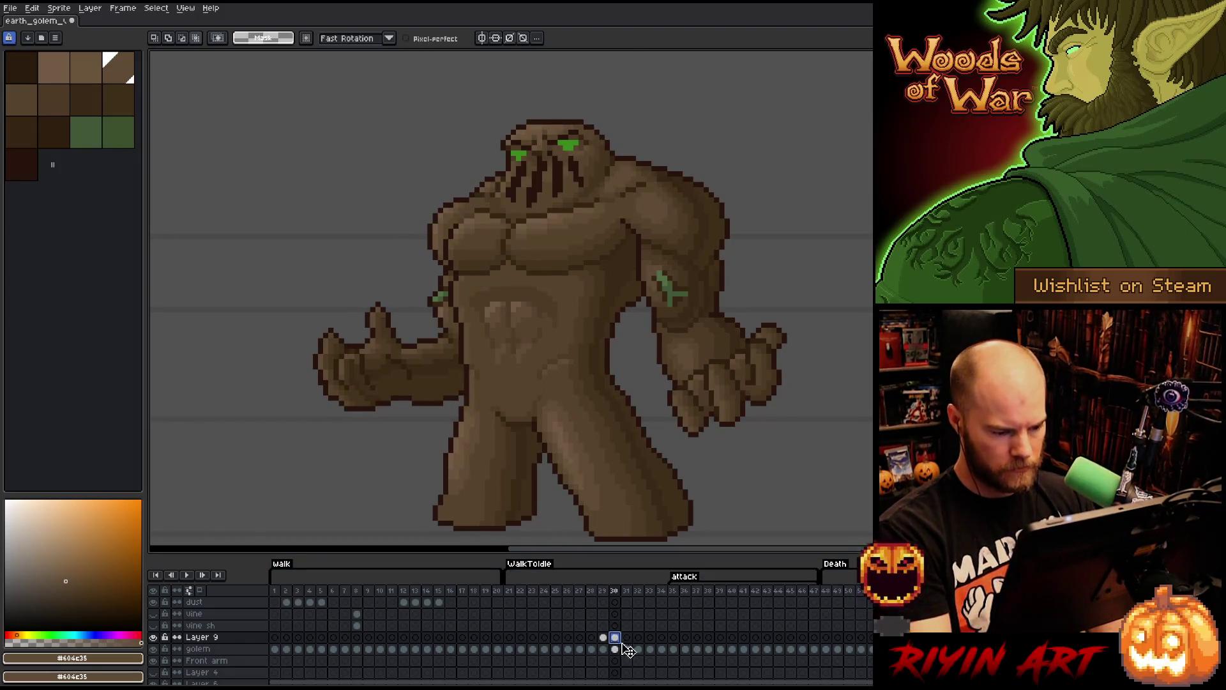
left_click(603, 636, "shift")
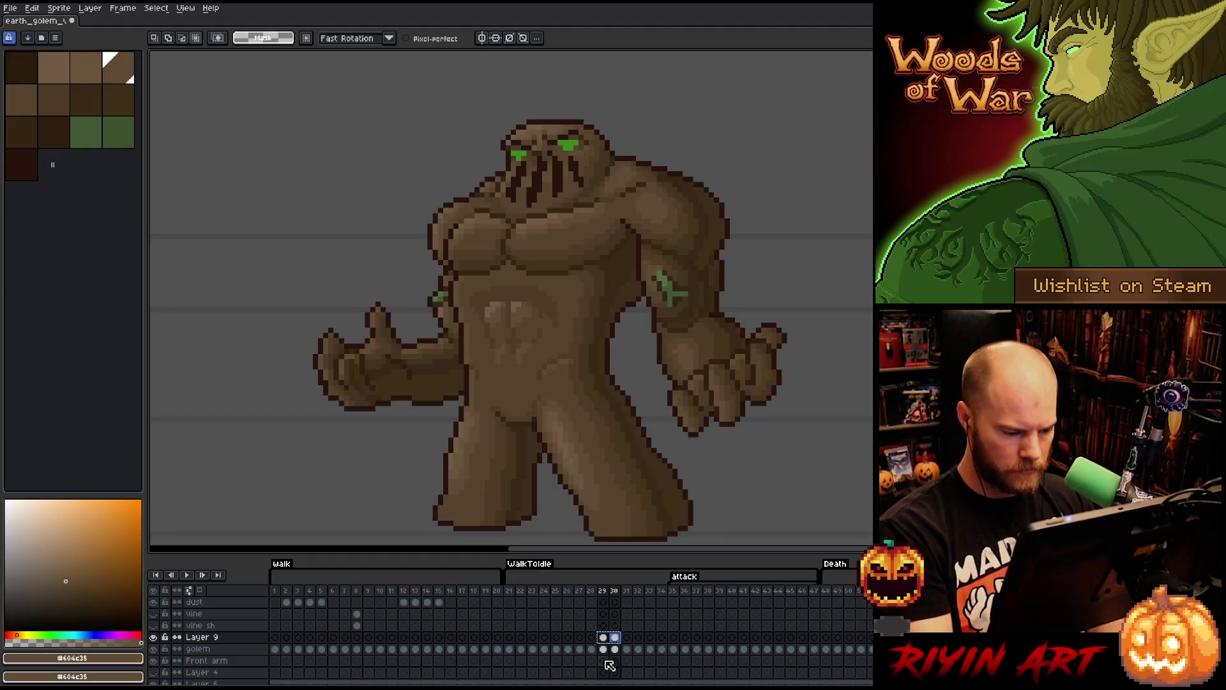
- Step through walk-to-idle frames 25 to 28, then play the animation
left_click(579, 637)
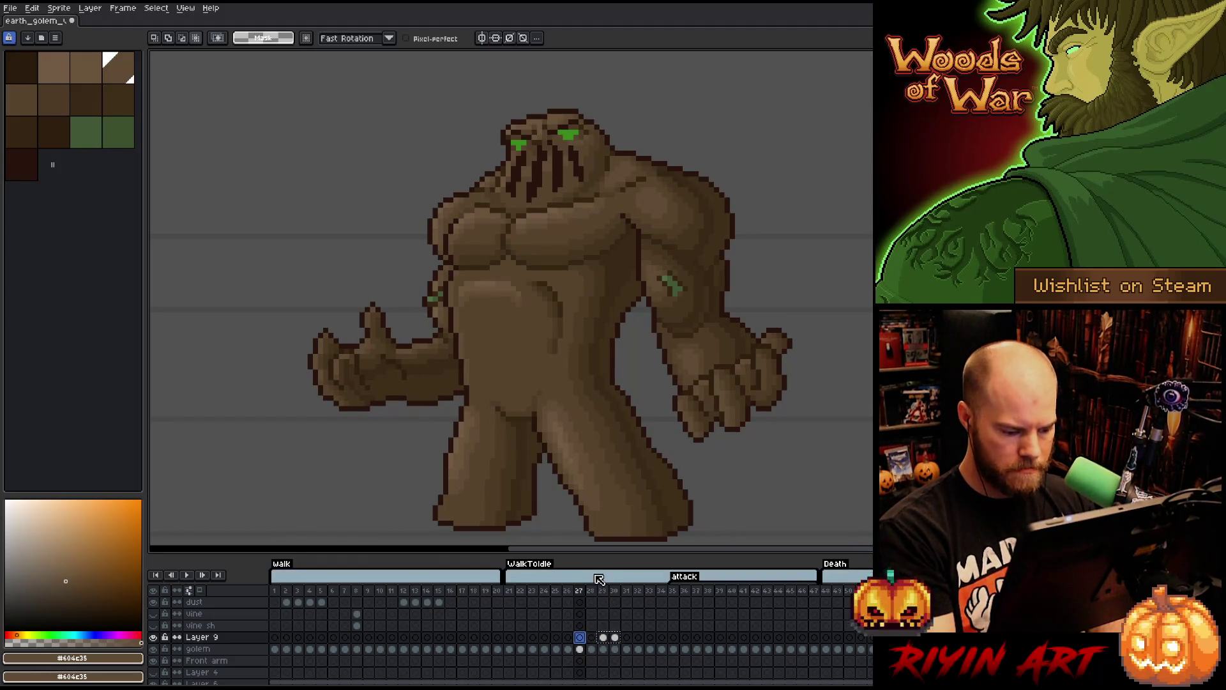
left_click(592, 638)
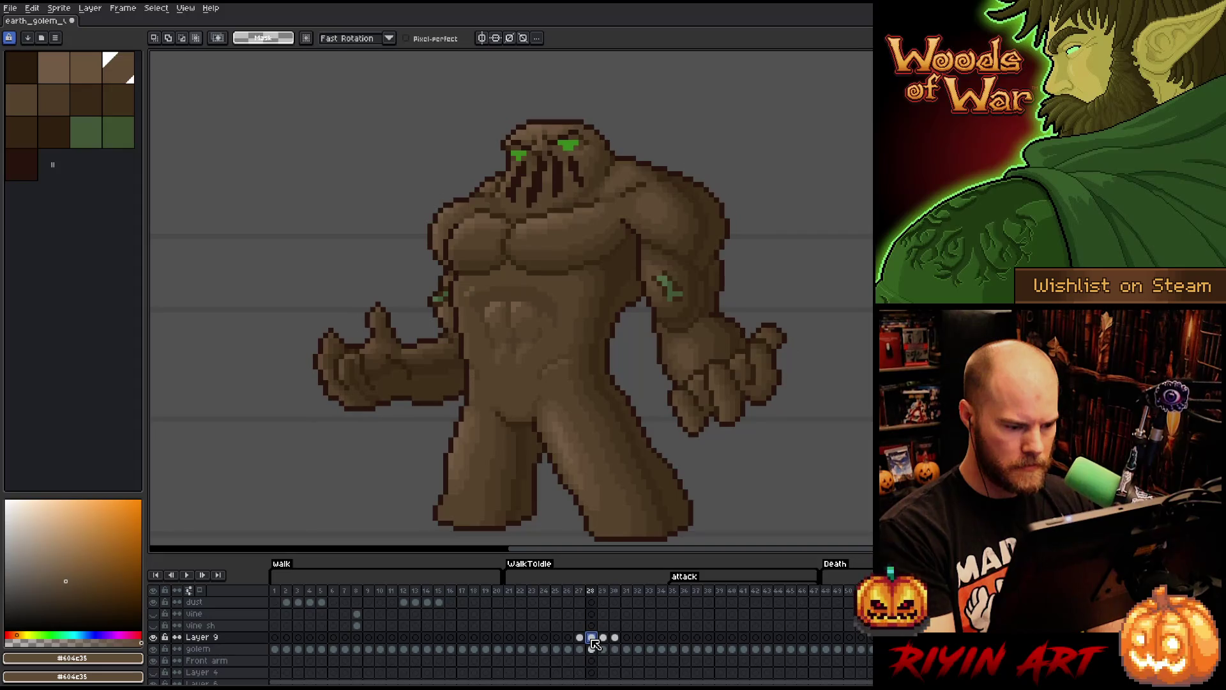
left_click(557, 638)
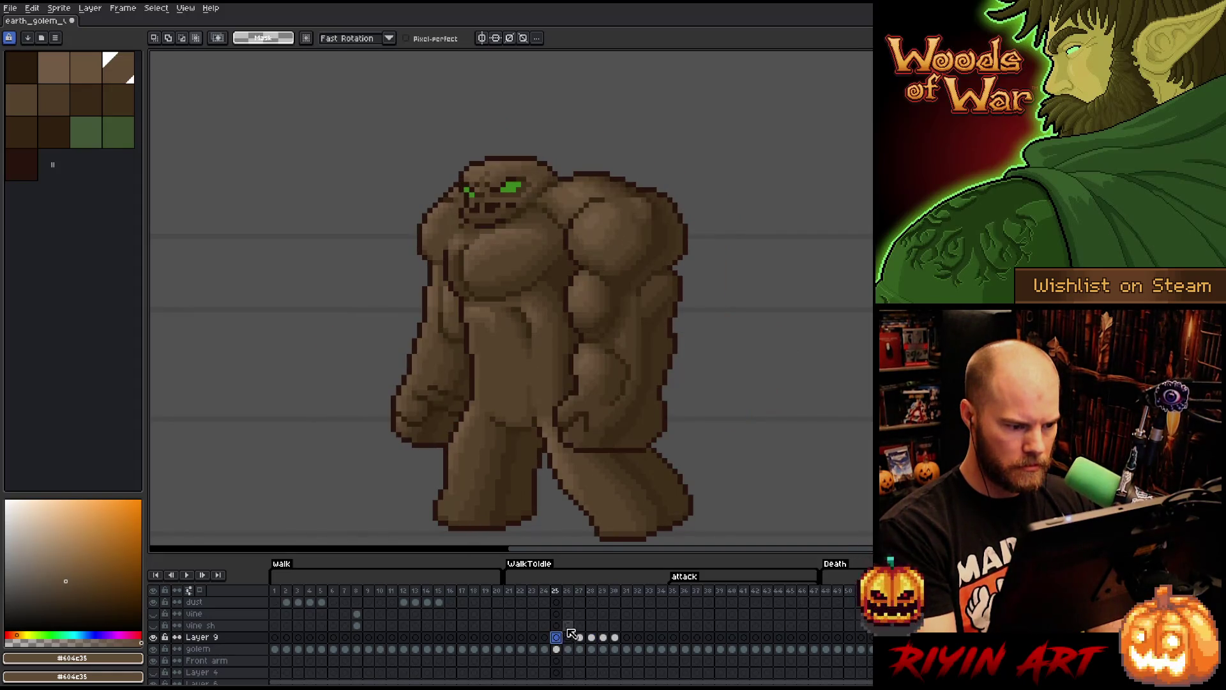
left_click(568, 637)
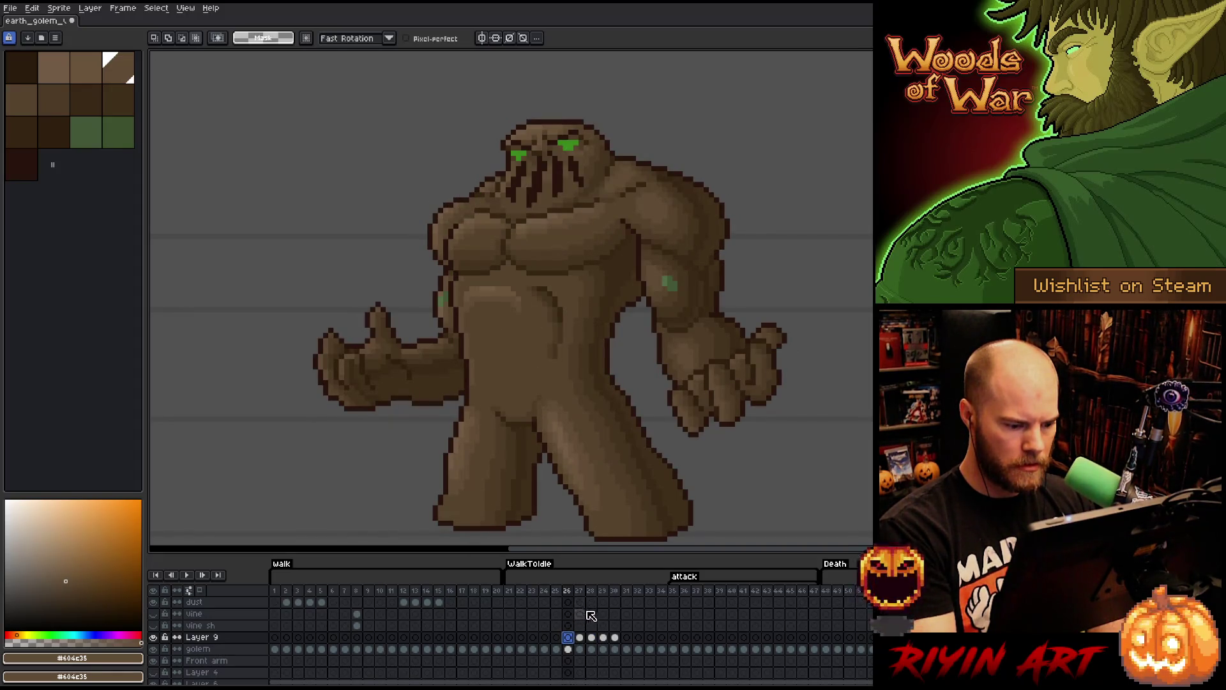
left_click(580, 638)
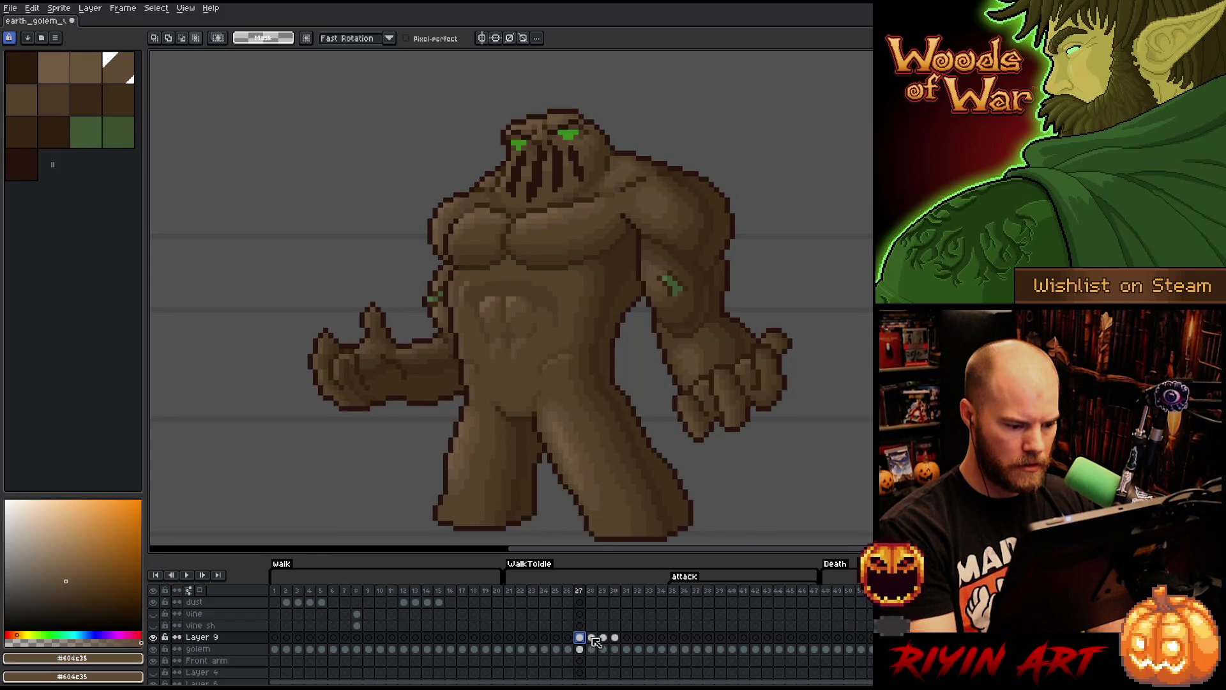
left_click(591, 638)
left_click(568, 637)
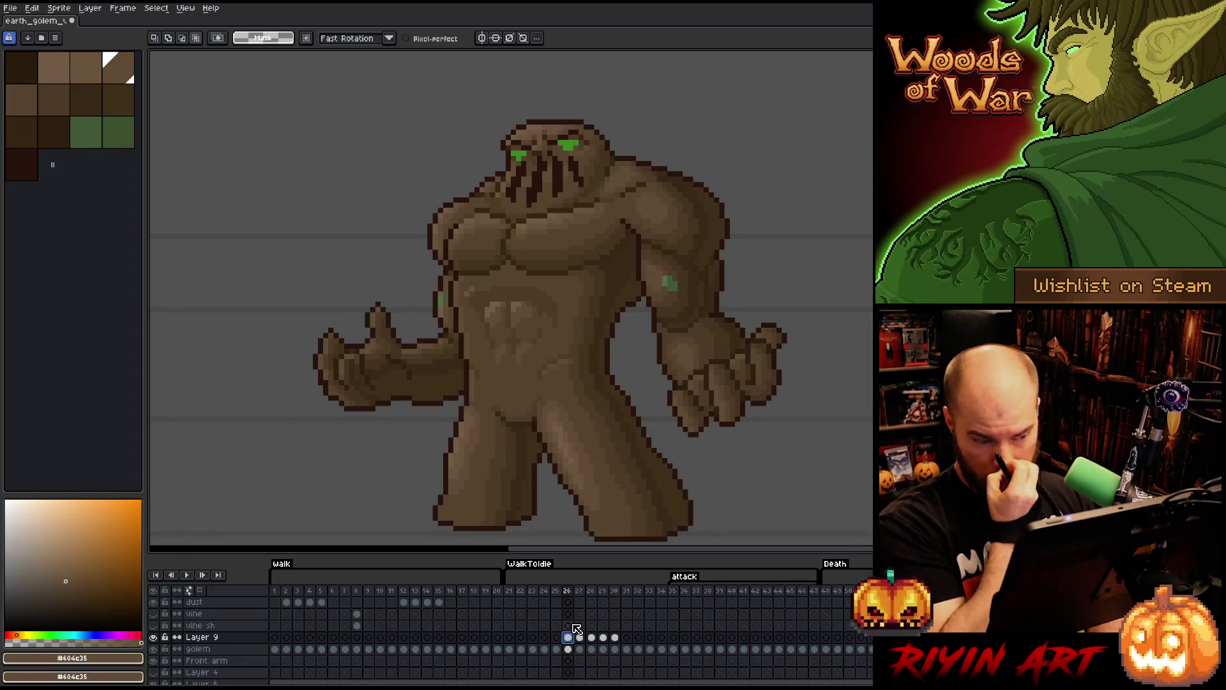
key("Return")
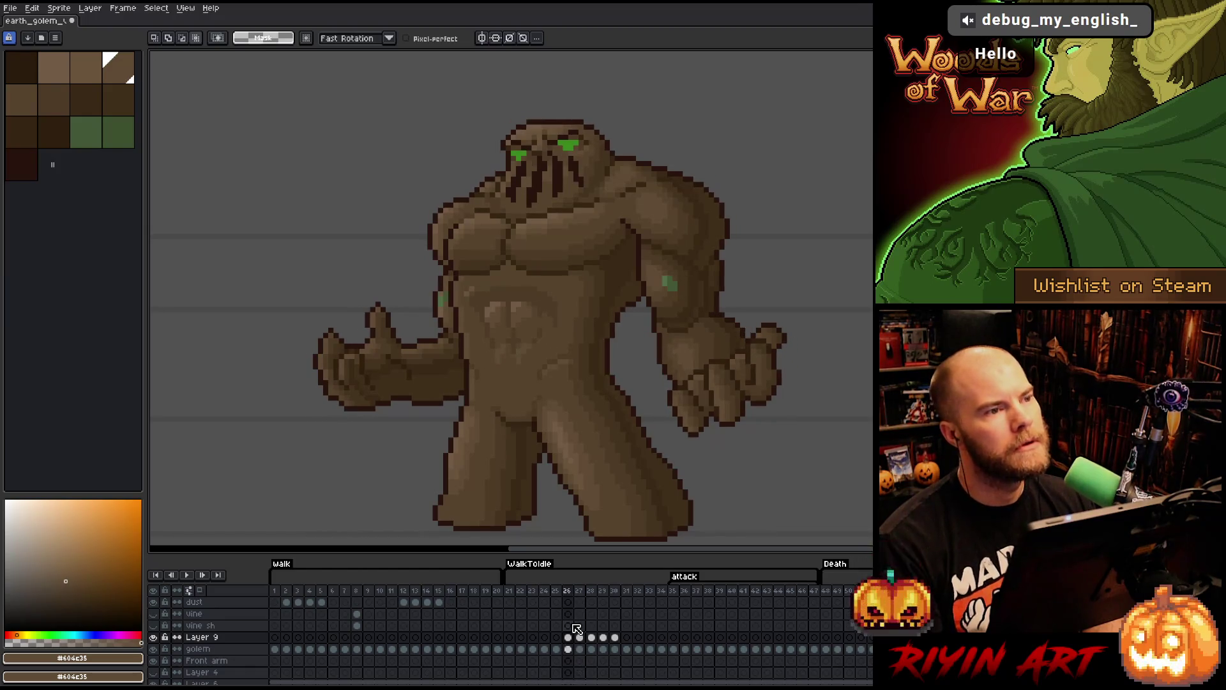
- Pick the golem's darker brown with the Pencil and compare frame 27 with its neighbour
key("b")
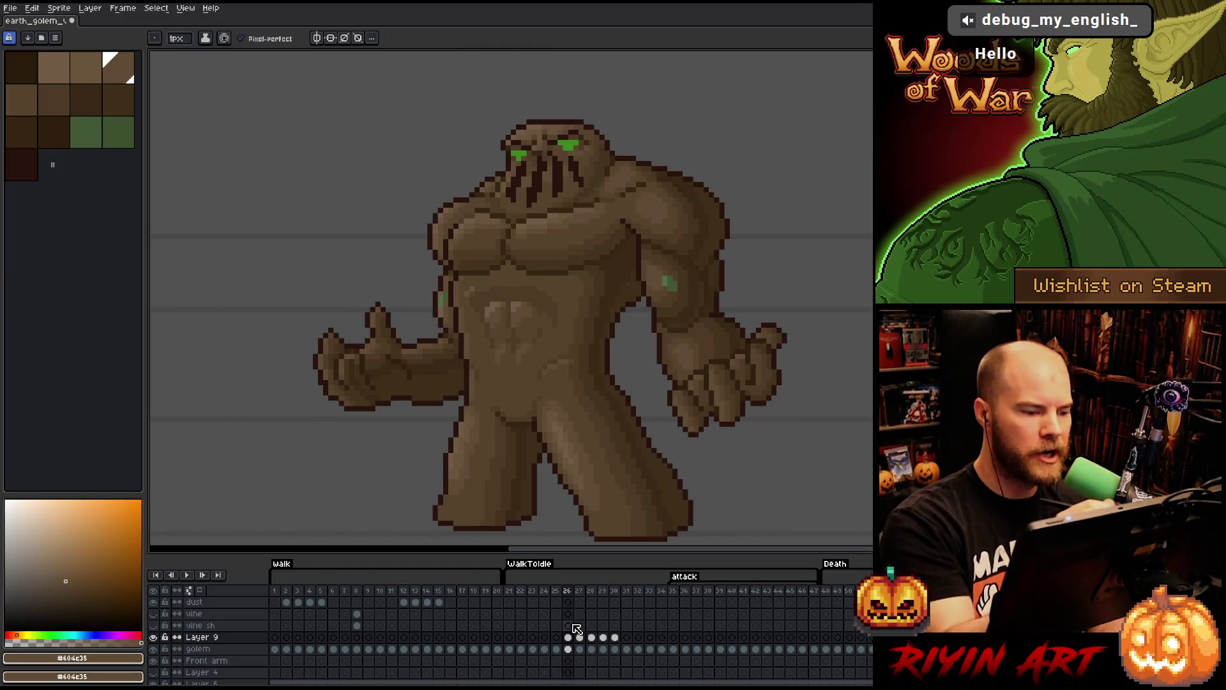
left_click(471, 289, "alt")
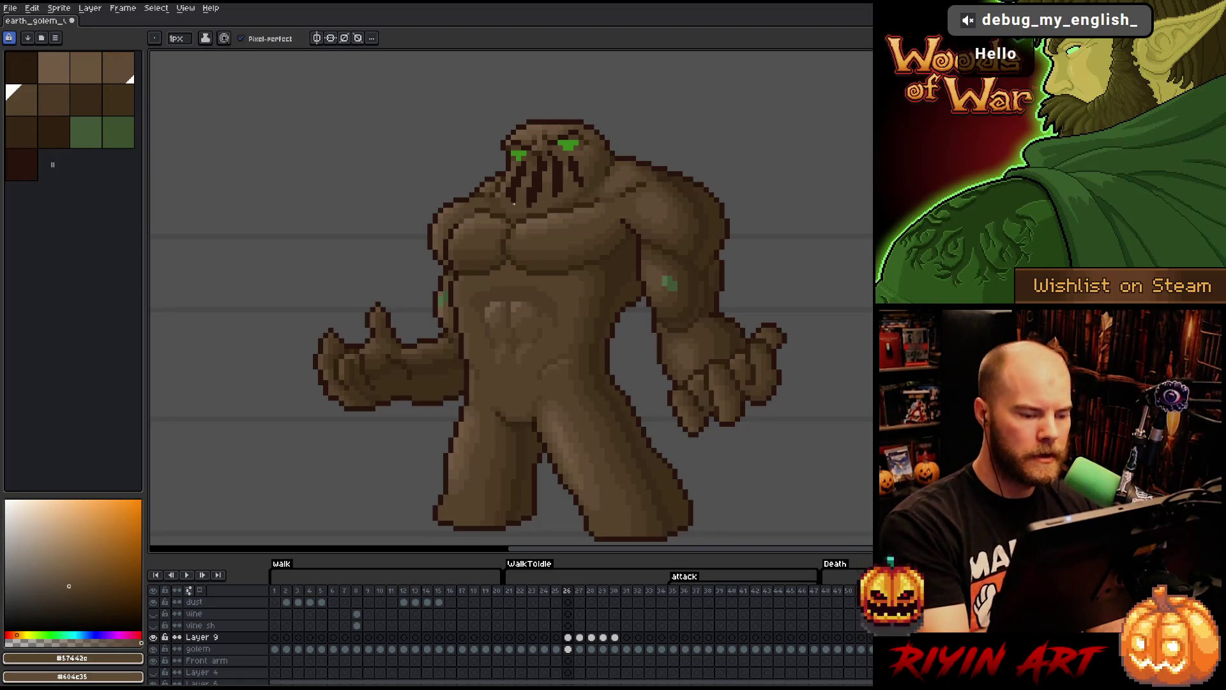
key("period")
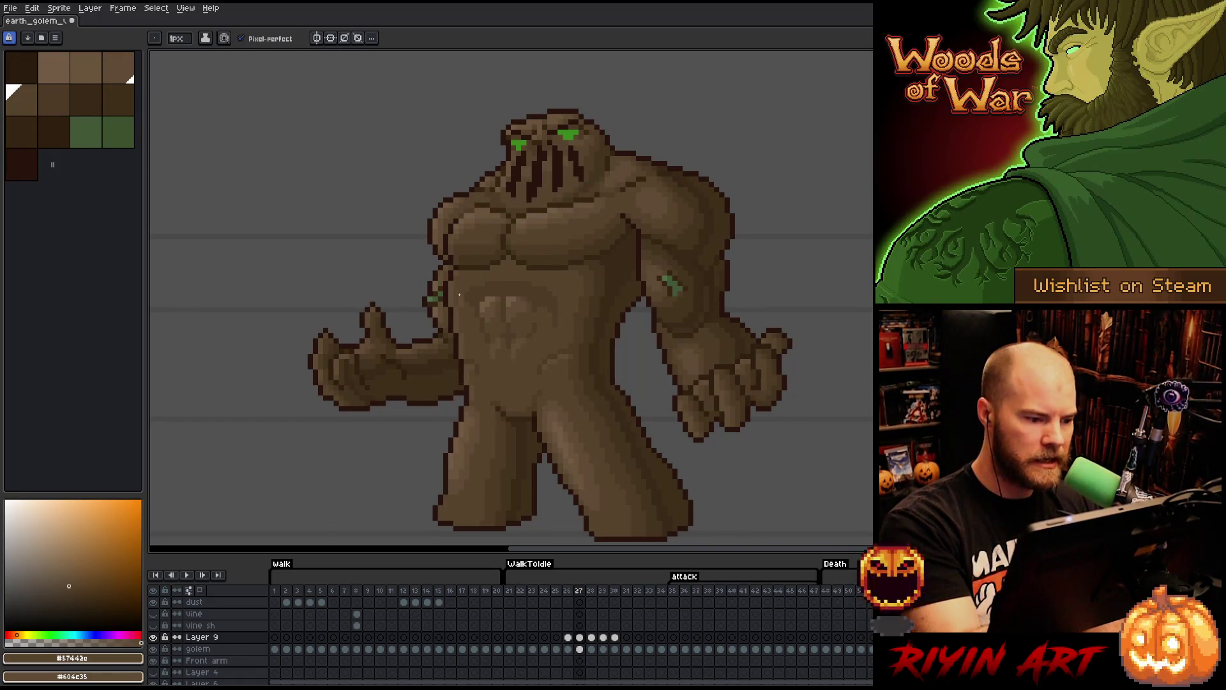
key("comma")
key("period")
- Sample the lighter body brown, then make Layer 9 active again with the Pencil
key("alt")
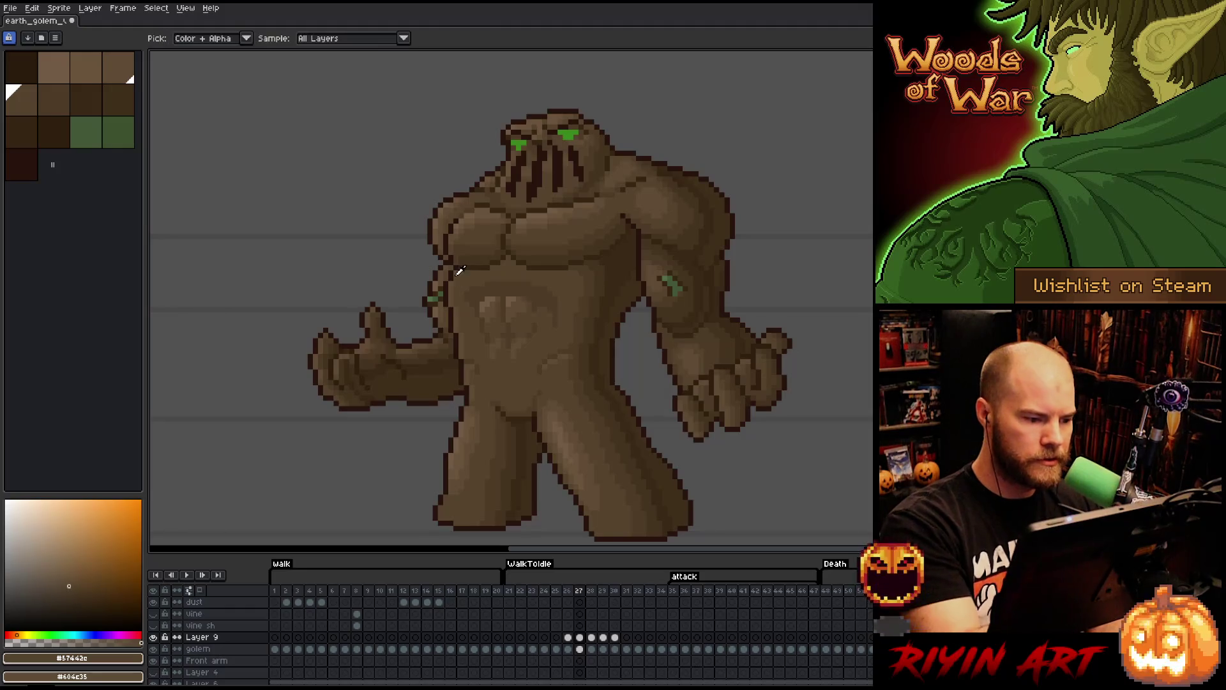
left_click(459, 271, "alt")
left_click(466, 279, "ctrl")
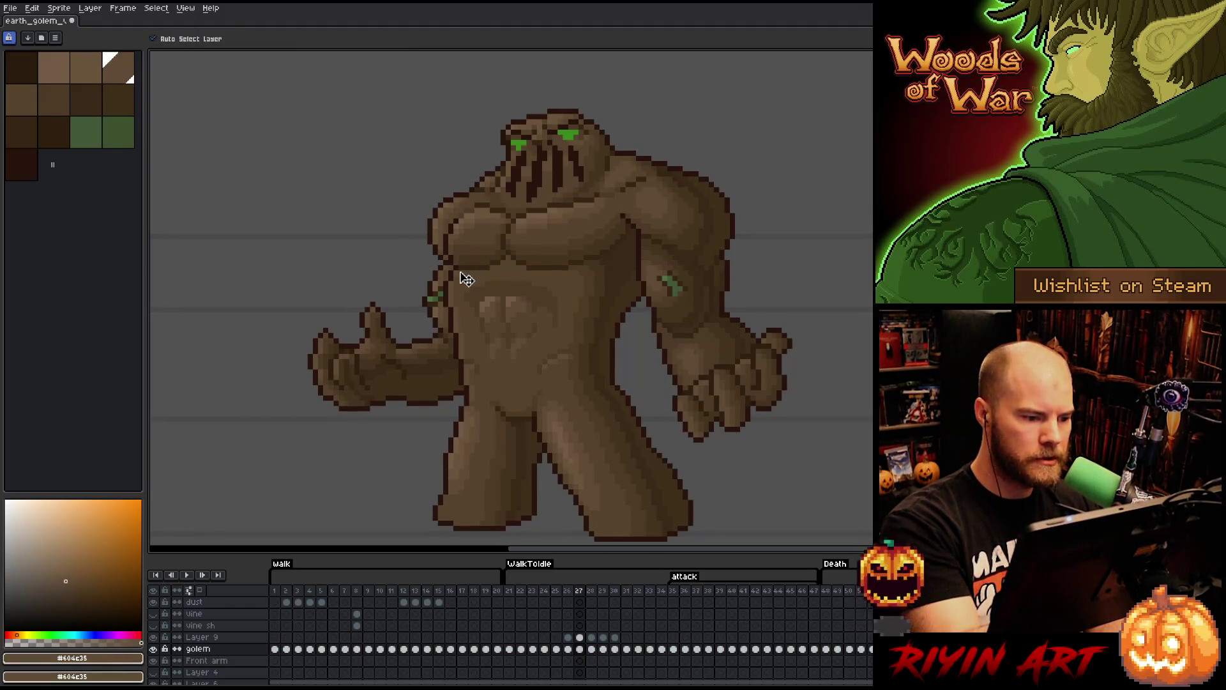
left_click(566, 421, "ctrl")
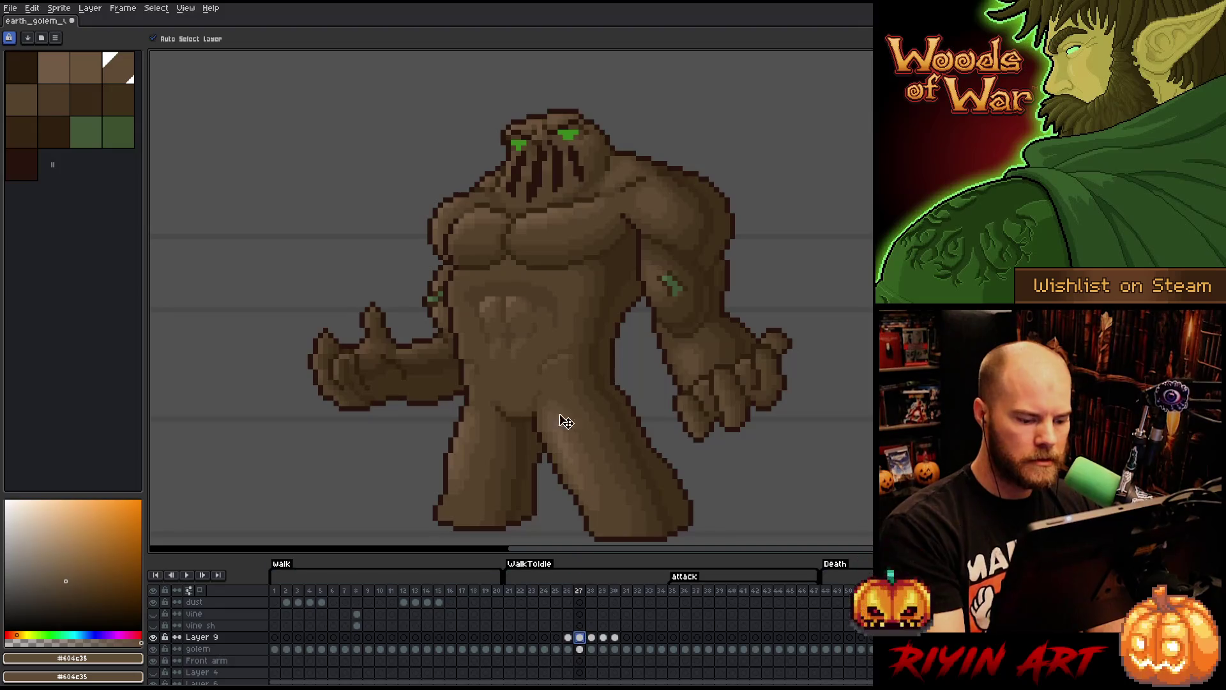
key("b")
left_click(525, 154)
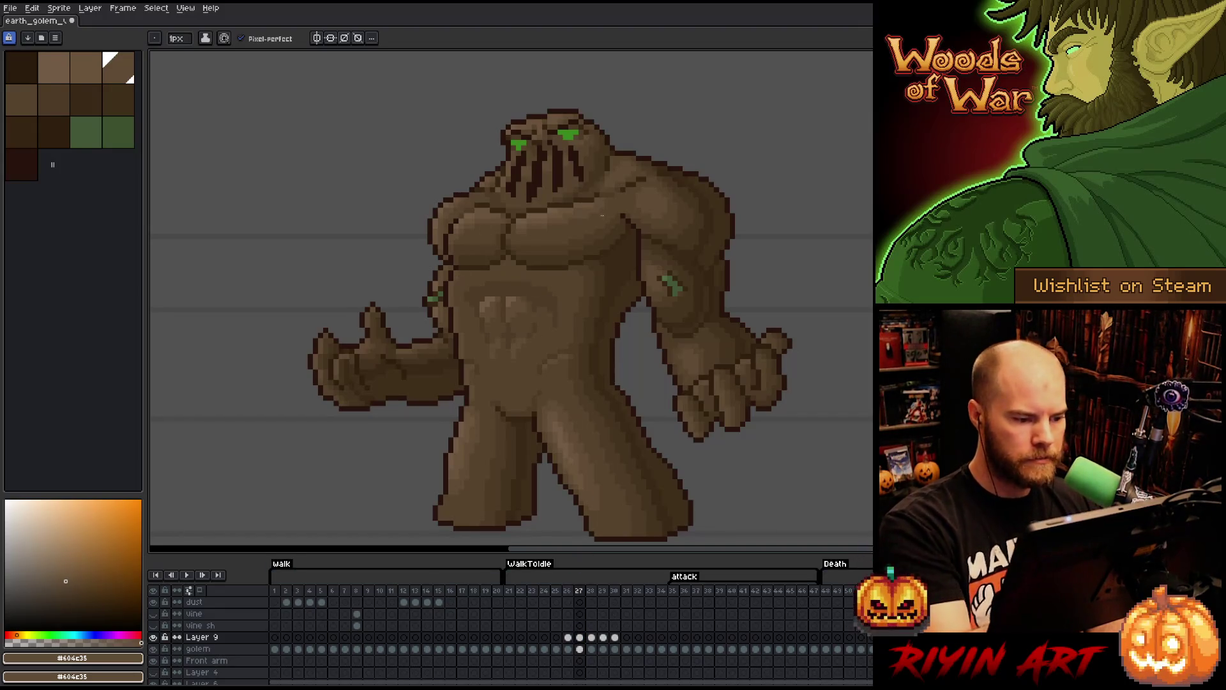
- Flip between frames 26 and 27, advance to frame 28 and sample the darker brown
key("comma")
key("period")
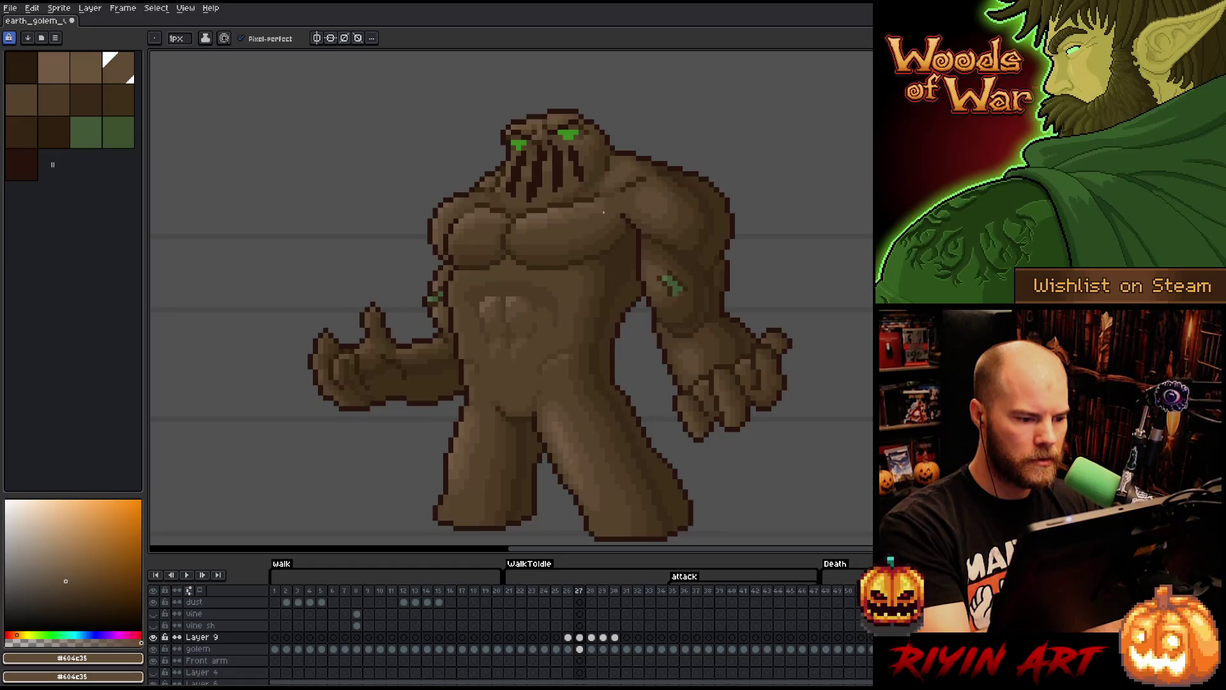
key("comma")
key("period")
key("comma")
key("period")
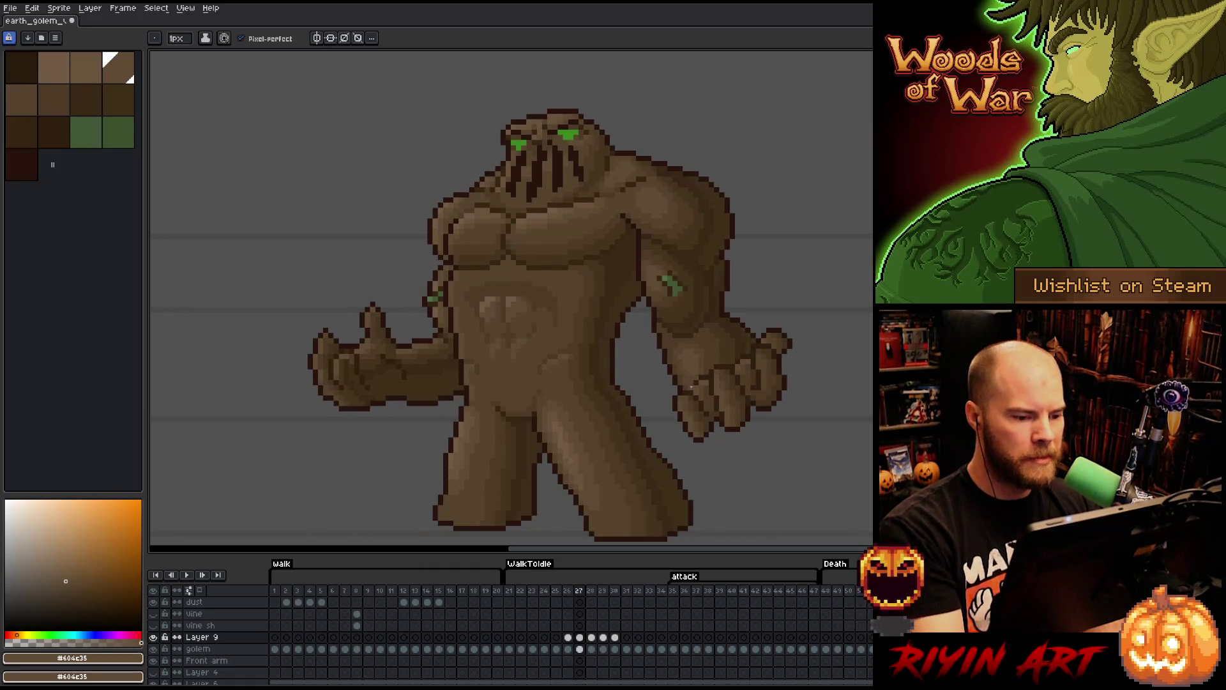
key("period")
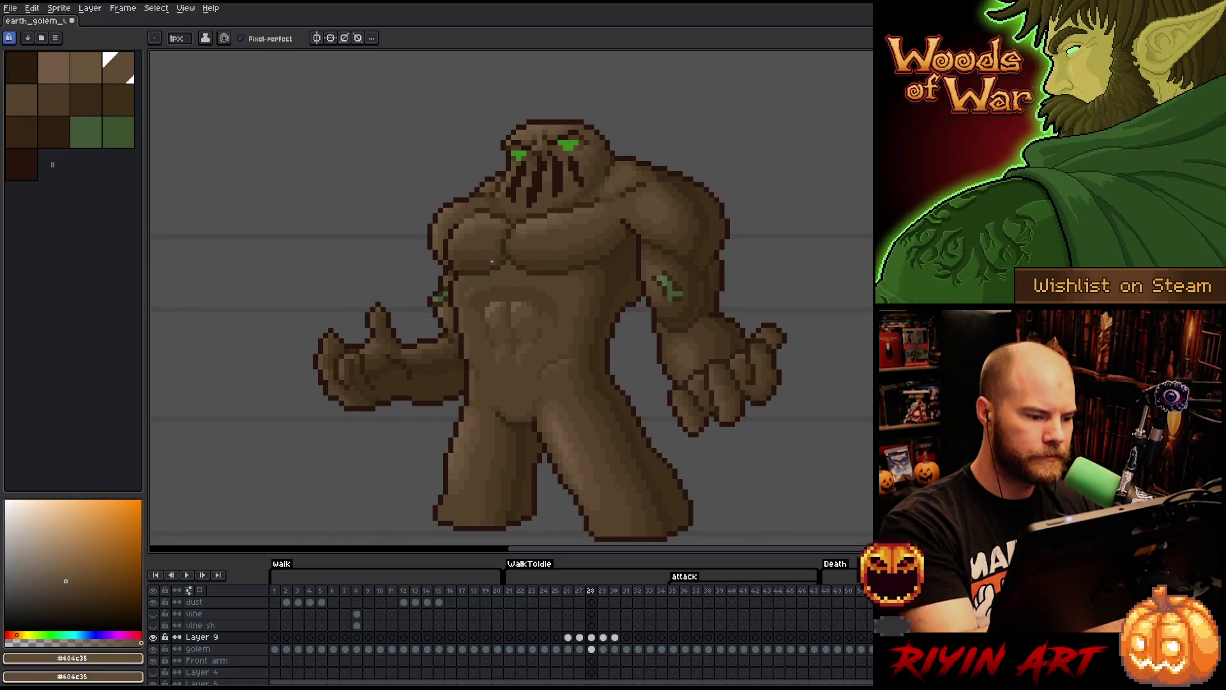
left_click(656, 265, "alt")
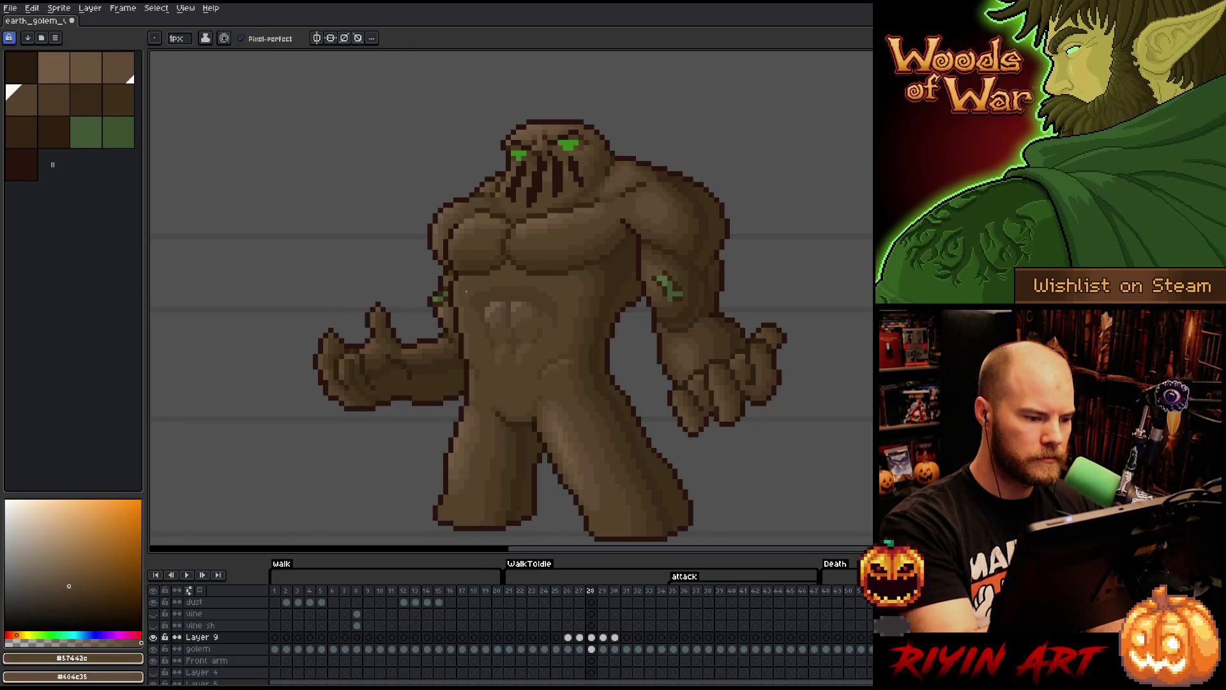
- Move through frames 29 to 31, sample the mid-brown body colour and select frame 31's cel
key("period")
key("period")
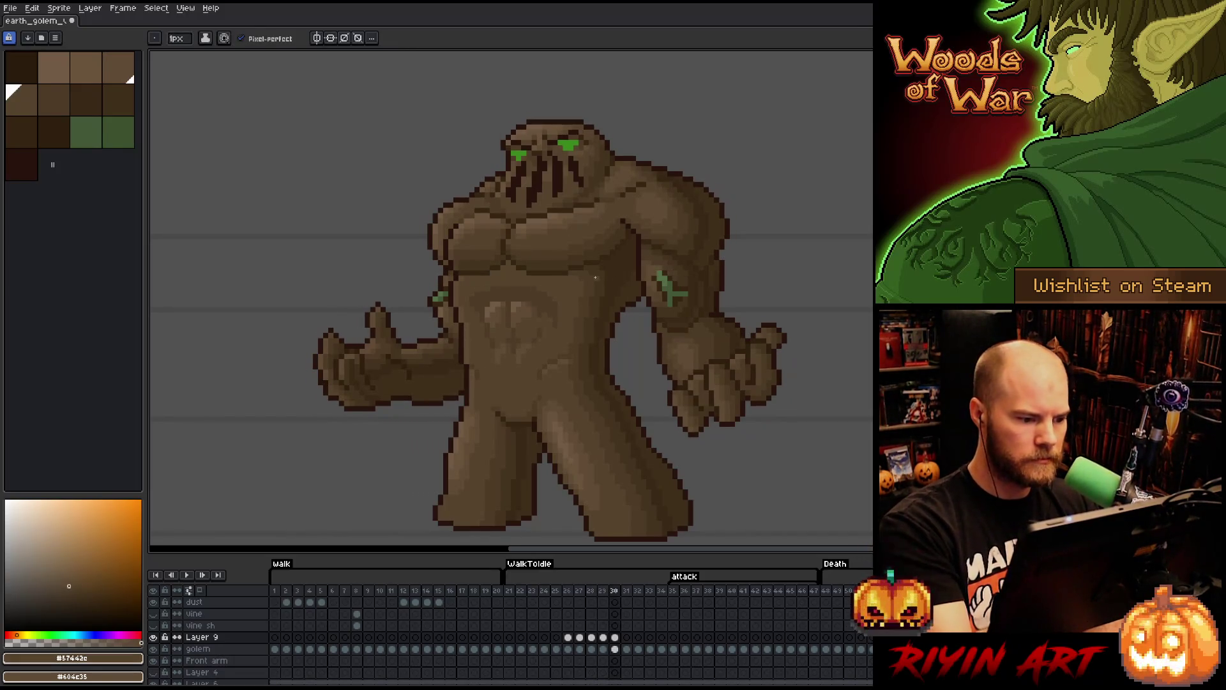
key("period")
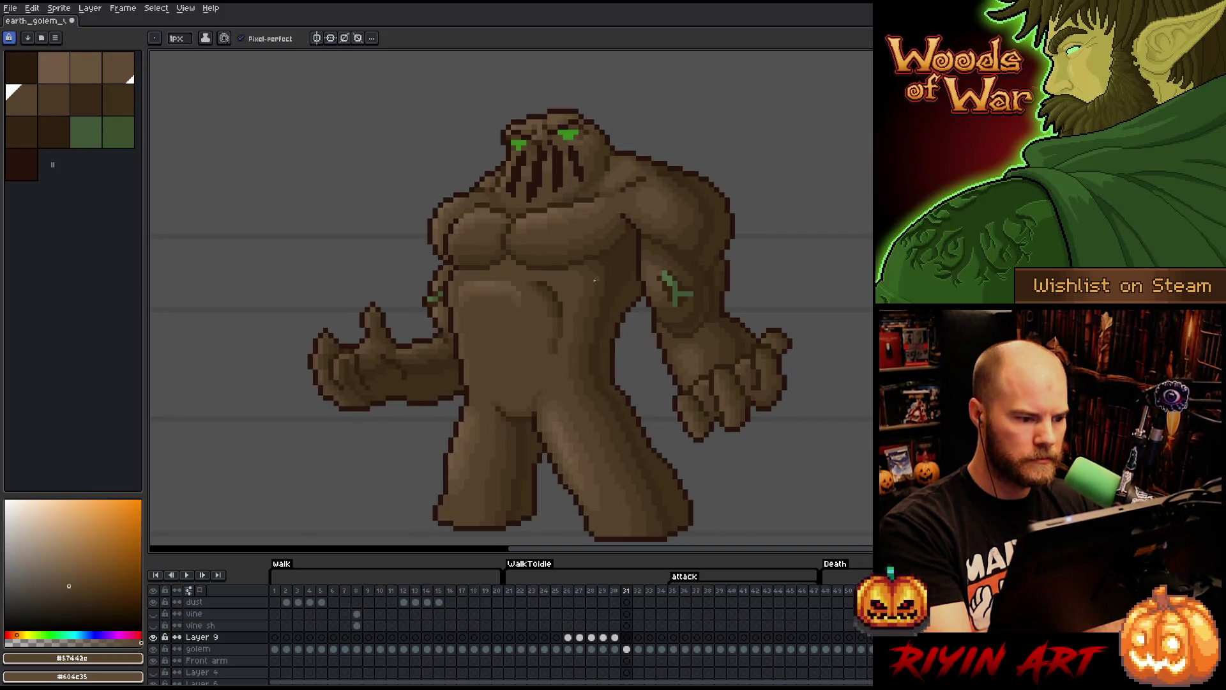
key("comma")
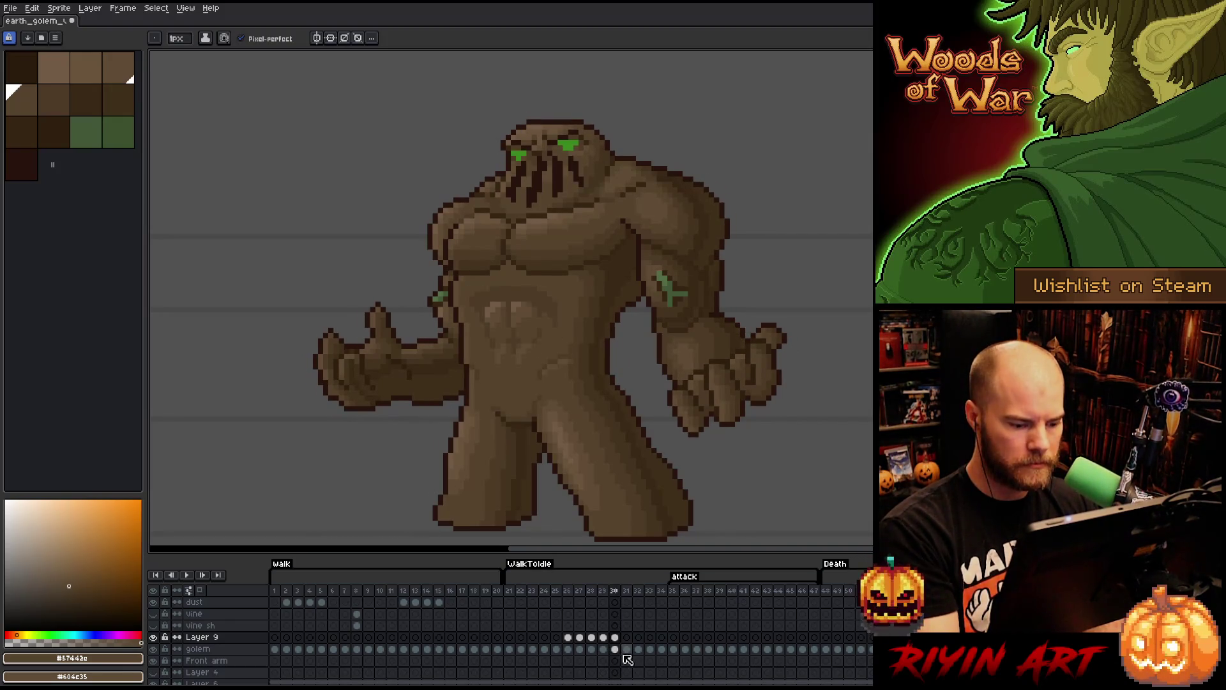
left_click(603, 637)
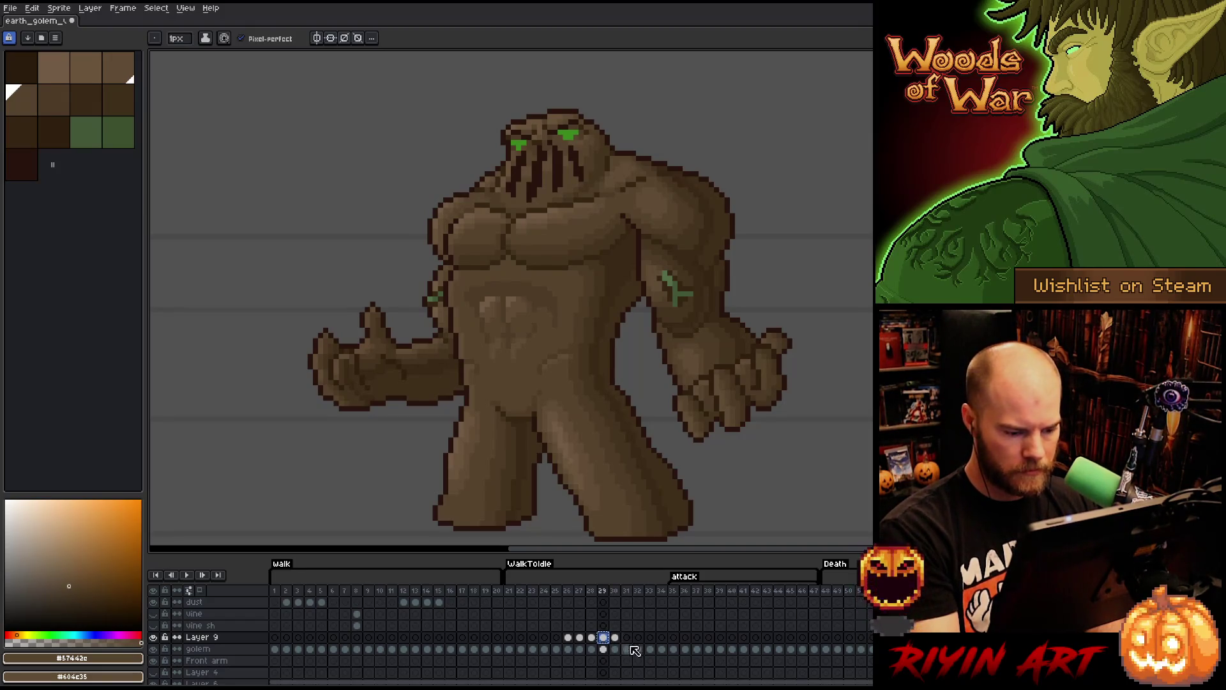
left_click(629, 636)
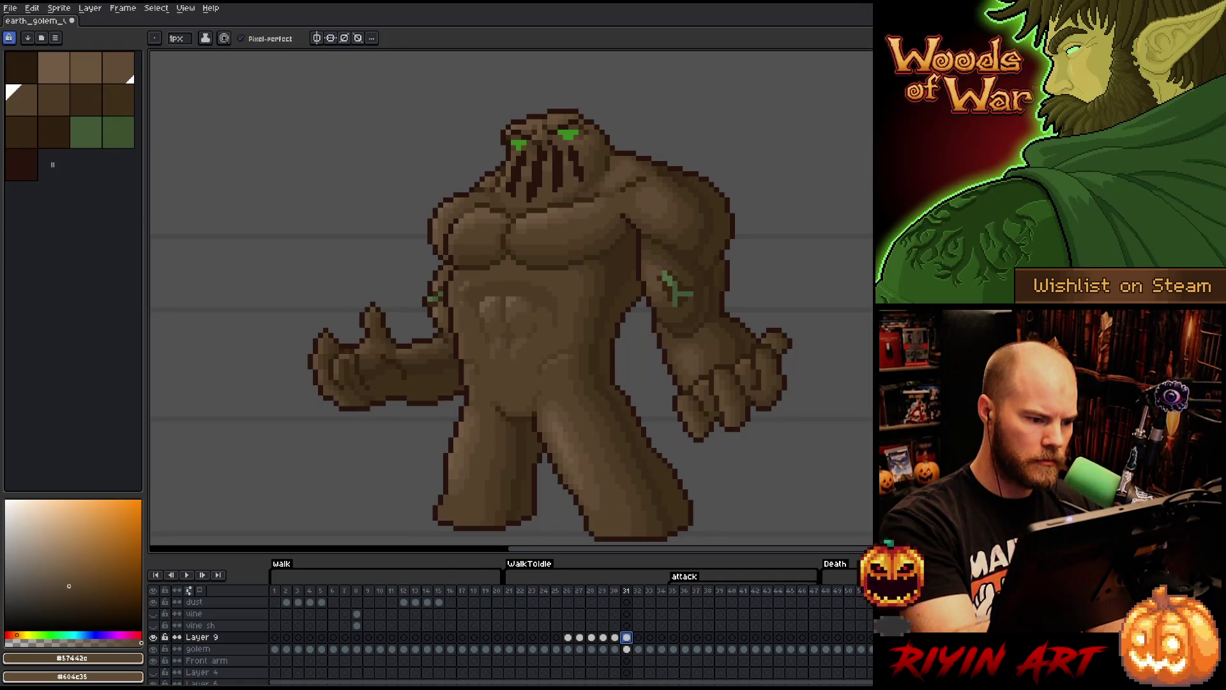
left_click(456, 279, "alt")
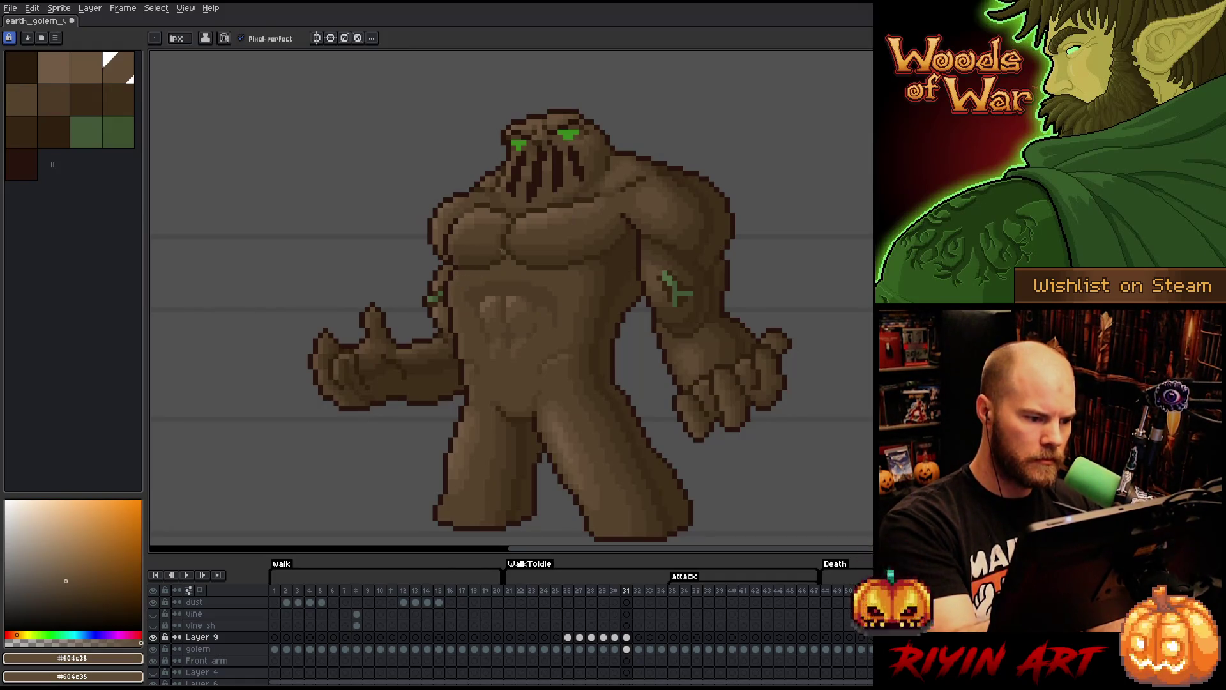
left_click(627, 637)
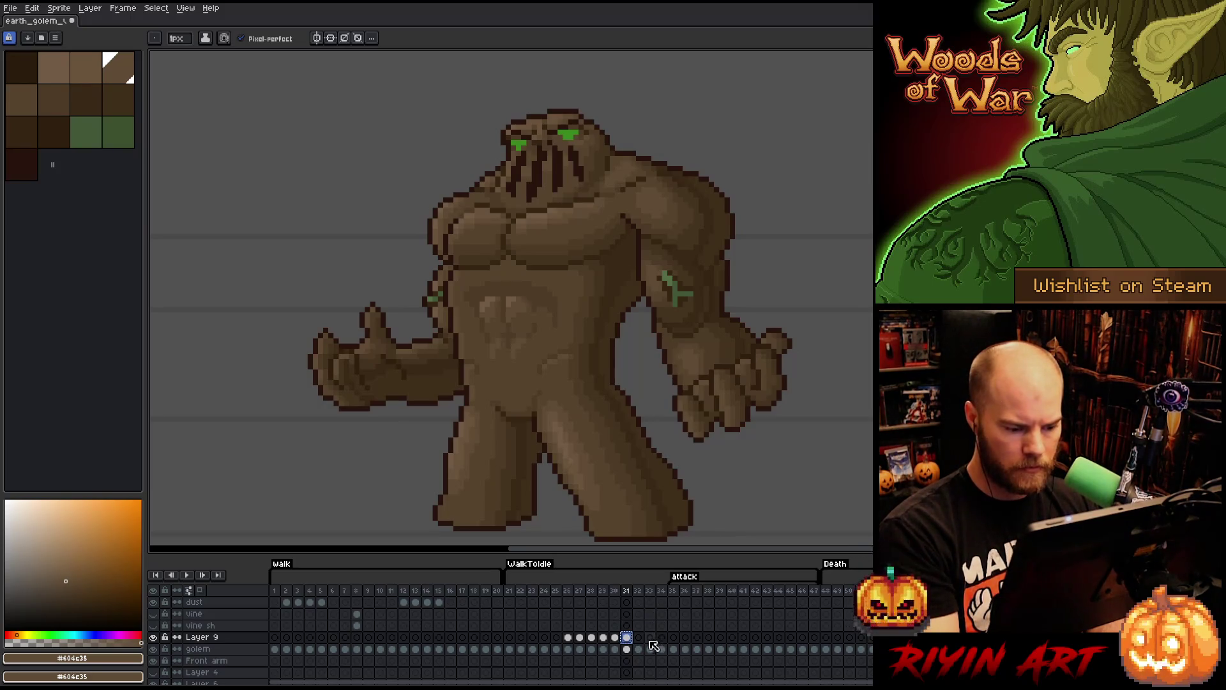
- Compare attack frames 31, 32 and 33, settling on frame 32
key("Right")
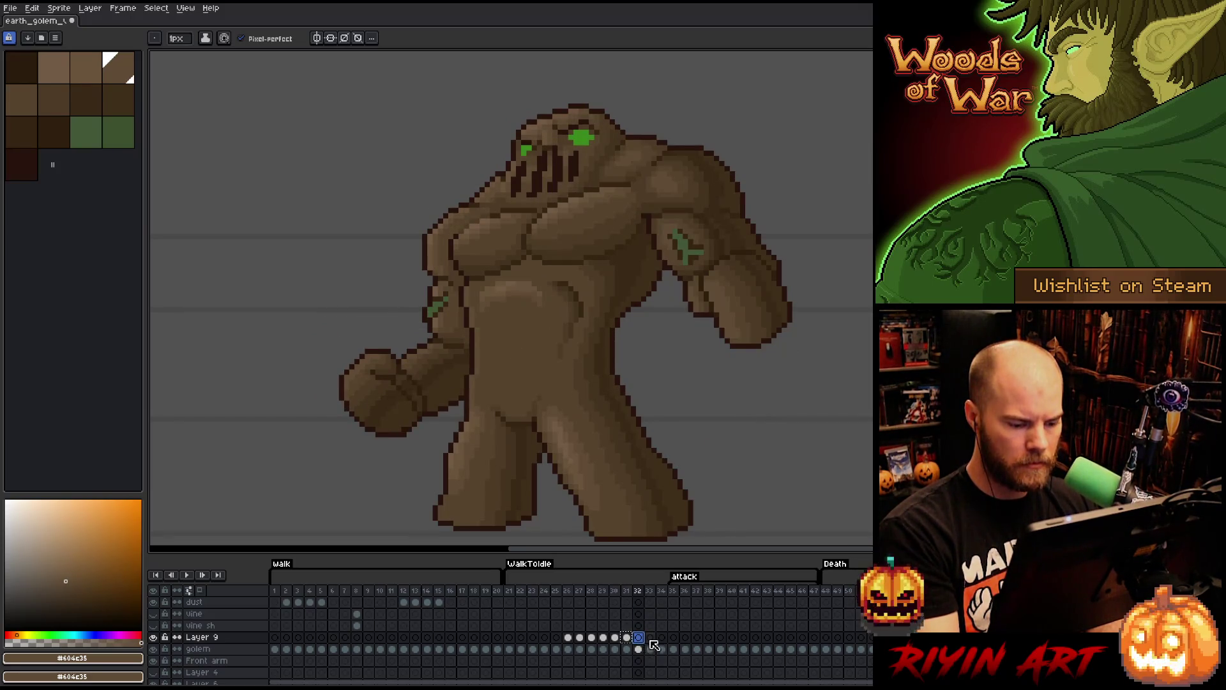
key("Right")
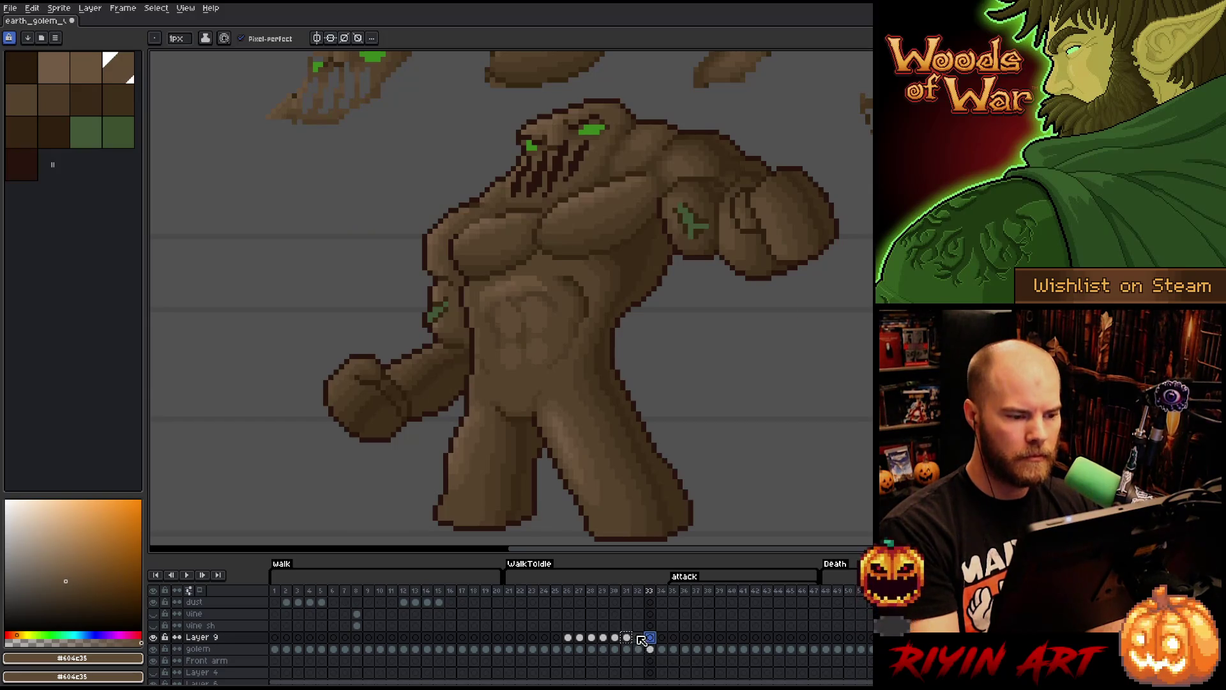
left_click(638, 638)
left_click(626, 638)
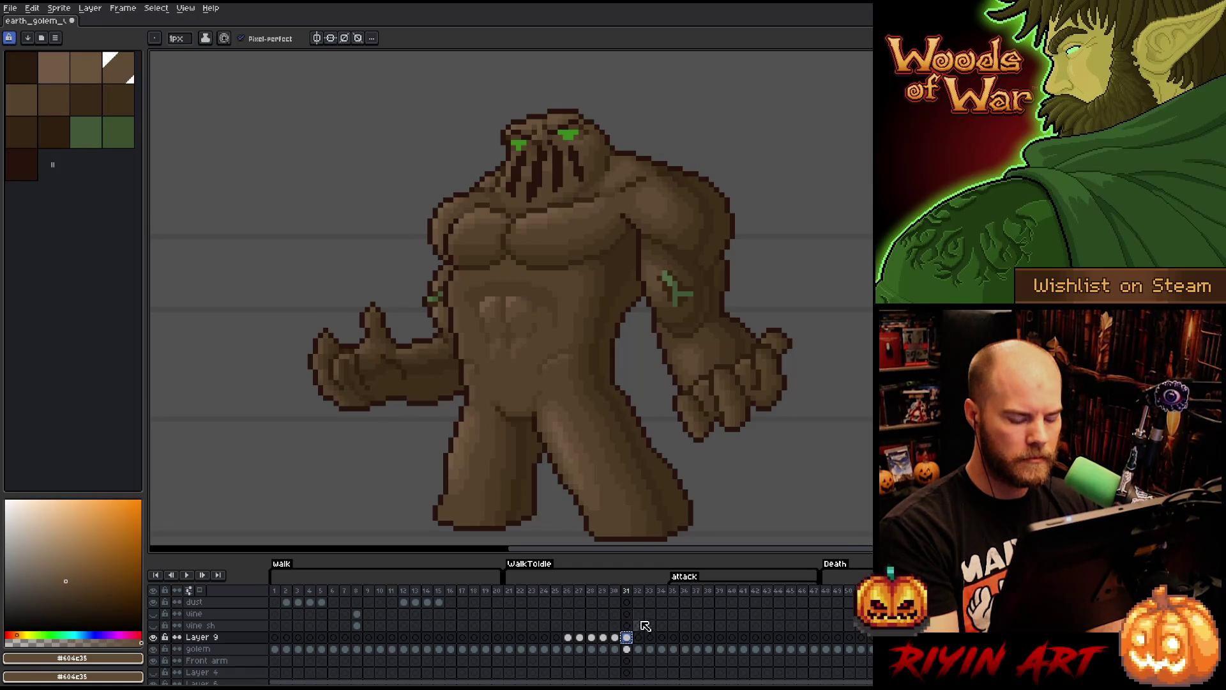
left_click(641, 638)
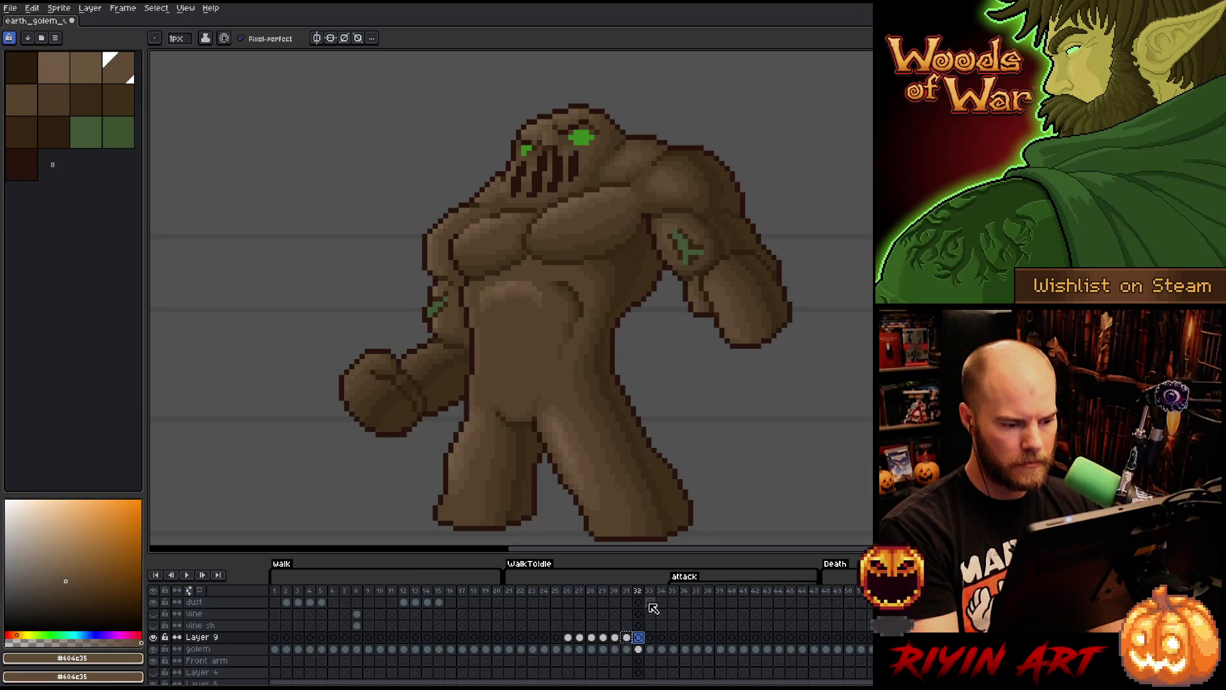
left_click(627, 638)
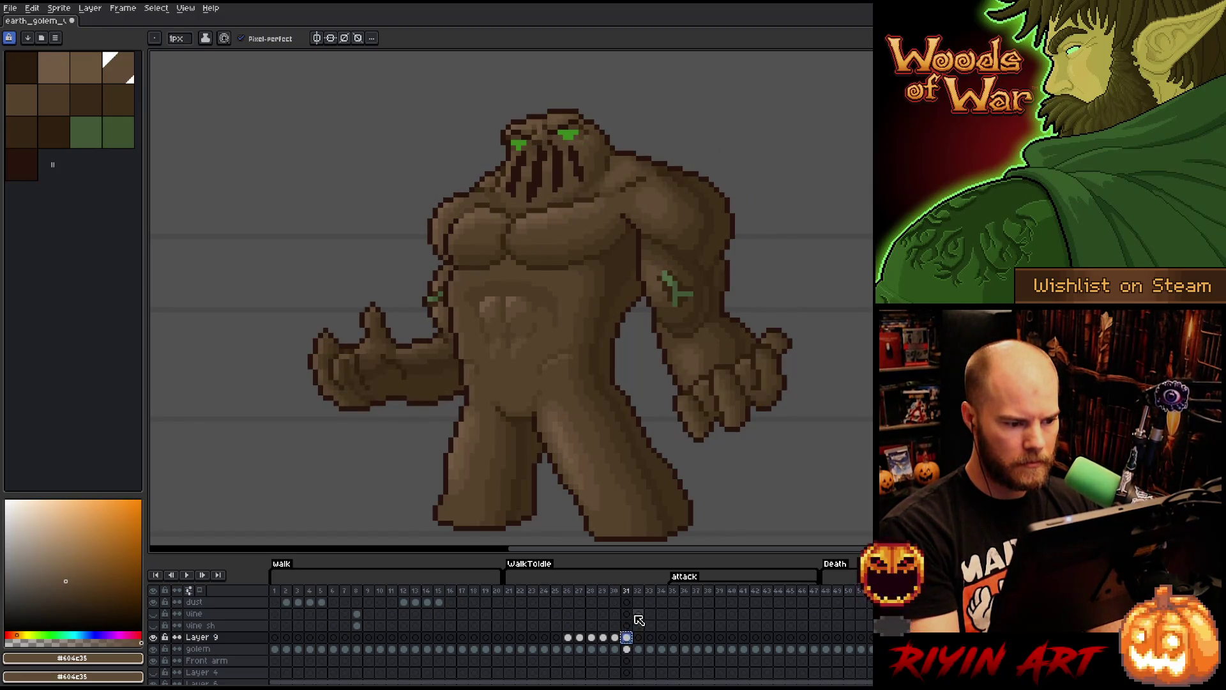
left_click(640, 637)
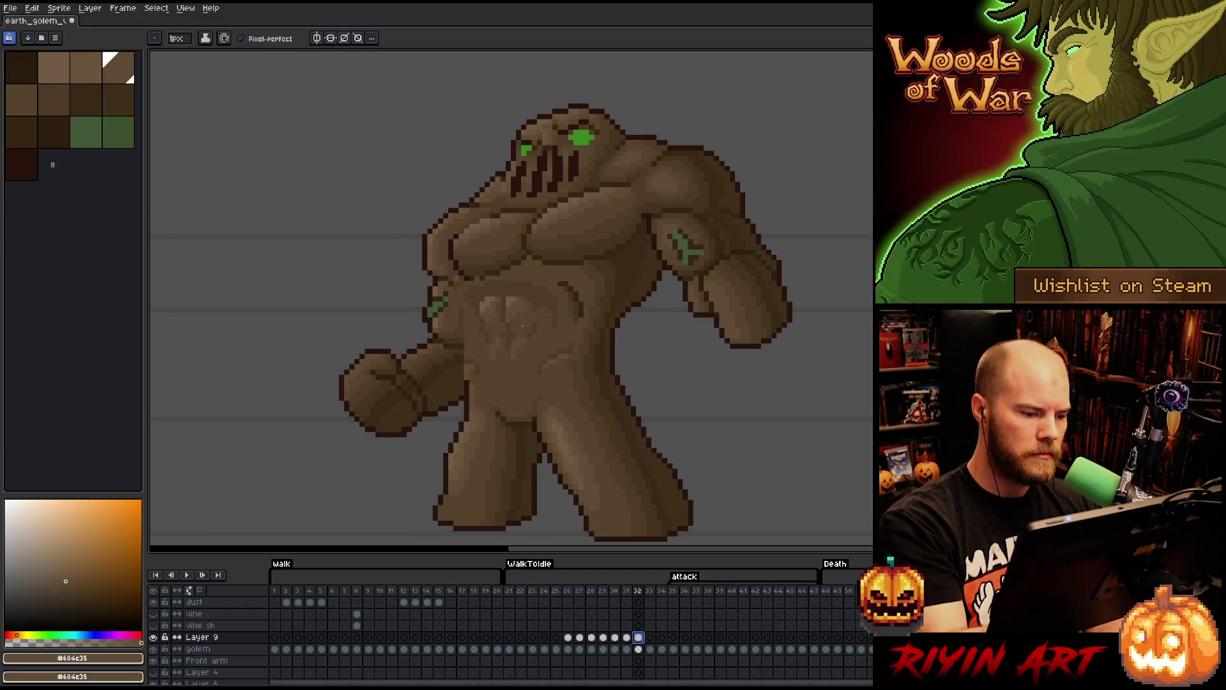
- Shift the belly shading slightly right on frame 32
key("v")
mouse_move(528, 339)
left_mouse_down()
mouse_move(547, 339)
mouse_move(535, 340)
left_mouse_up()
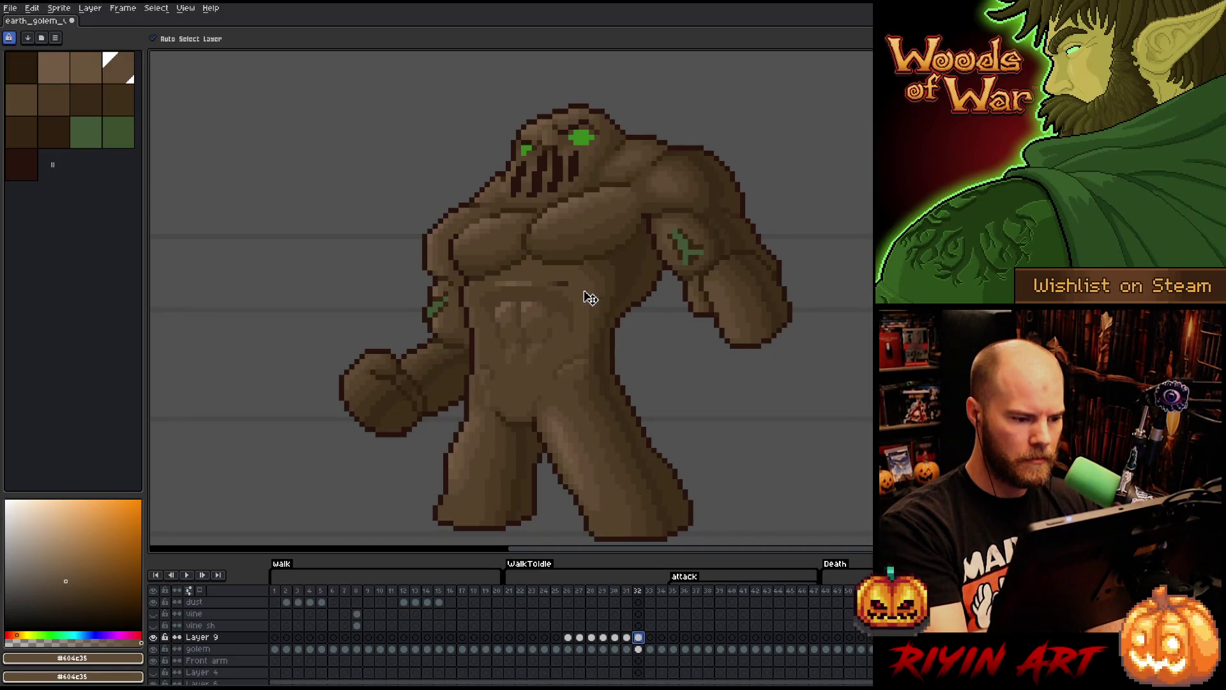
key("b")
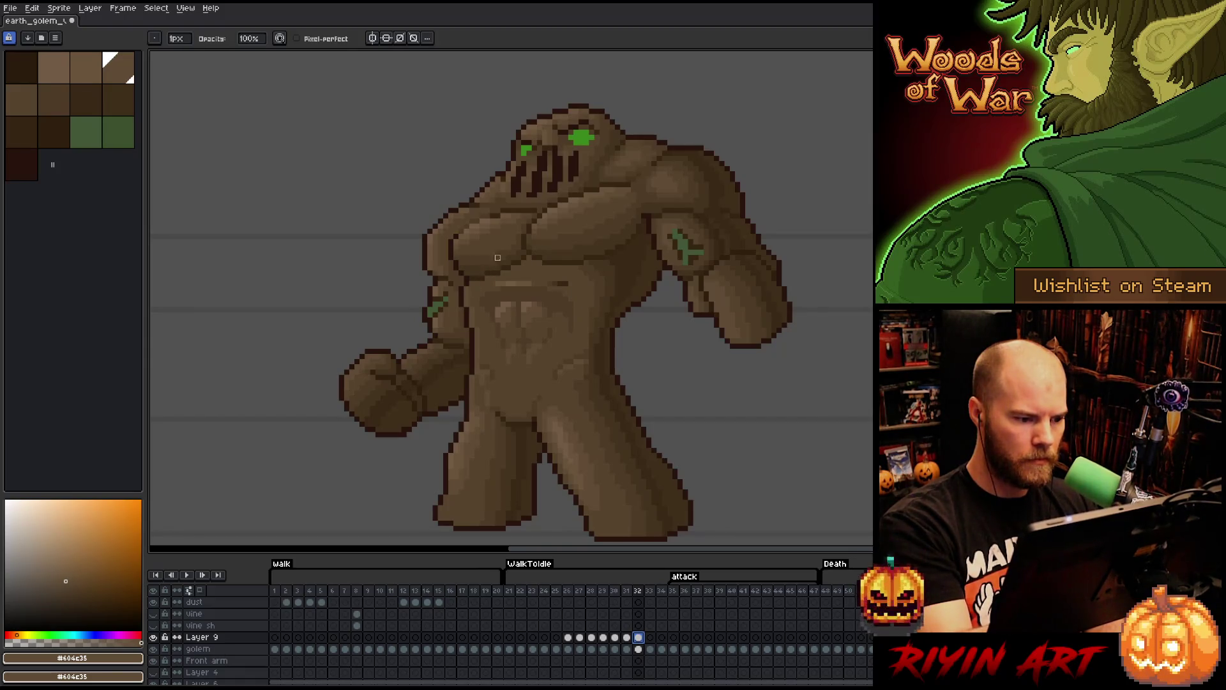
key("e")
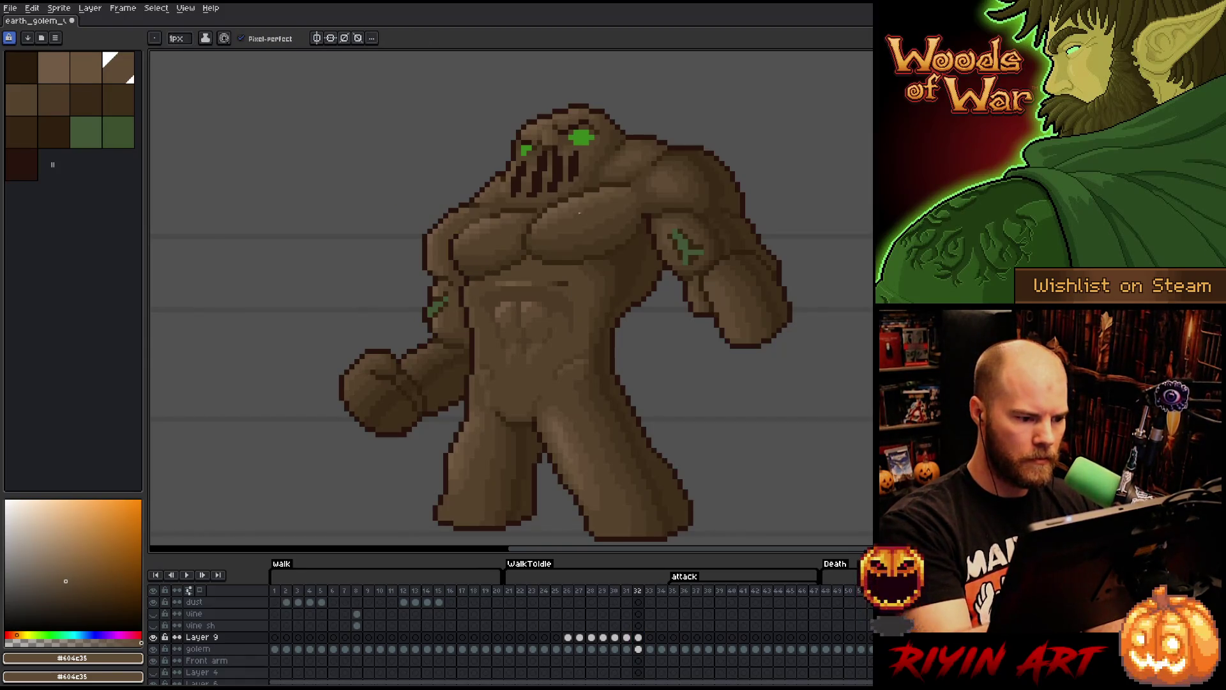
key("m")
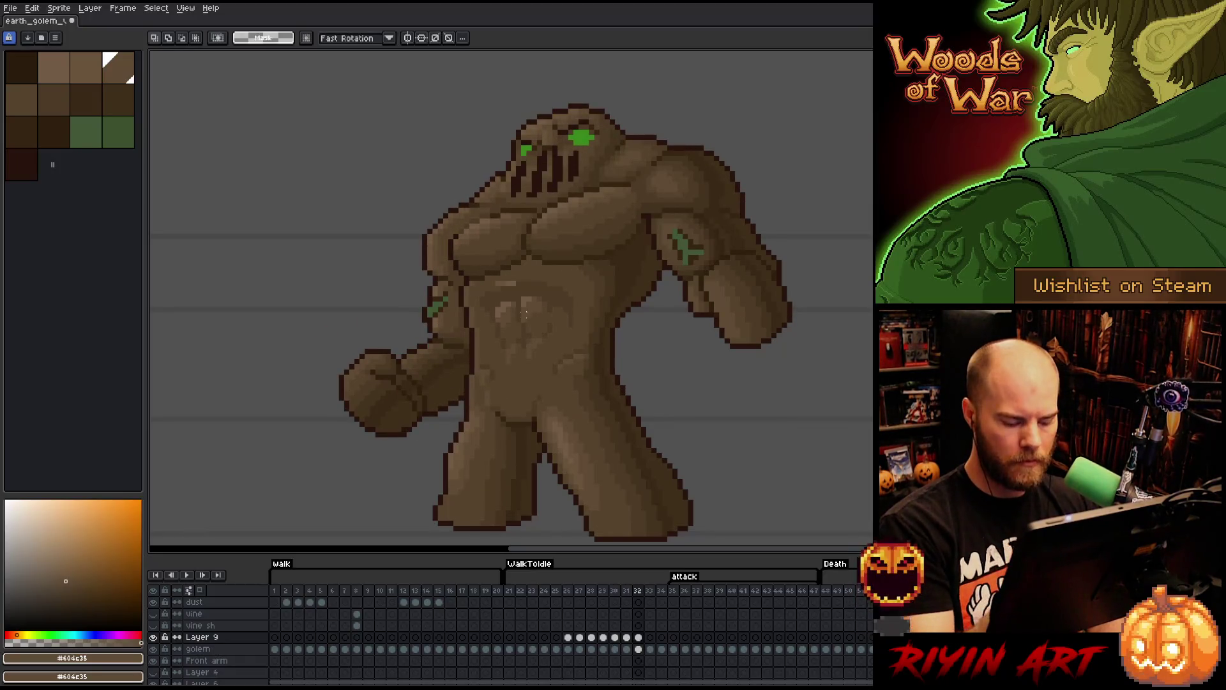
- Repaint frame 32's belly with browns #57442c and #4d3b26, then preview playback
left_click_drag(611, 342, 540, 398)
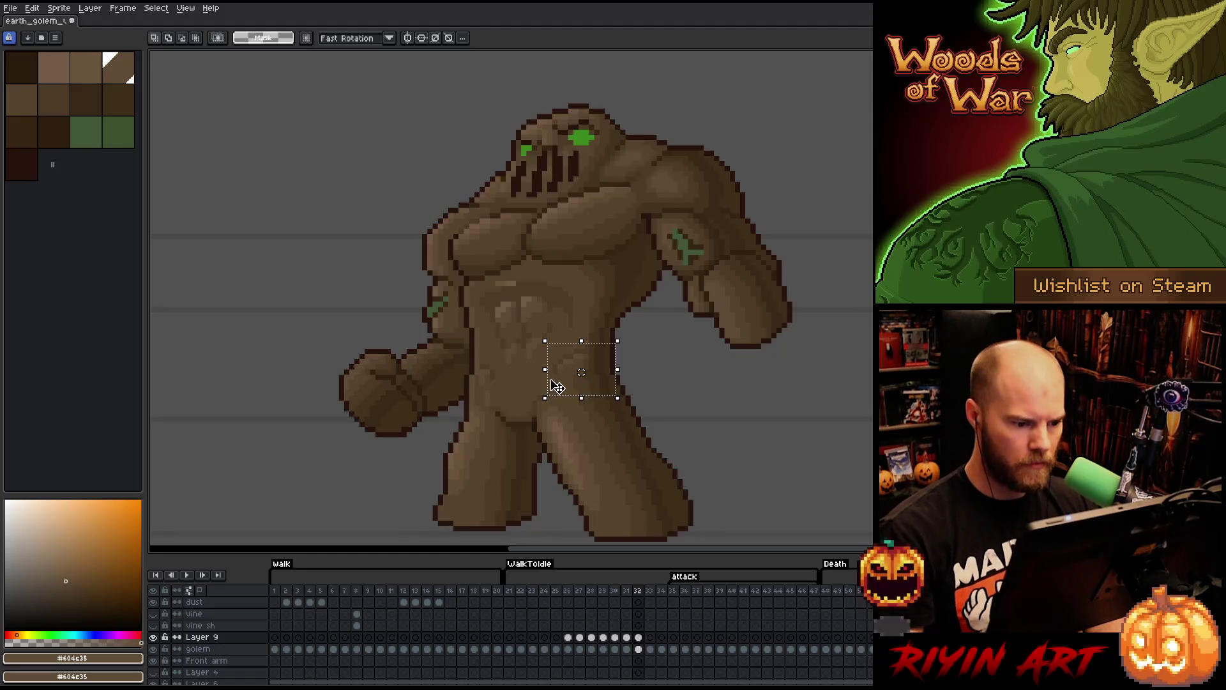
key("ctrl+d")
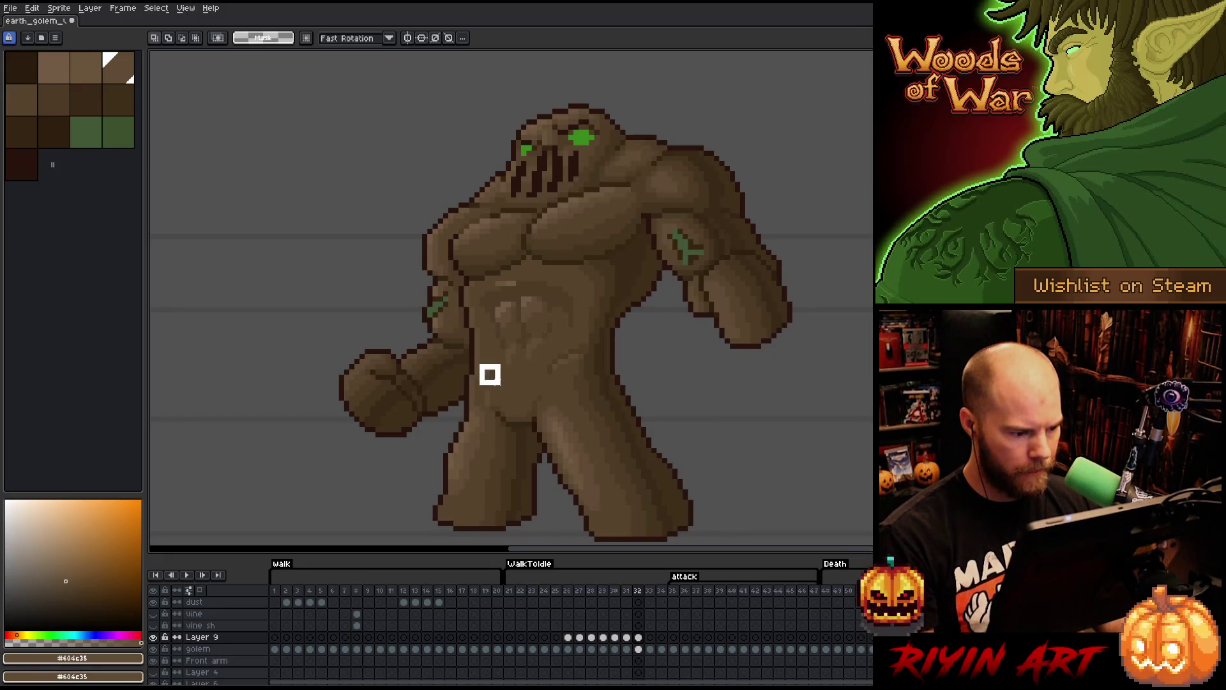
key("b")
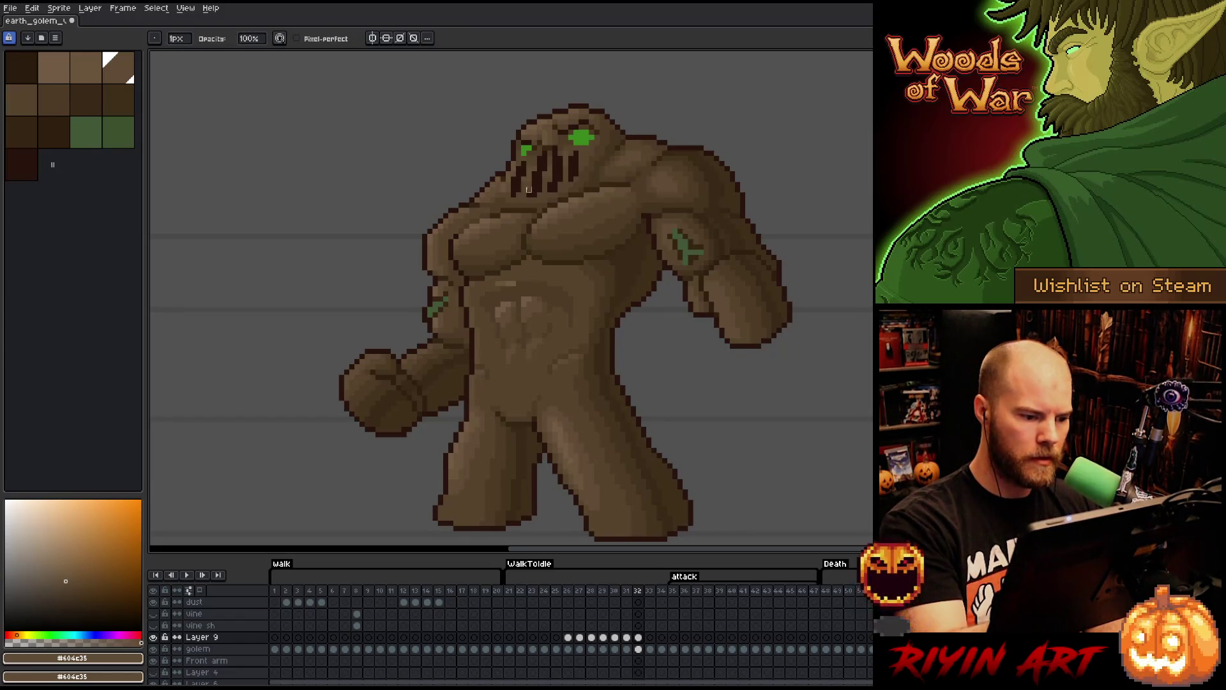
left_click(511, 279, "alt")
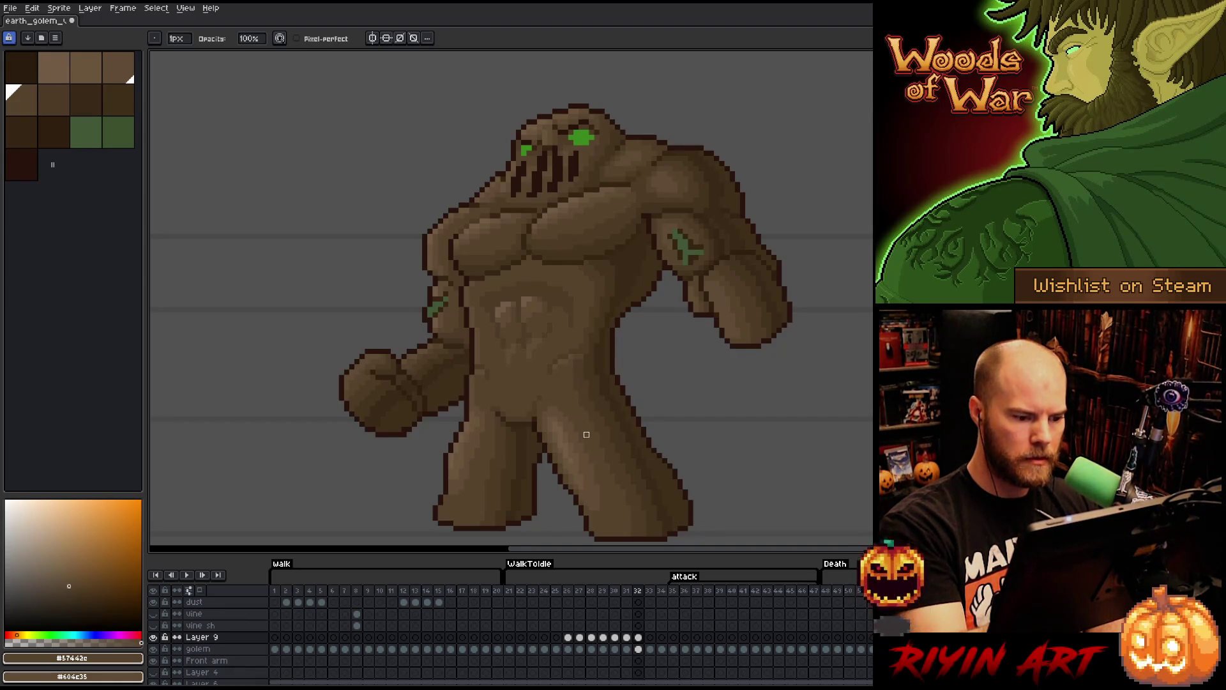
left_click(582, 359, "alt")
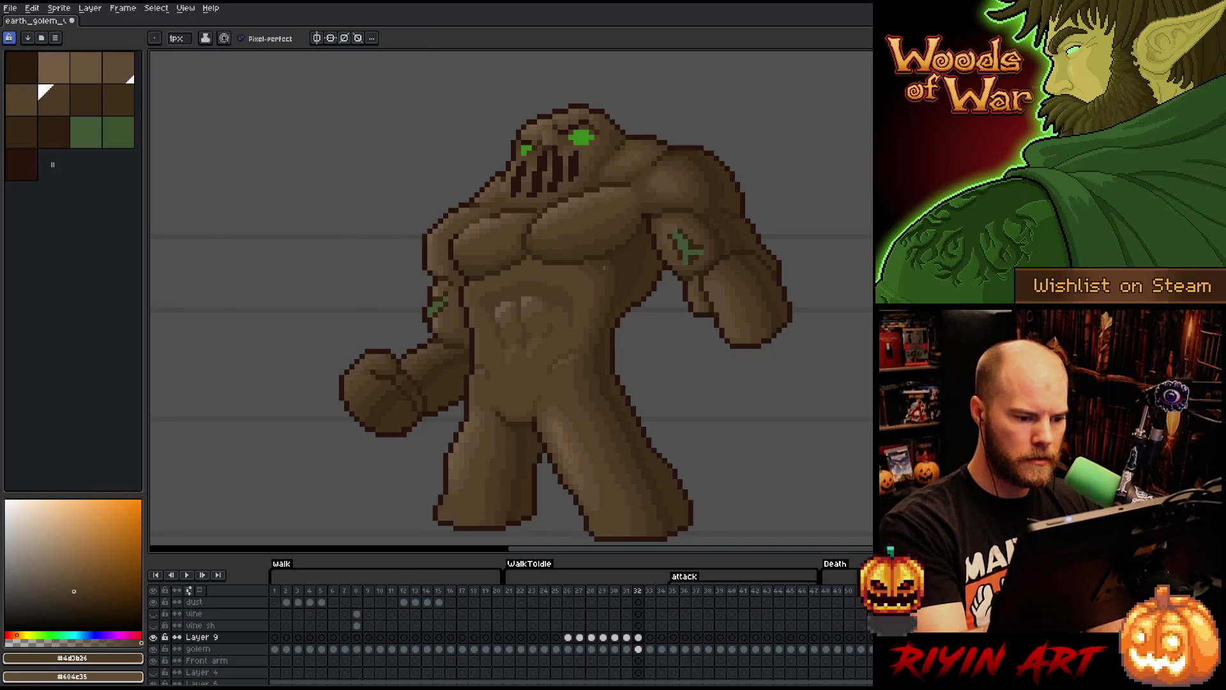
key("Return")
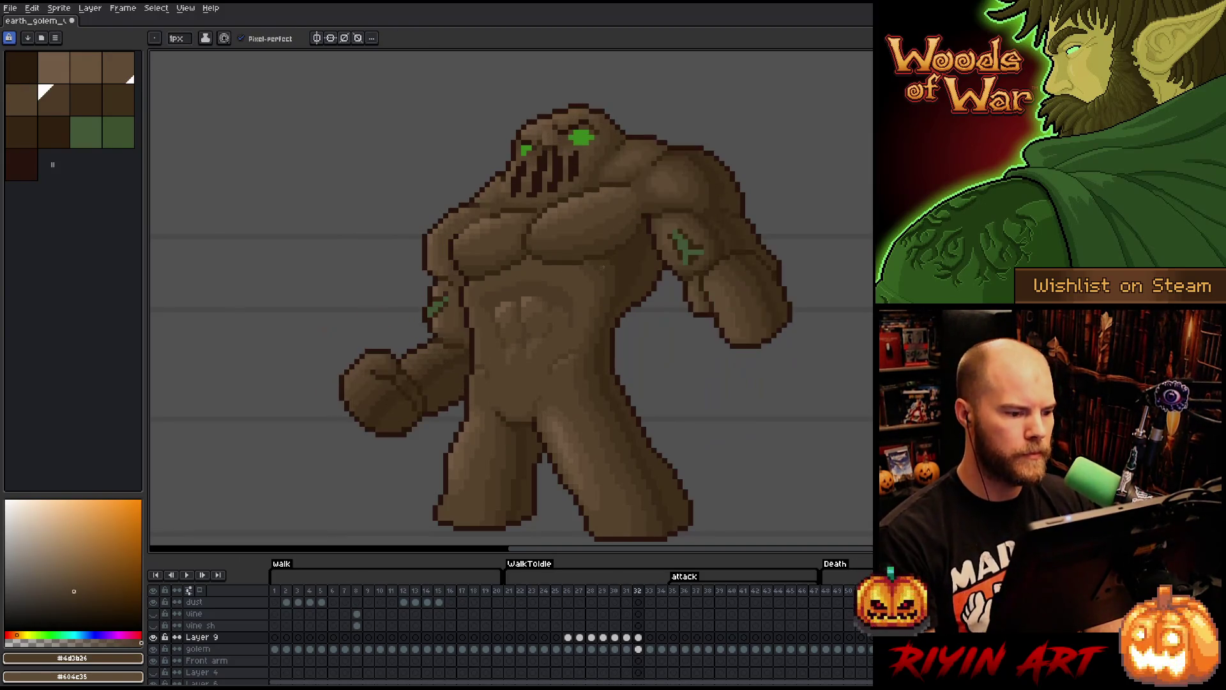
- Compare frames 31 and 32, then save the sprite
key("Left")
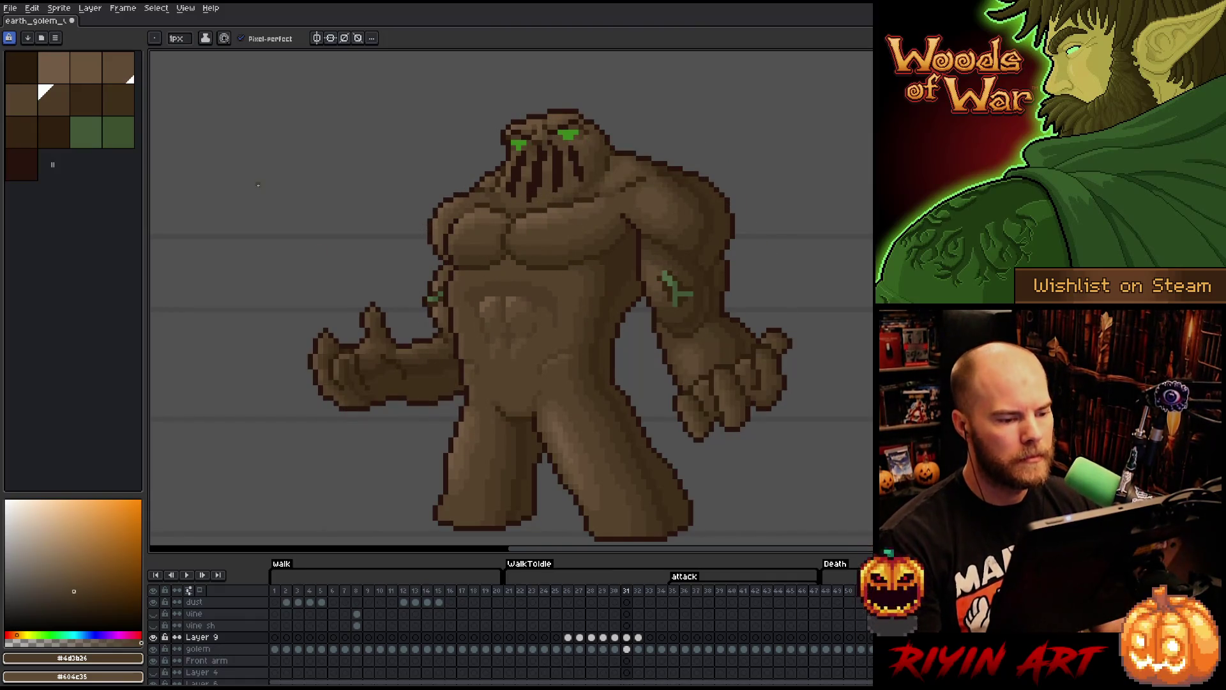
key("Right")
key("Right")
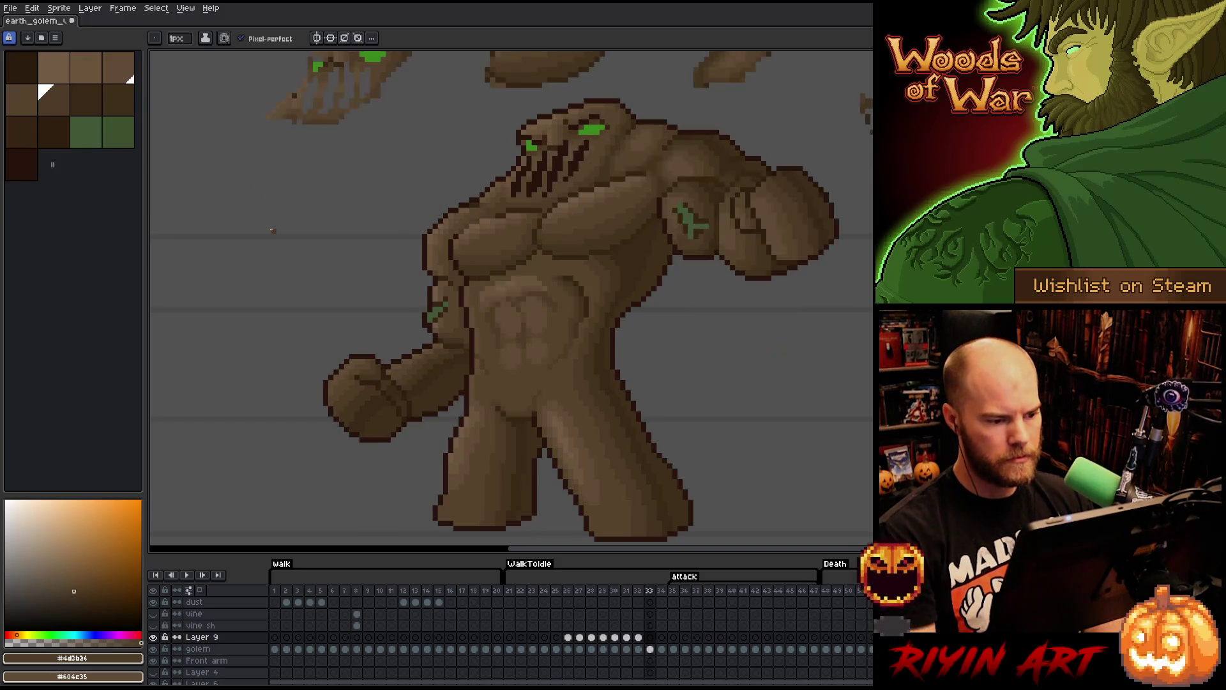
key("Left")
key("ctrl+s")
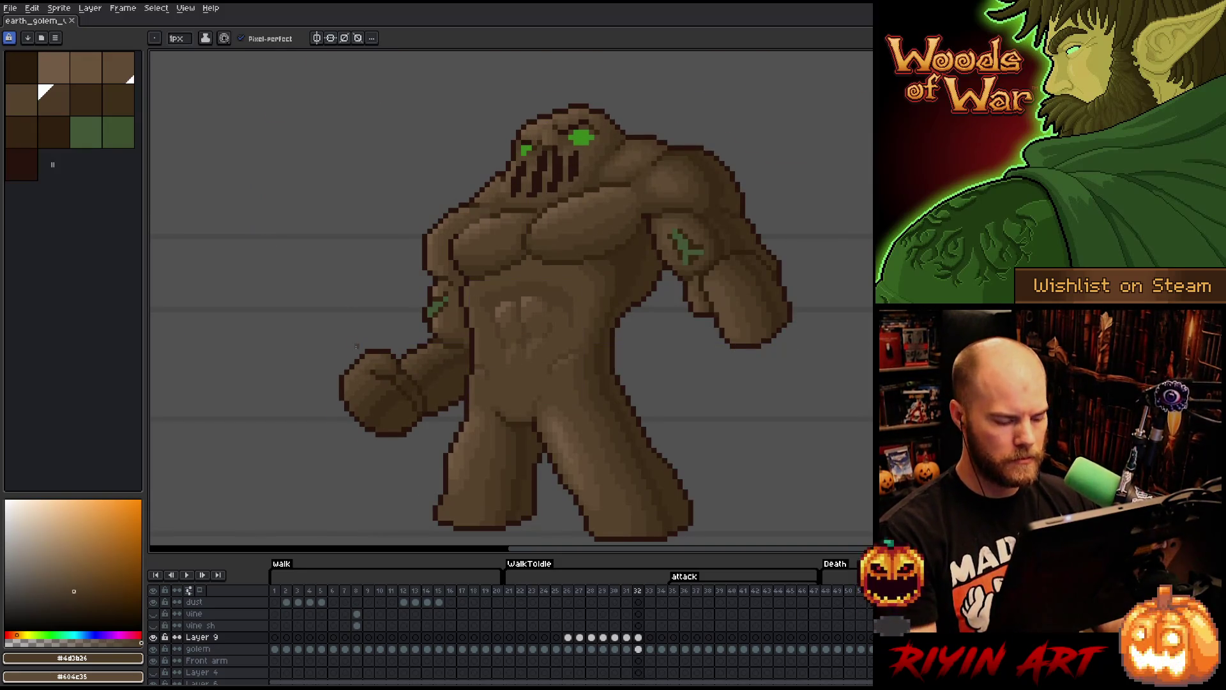
- Flip between frames 27, 32 and 33 to check shading, ending on frame 32's Layer 9 cel
key("Right")
key("Left")
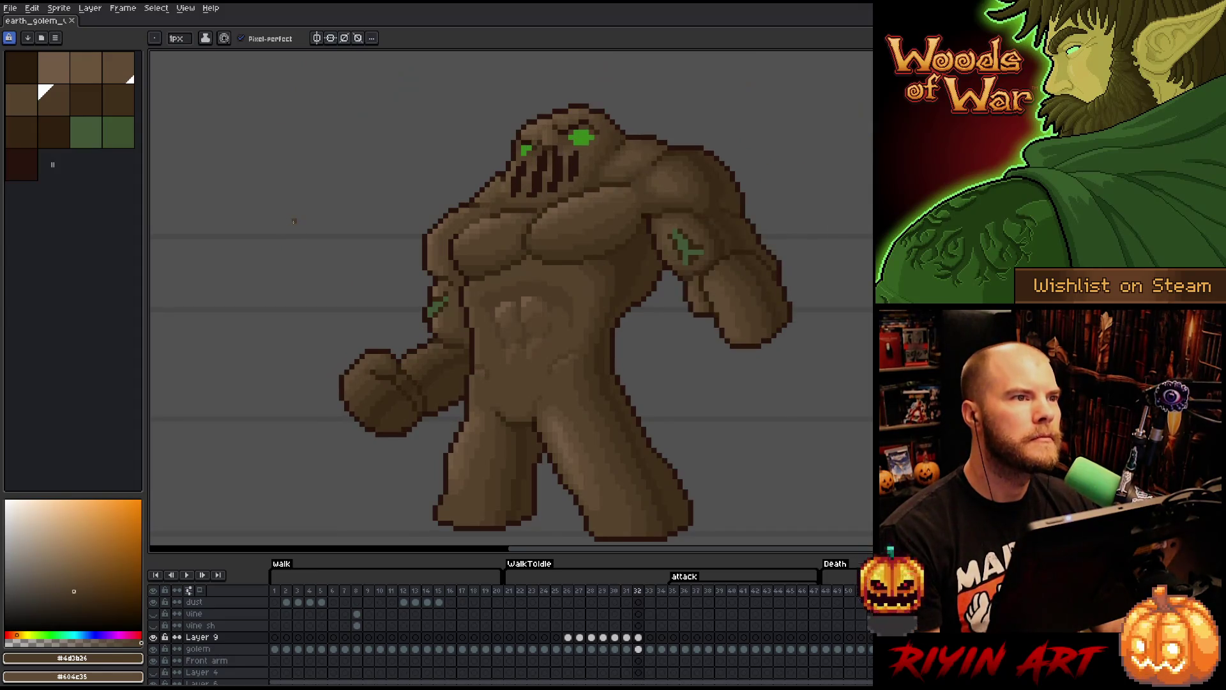
key("Right")
key("Left")
key("Left")
key("Left")
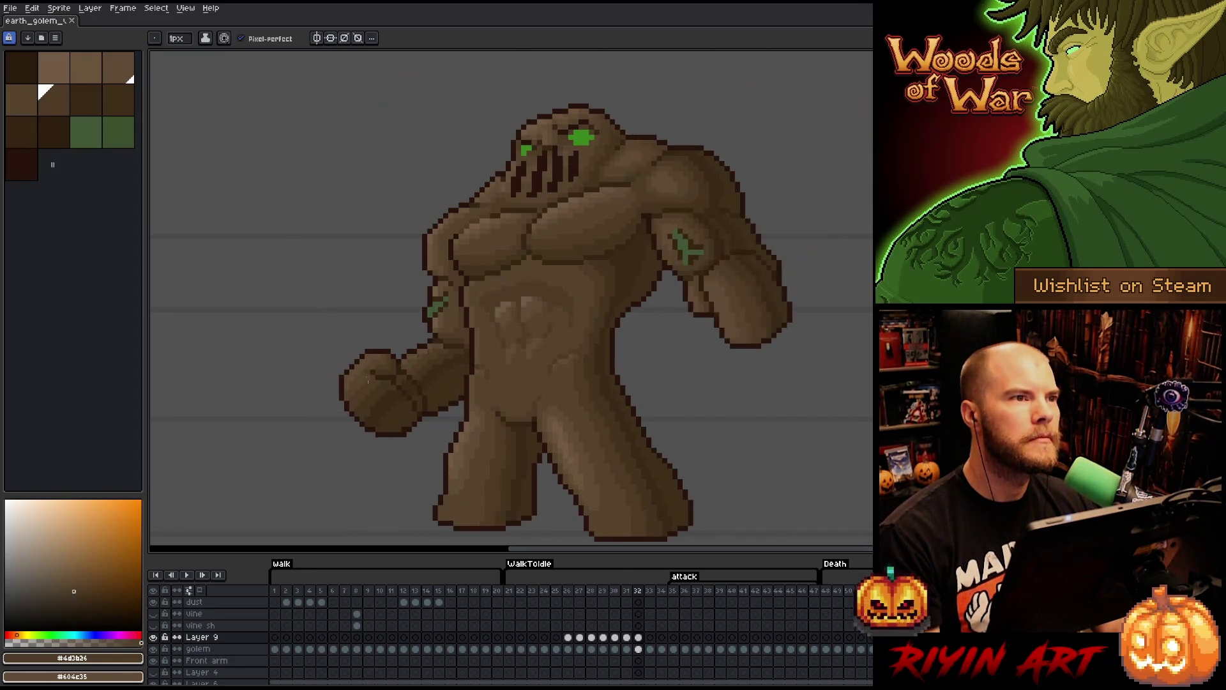
key("Right")
key("Right")
key("Right")
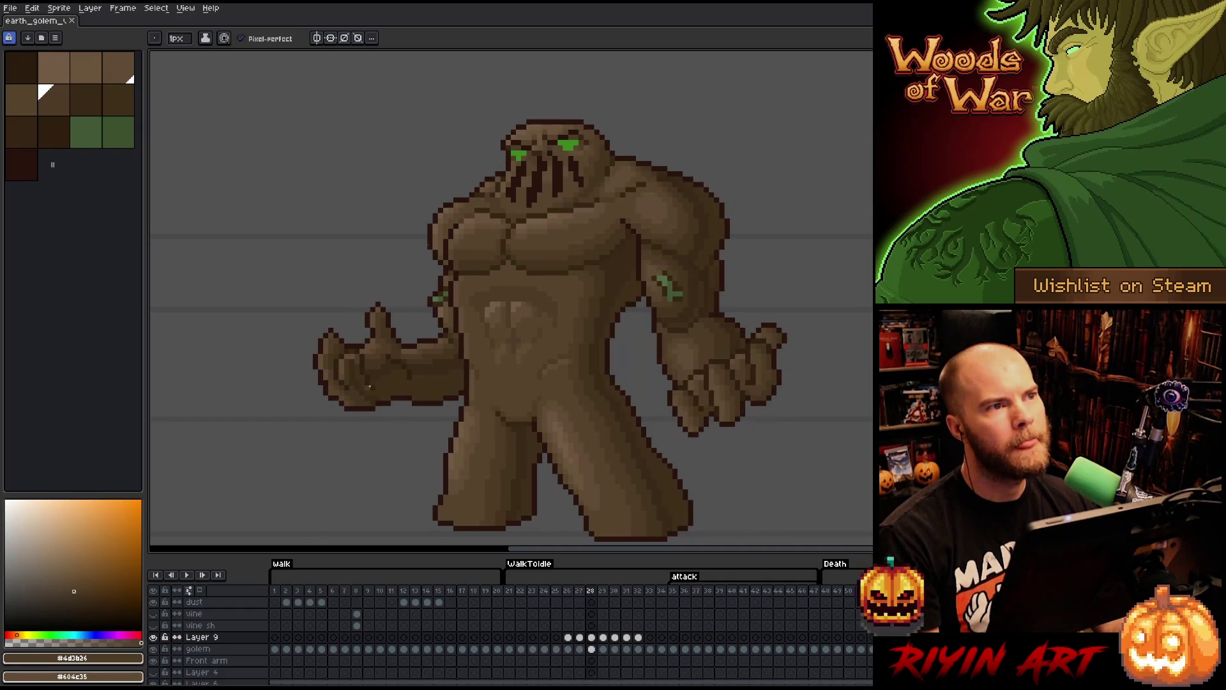
key("Left")
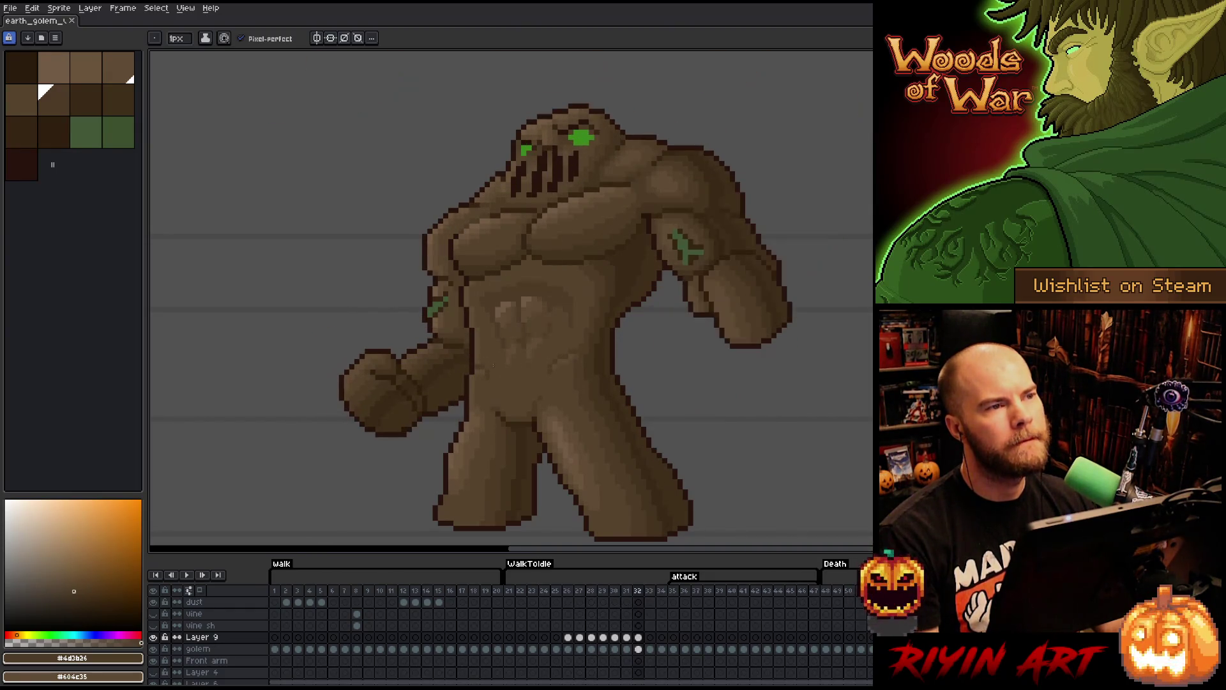
key("Right")
key("Left")
left_click(639, 637)
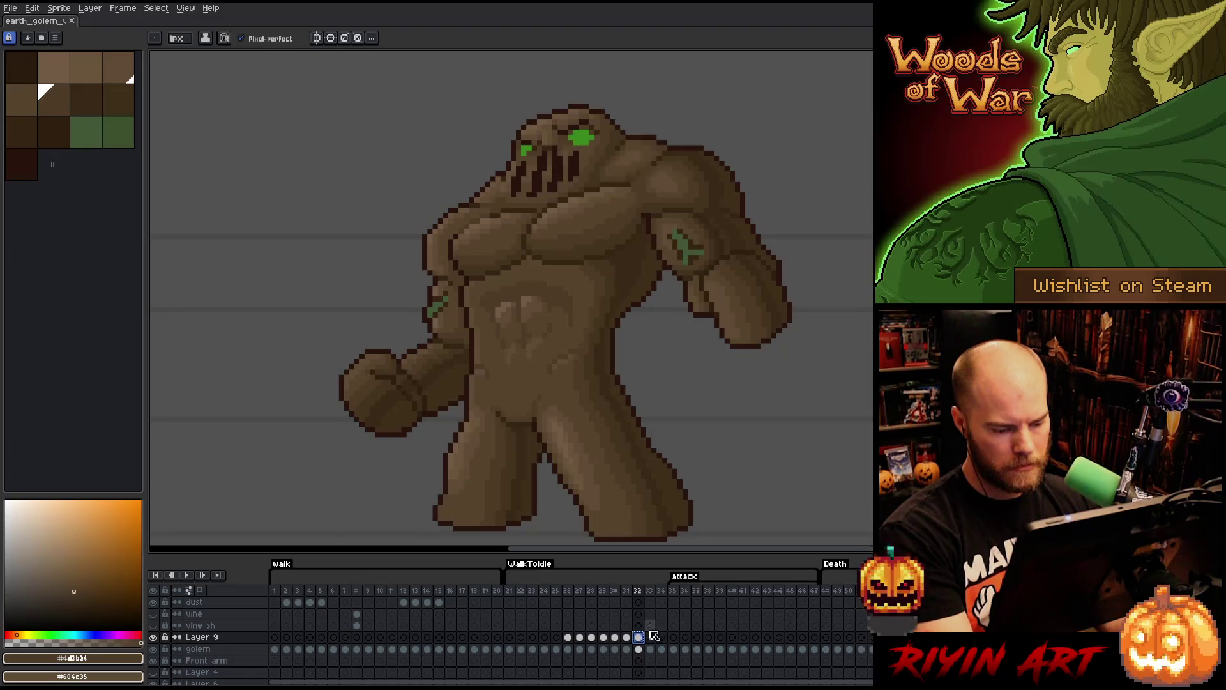
- On frame 33, marquee the golem's torso area and then drop the selection
left_click(652, 637)
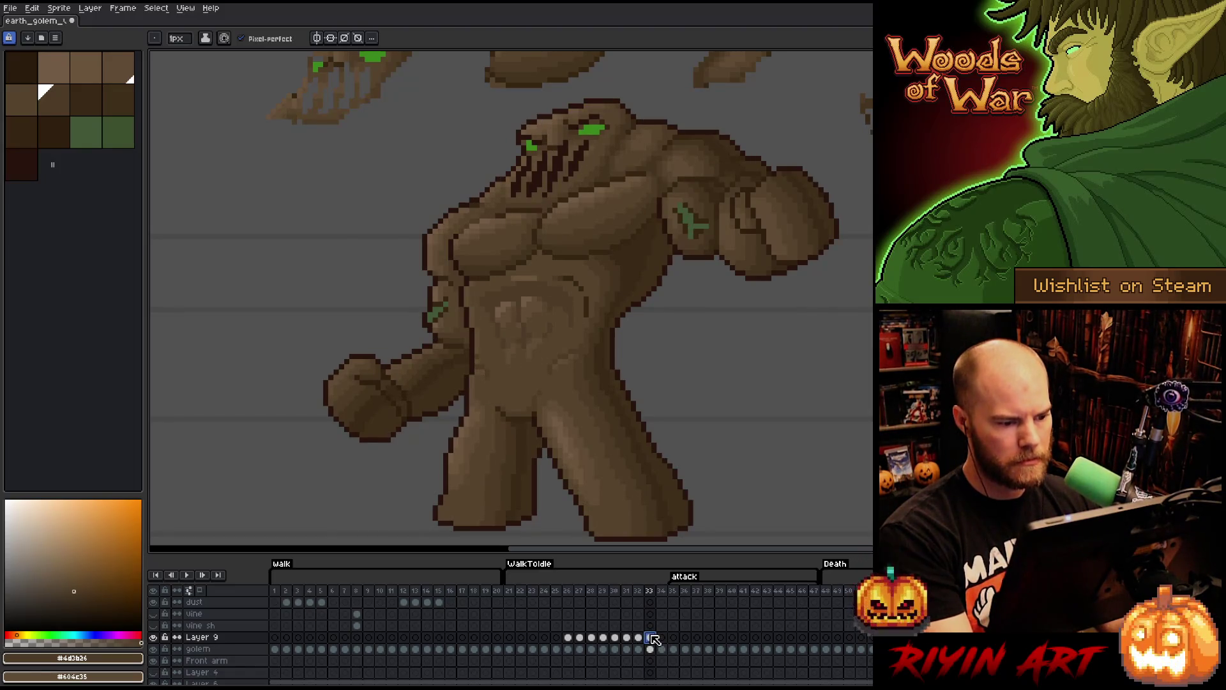
key("m")
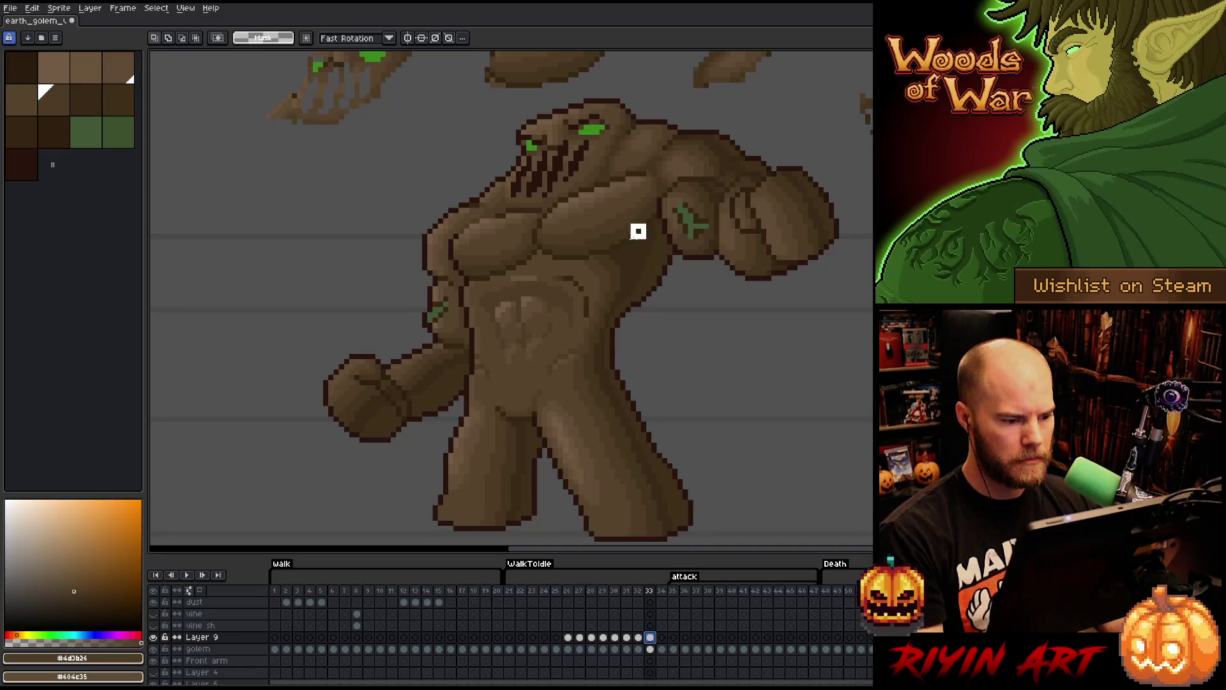
mouse_move(644, 225)
left_mouse_down()
mouse_move(534, 420)
mouse_move(510, 427)
left_mouse_up()
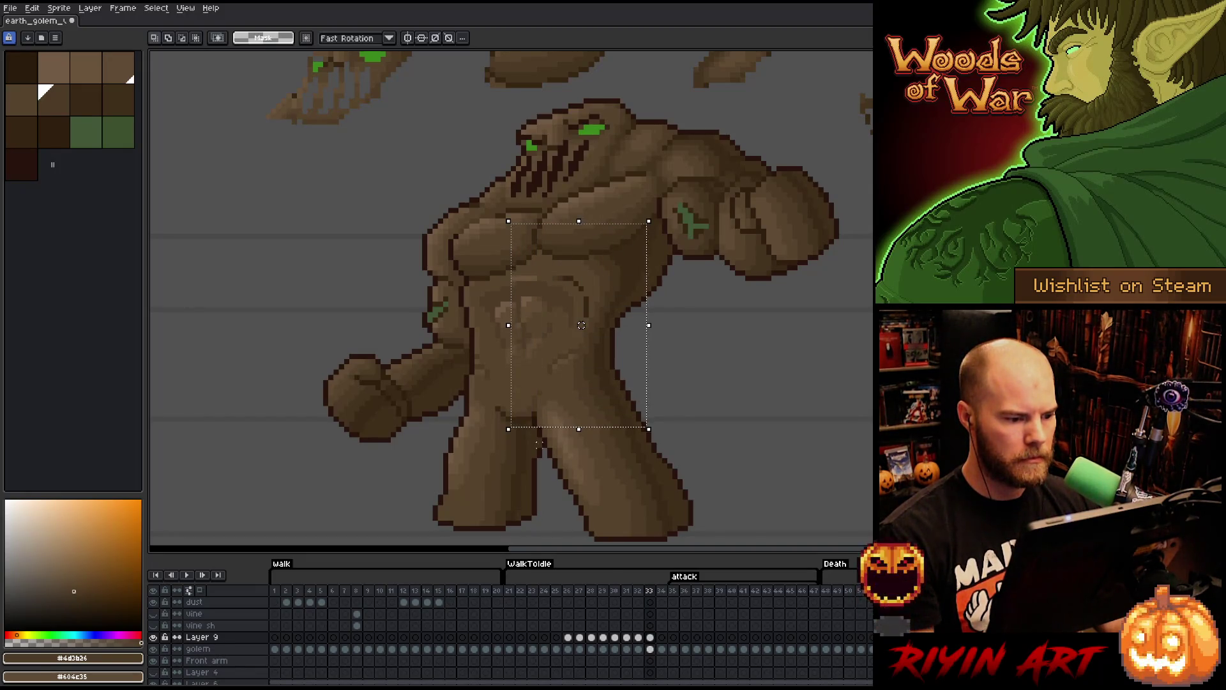
left_click(722, 355)
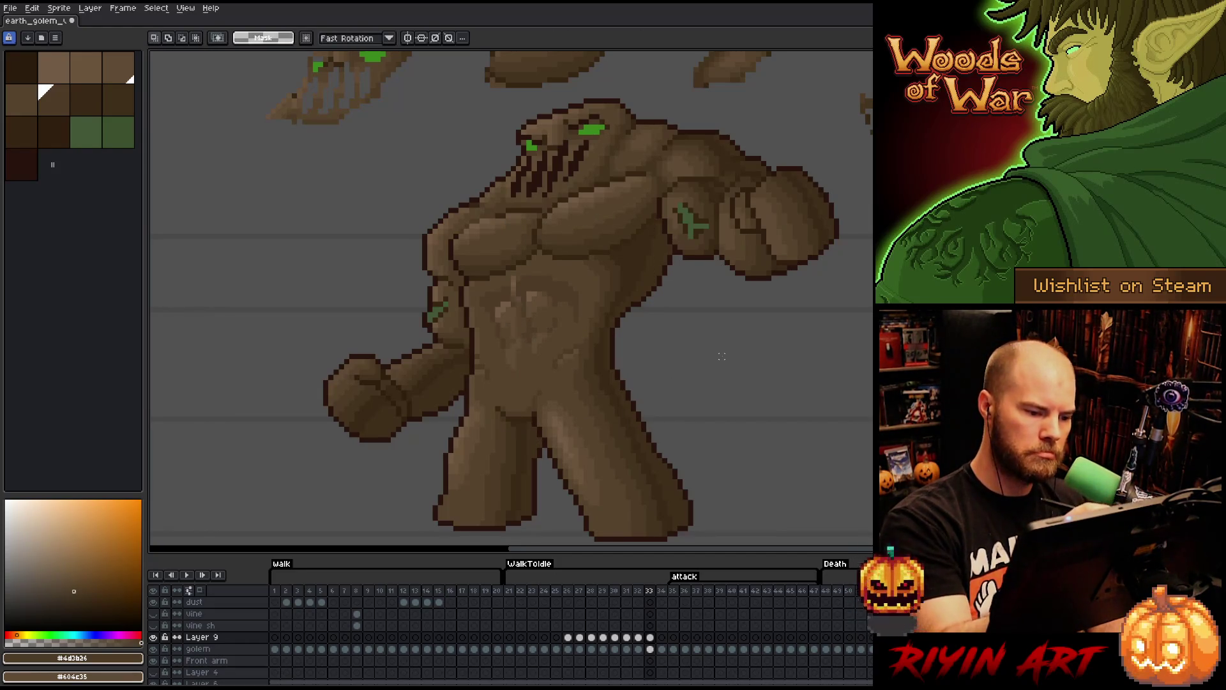
- Sample the mid, darker and lighter chest browns to repaint and erase belly pixels
key("b")
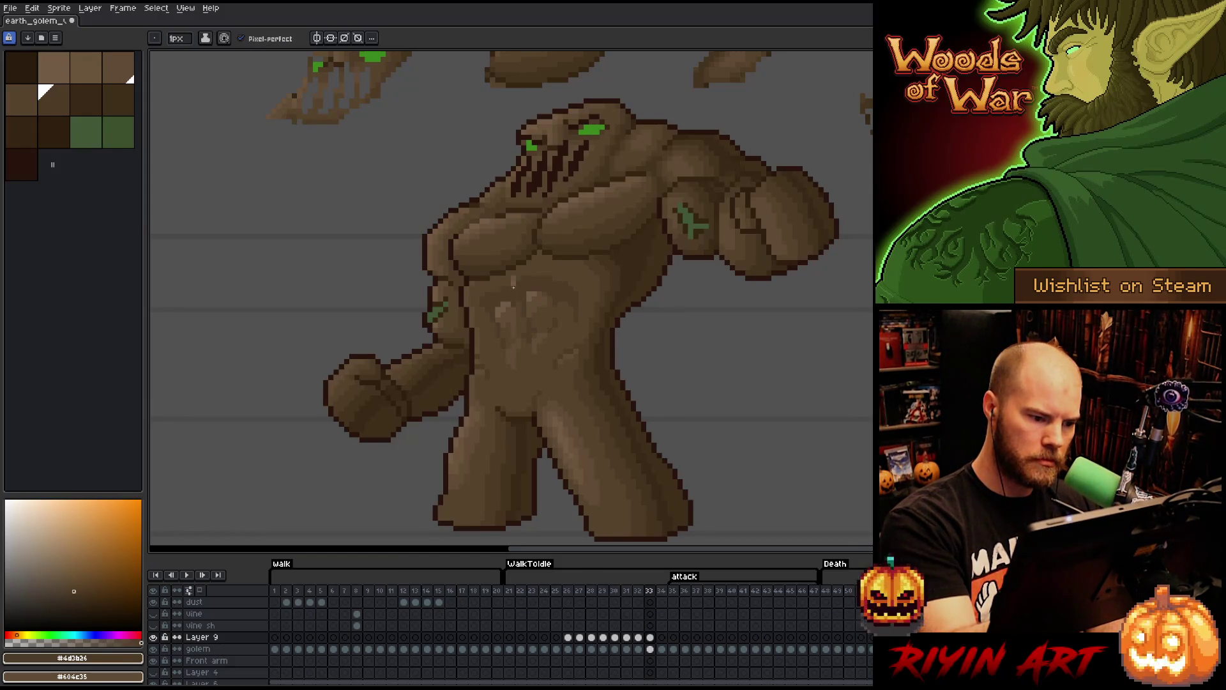
left_click(520, 281, "alt")
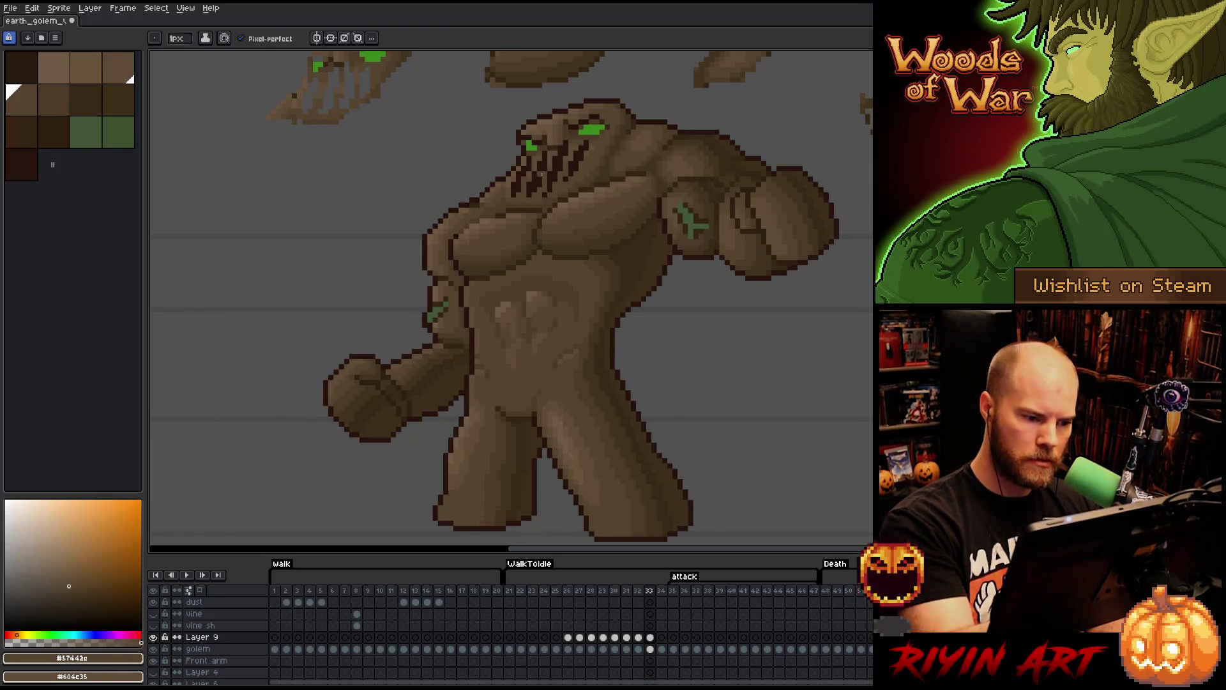
left_click(533, 267, "alt")
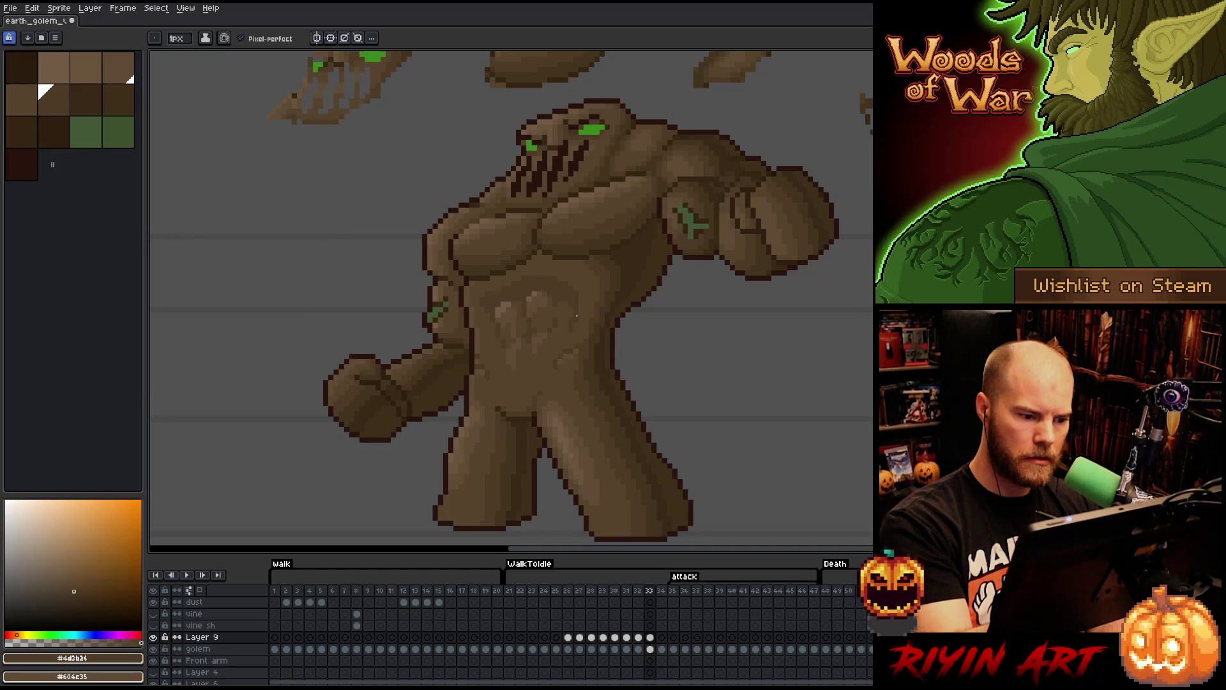
left_click(577, 316, "alt")
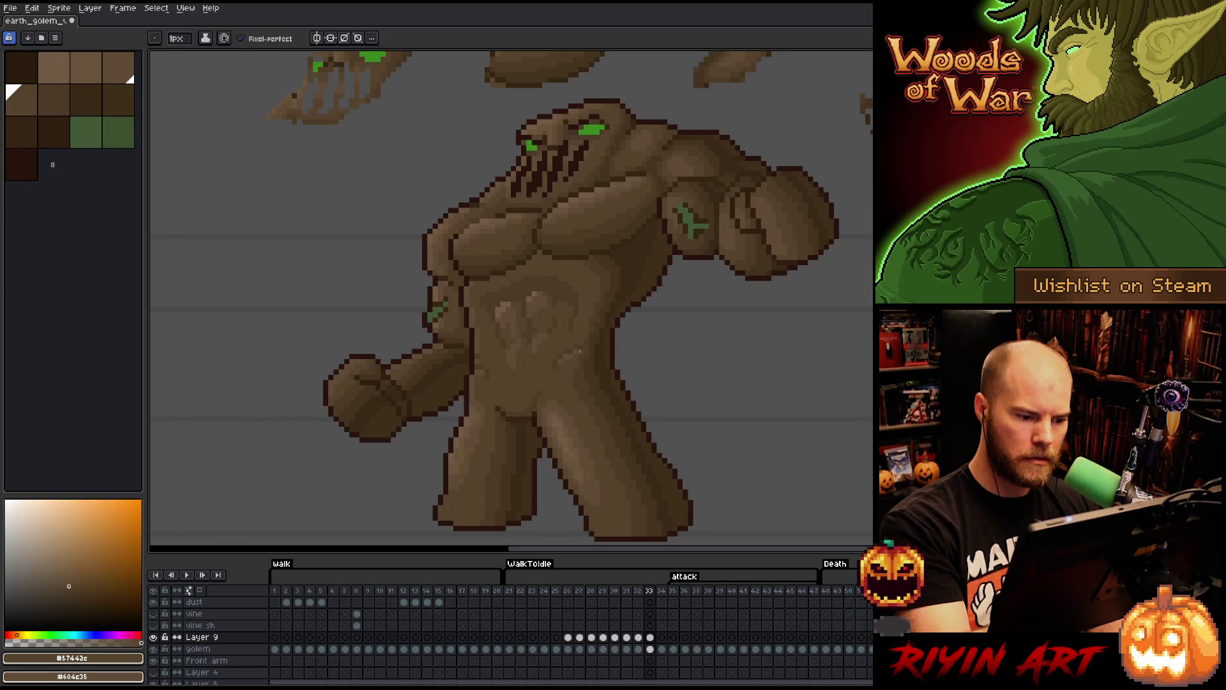
key("e")
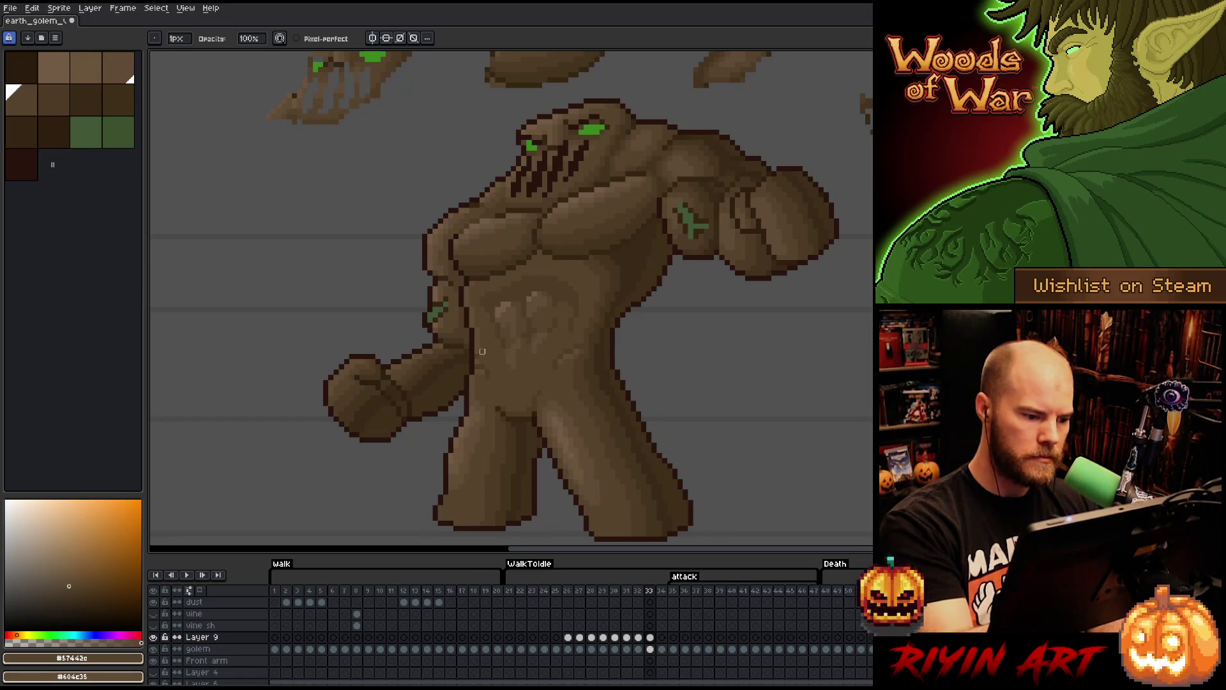
- Compare frame 33's belly against frame 32 and sample the light belly highlight
key("Left")
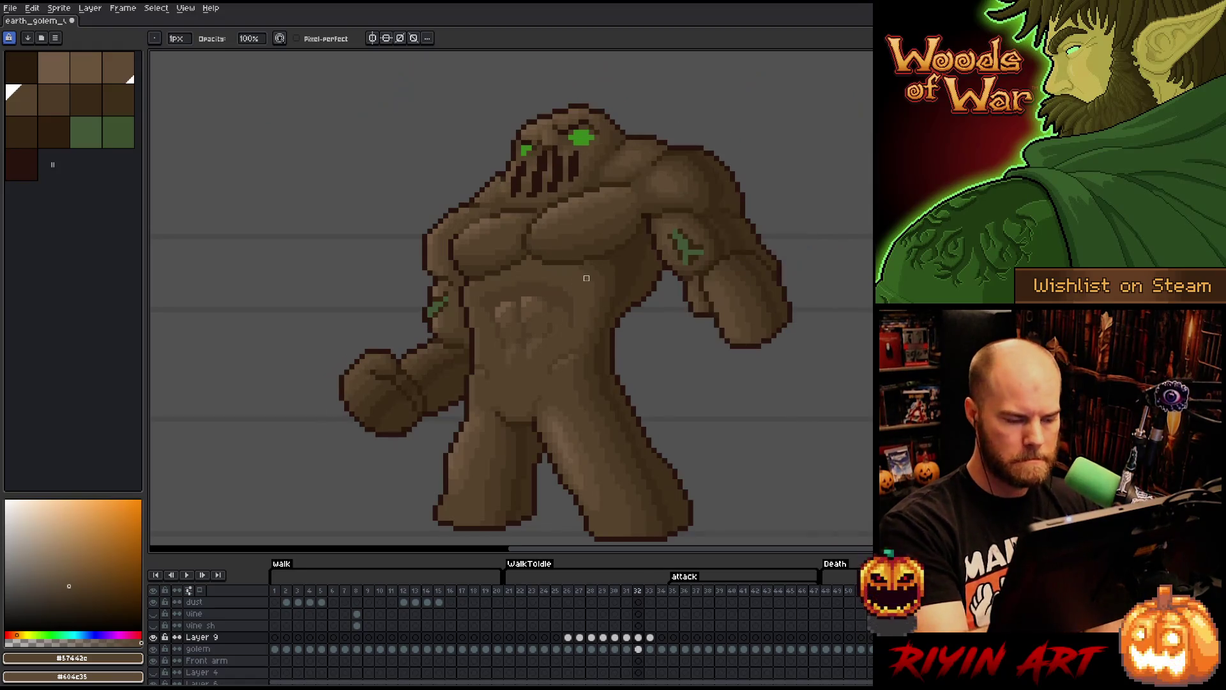
key("Right")
key("Left")
key("Right")
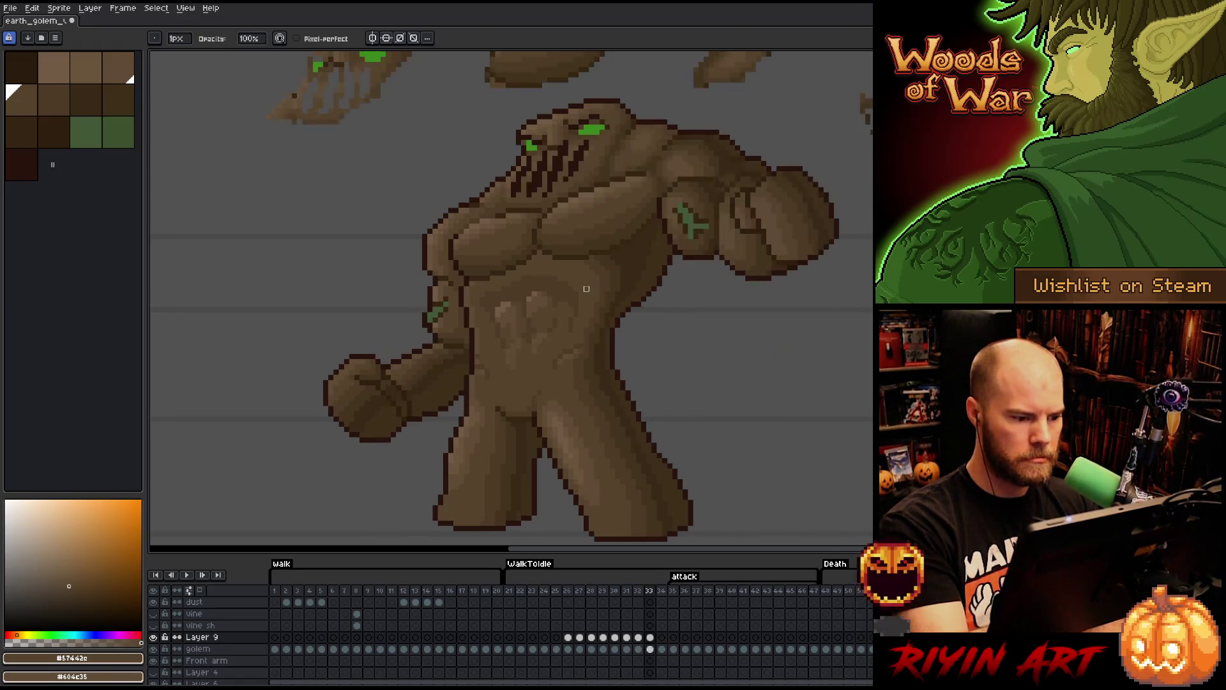
key("Left")
key("Right")
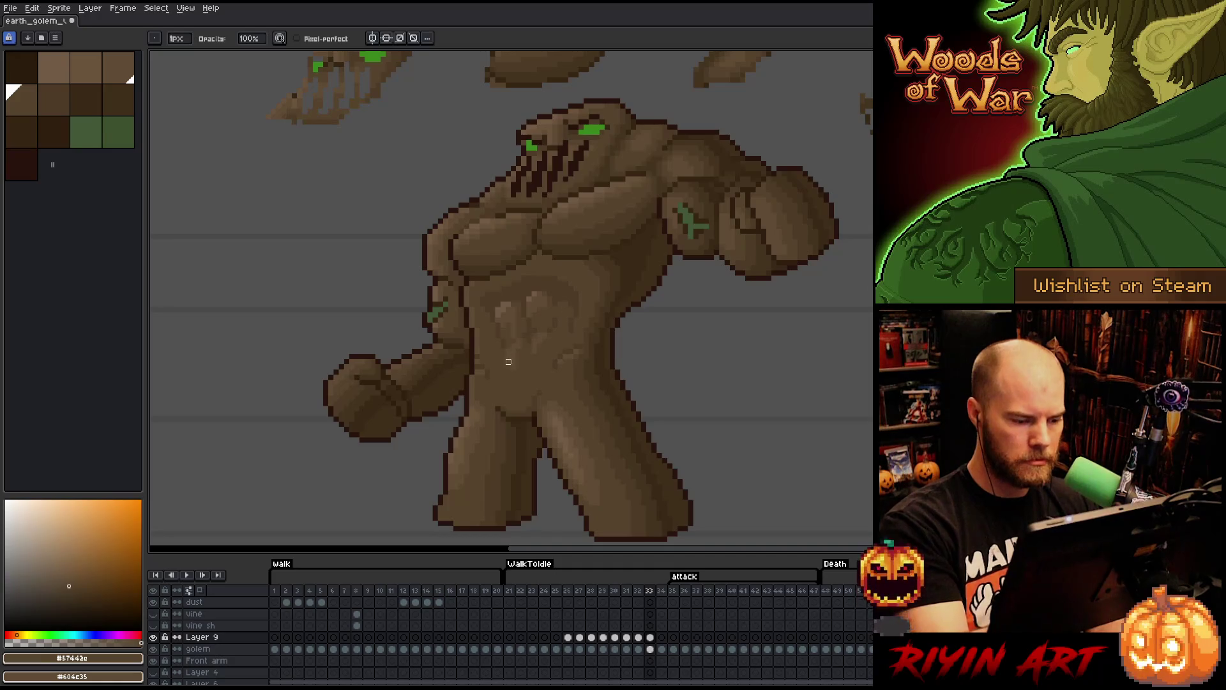
key("m")
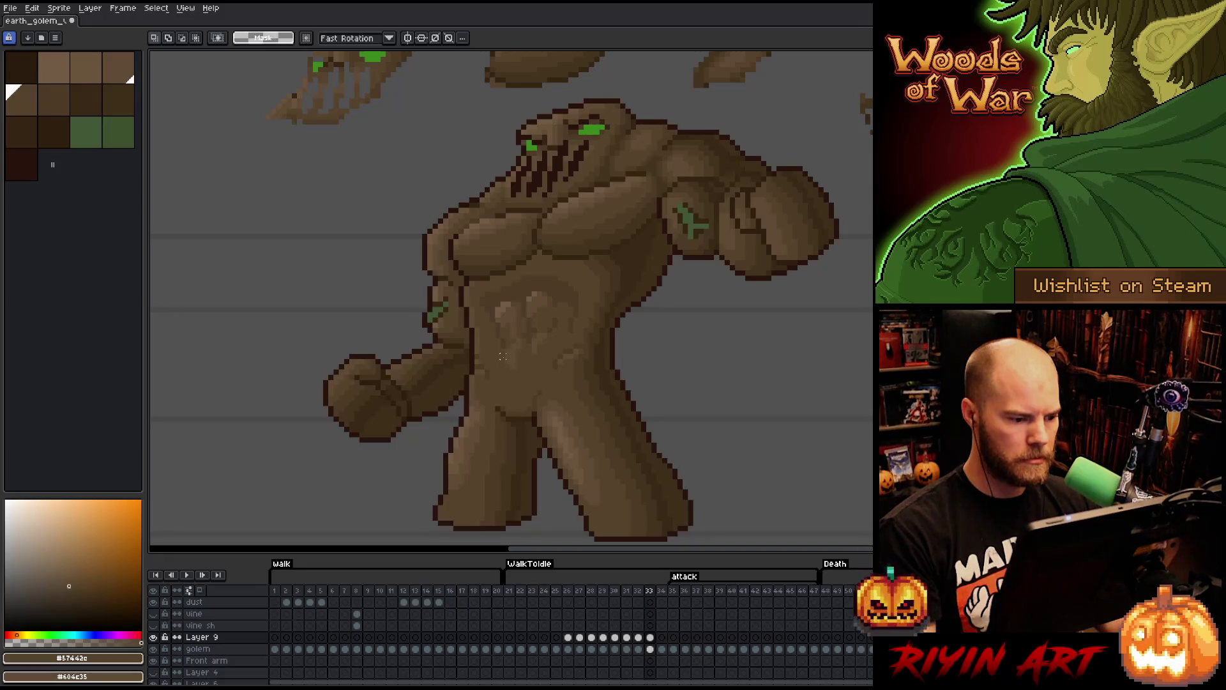
key("b")
left_click(475, 358, "alt")
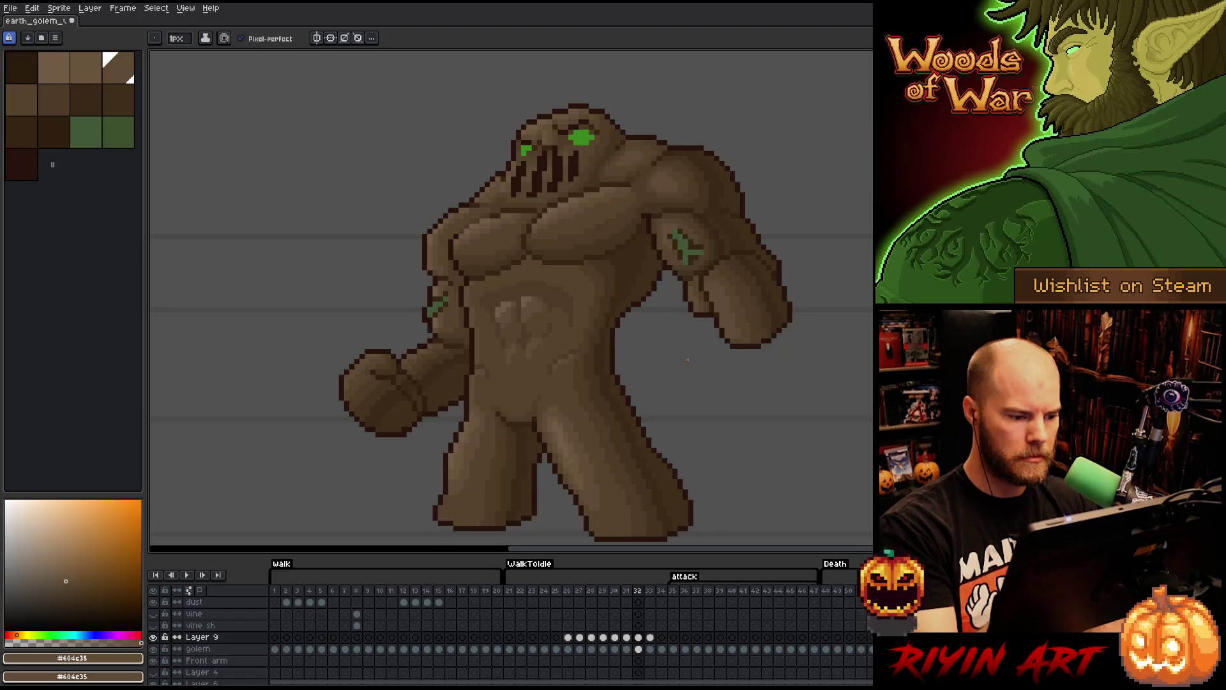
- Touch up a small hip area using browns #57442c and #604c35
key("m")
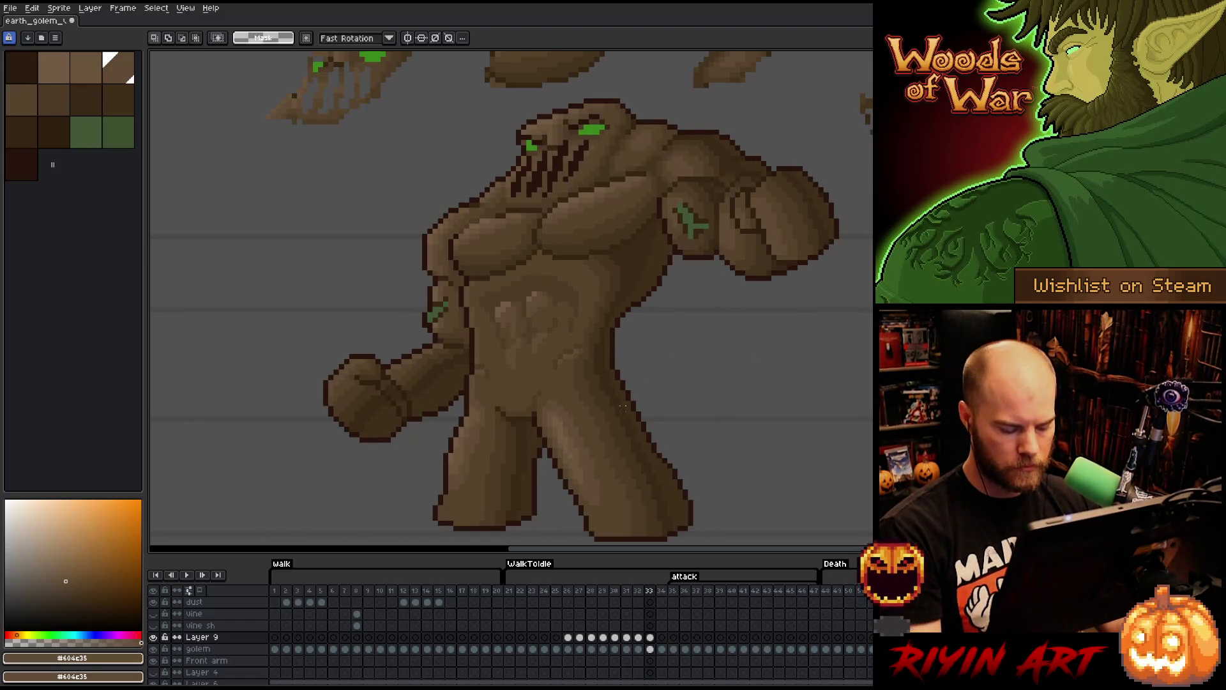
left_click_drag(492, 357, 476, 391)
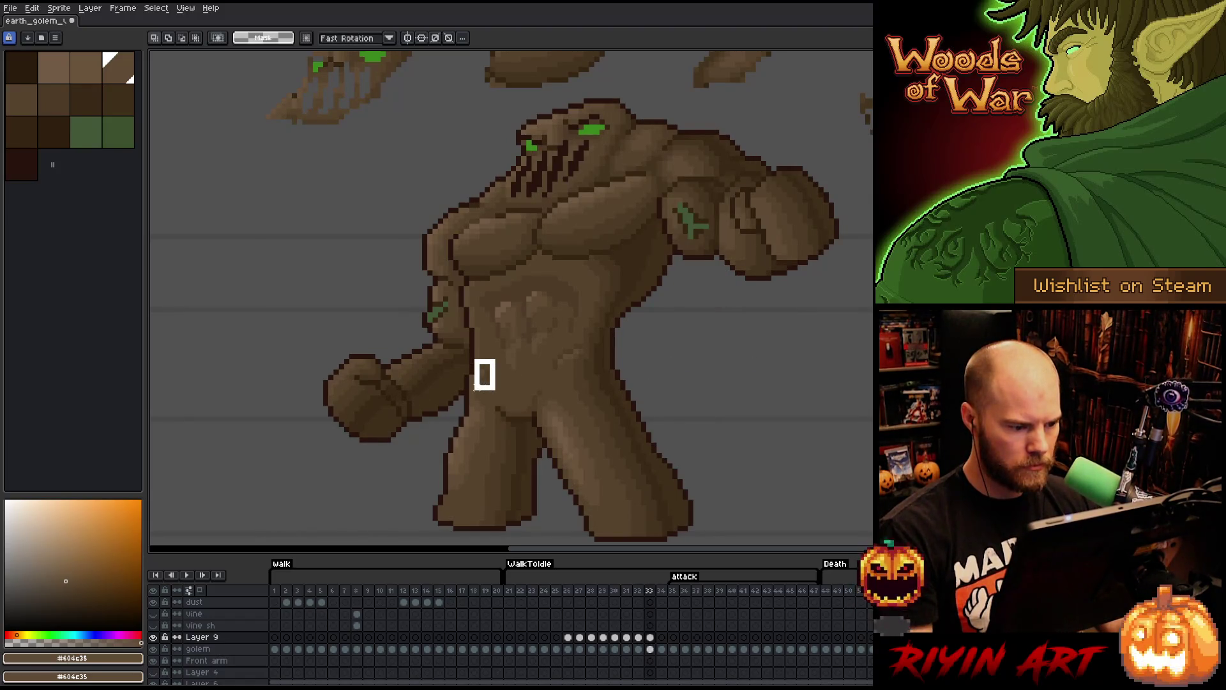
key("ctrl+d")
key("b")
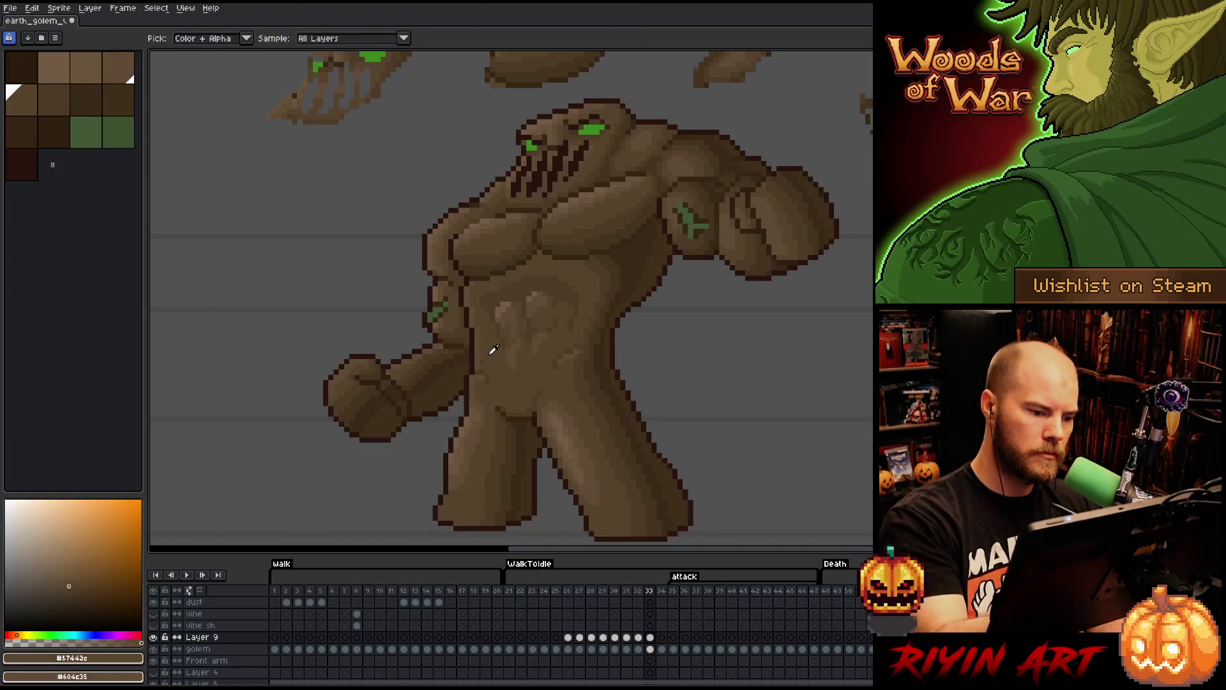
left_click(488, 348, "alt")
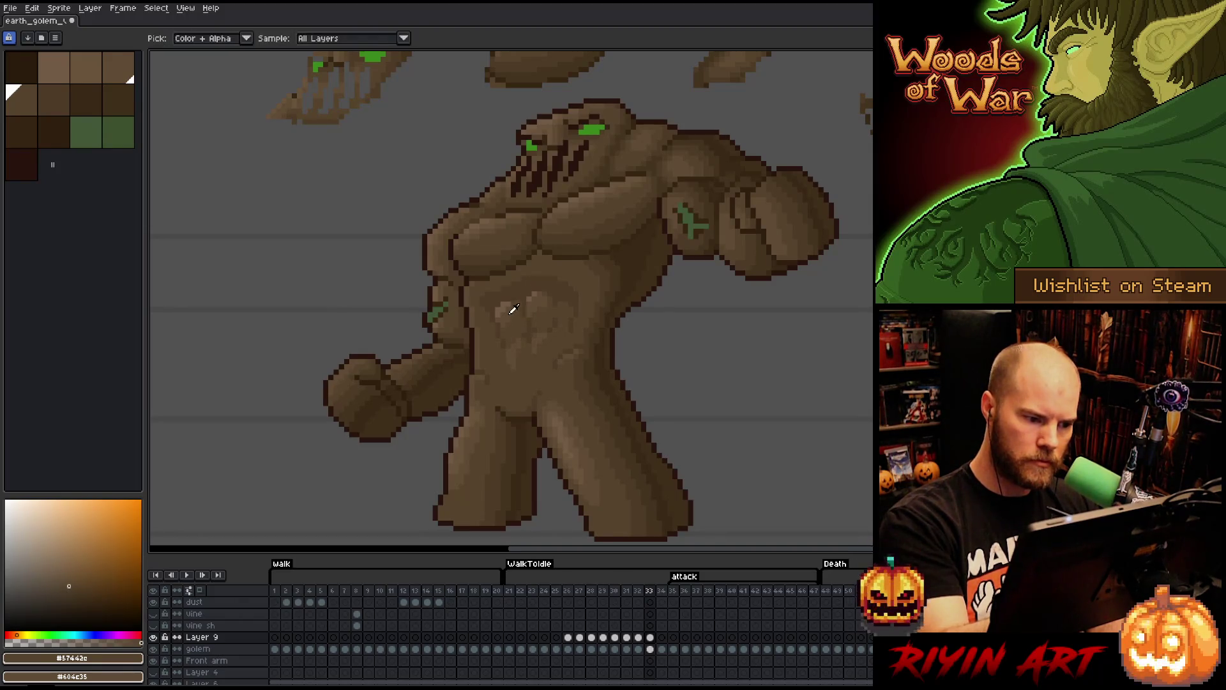
left_click(520, 281, "alt")
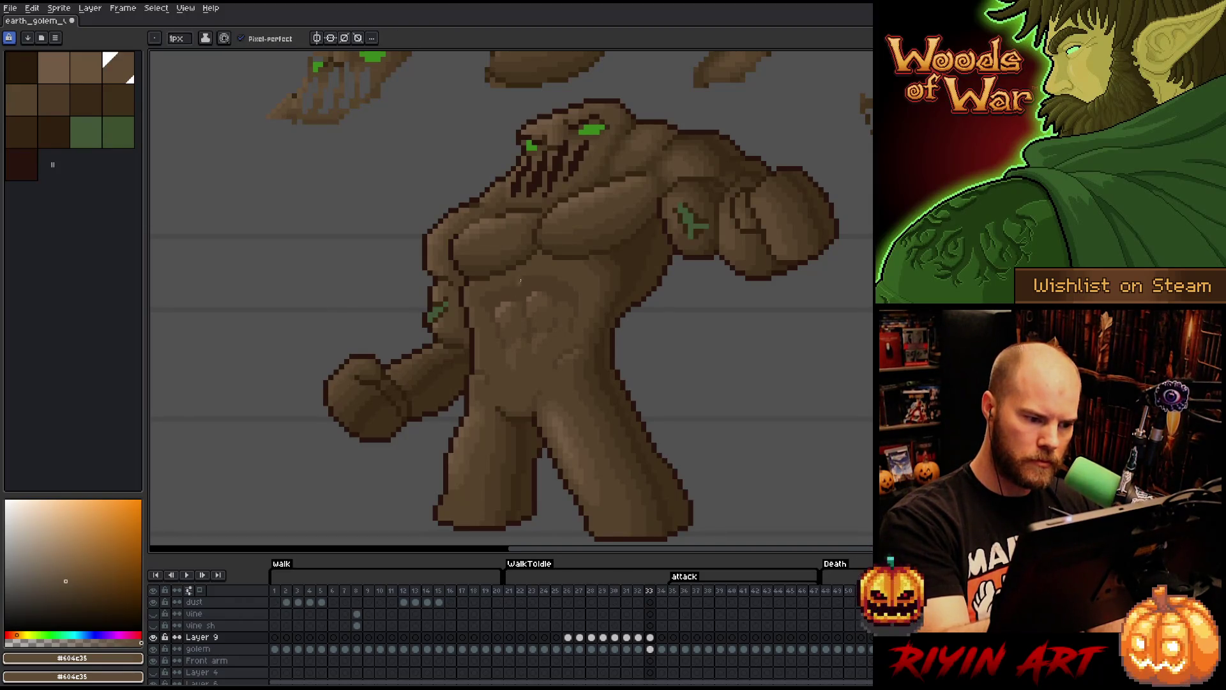
left_click(520, 345, "alt")
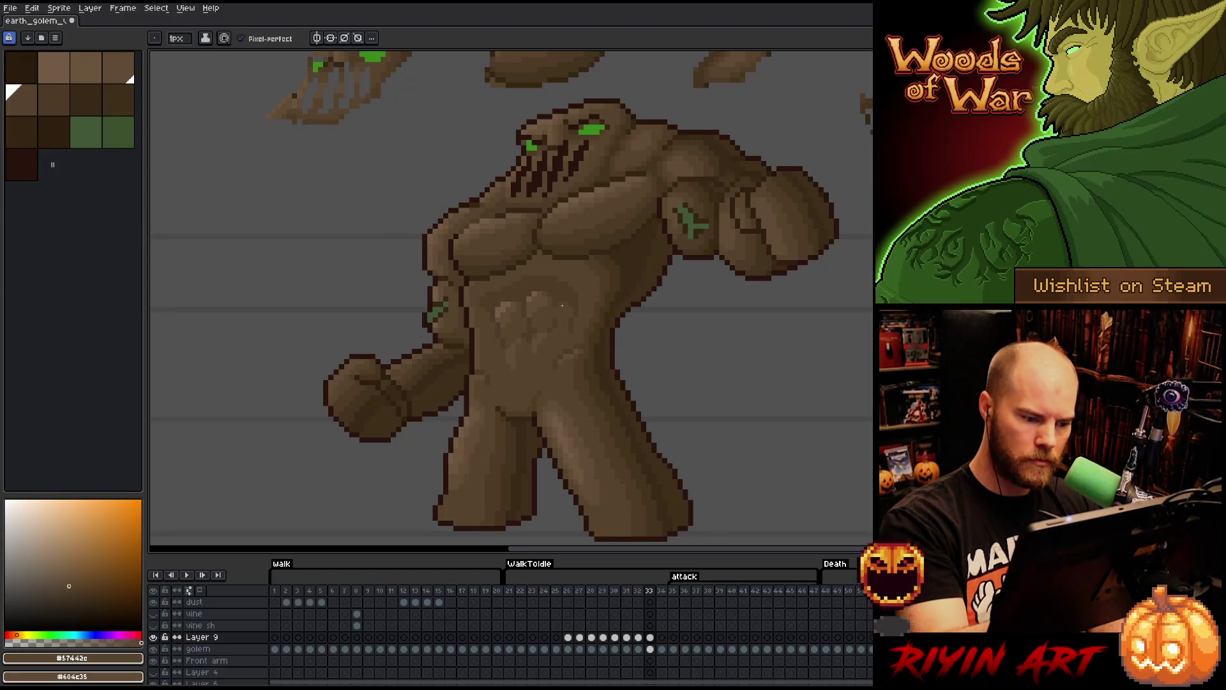
- Compare the belly with the previous frame and save the sprite
key("Left")
key("Right")
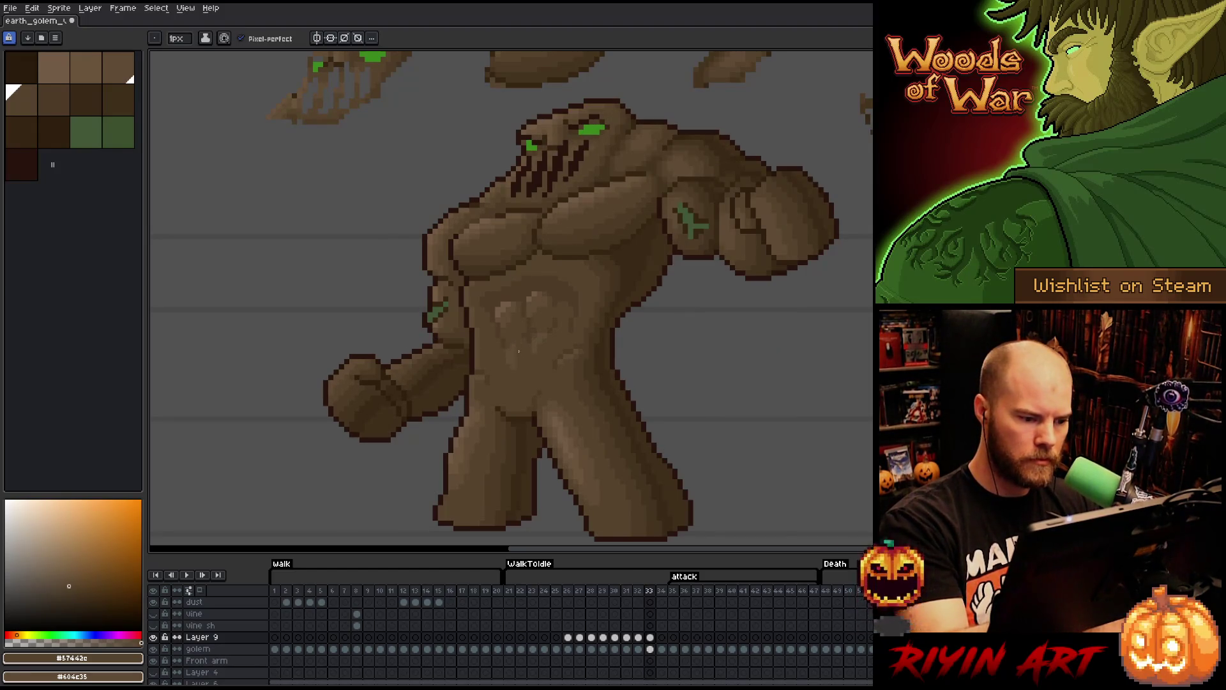
key("Left")
key("Right")
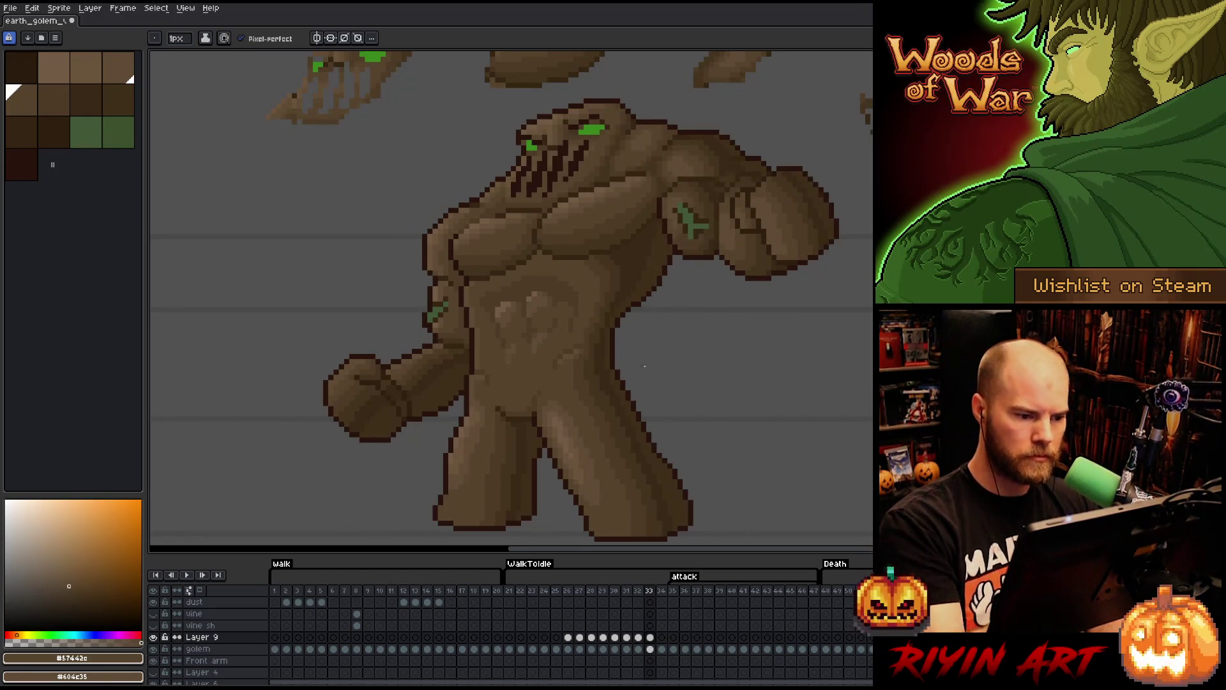
key("ctrl+s")
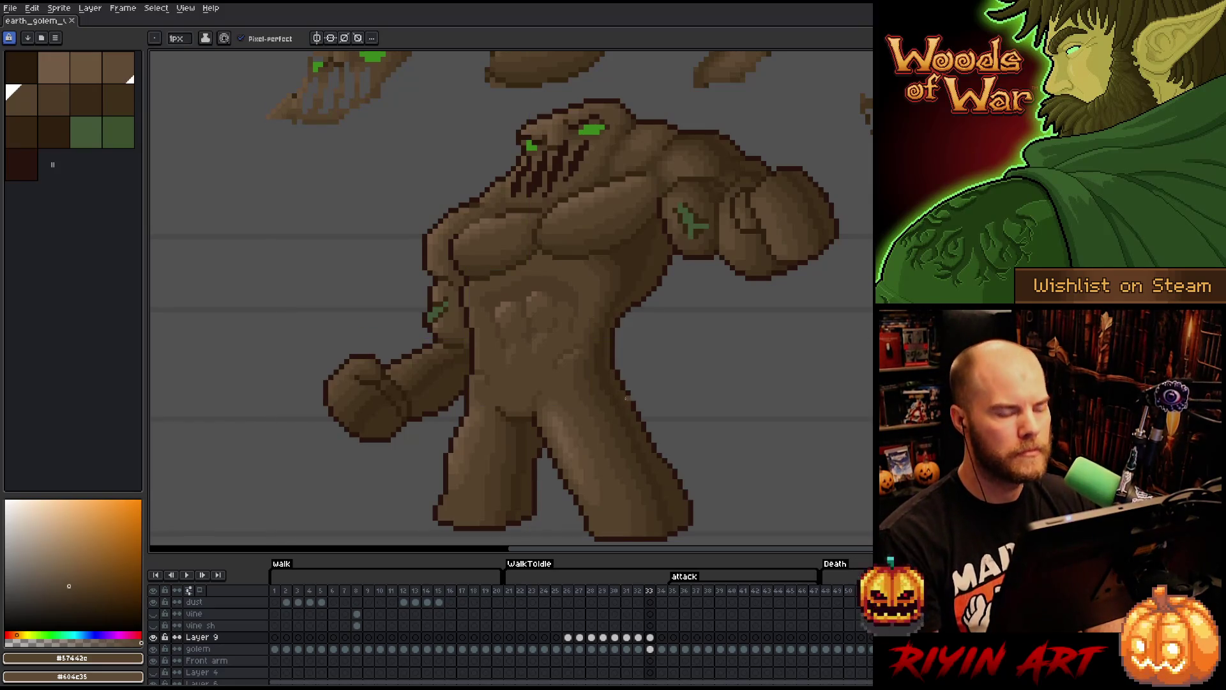
- Step back through the attack frames to frame 32, checking the belly shading
key("Left")
key("Right")
key("Left")
key("Left")
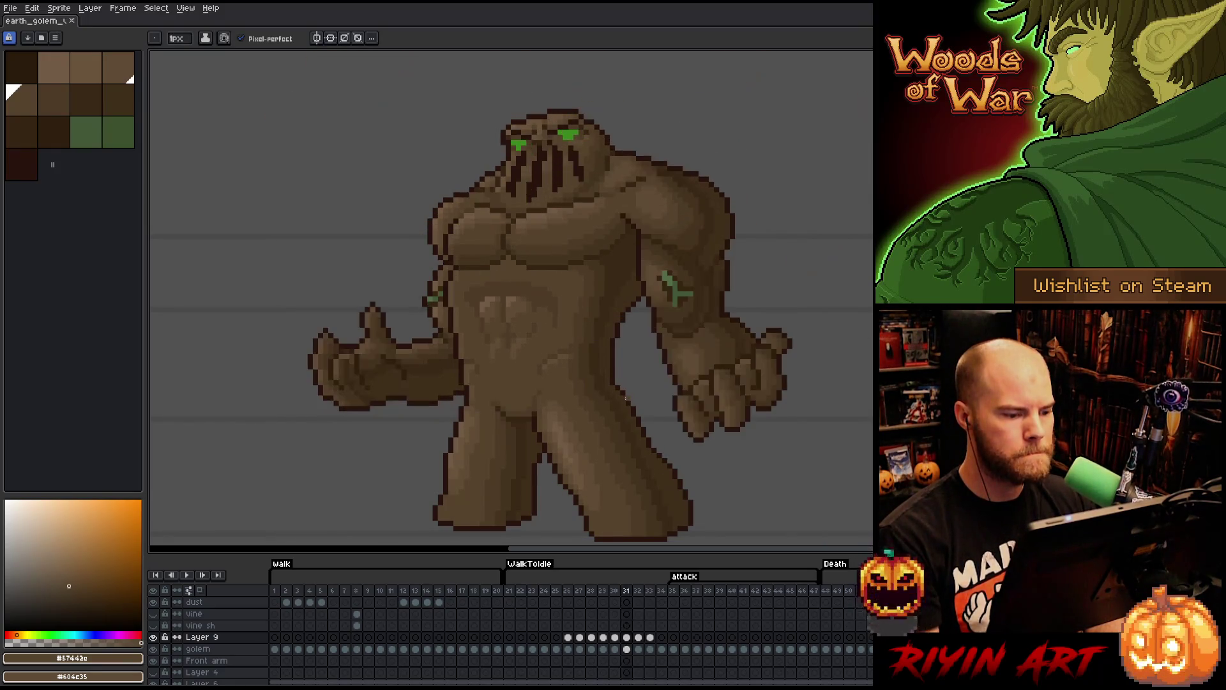
key("Left")
key("Right")
key("Right")
key("Right")
key("Right")
key("Left")
key("Left")
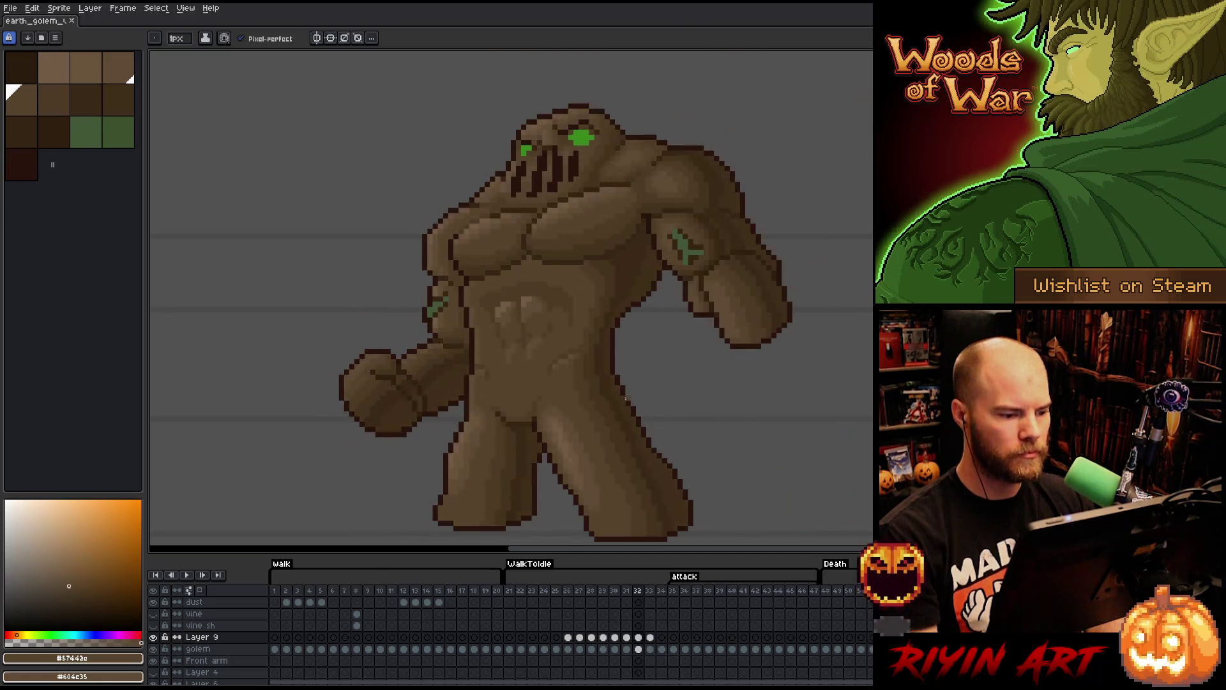
key("Right")
key("Left")
- Flick between frames 32 and 33 to confirm the highlights match
key("Right")
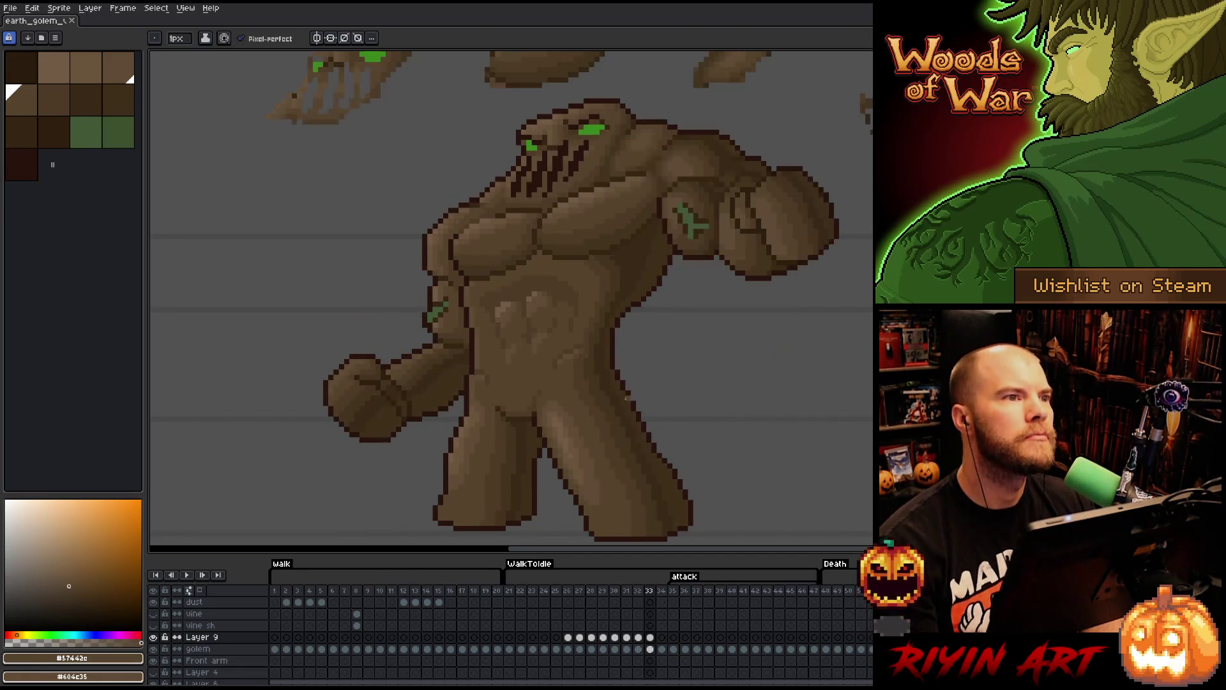
key("Left")
key("Right")
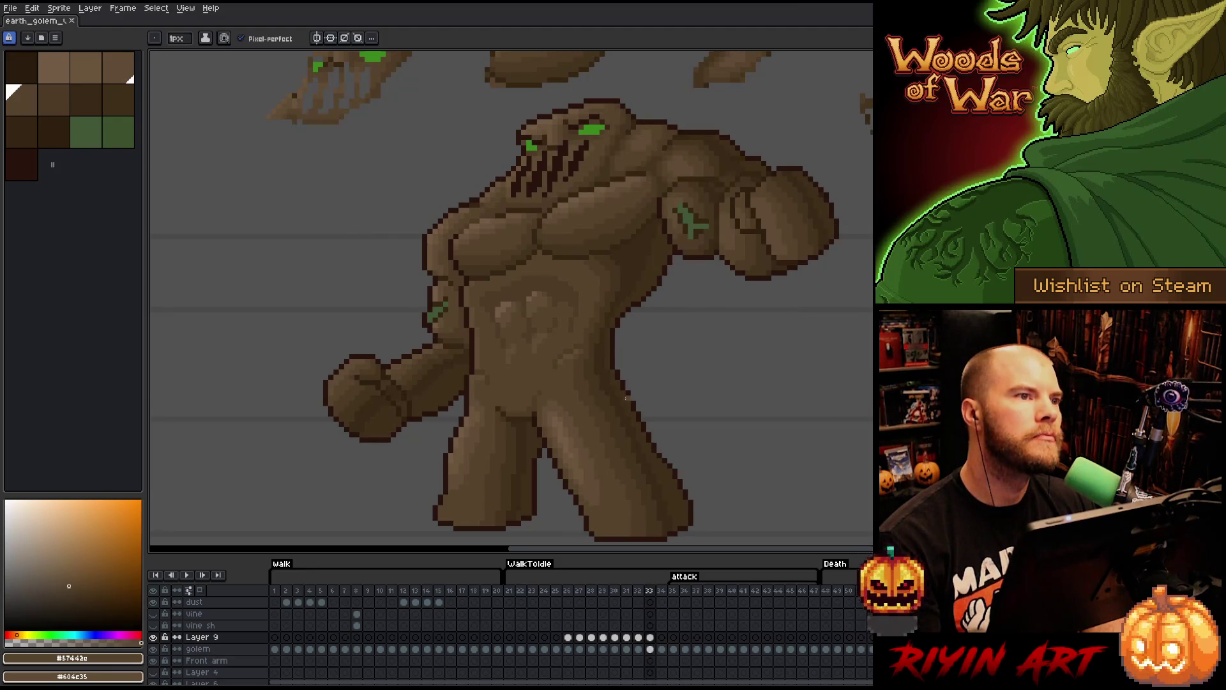
key("Left")
key("Right")
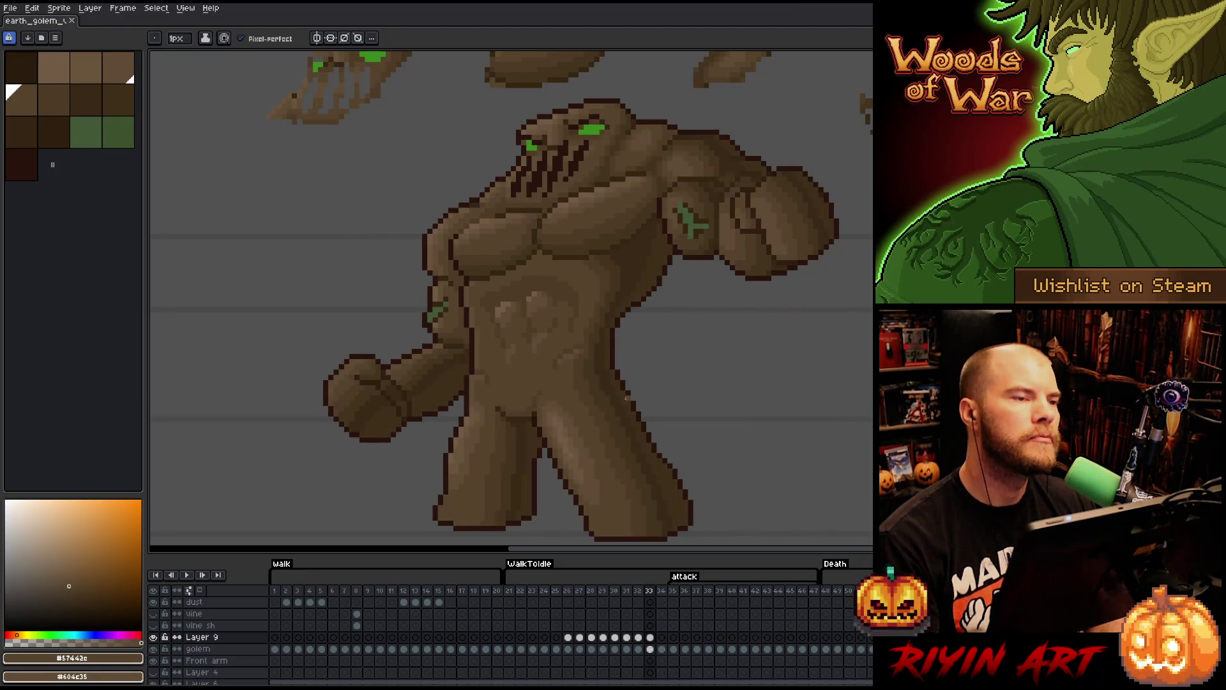
key("Left")
key("Right")
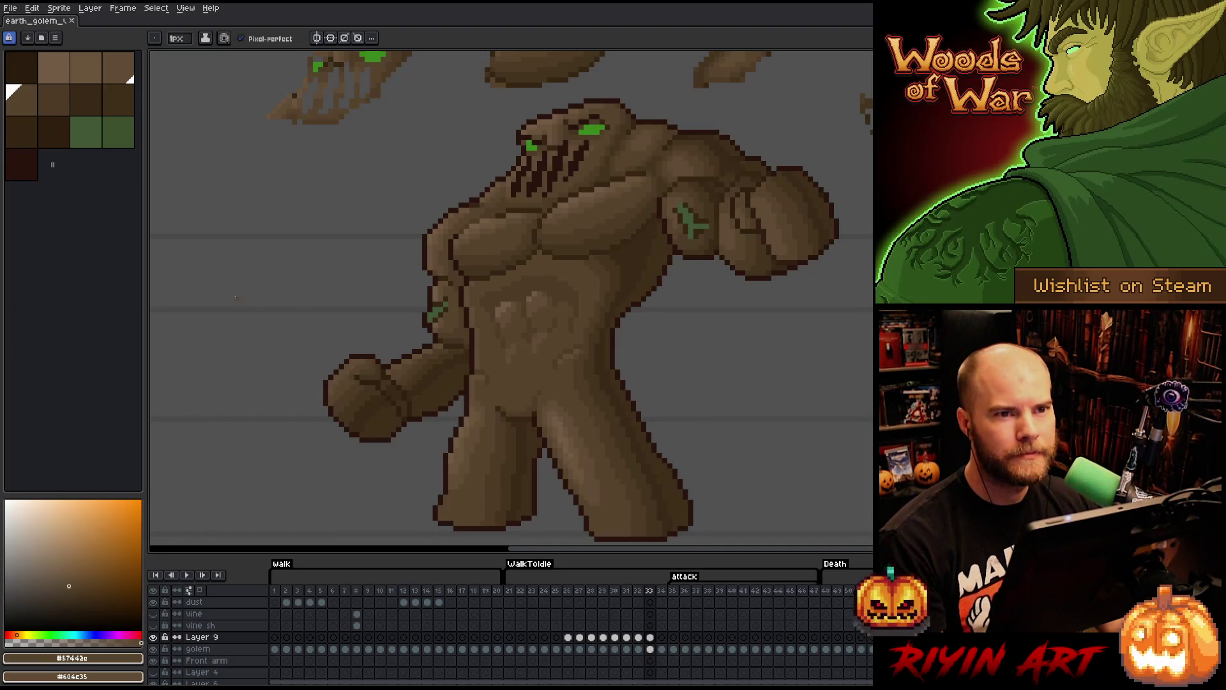
key("v")
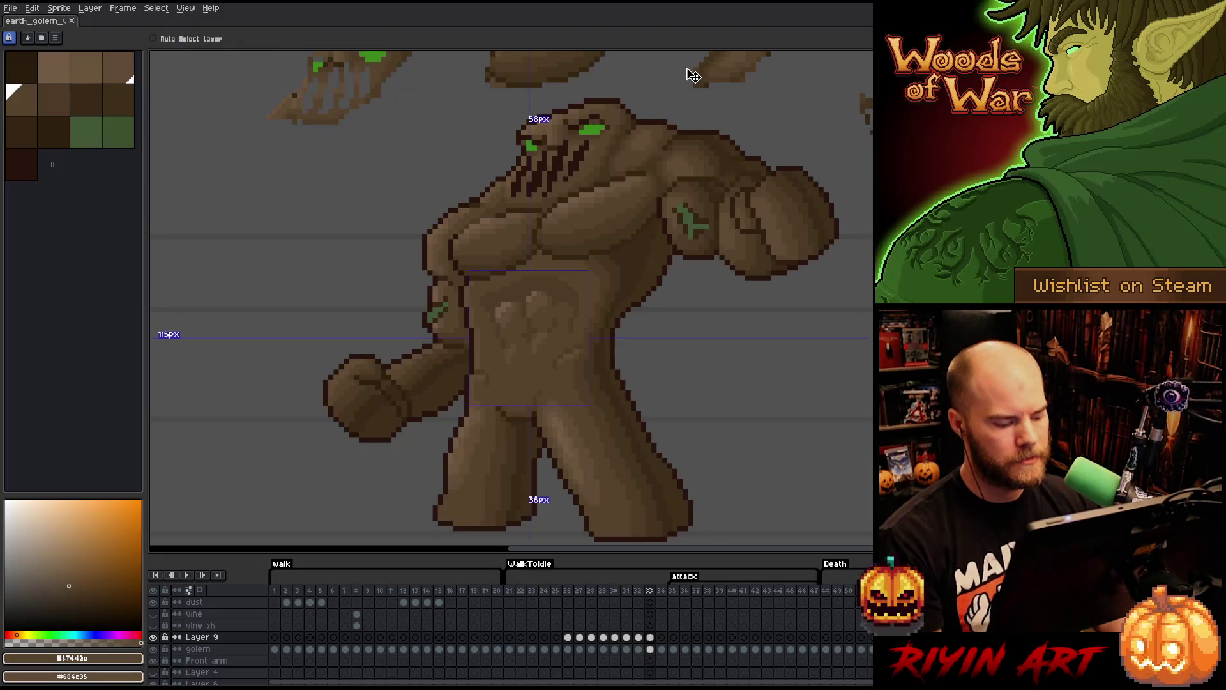
key("b")
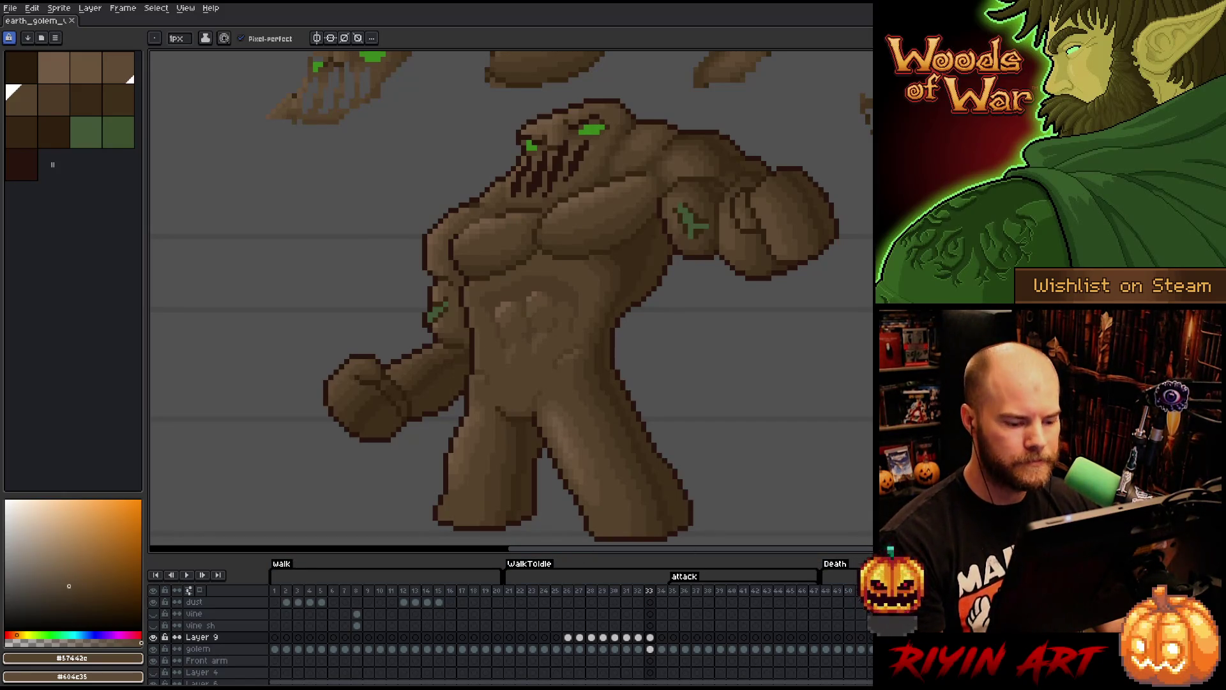
- Undo the stray chest smudge on frame 34 and return to frame 33
left_click(657, 640)
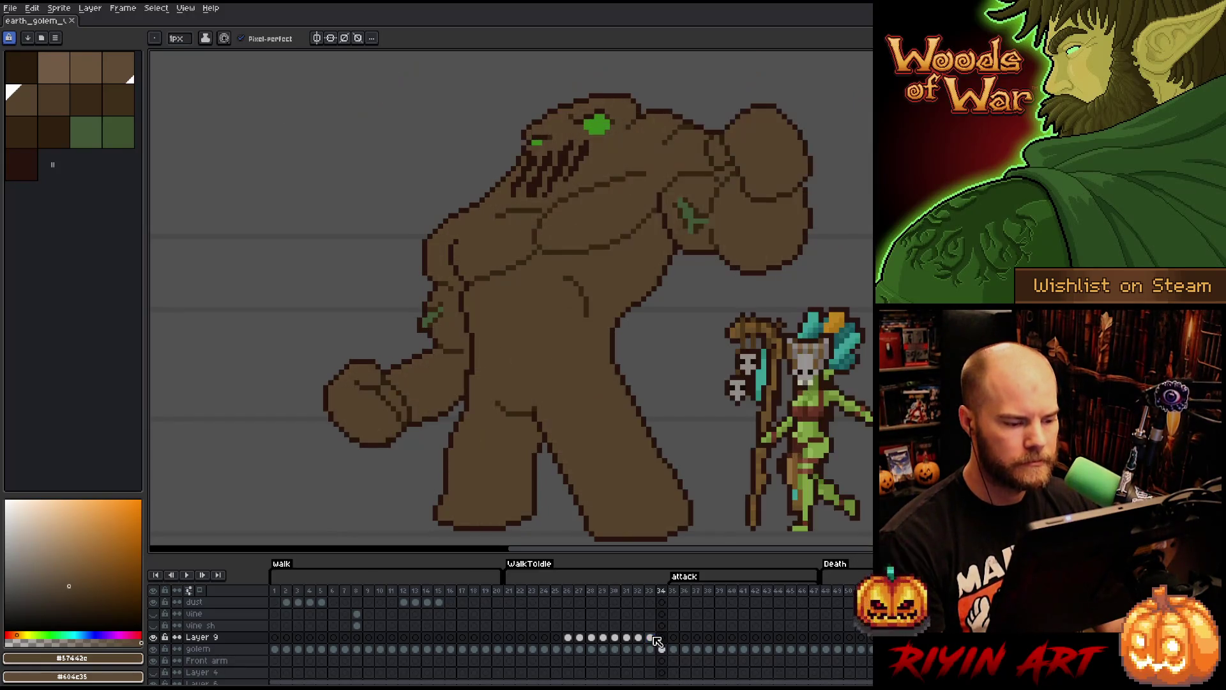
left_click(652, 637)
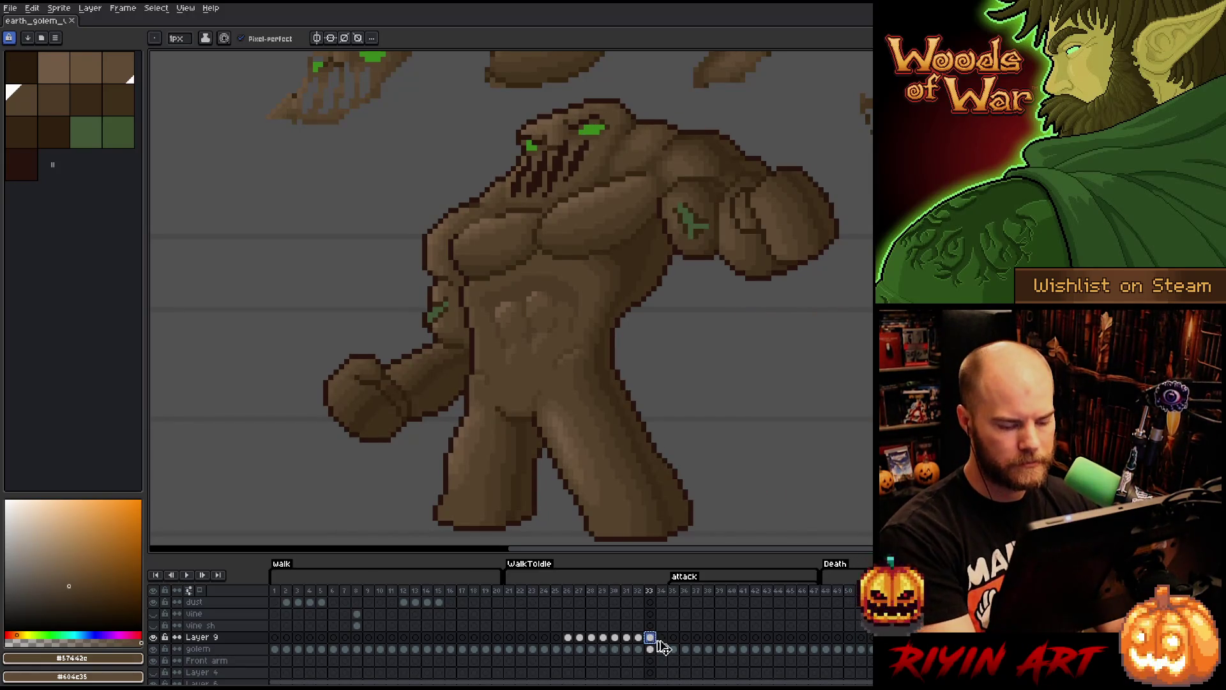
left_click(665, 639)
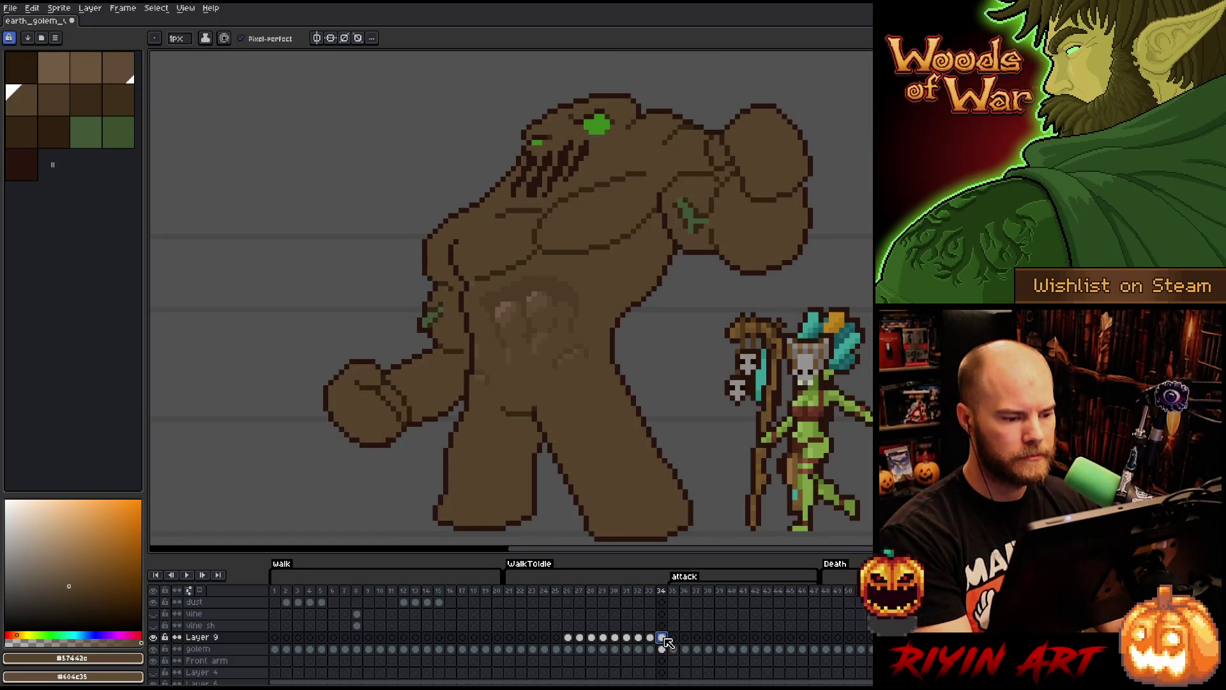
key("ctrl+z")
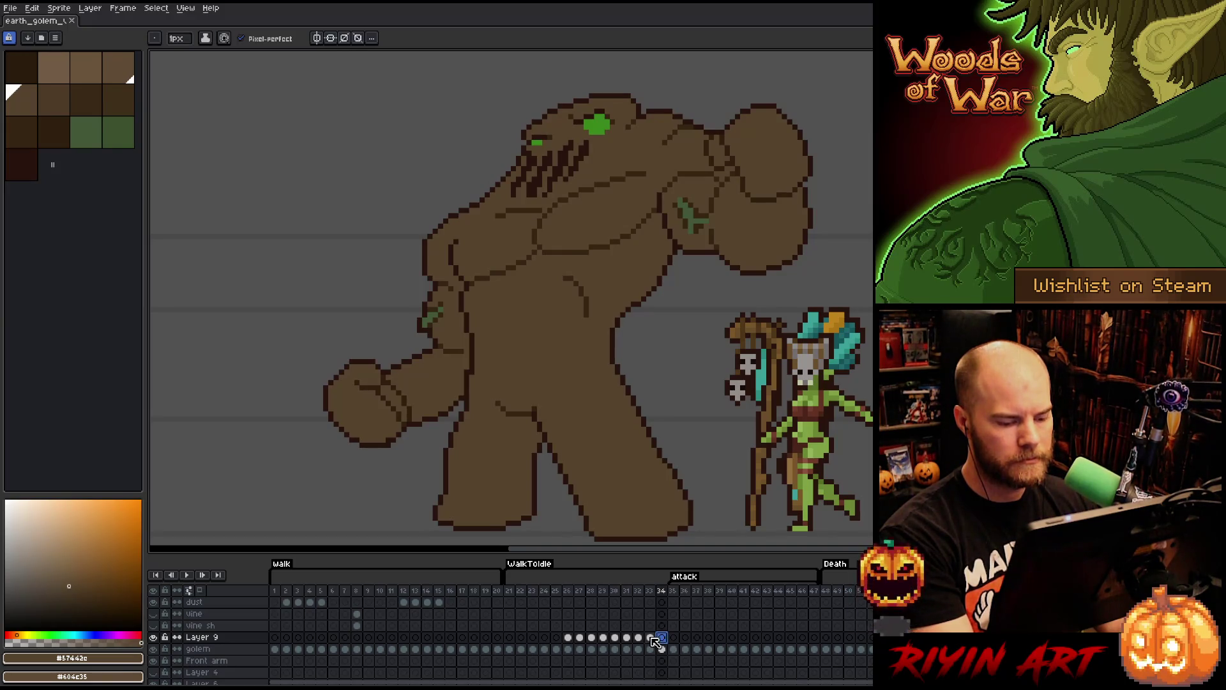
left_click(651, 638)
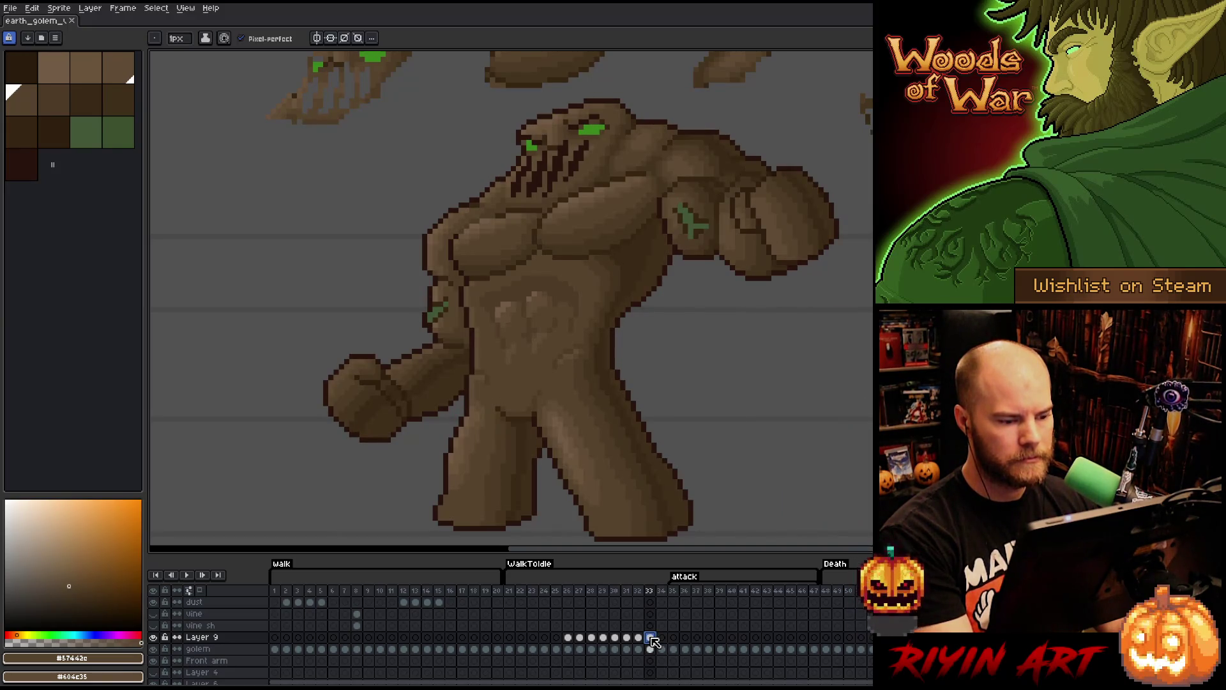
- Compare WalkToIdle frames 26 and 25, ending on the hunched frame-25 pose
left_click(569, 638)
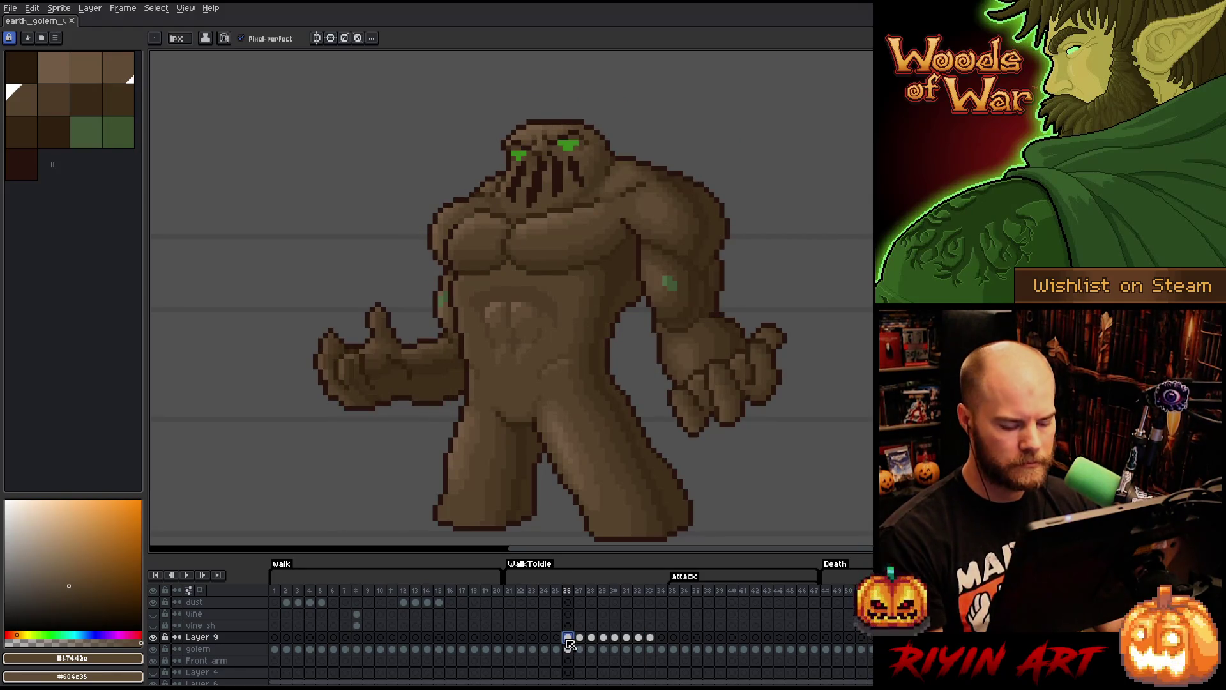
key("Left")
left_click(569, 637)
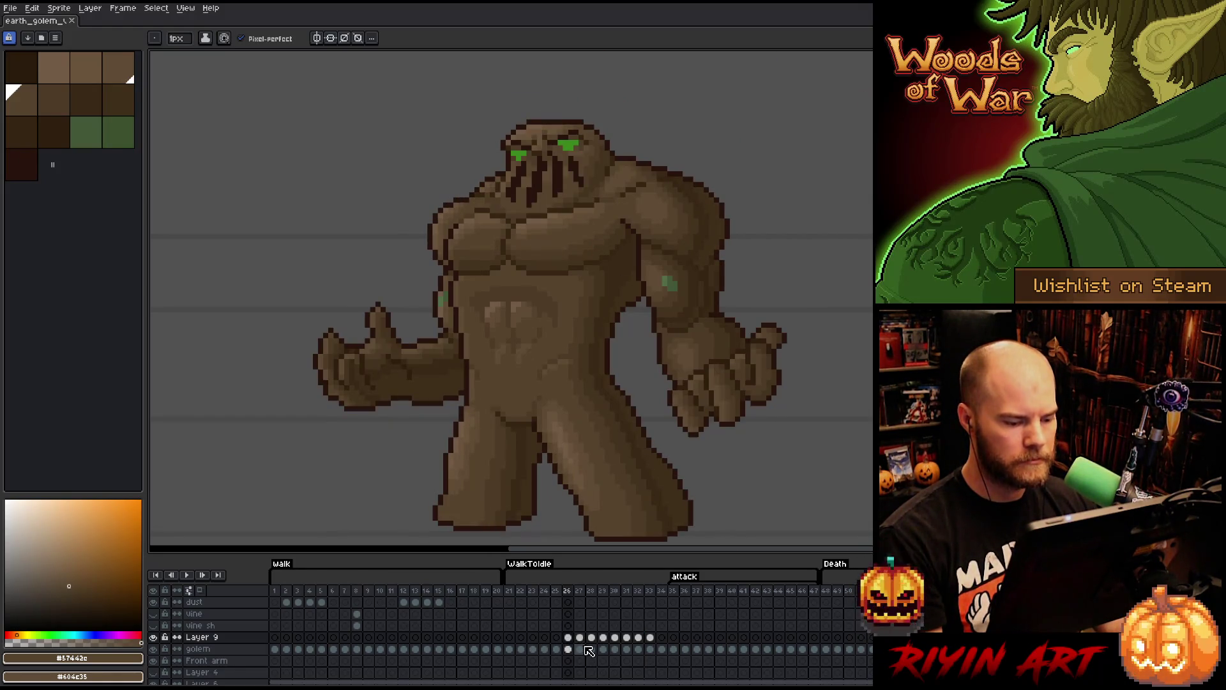
key("Left")
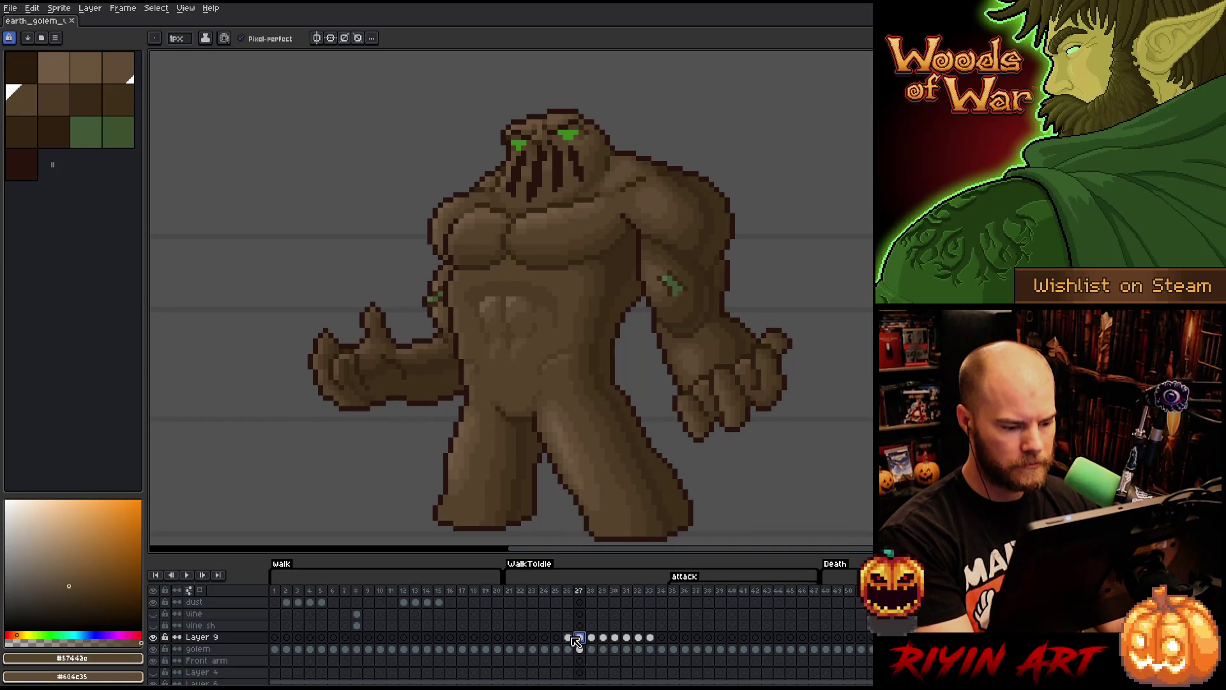
left_click(571, 638)
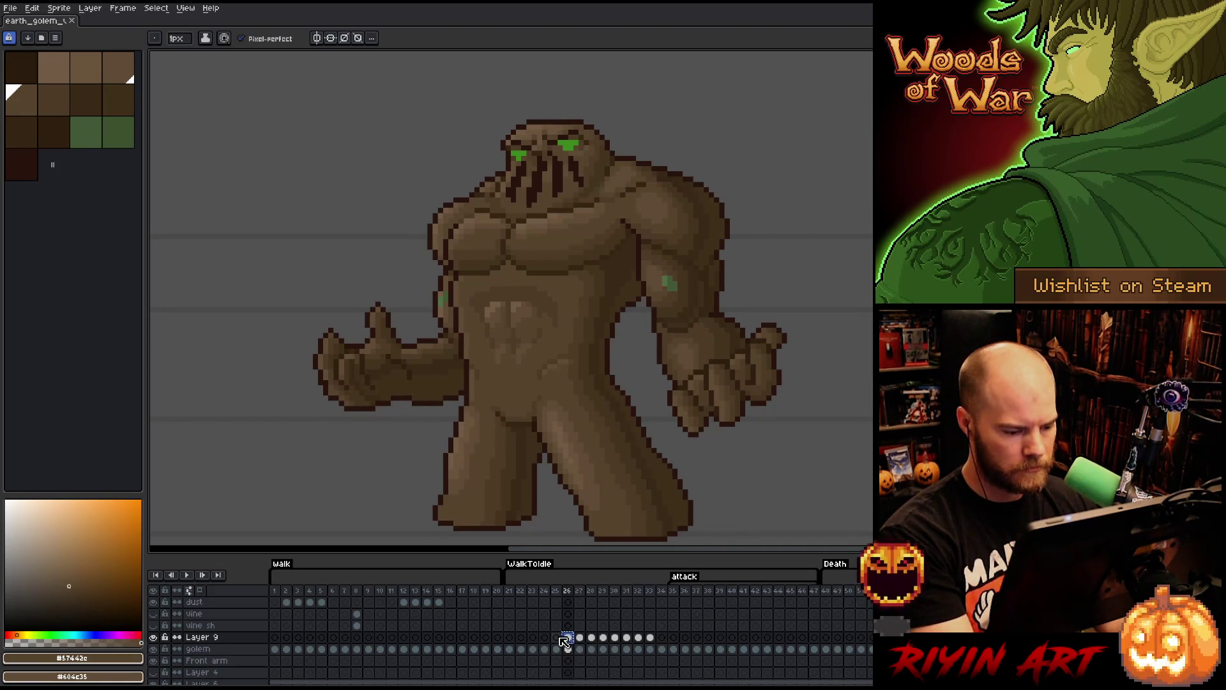
left_click(557, 638)
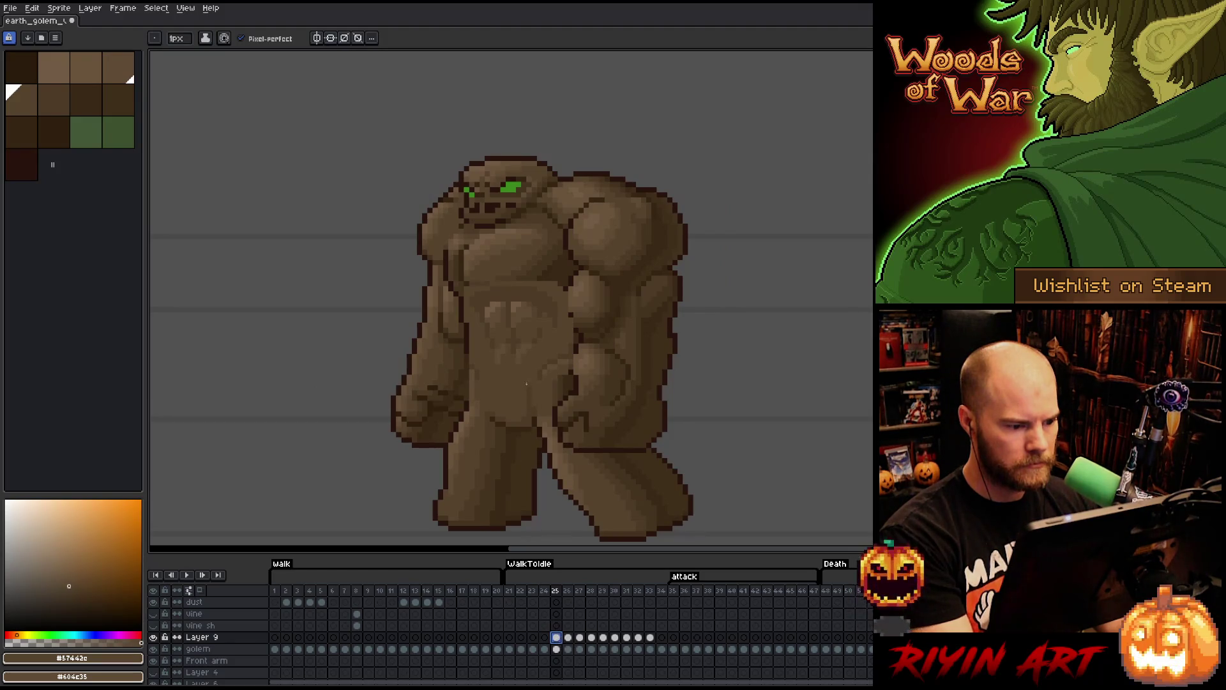
- Lasso the shading on the torso's left side, undoing the extended selection
key("v")
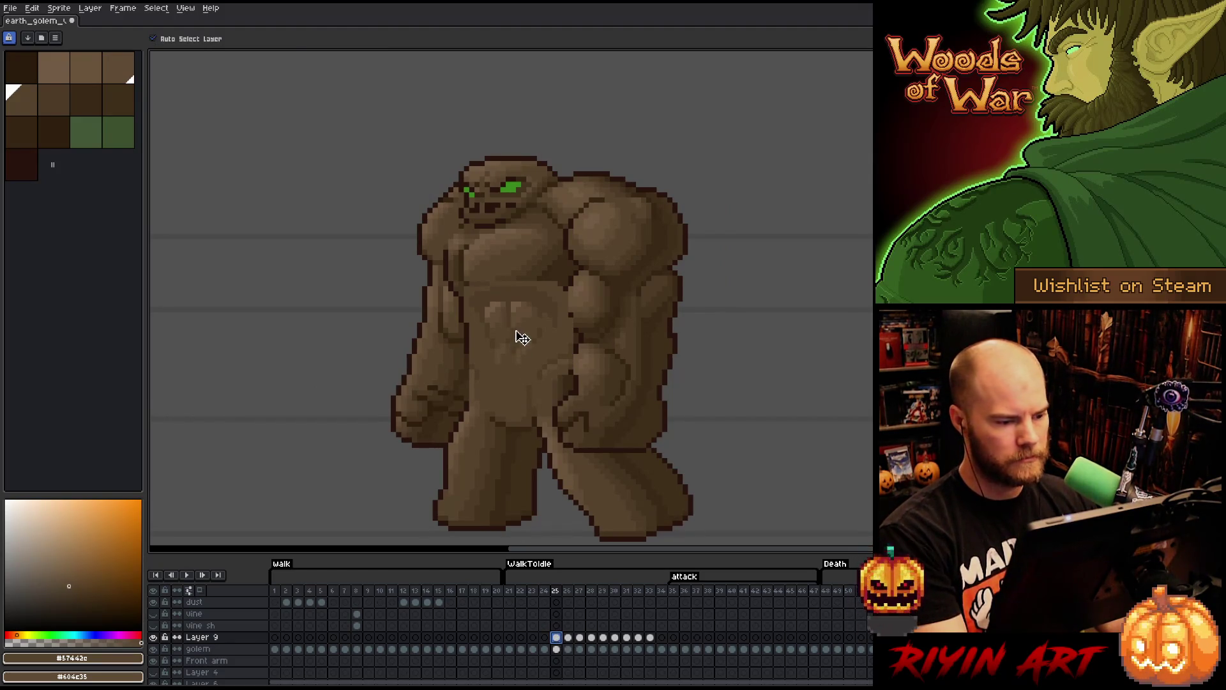
mouse_move(518, 334)
left_mouse_down()
mouse_move(460, 378)
mouse_move(473, 359)
mouse_move(453, 369)
mouse_move(479, 356)
mouse_move(492, 370)
mouse_move(495, 359)
left_mouse_up()
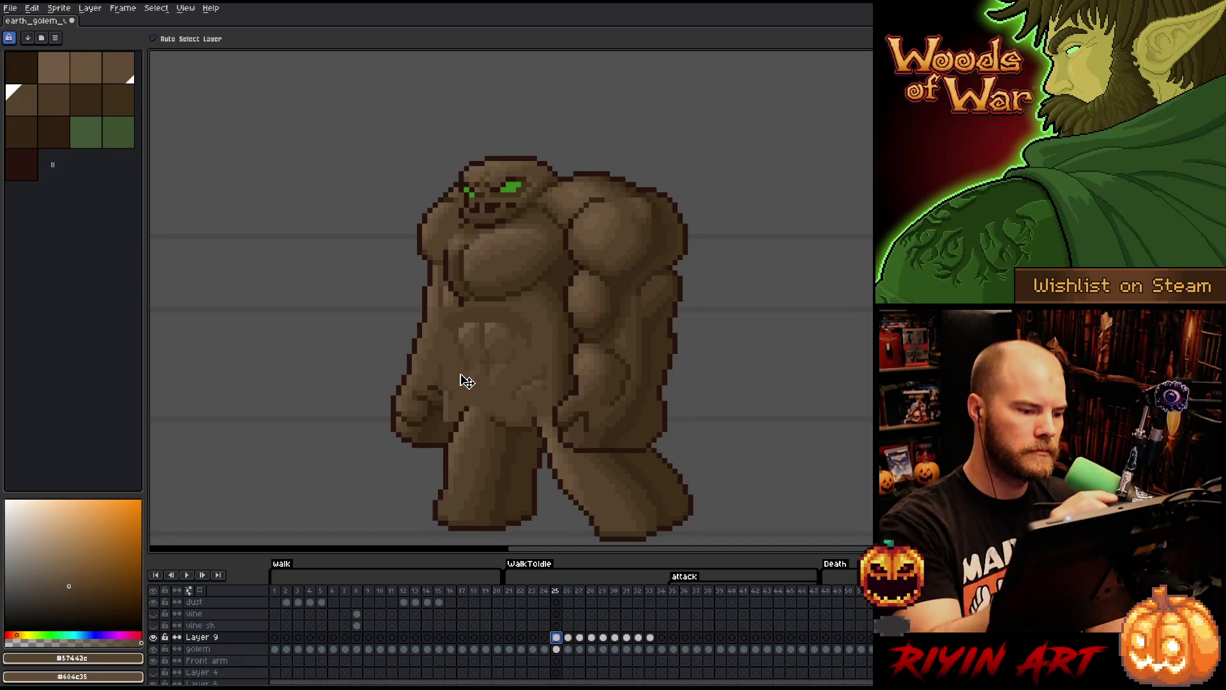
key("m")
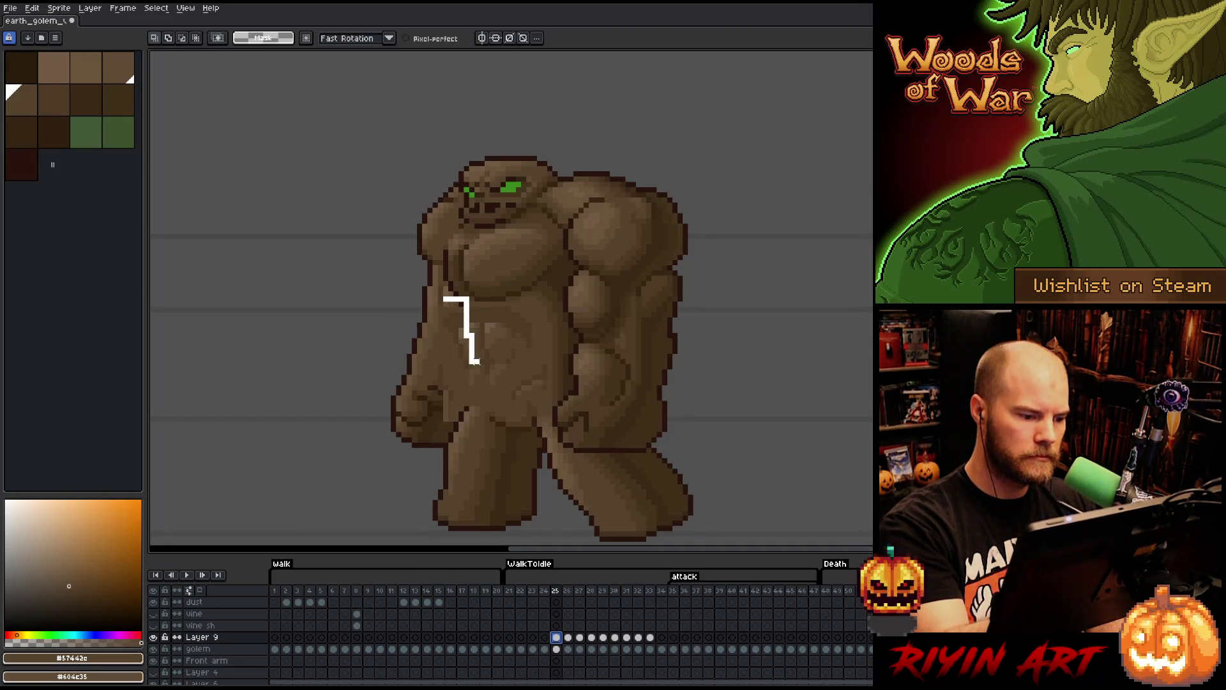
left_click_drag(450, 440, 383, 284)
left_click(461, 398)
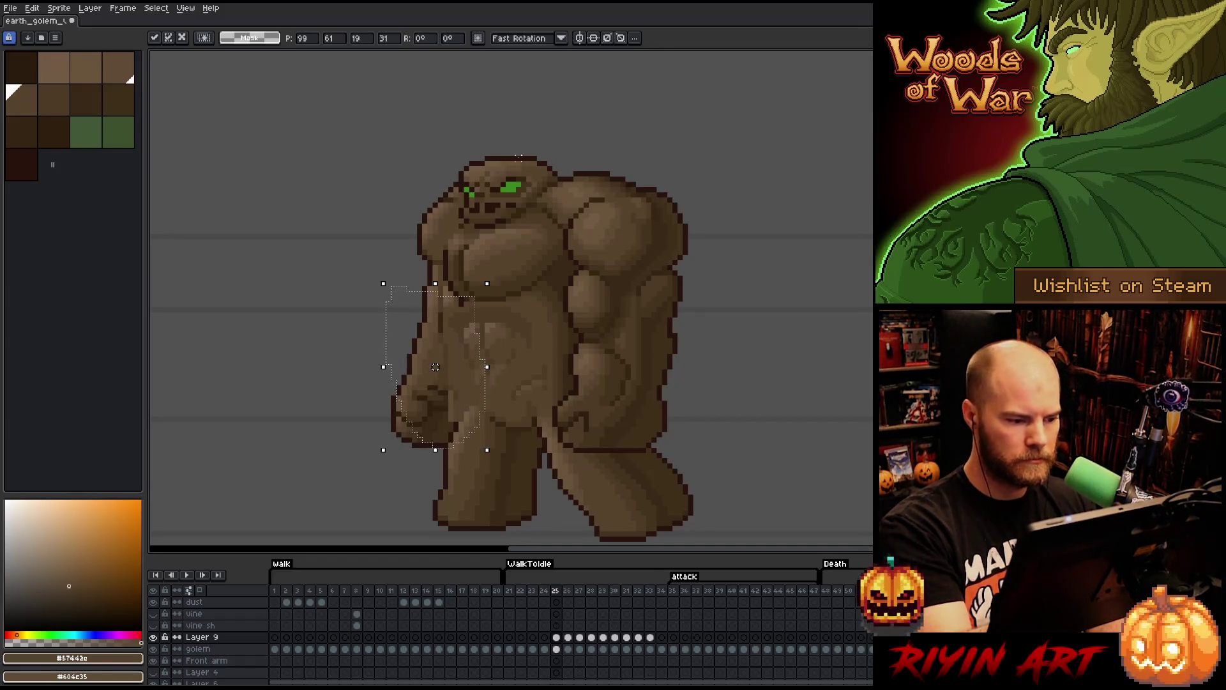
mouse_move(477, 281)
left_mouse_down()
mouse_move(482, 363)
mouse_move(507, 274)
mouse_move(473, 313)
mouse_move(483, 387)
mouse_move(486, 361)
left_mouse_up()
key("ctrl+z")
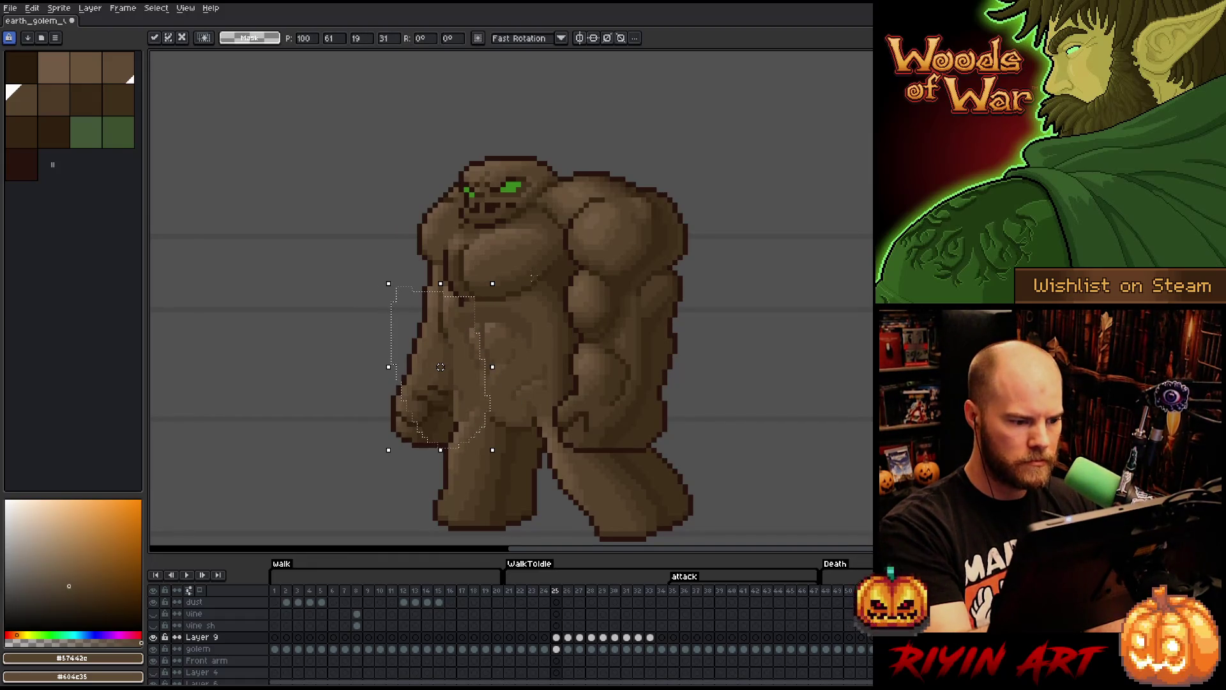
- Select the belly shading, shift it about 8 px left and commit the move
mouse_move(536, 304)
left_mouse_down()
mouse_move(522, 300)
mouse_move(497, 325)
mouse_move(511, 387)
mouse_move(562, 314)
left_mouse_up()
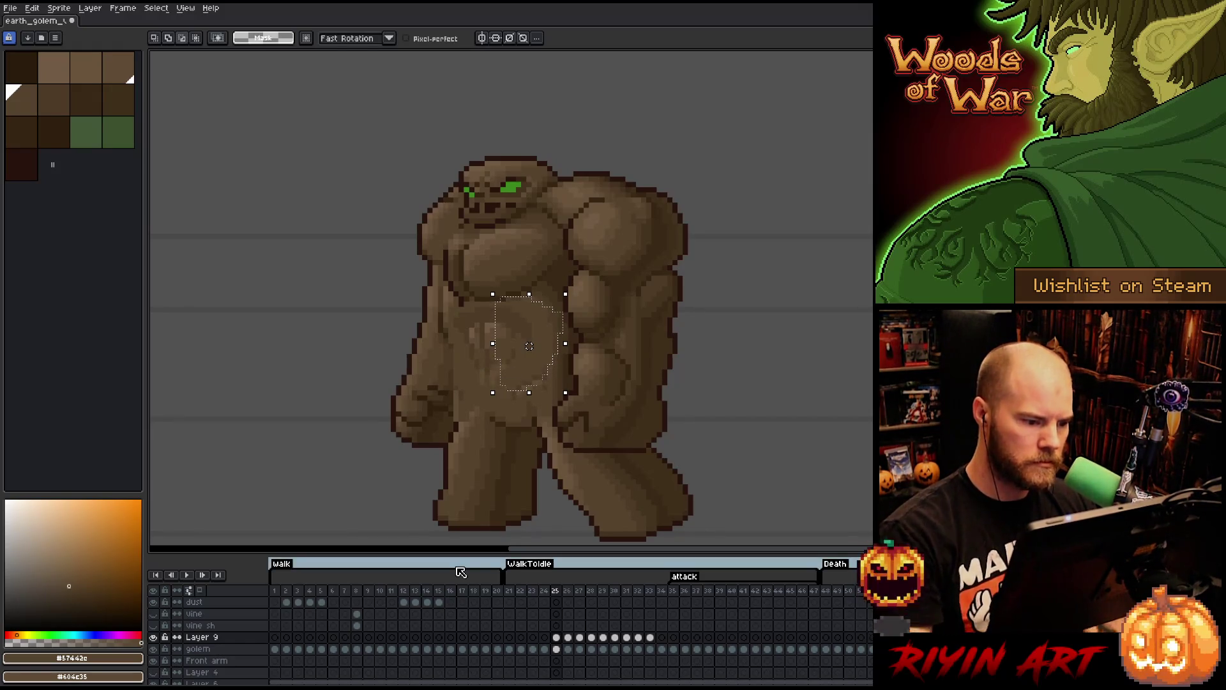
key("Left")
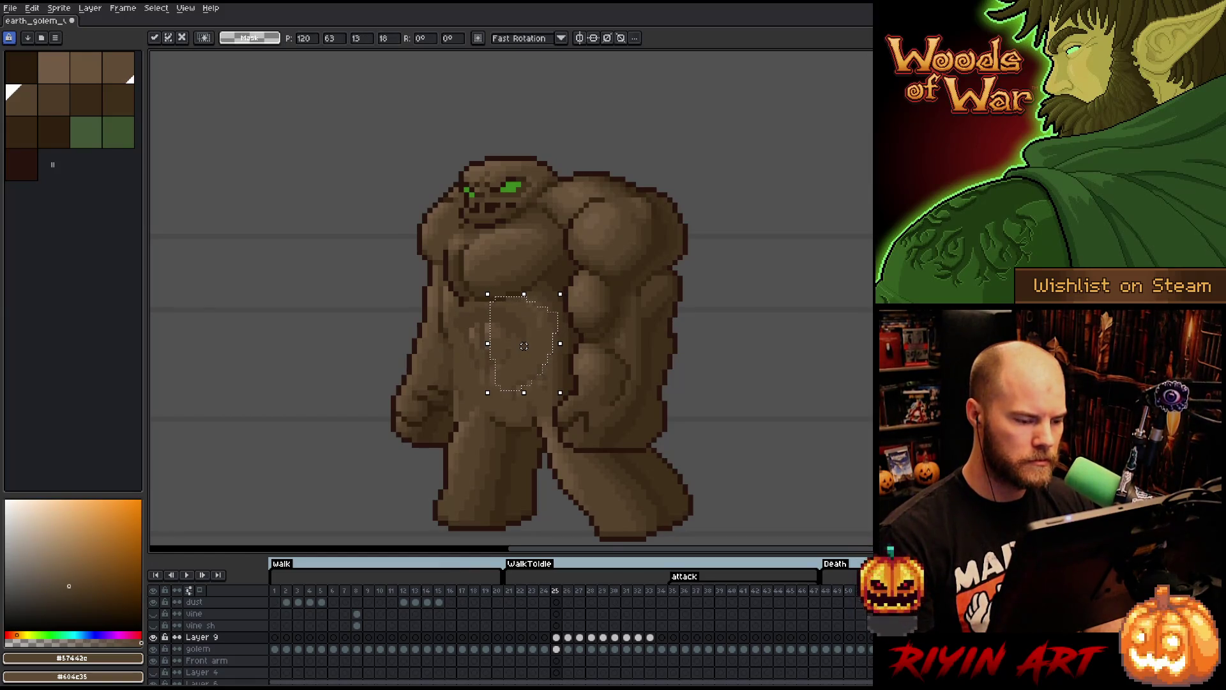
key("ctrl+d")
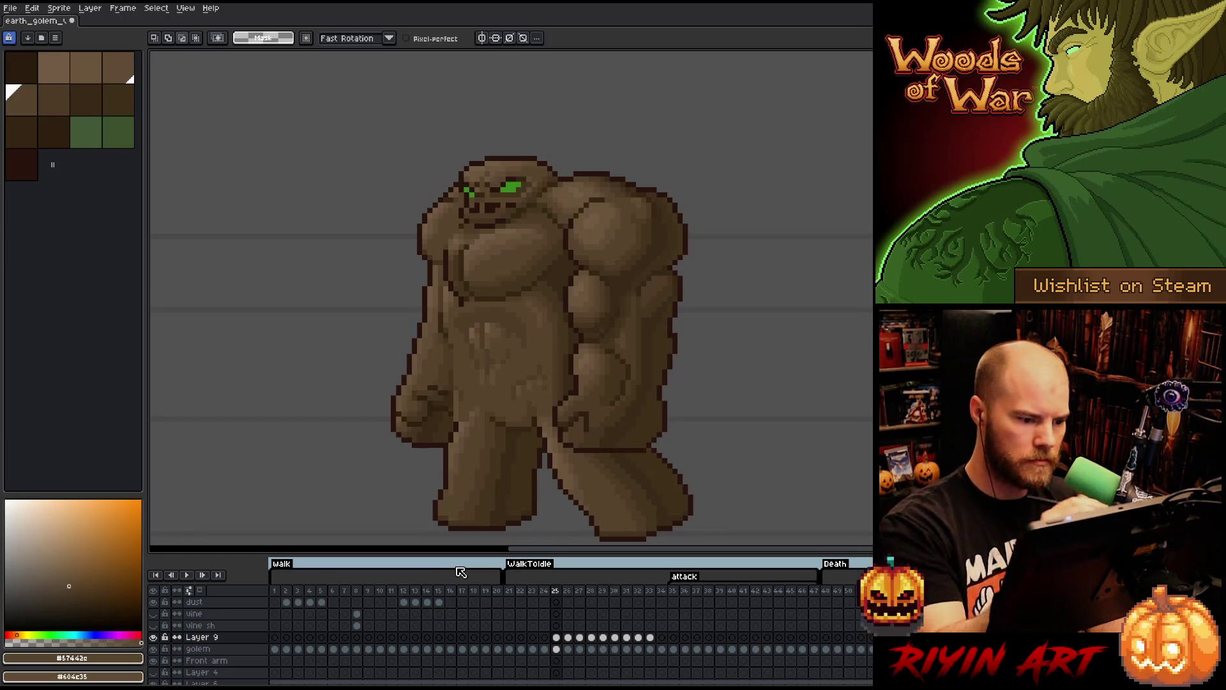
- Erase stray pixels along the golem's left torso edge
key("b")
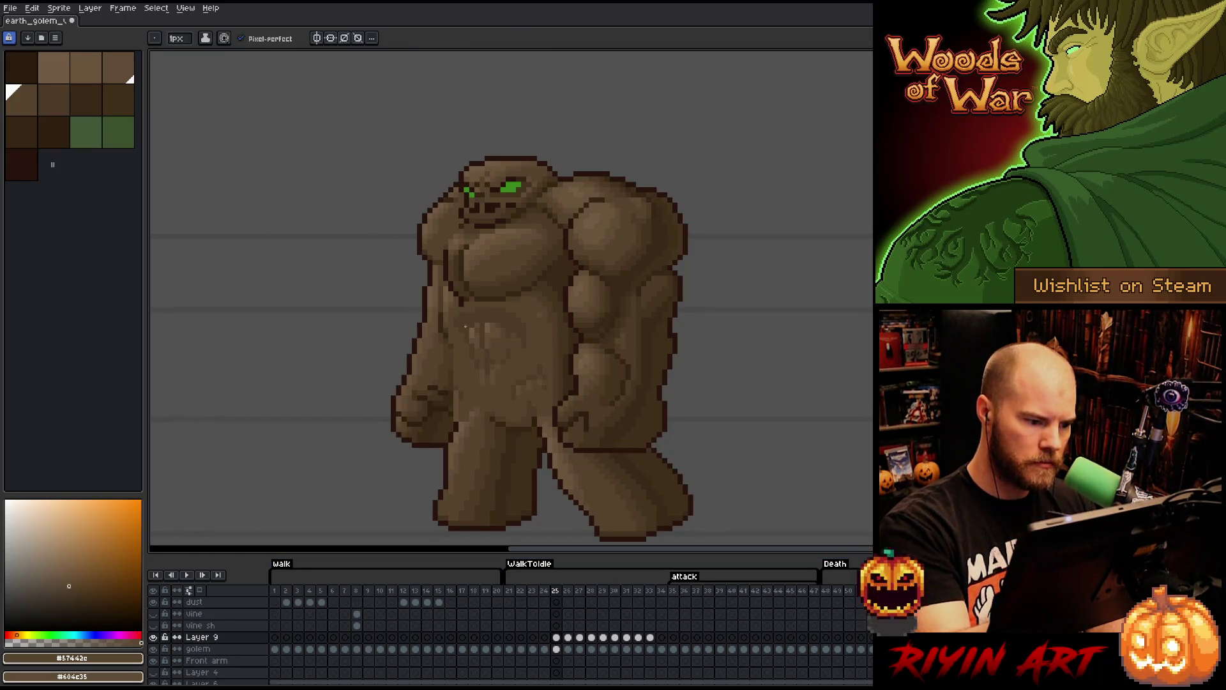
key("e")
left_click_drag(462, 301, 461, 415)
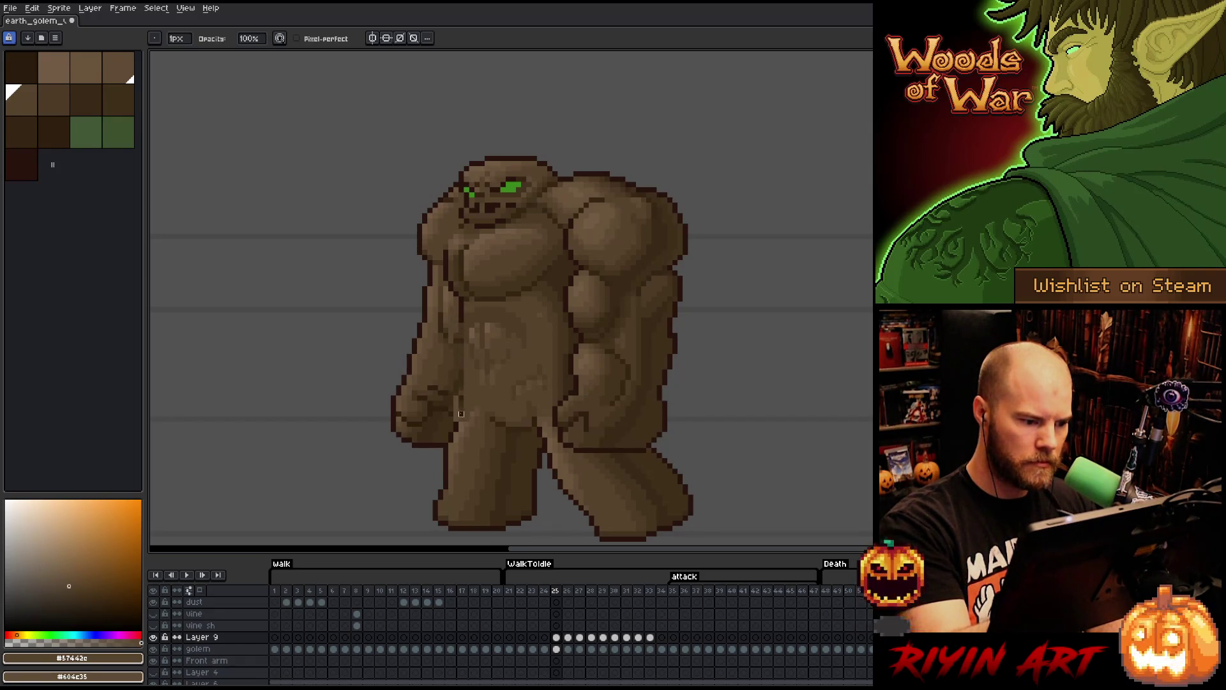
left_click_drag(468, 350, 469, 389)
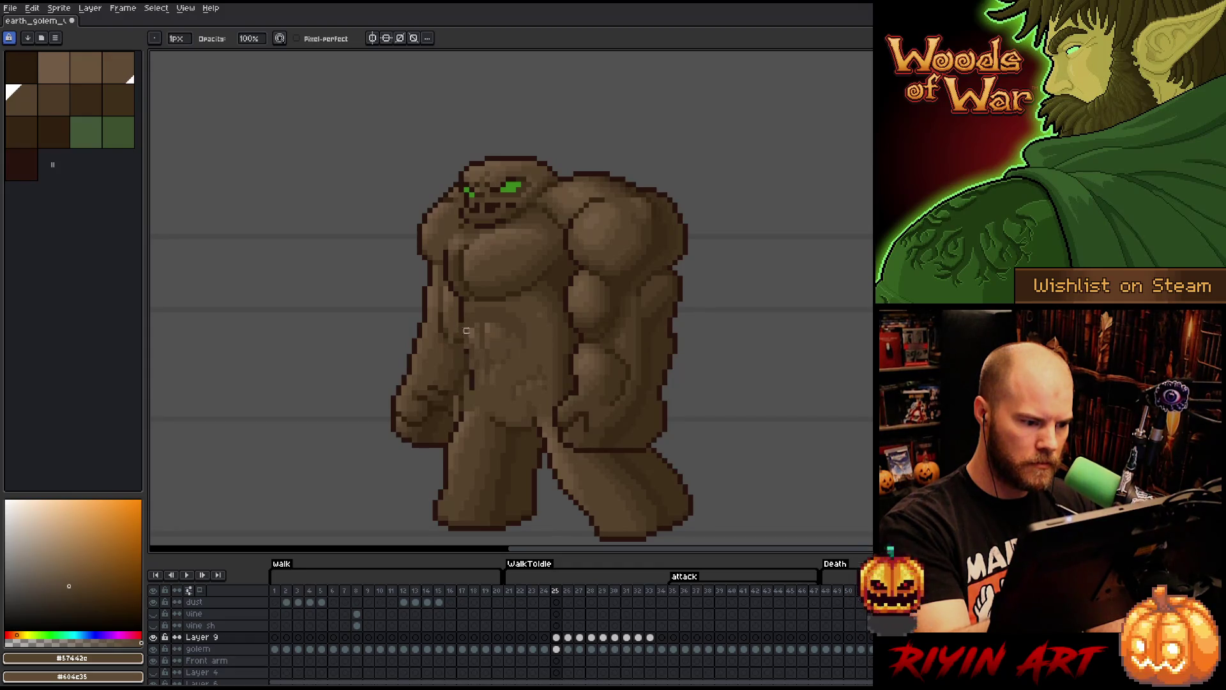
left_click_drag(466, 320, 466, 345)
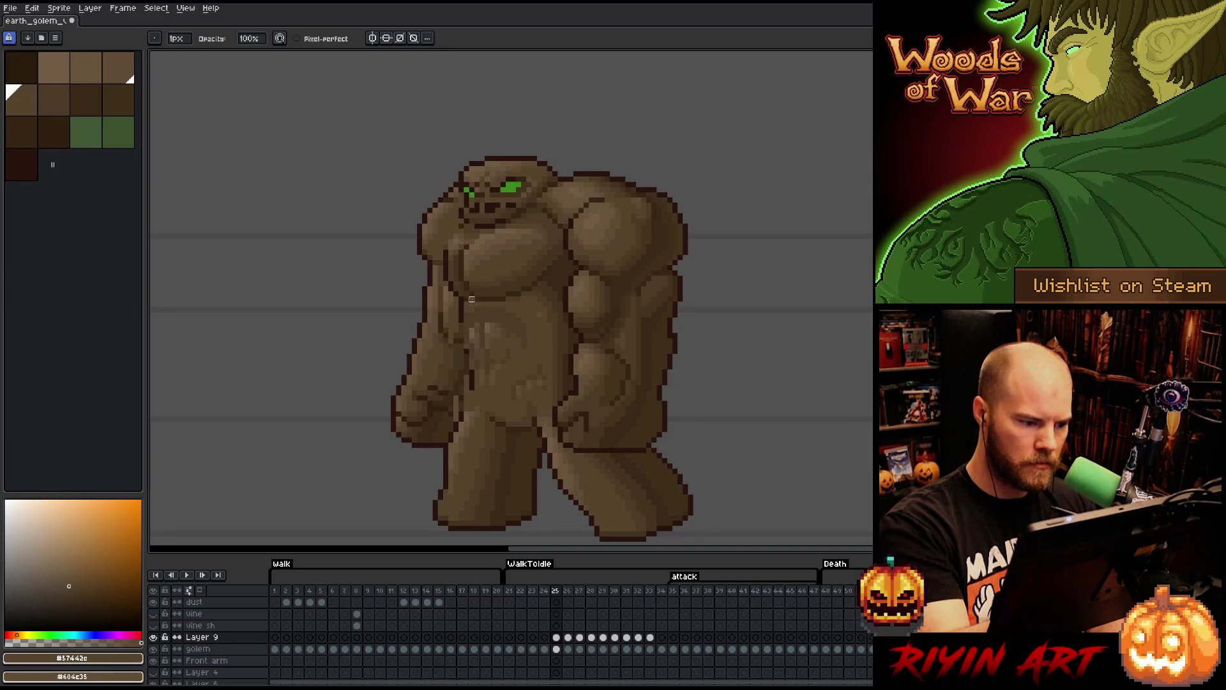
- Select the torso shading and shift it about 8 px left
key("m")
mouse_move(497, 399)
left_mouse_down()
mouse_move(539, 314)
mouse_move(461, 307)
mouse_move(433, 420)
left_mouse_up()
mouse_move(522, 439)
left_mouse_down()
mouse_move(562, 321)
mouse_move(405, 471)
mouse_move(401, 514)
left_mouse_up()
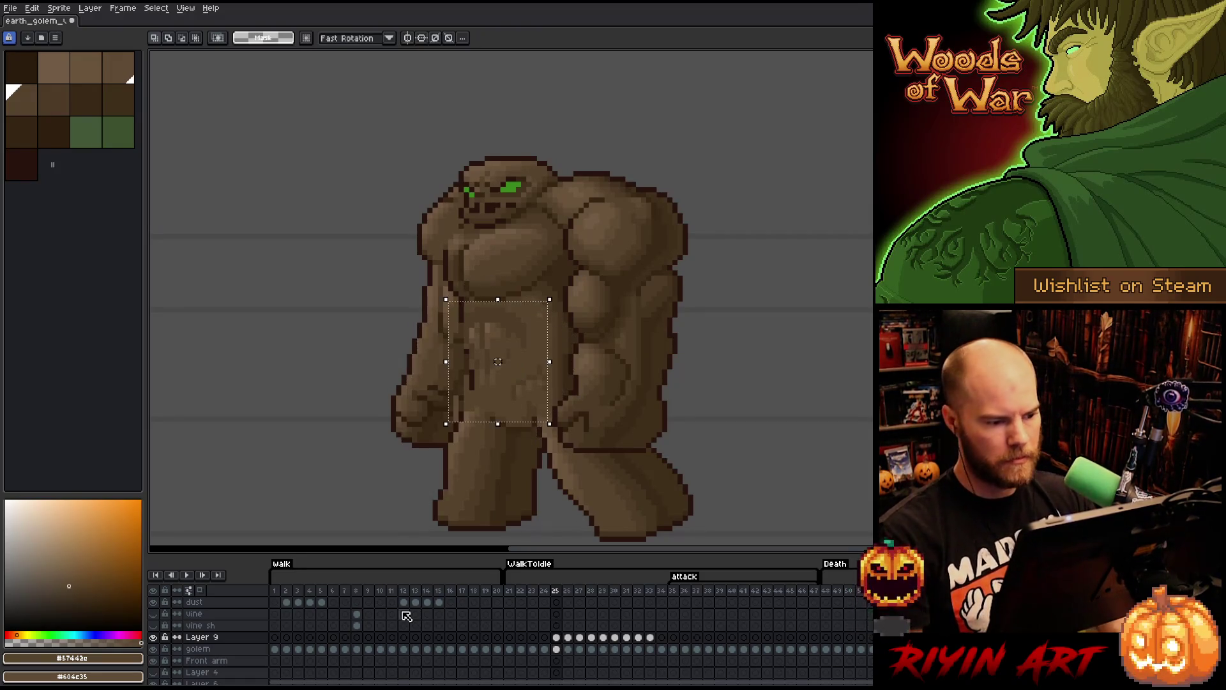
key("ctrl+z")
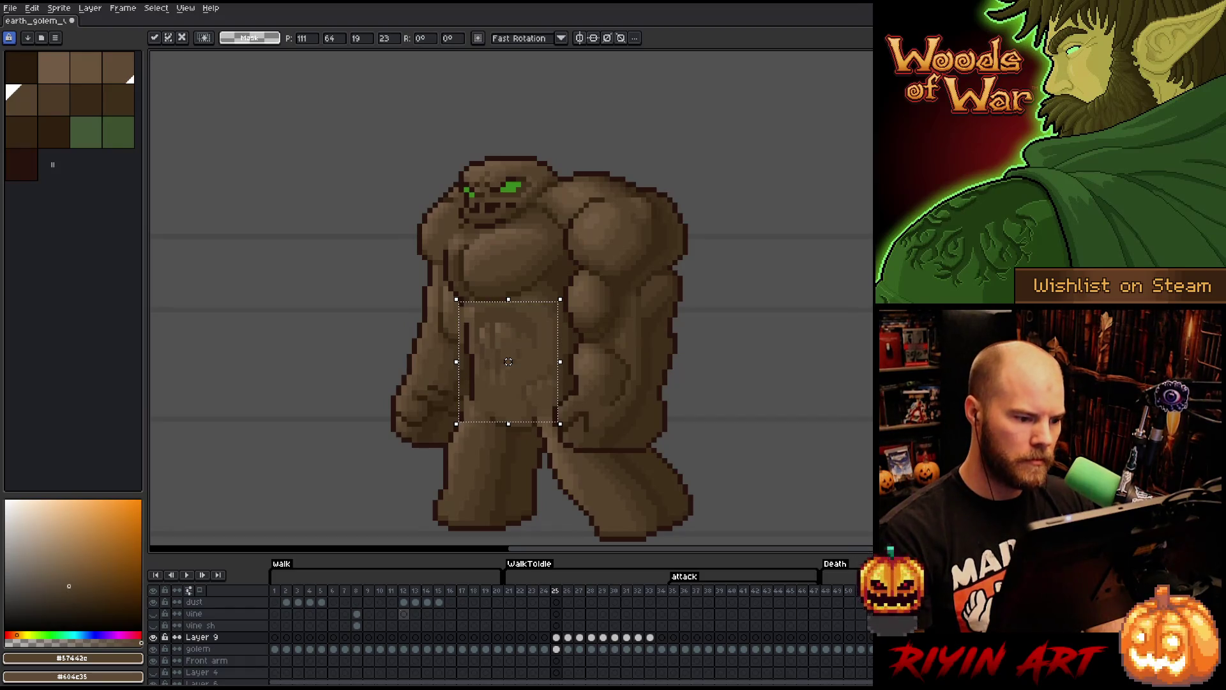
left_click_drag(508, 361, 503, 362)
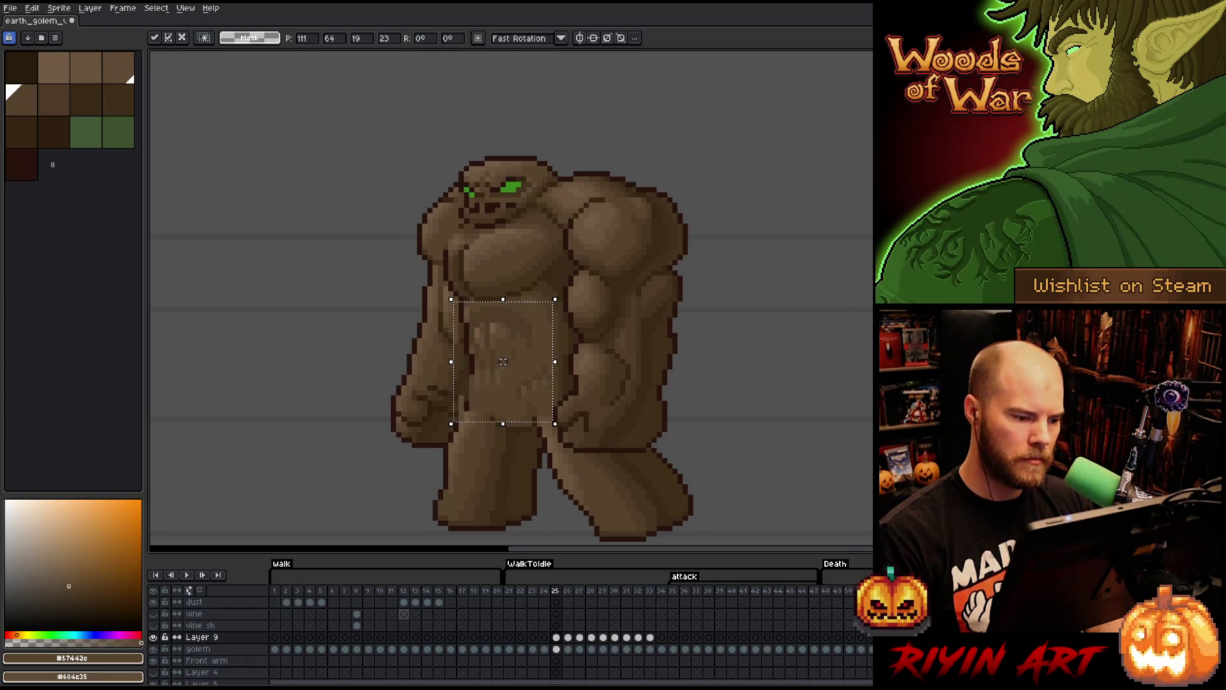
key("ctrl+d")
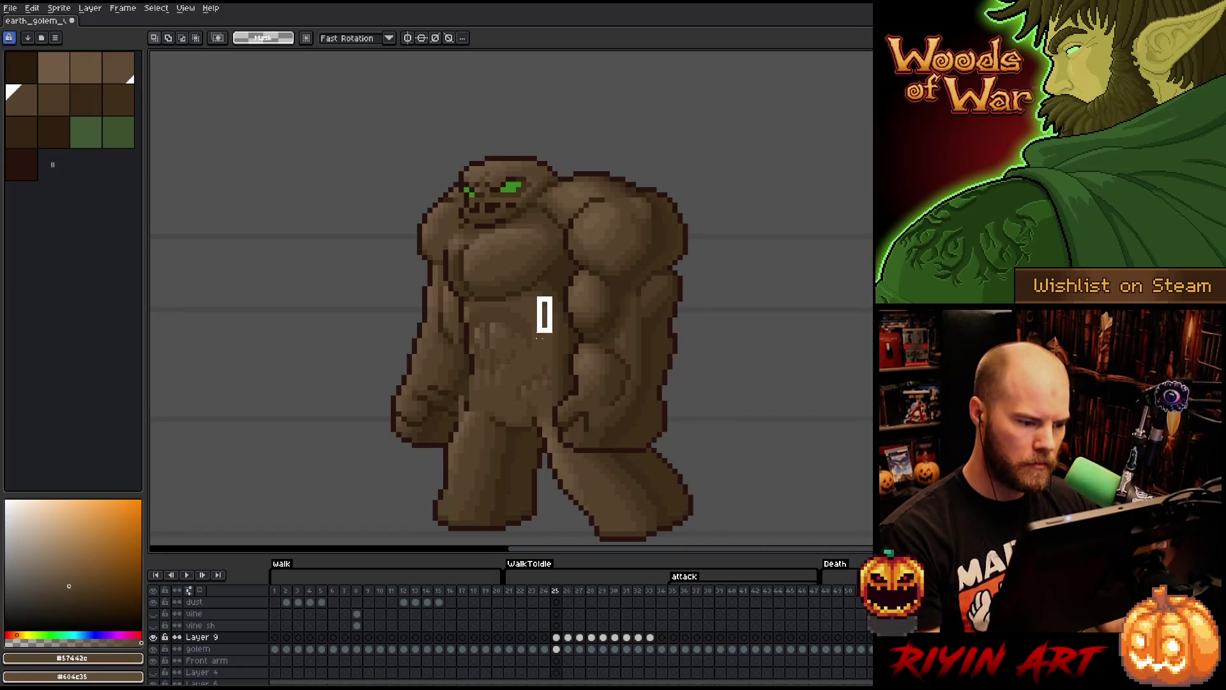
- Stretch the belly shading wider to the left and commit it
left_click_drag(539, 332, 482, 435)
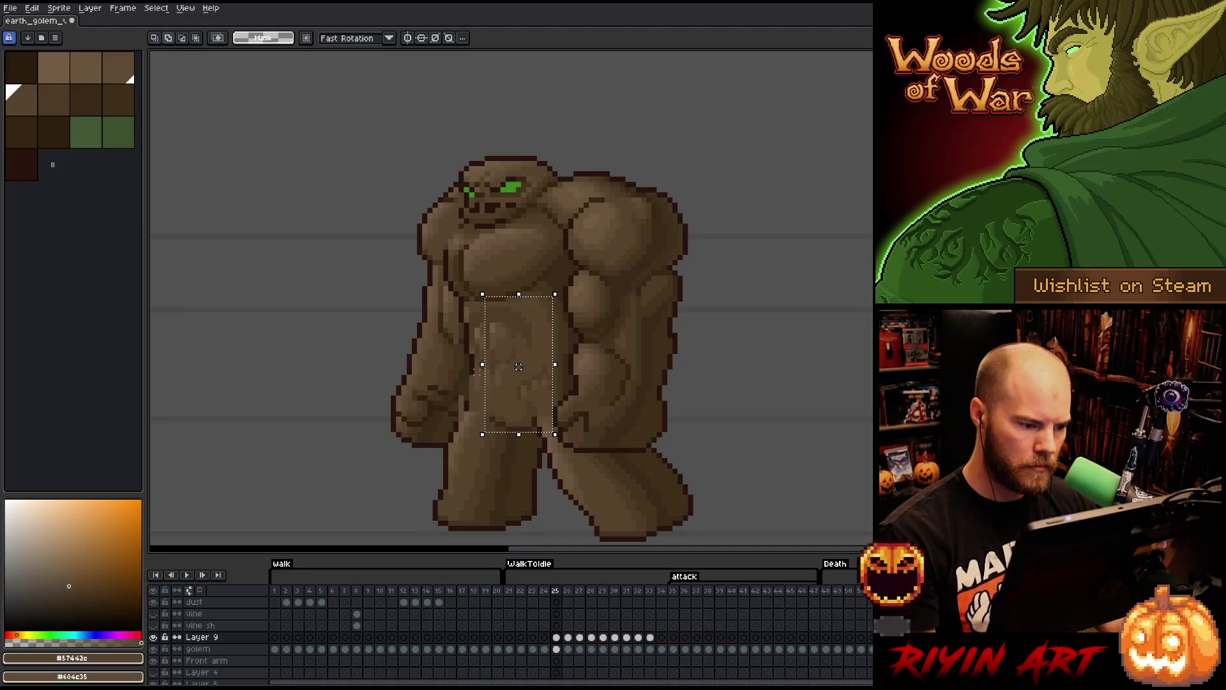
mouse_move(482, 364)
left_mouse_down()
mouse_move(472, 364)
mouse_move(486, 415)
mouse_move(476, 466)
left_mouse_up()
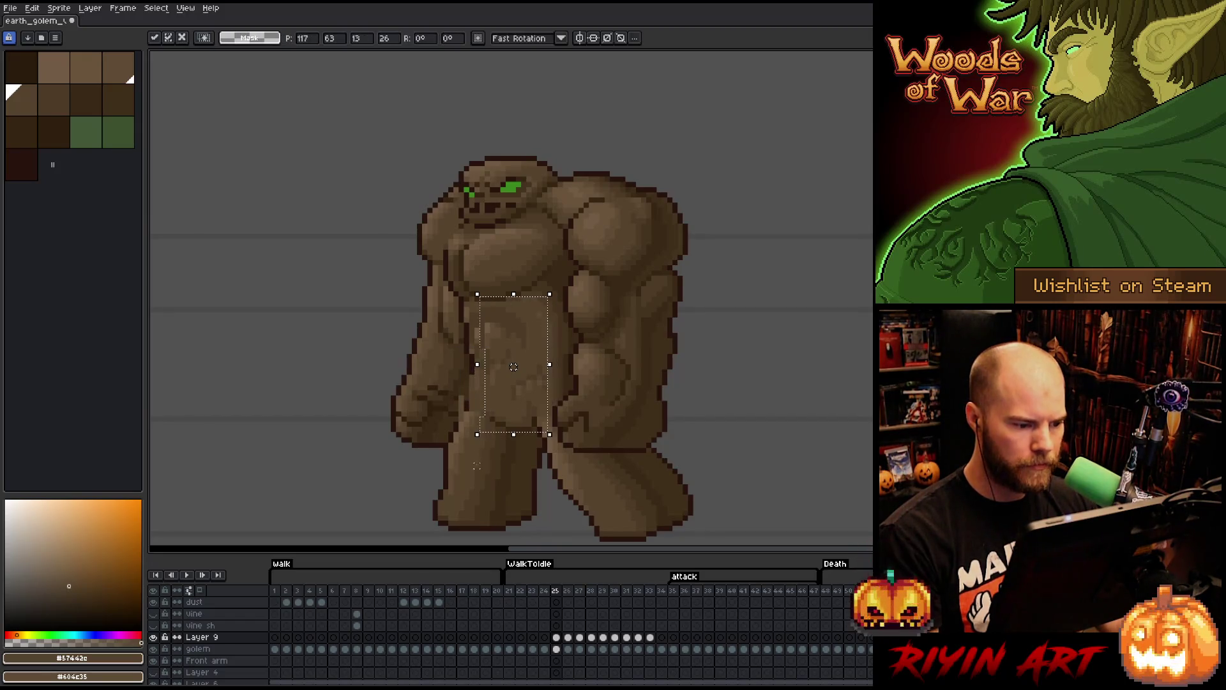
left_click(643, 381)
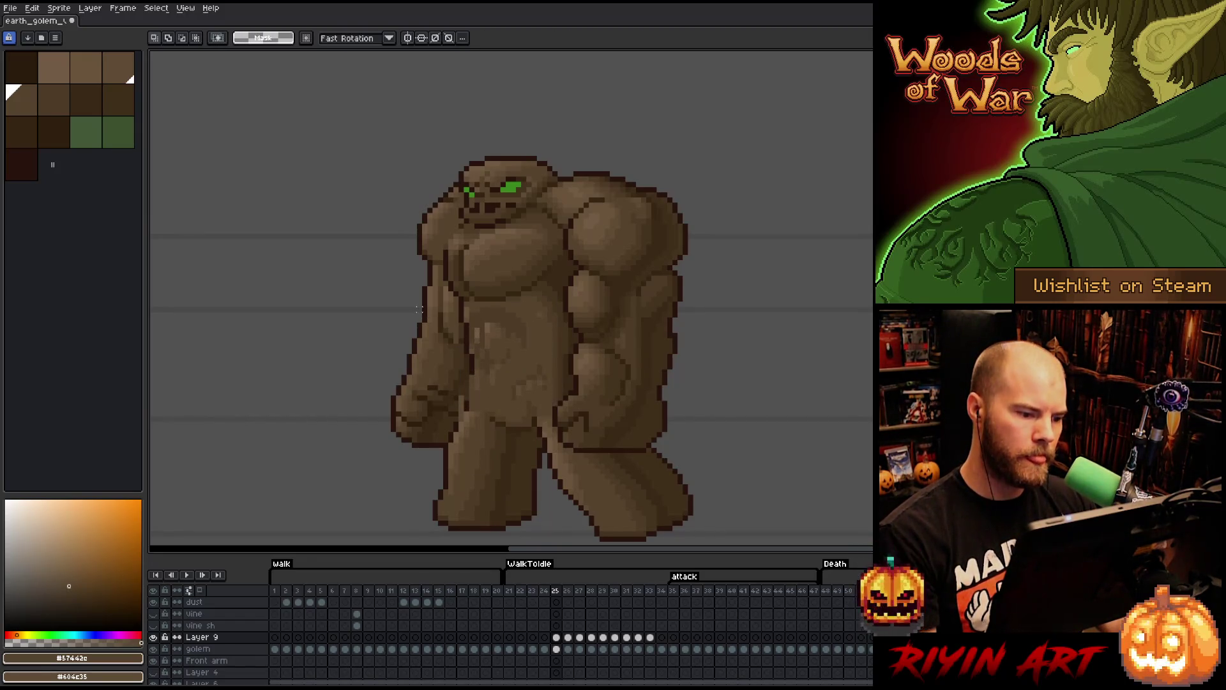
mouse_move(419, 309)
left_mouse_down()
mouse_move(481, 419)
mouse_move(464, 355)
left_mouse_up()
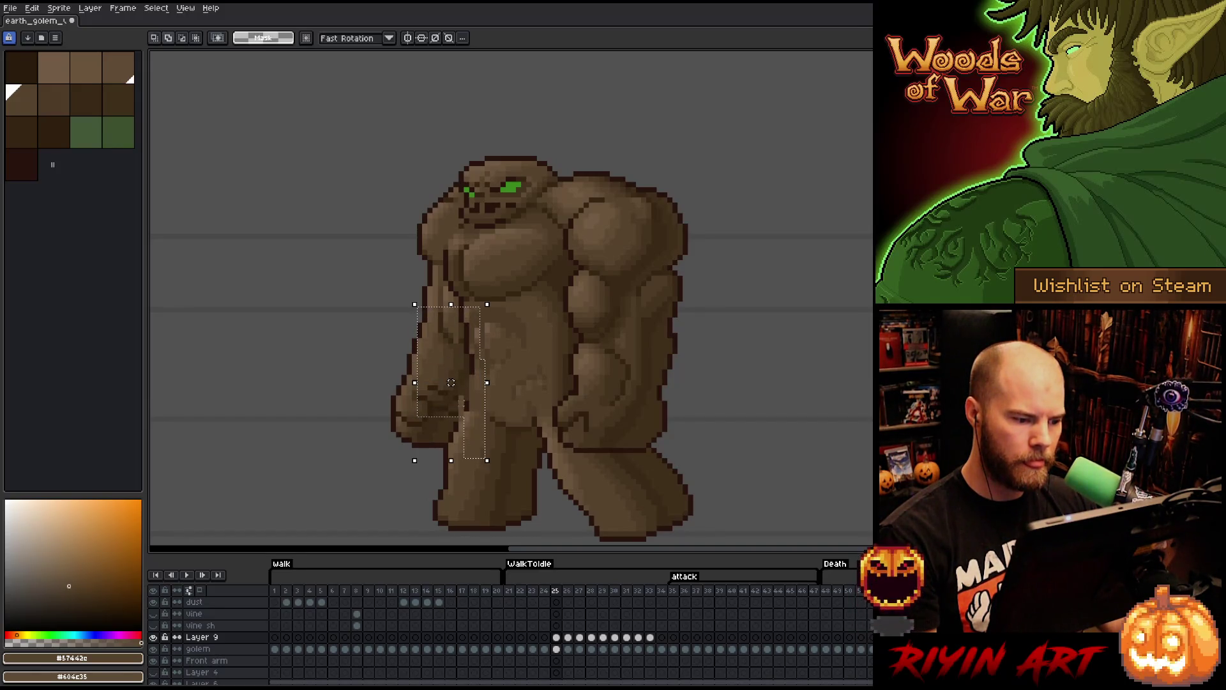
left_click(568, 407)
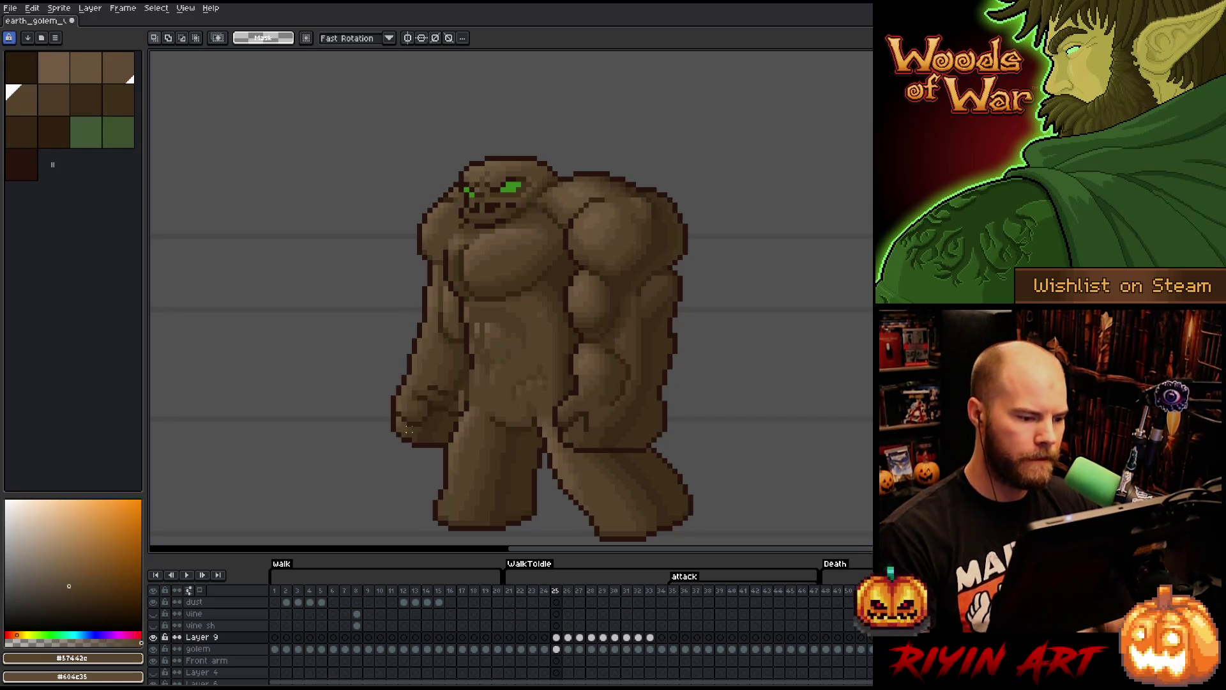
- Paint the belly shading with sampled browns #4d3b26, #57442c and #604c35
key("i")
left_click(482, 308)
key("b")
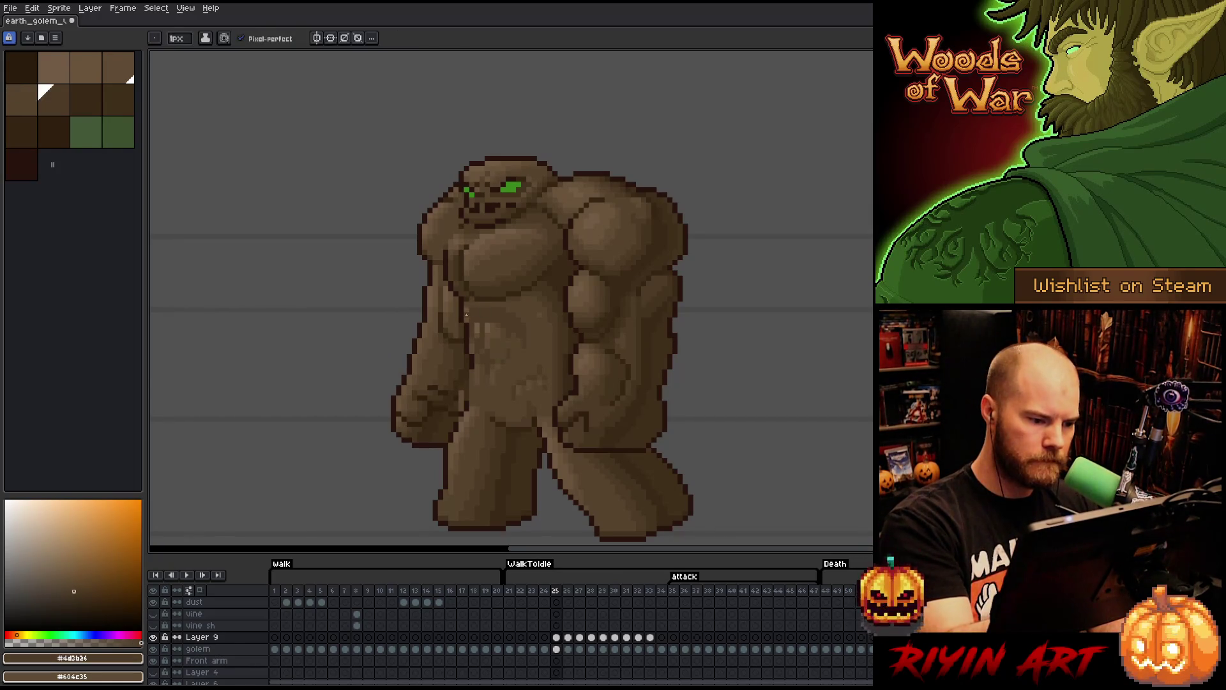
left_click(477, 258, "alt")
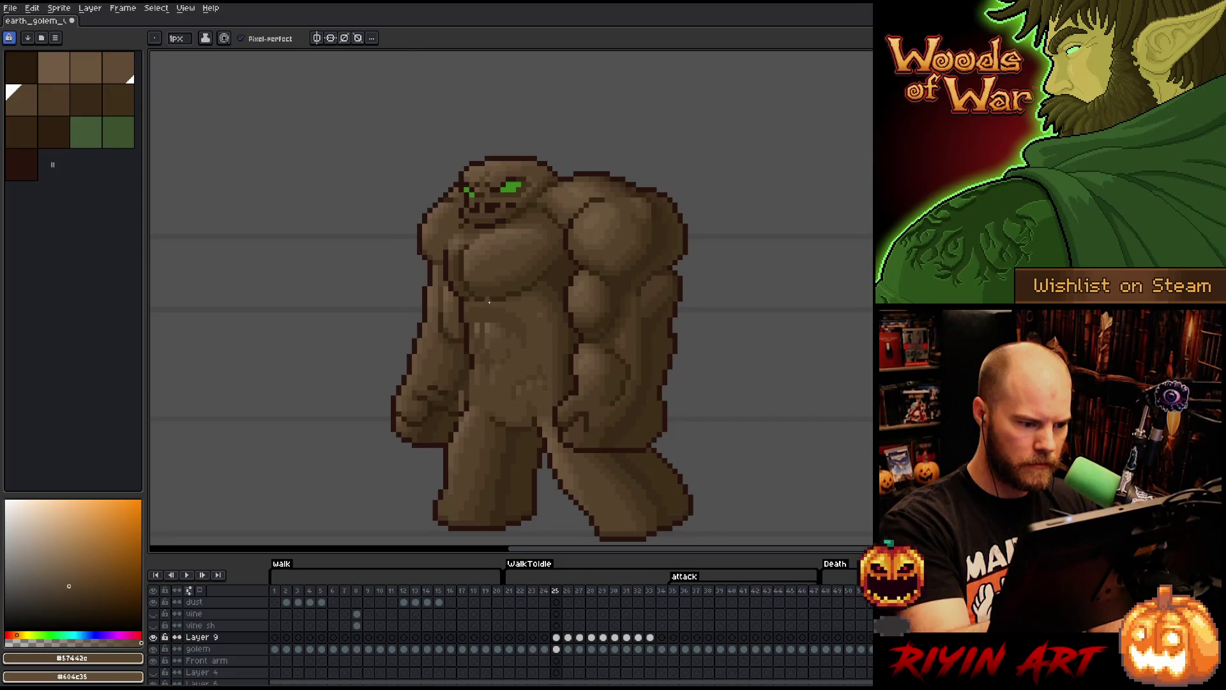
left_click(505, 275, "alt")
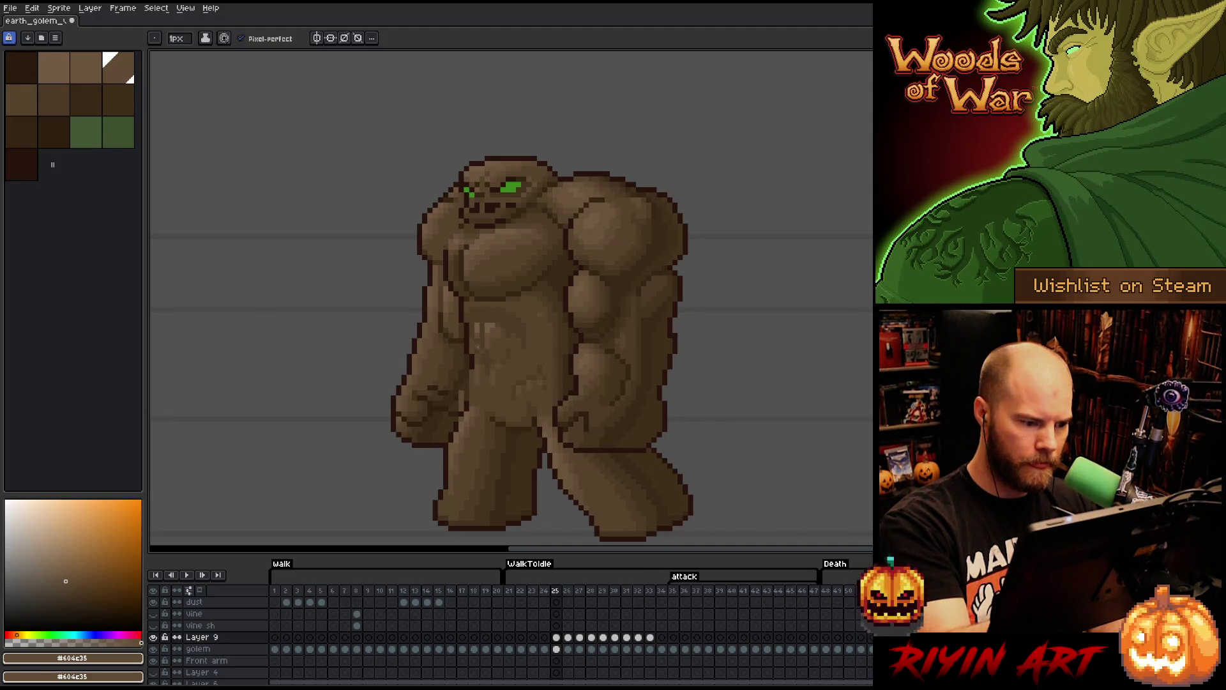
left_click(488, 359, "alt")
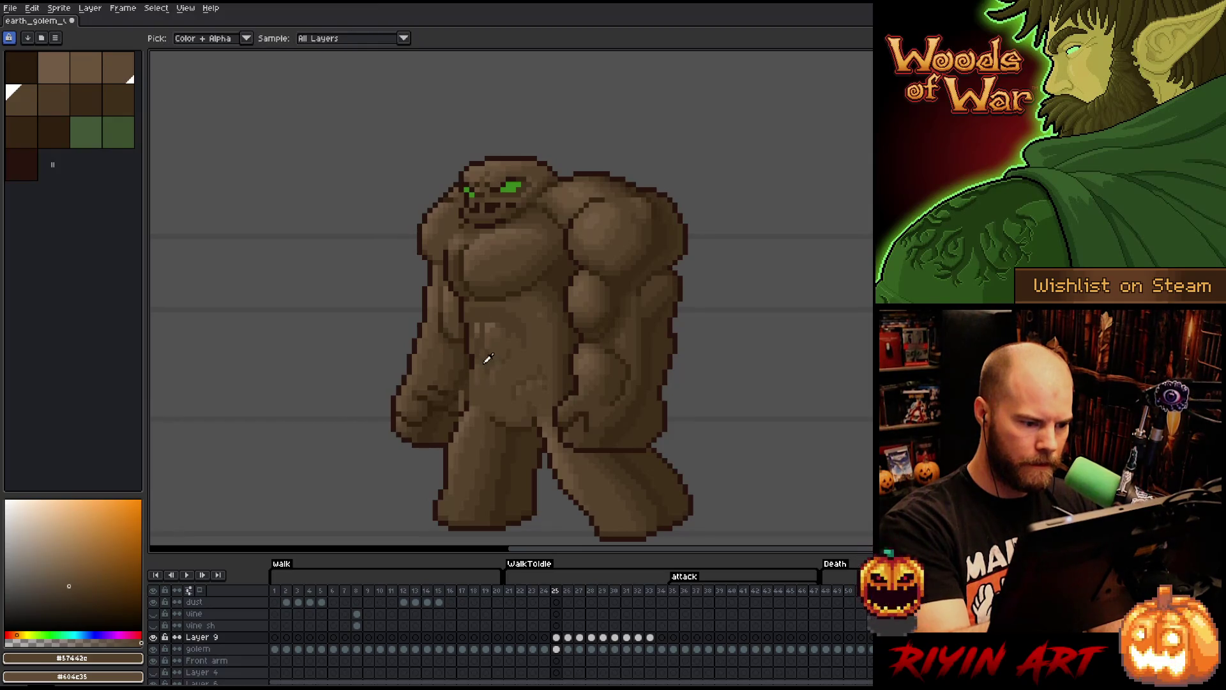
left_click(492, 255, "alt")
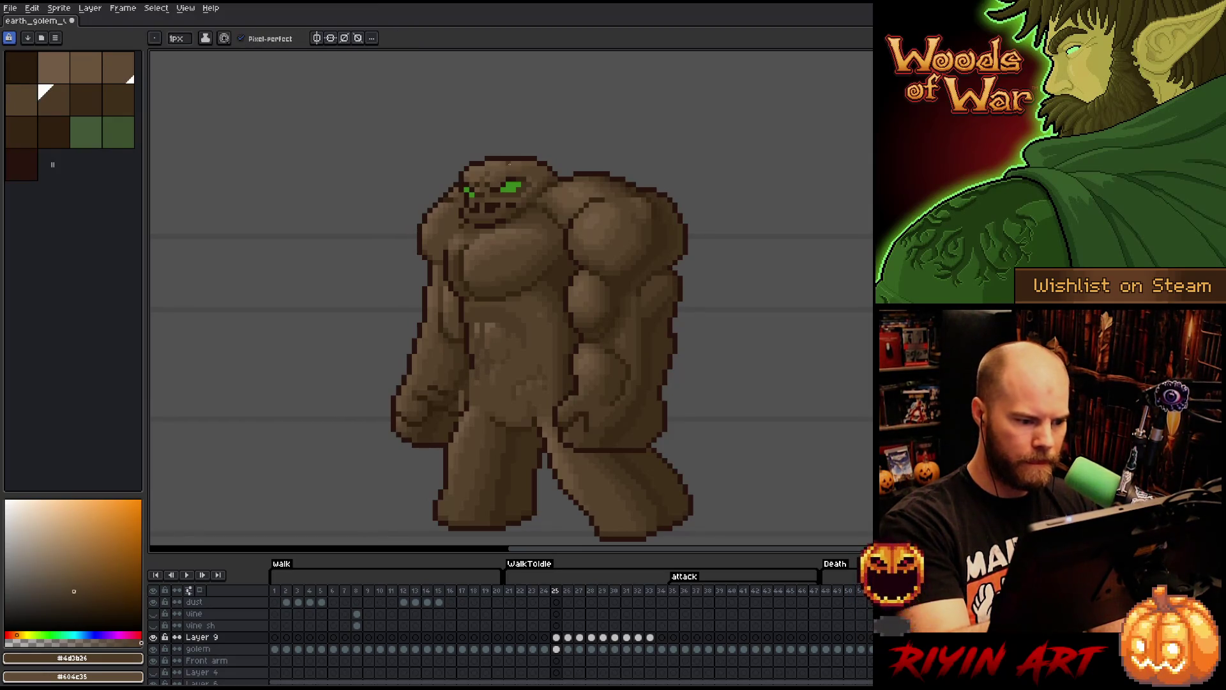
left_click(486, 377, "alt")
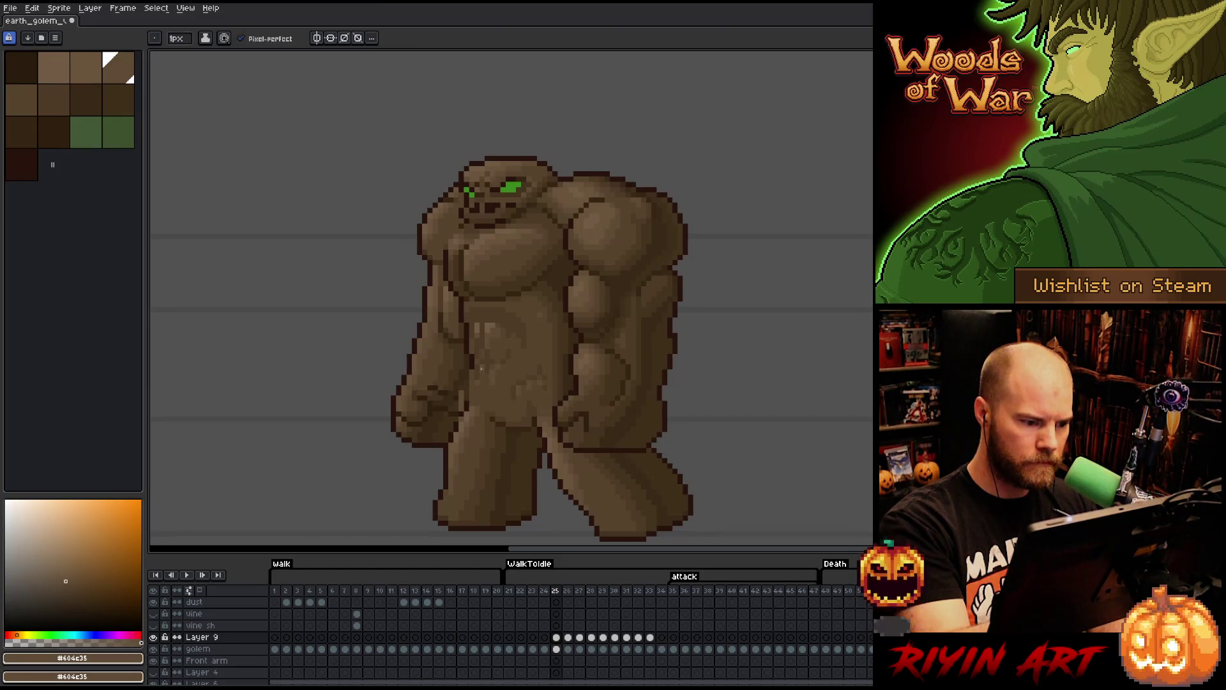
left_click(501, 375, "alt")
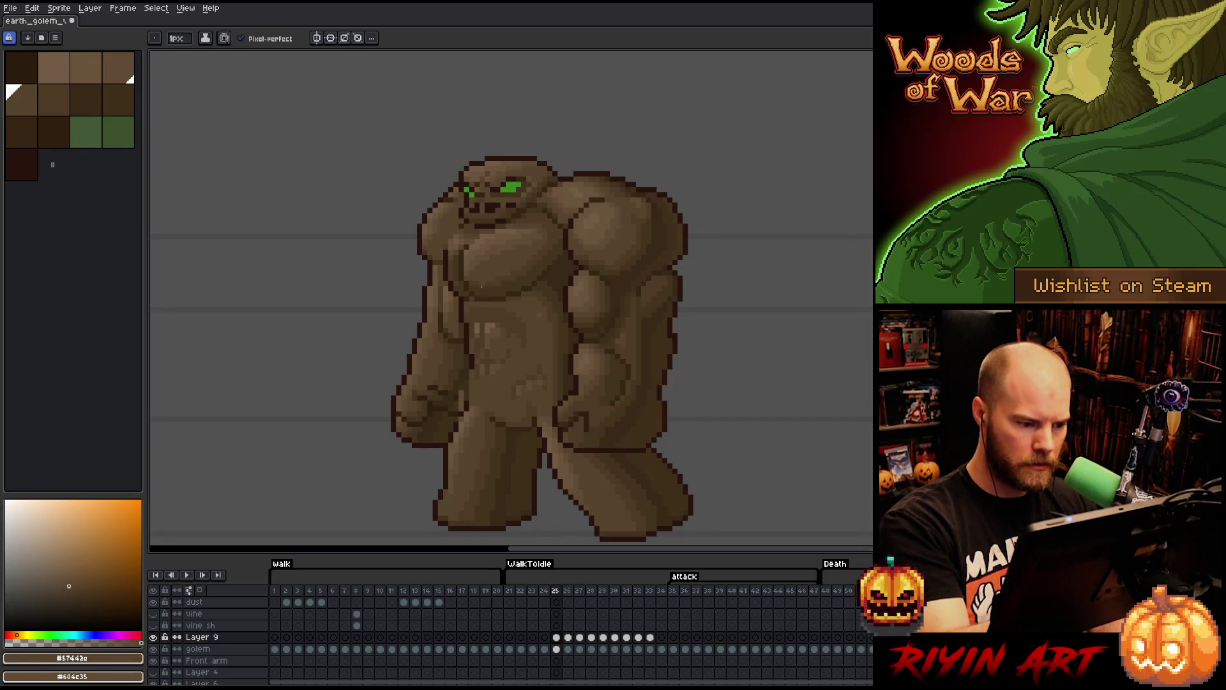
key("b")
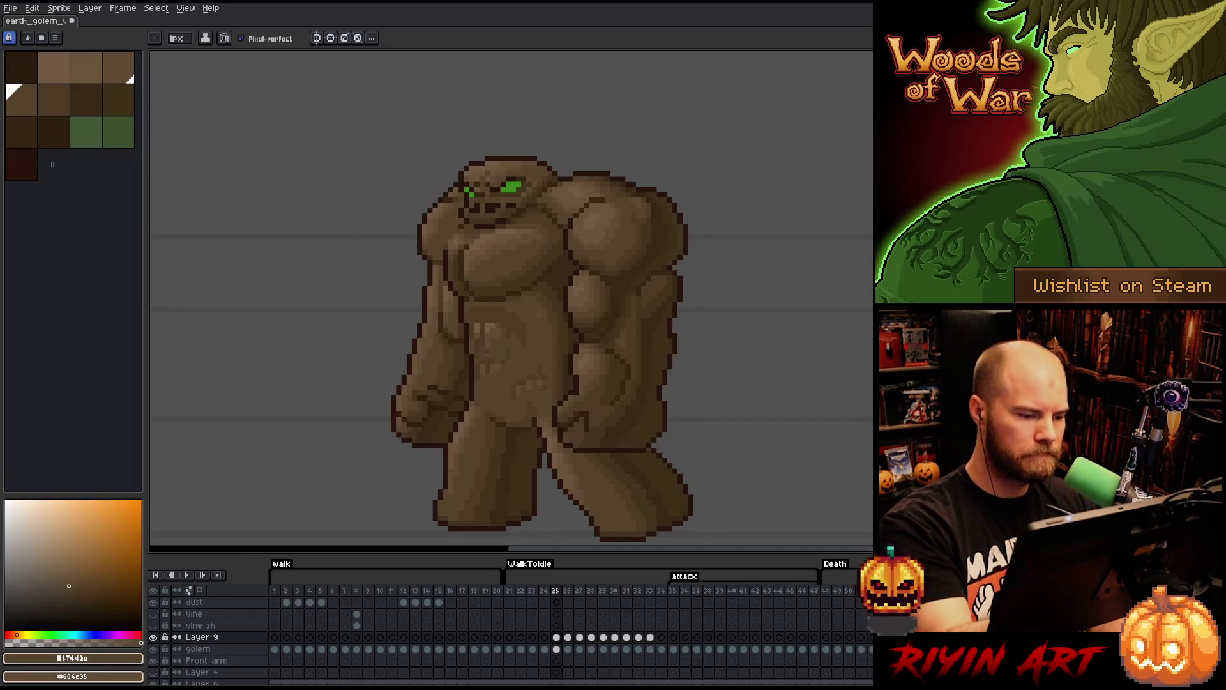
left_click(488, 331, "alt")
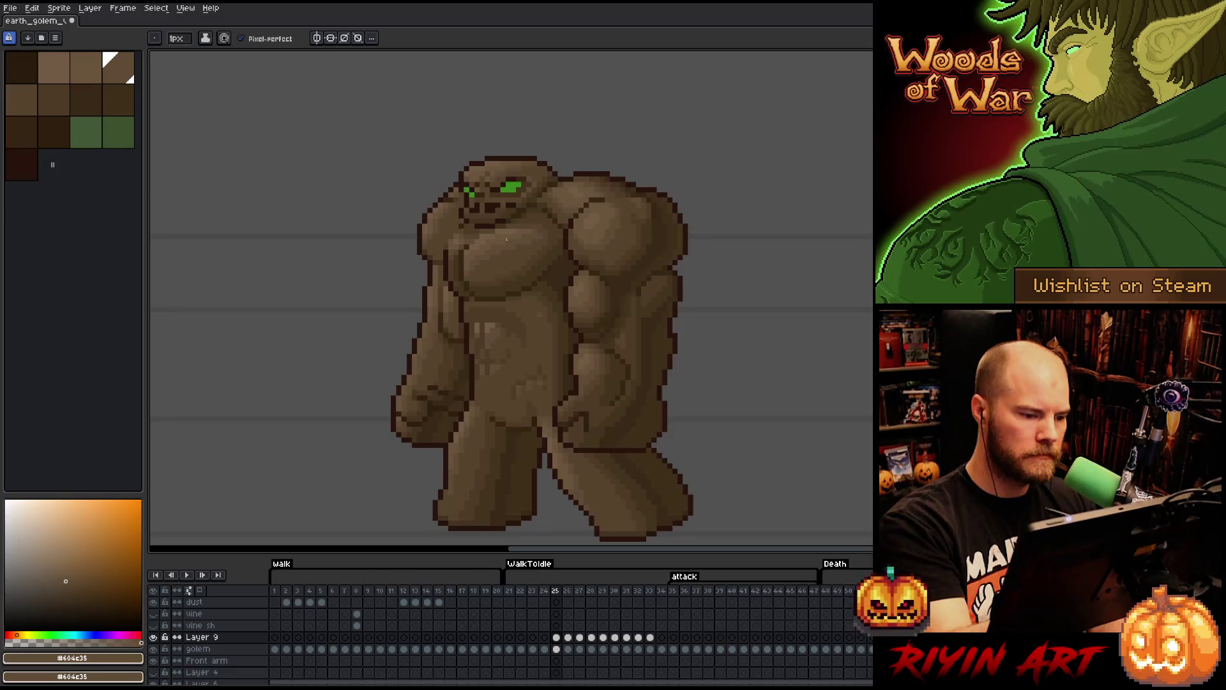
left_click(542, 339, "alt")
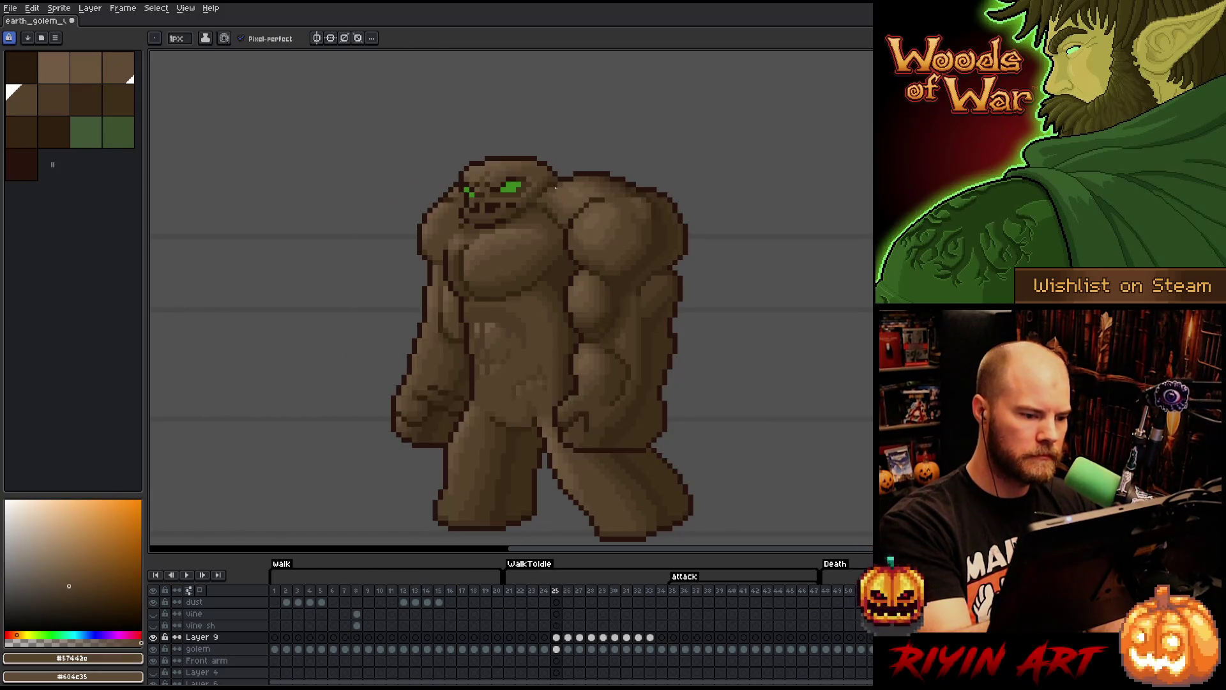
- Lasso and reposition the belly shading, then pick the darkest shadow brown
key("q")
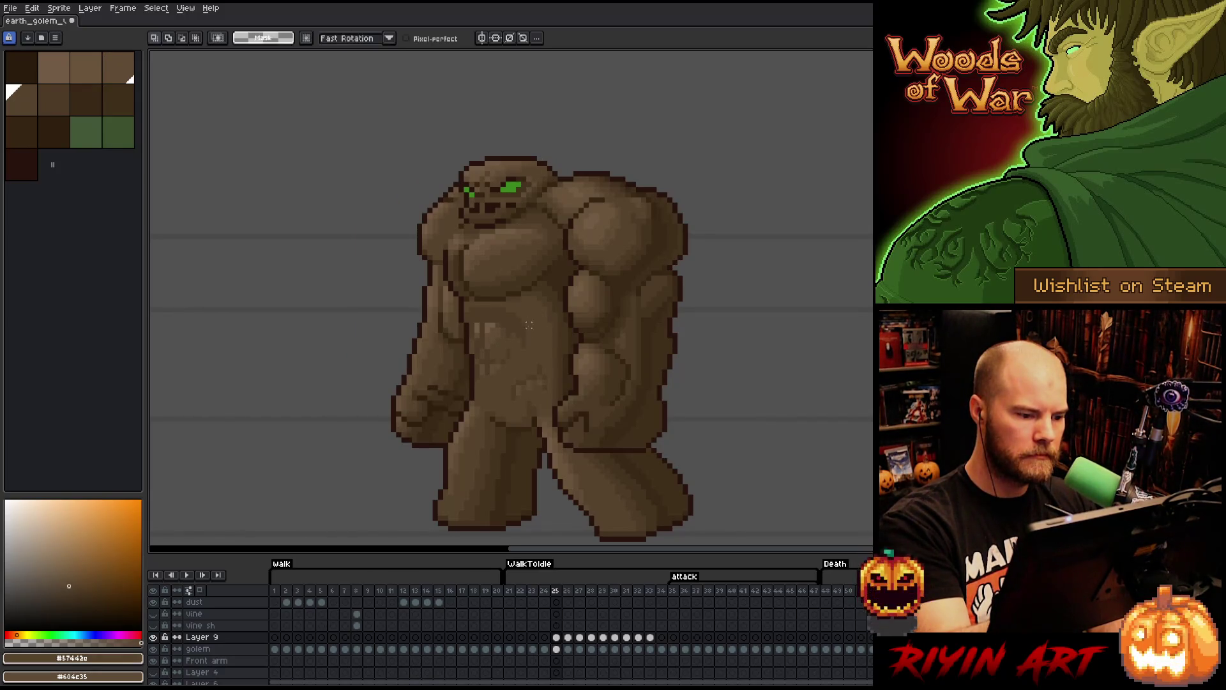
mouse_move(537, 330)
left_mouse_down()
mouse_move(493, 304)
mouse_move(459, 316)
mouse_move(511, 313)
mouse_move(542, 362)
mouse_move(539, 335)
left_mouse_up()
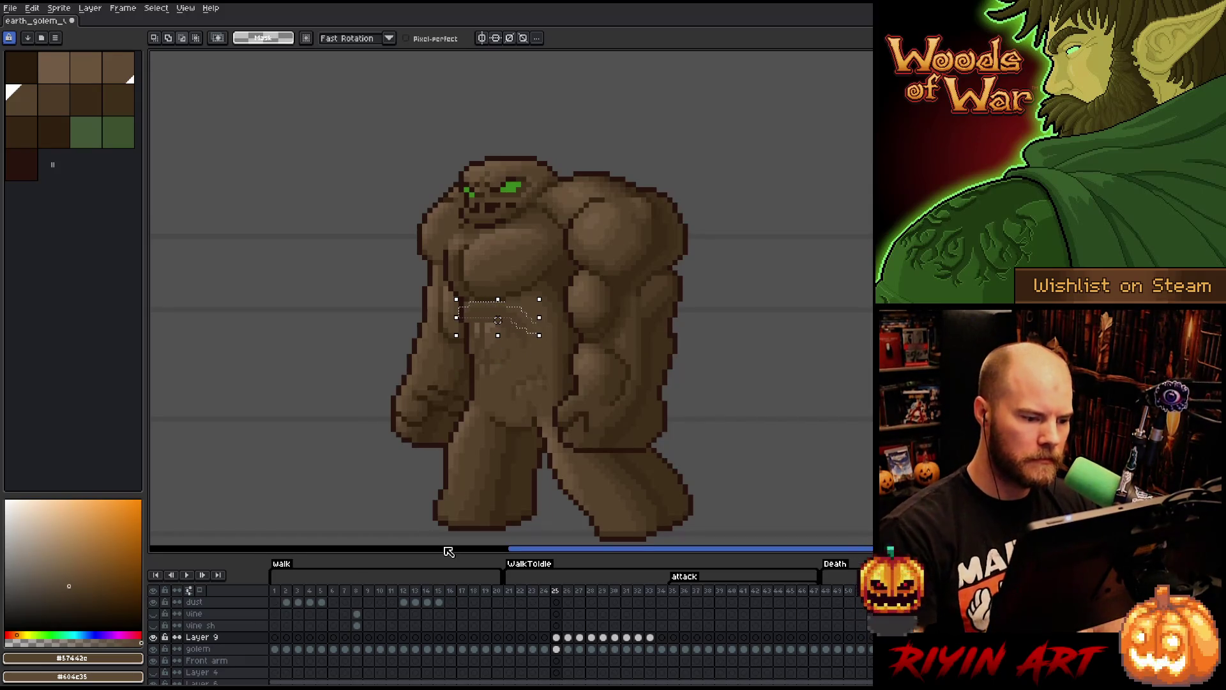
left_click(445, 540)
key("b")
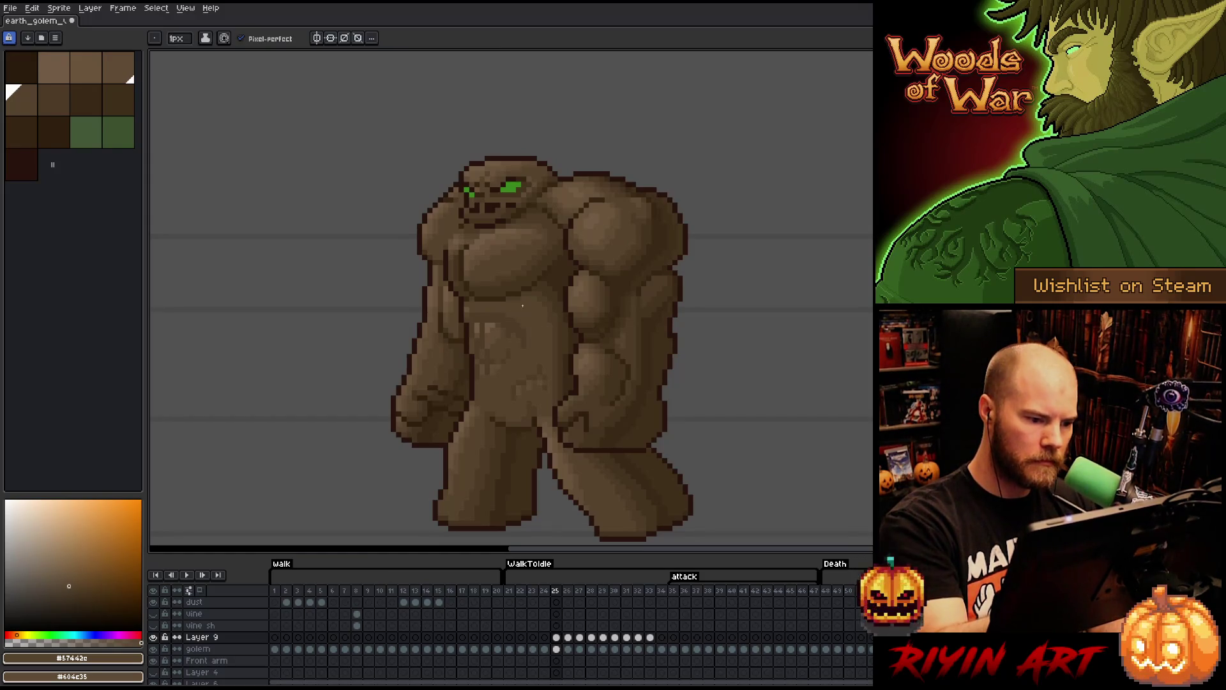
left_click(479, 309, "alt")
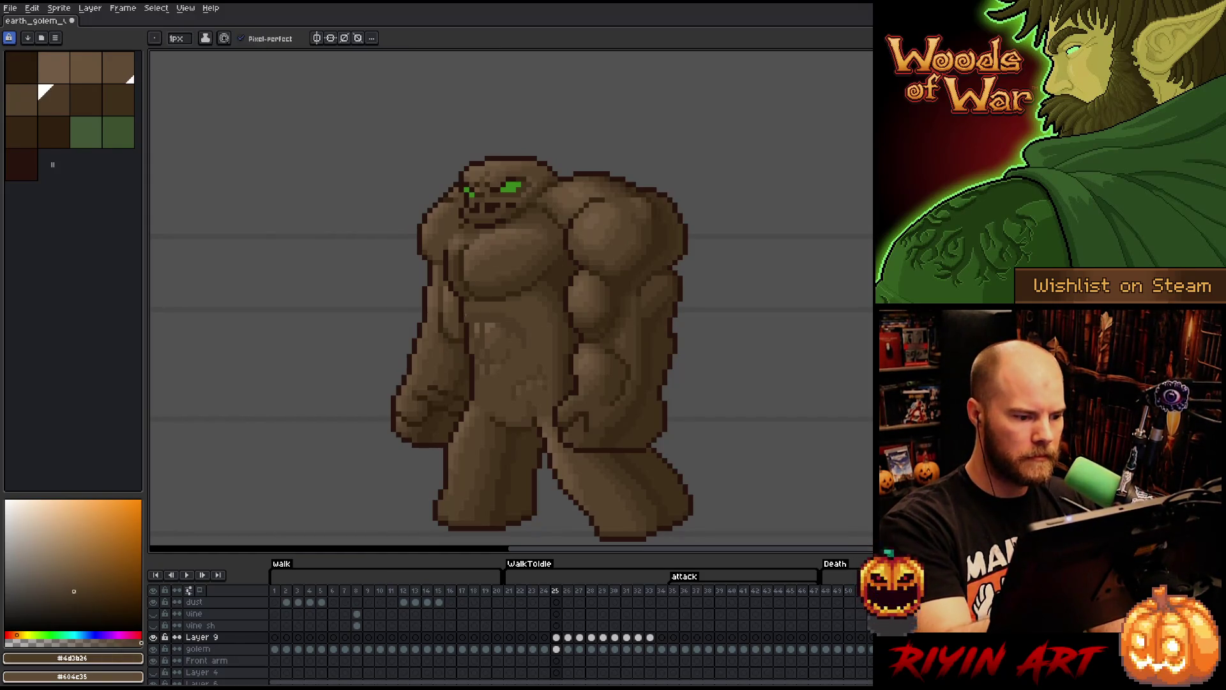
- Save the sprite and check frames 24 and 26 before returning to frame 25
key("ctrl+s")
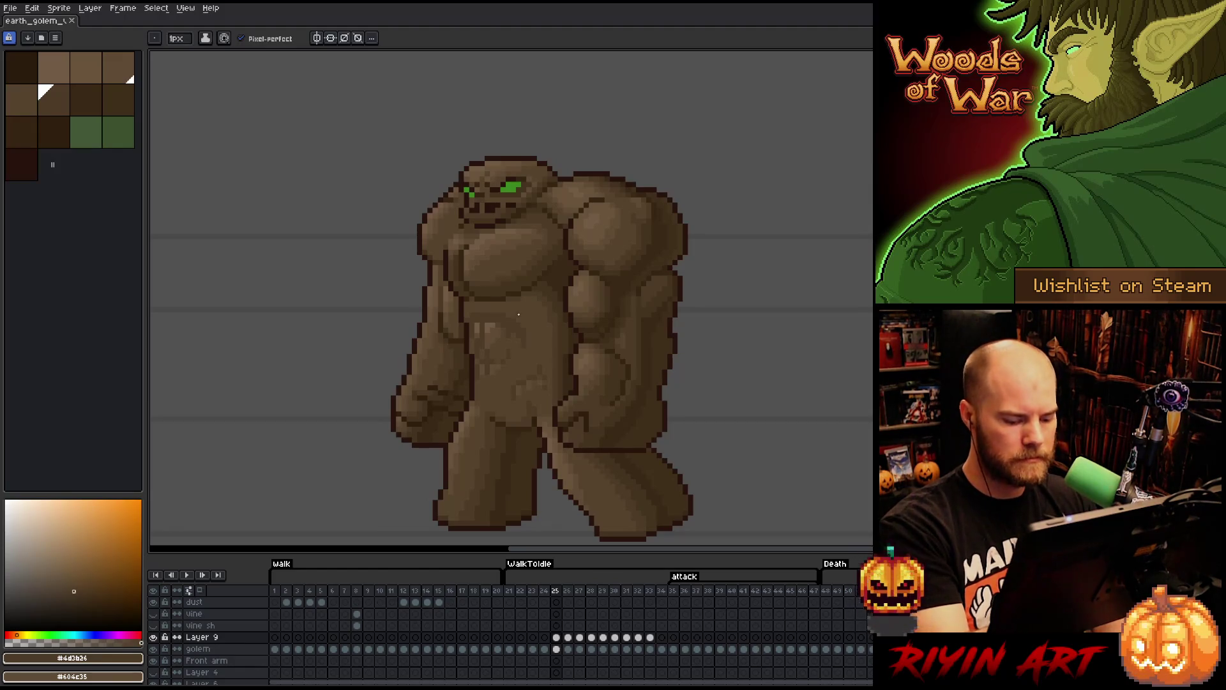
key("Right")
key("Left")
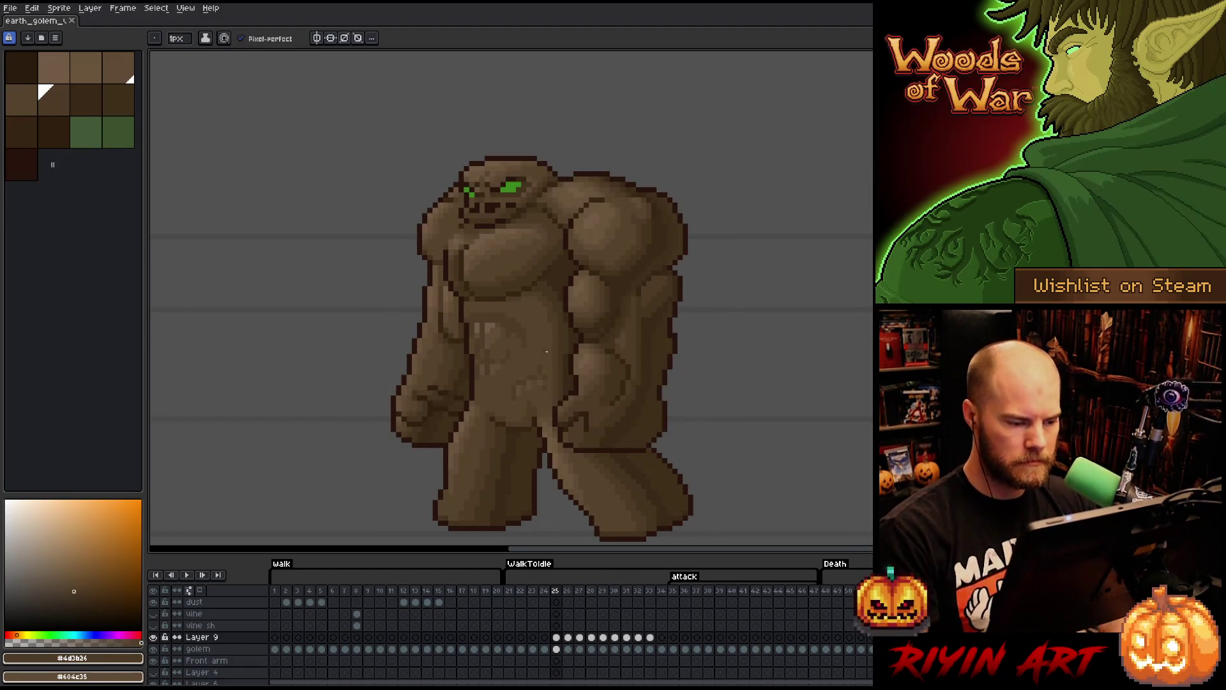
key("Left")
key("Right")
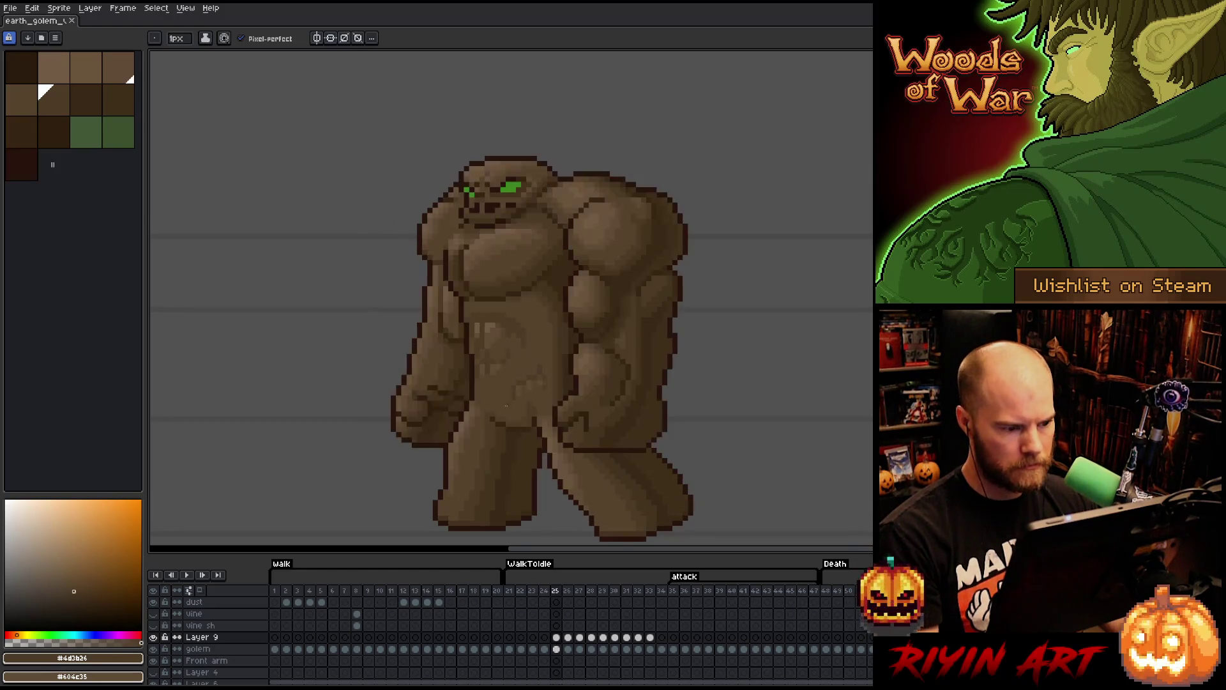
- Edit the boxed arm and lower-belly area, touching it up with base and dark browns
key("m")
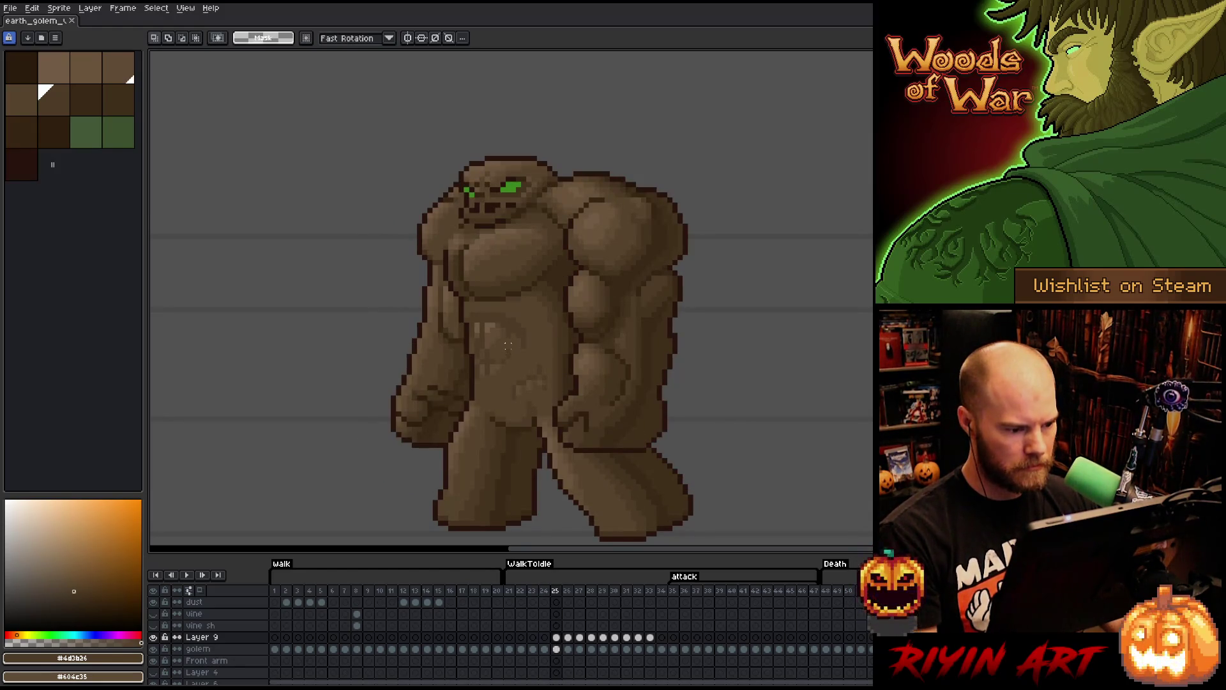
left_click_drag(518, 342, 393, 408)
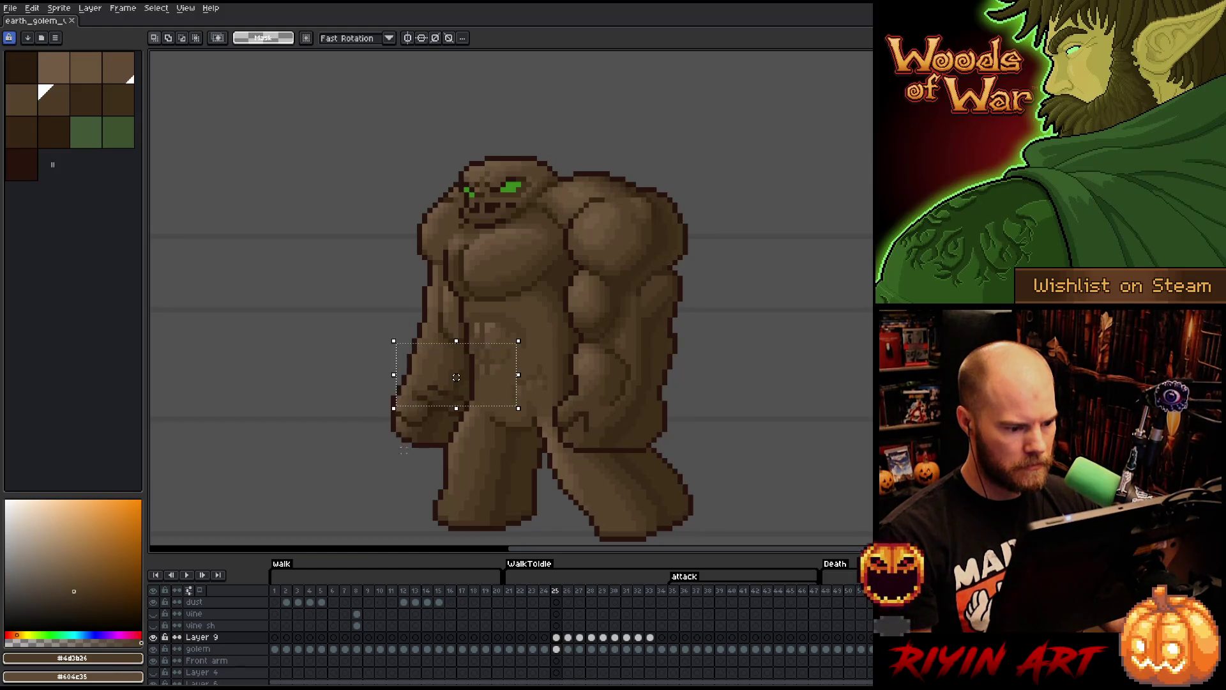
key("ctrl+d")
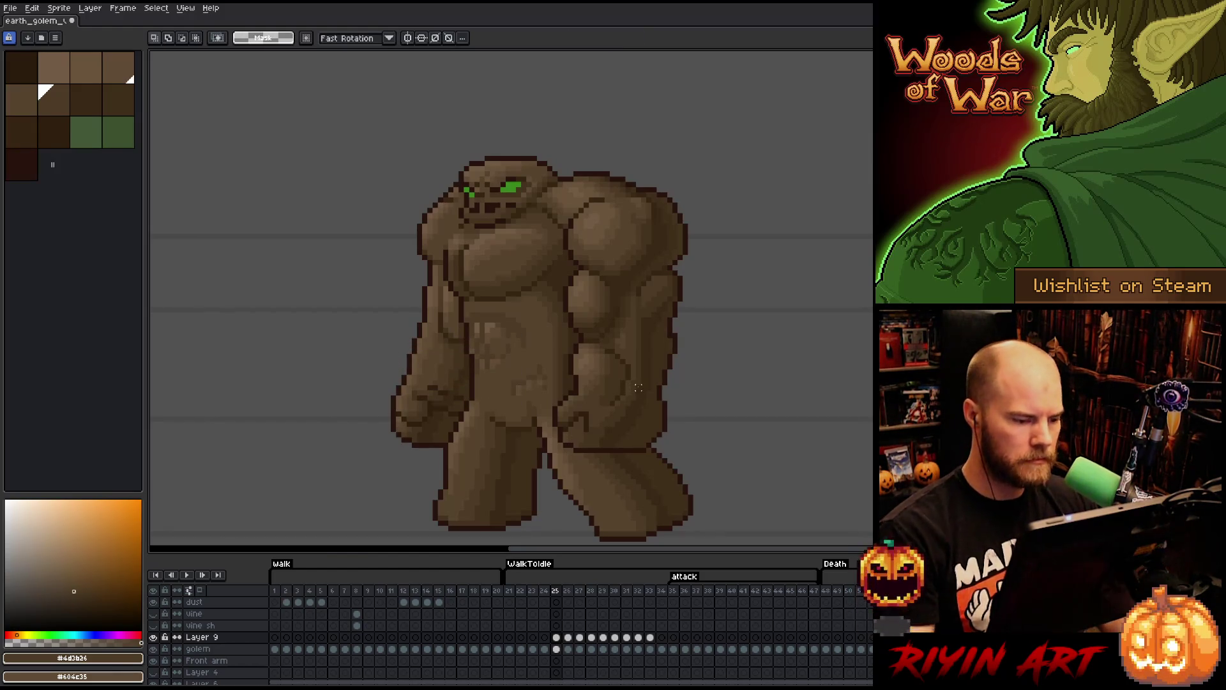
key("b")
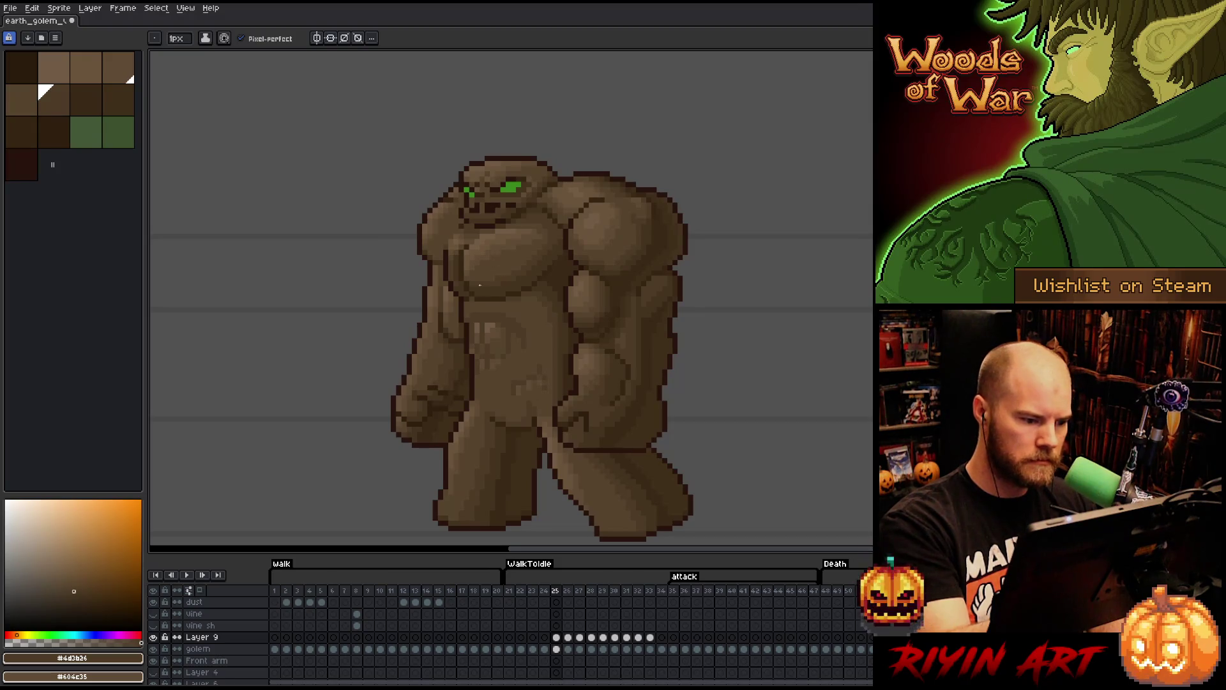
left_click(472, 345, "alt")
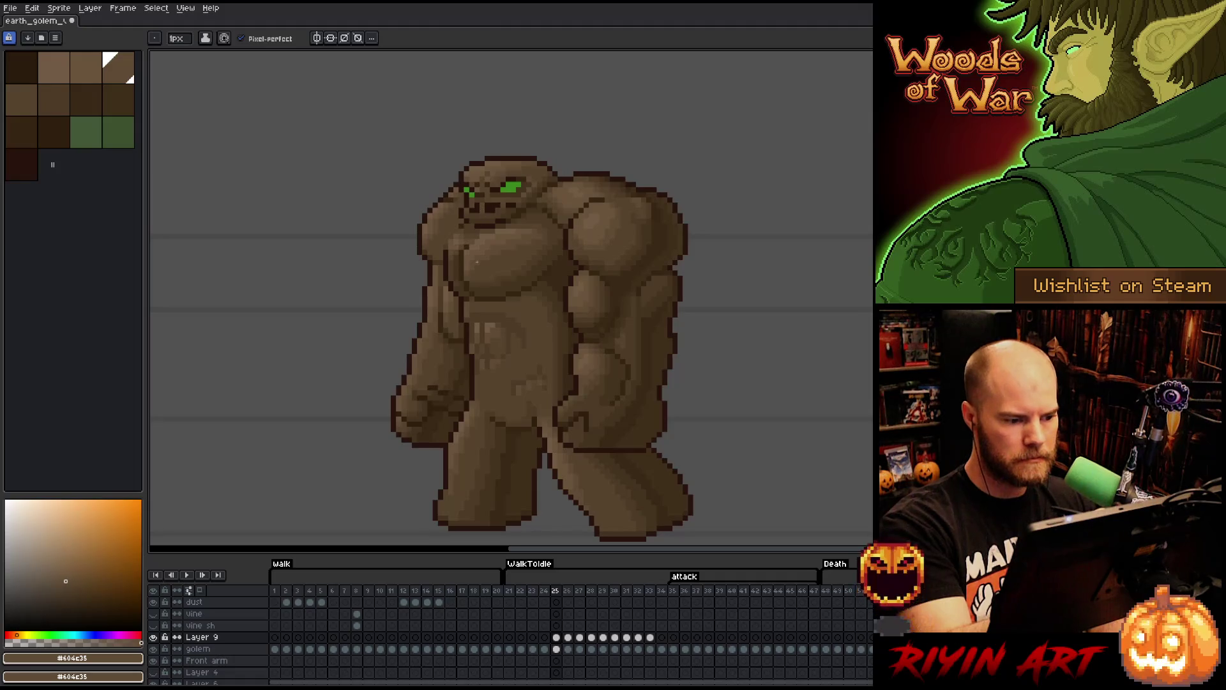
left_click(482, 328, "alt")
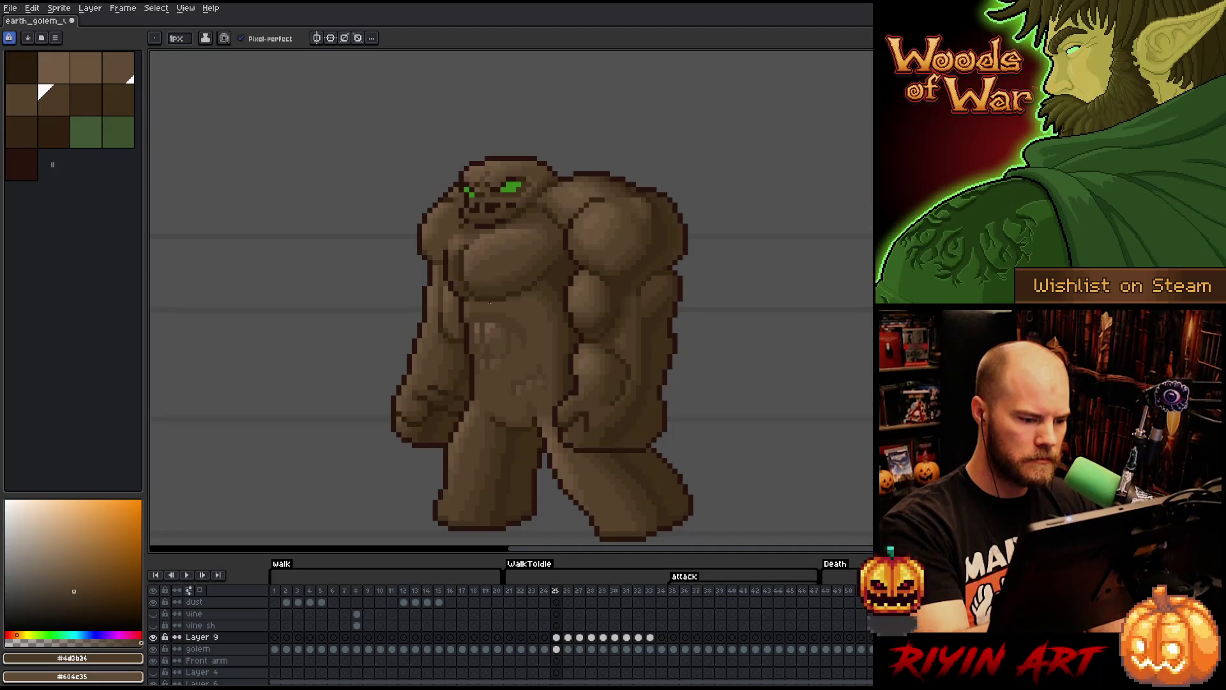
left_click(479, 382, "alt")
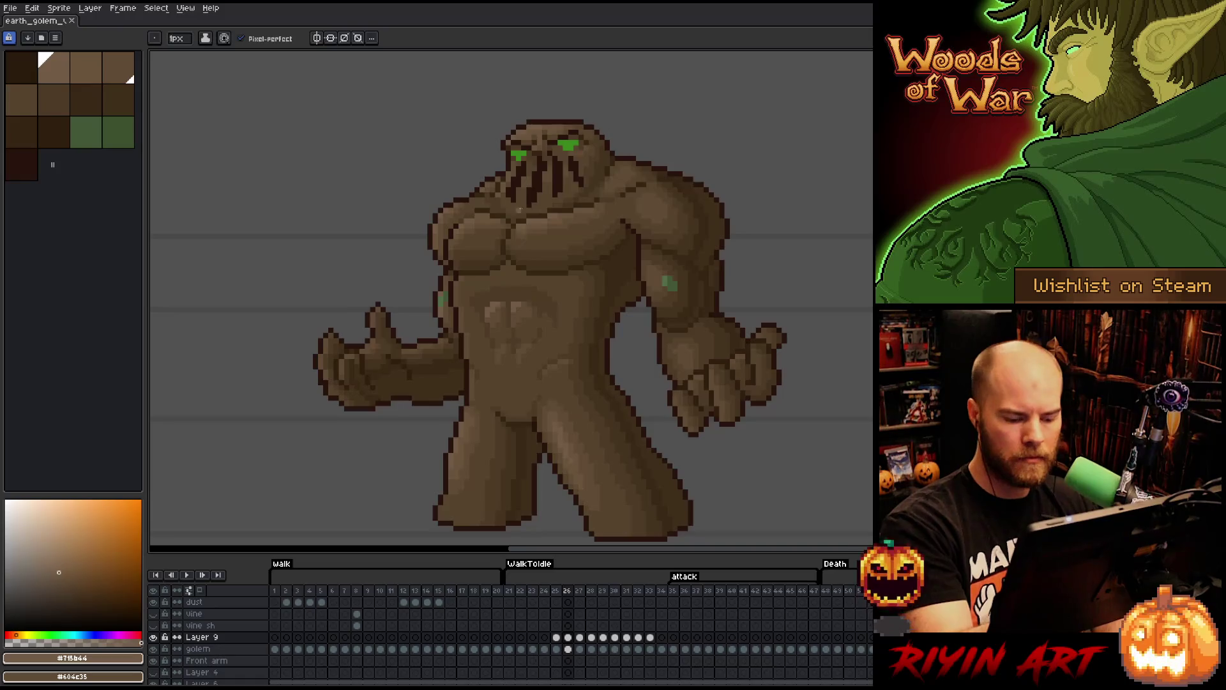
- Sample the lighter chest brown, then flip from frame 24 through to attack frame 33
left_click(492, 283, "alt")
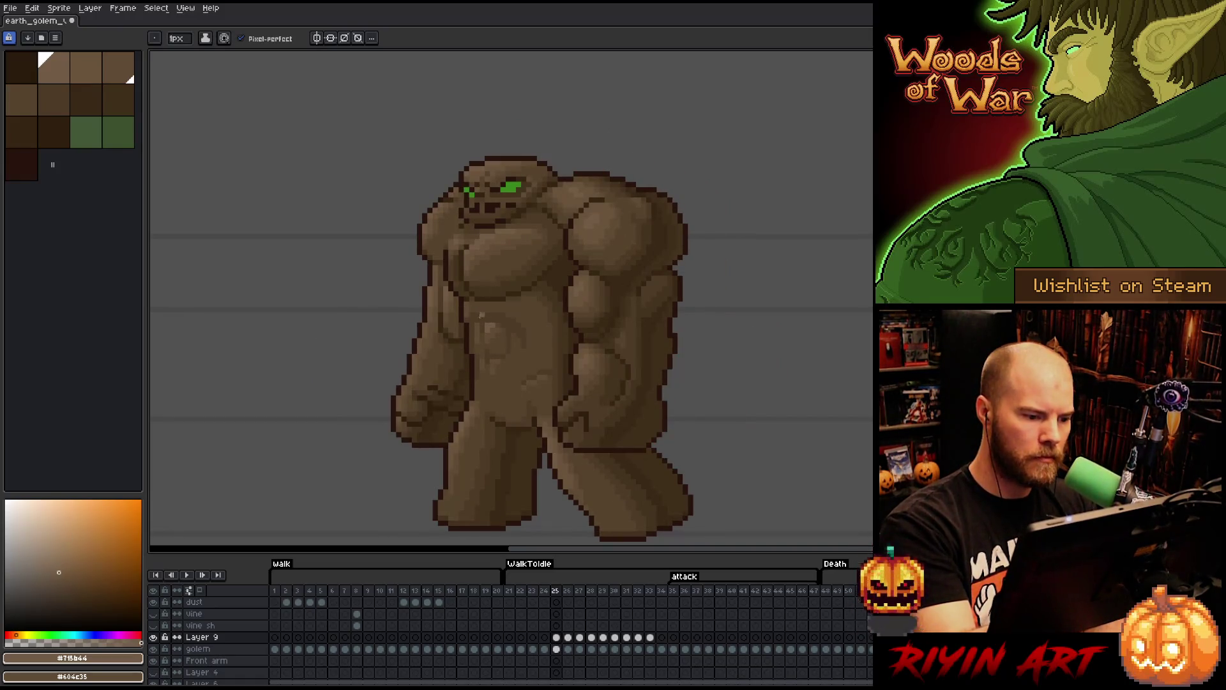
key("Left")
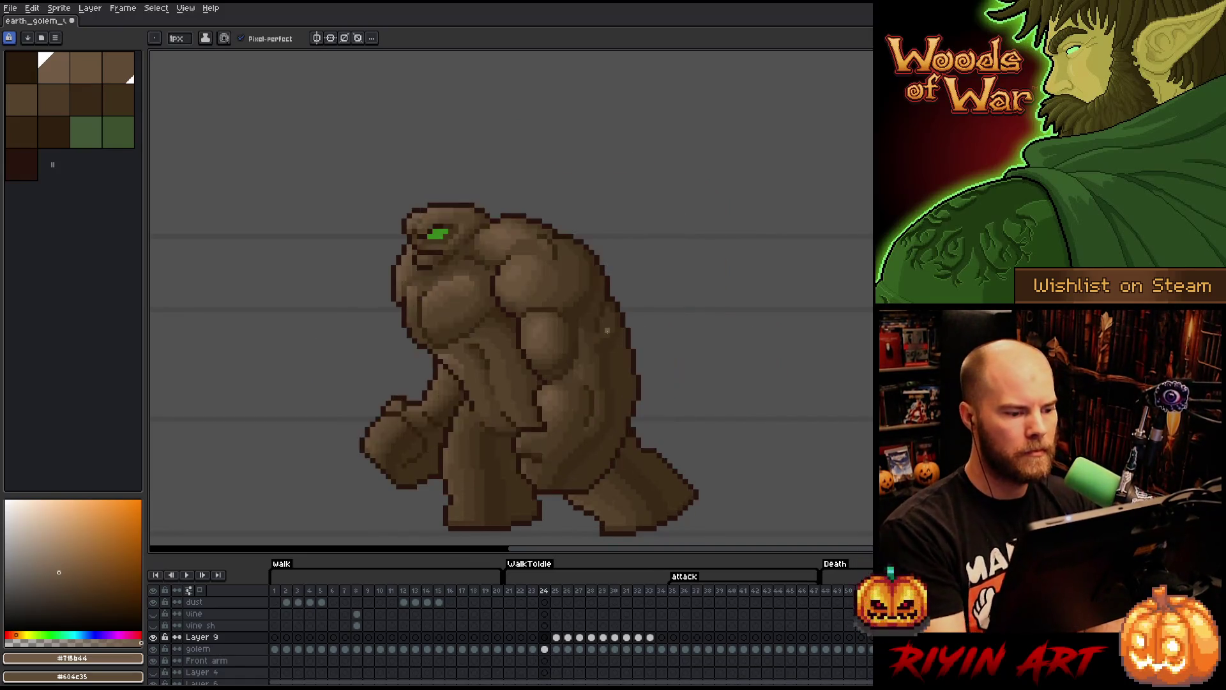
key("Right")
key("Left")
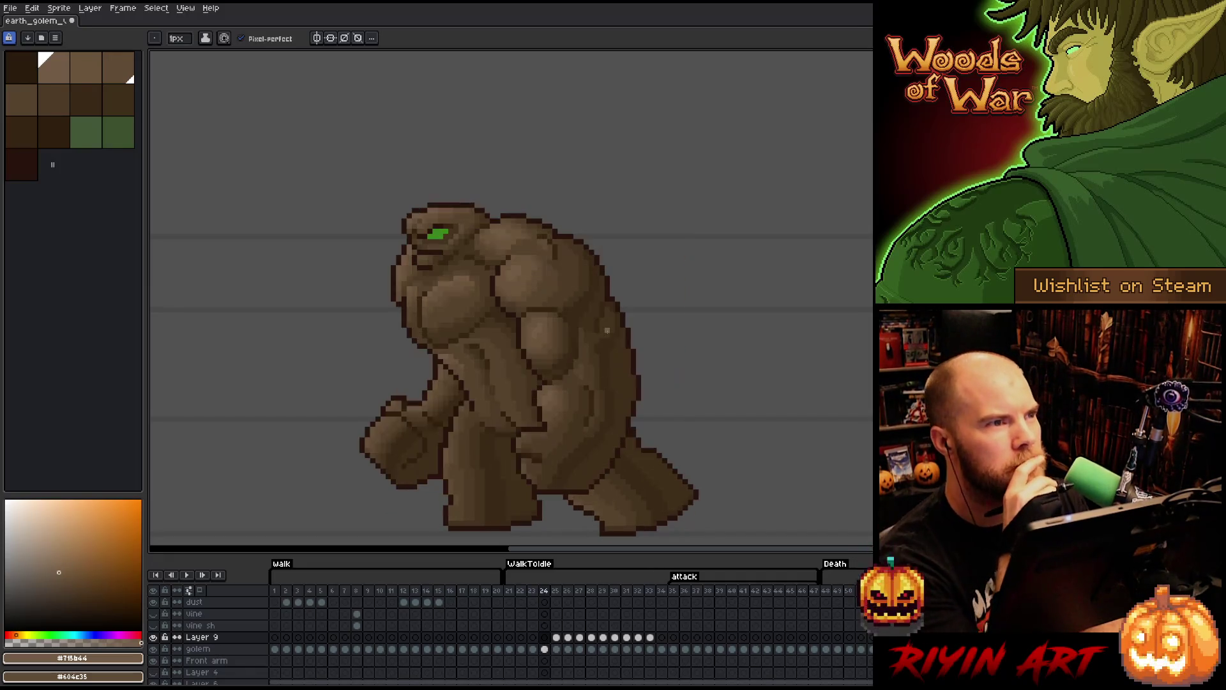
key("Right")
key("Right")
key("Right")
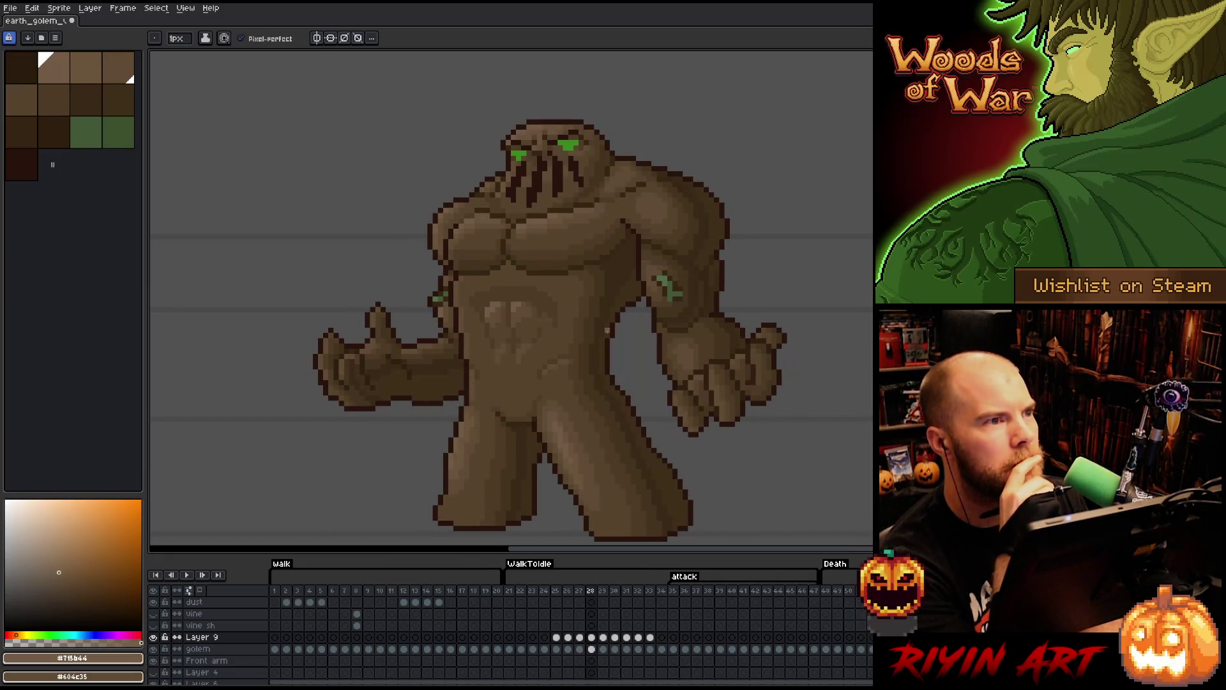
key("Left")
key("Left")
key("Left")
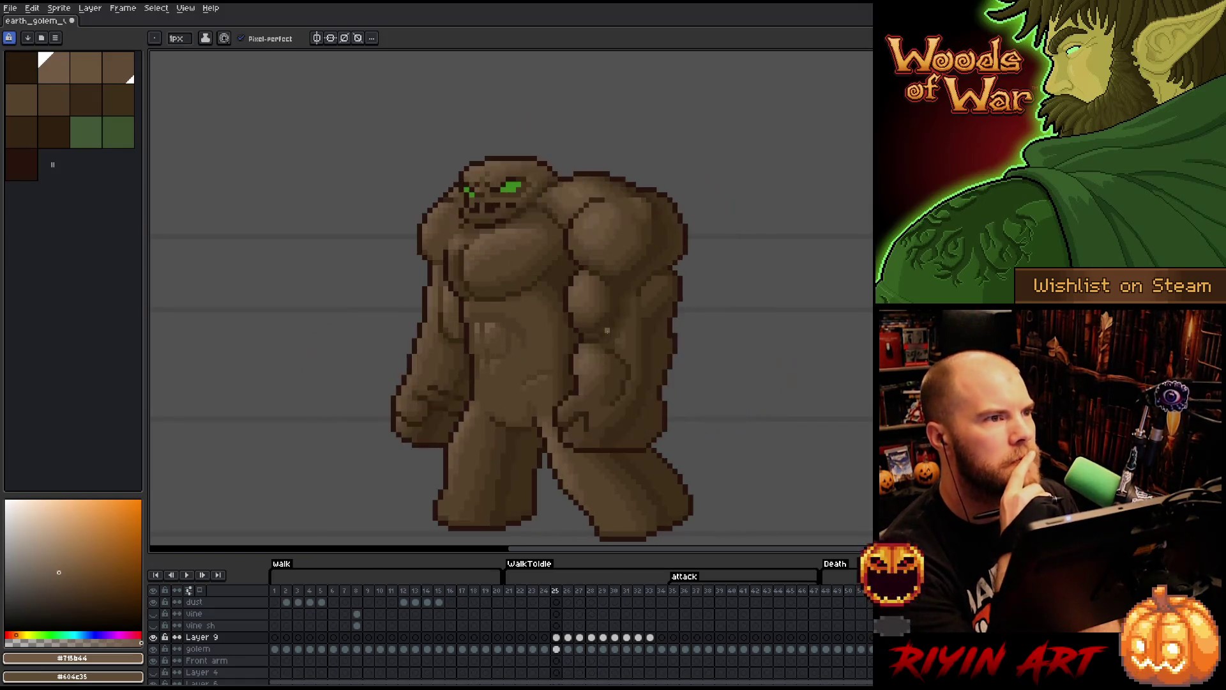
key("Right")
key("Right")
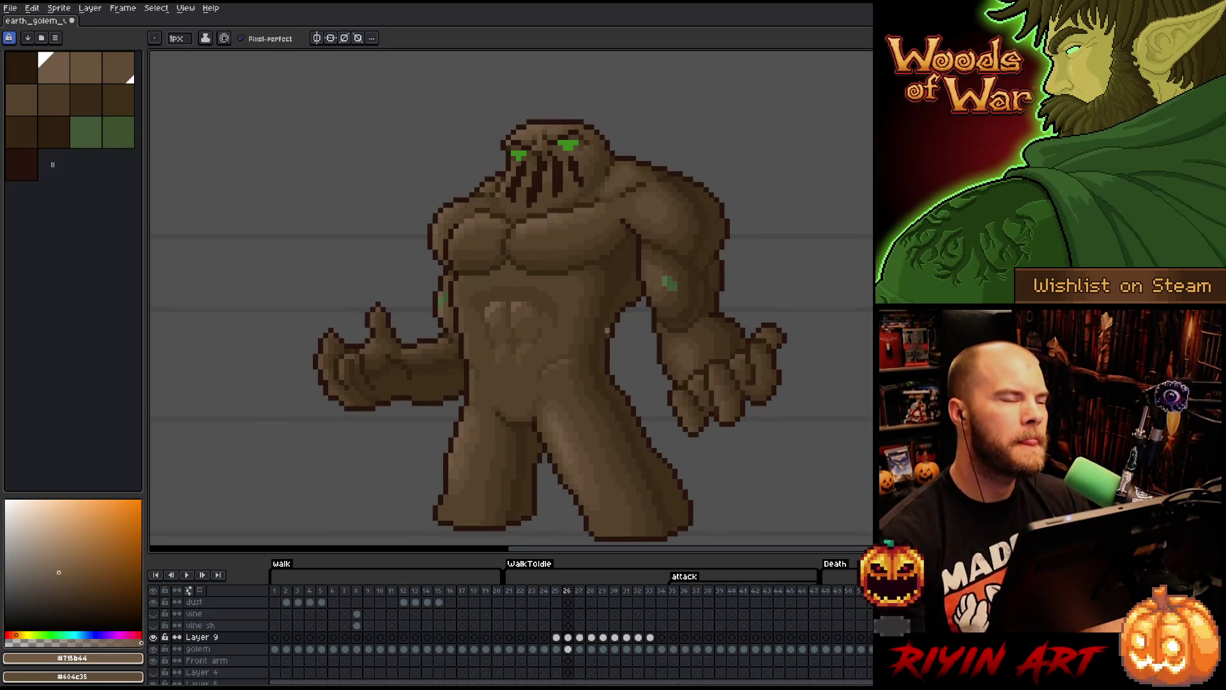
key("Right")
key("Right")
key("Right")
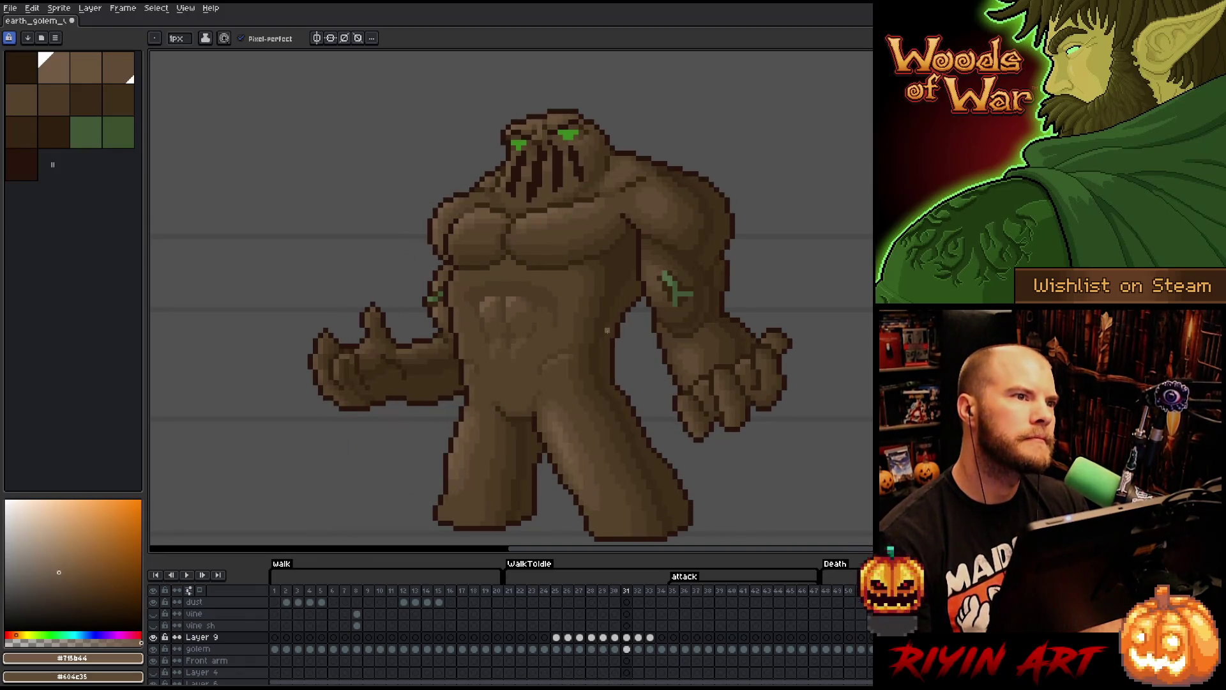
key("Right")
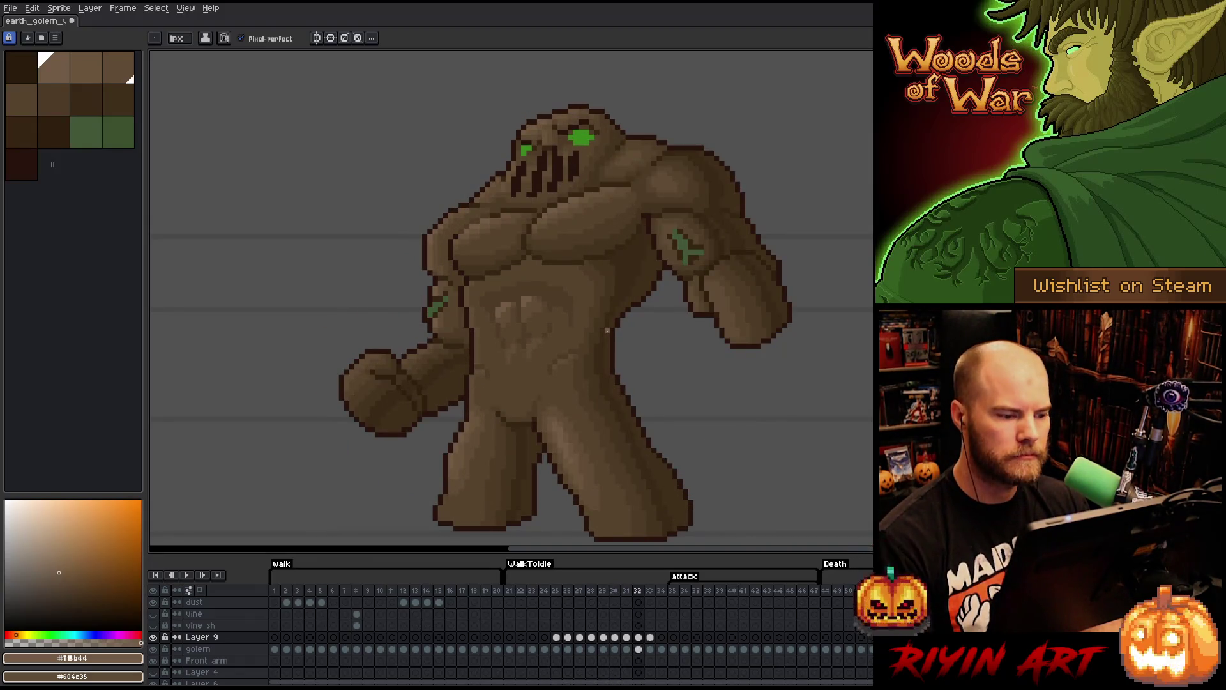
key("Right")
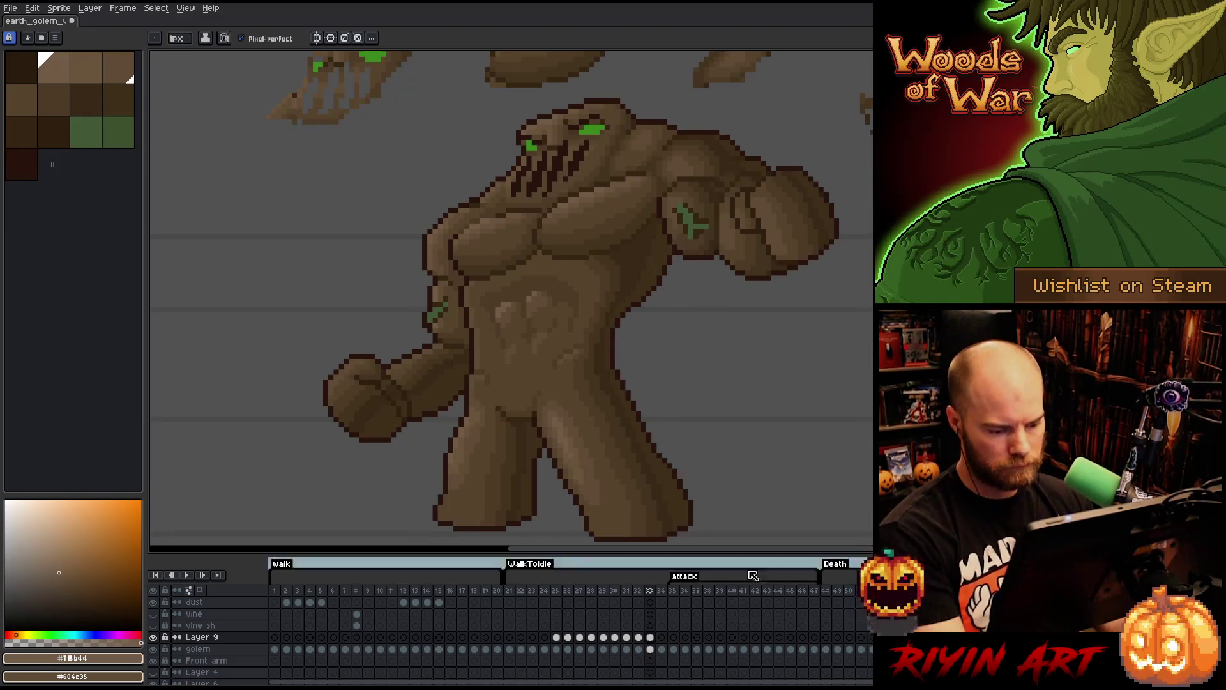
- Go to Layer 9 on attack frame 34 and compare it with frame 33
left_click(650, 636)
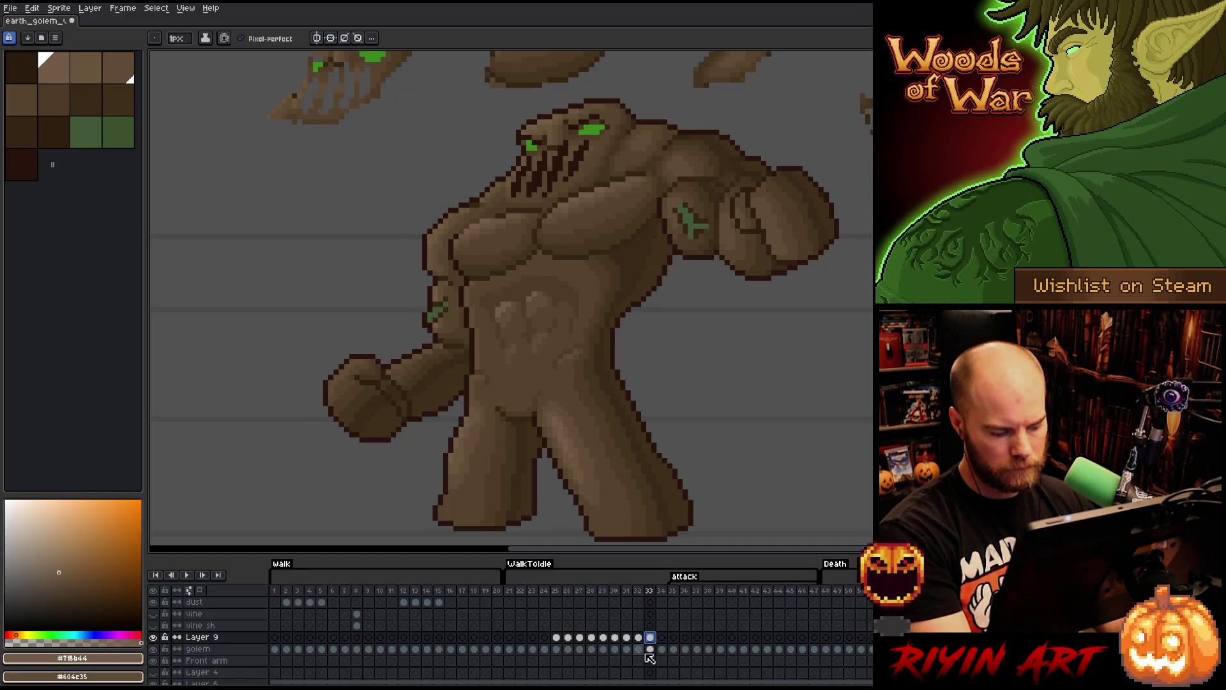
left_click(663, 637)
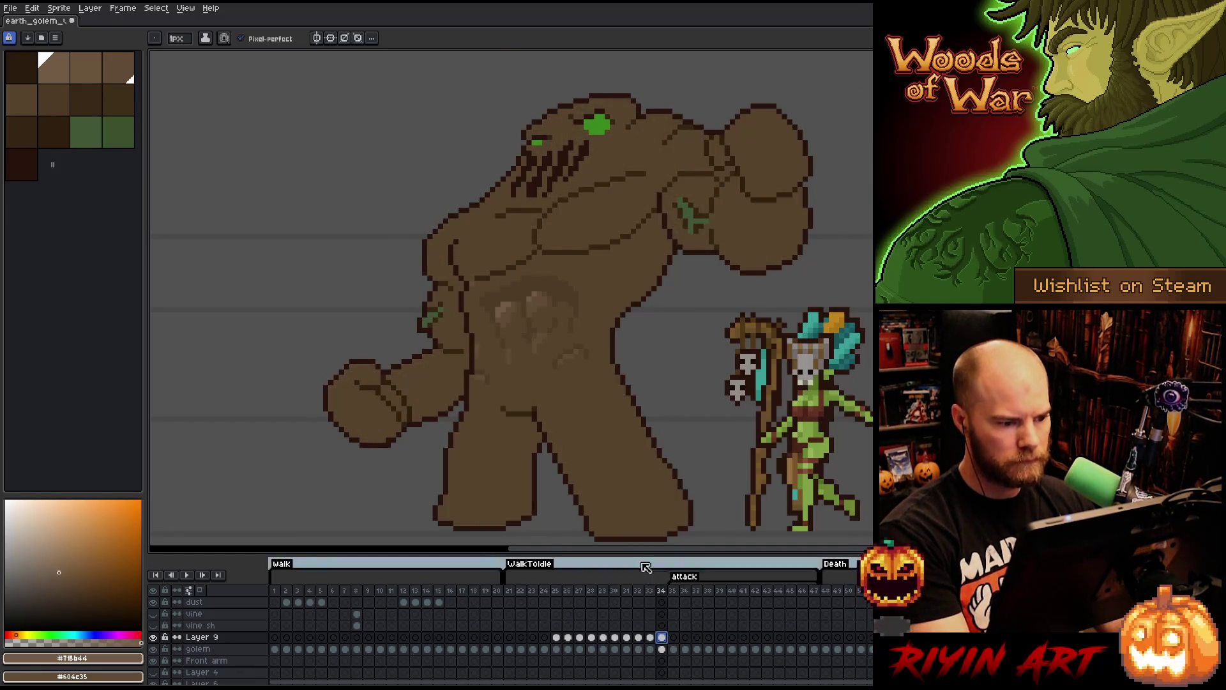
key("Left")
key("Right")
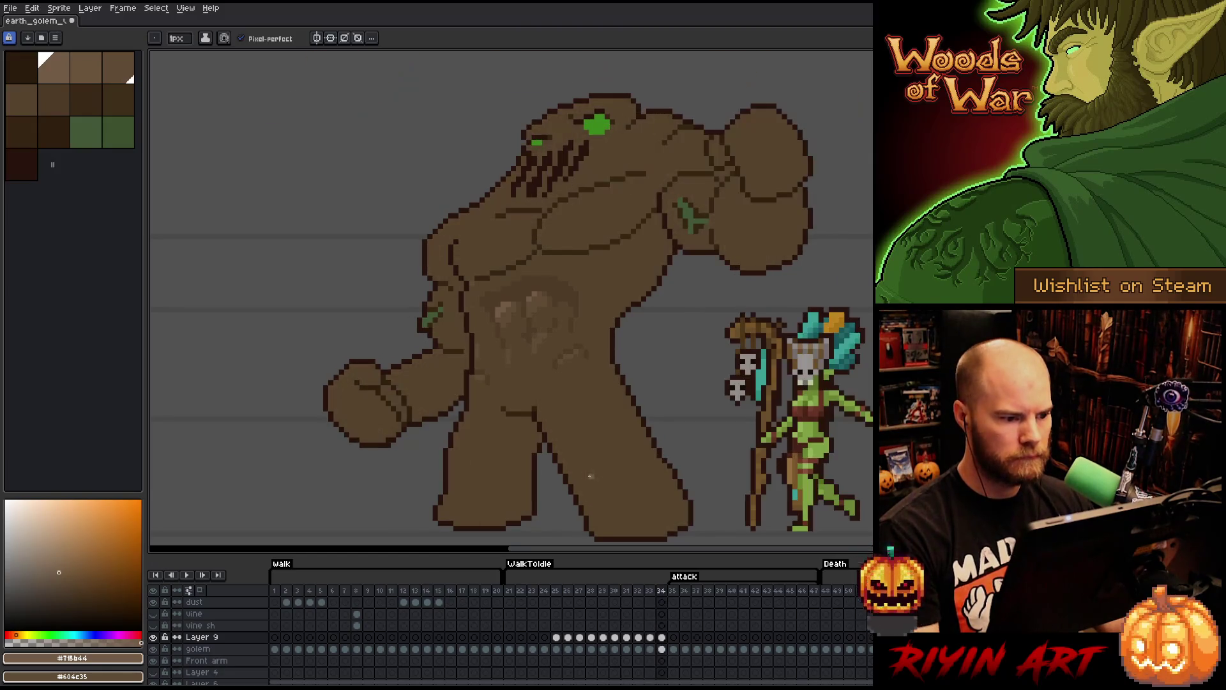
- Select a tall area over the golem's waist and apply a transform to it
key("m")
left_click_drag(444, 282, 495, 369)
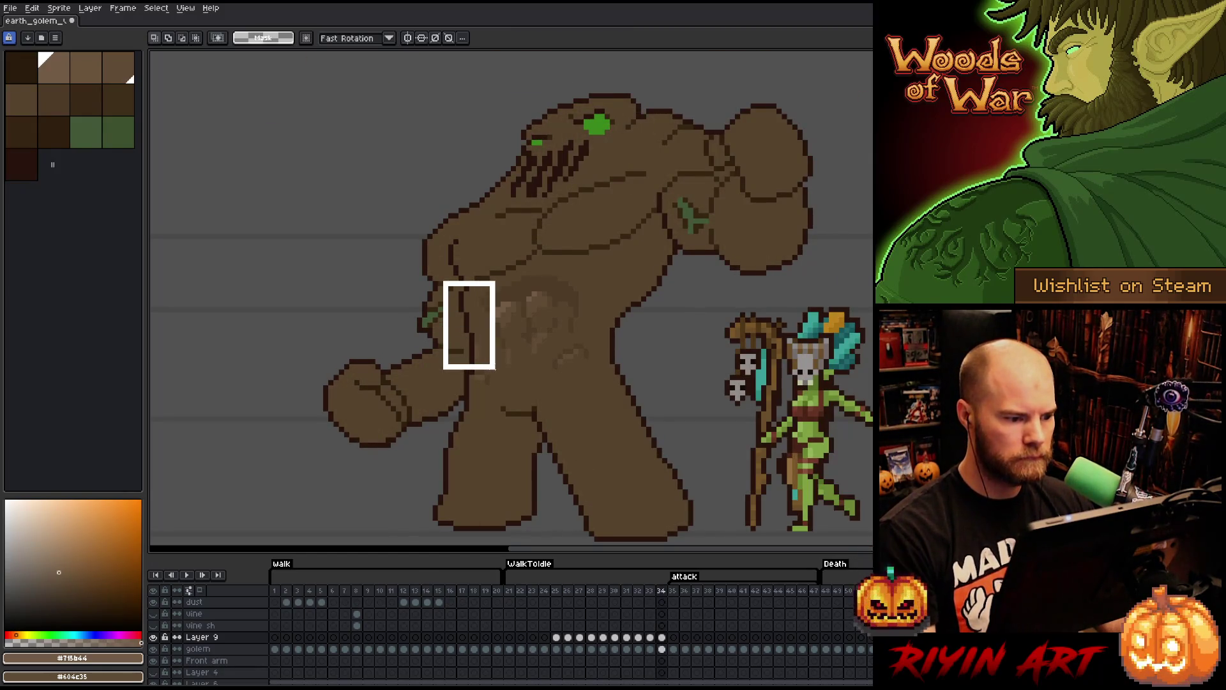
key("ctrl+d")
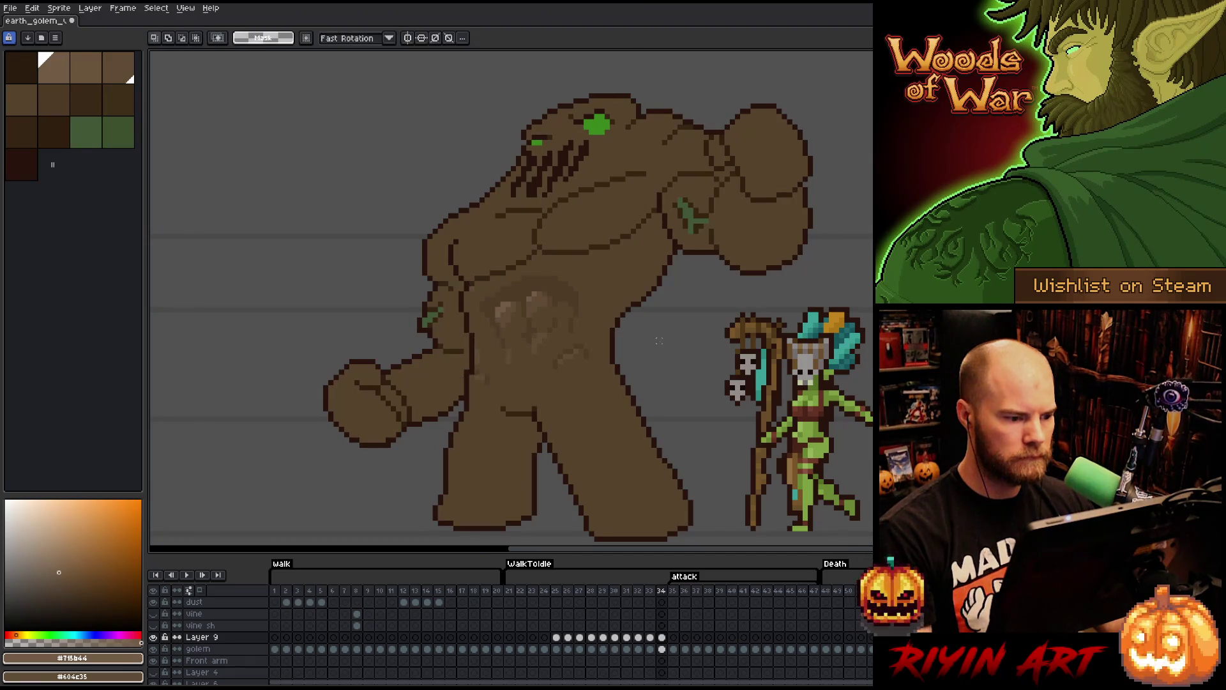
left_click_drag(619, 256, 543, 387)
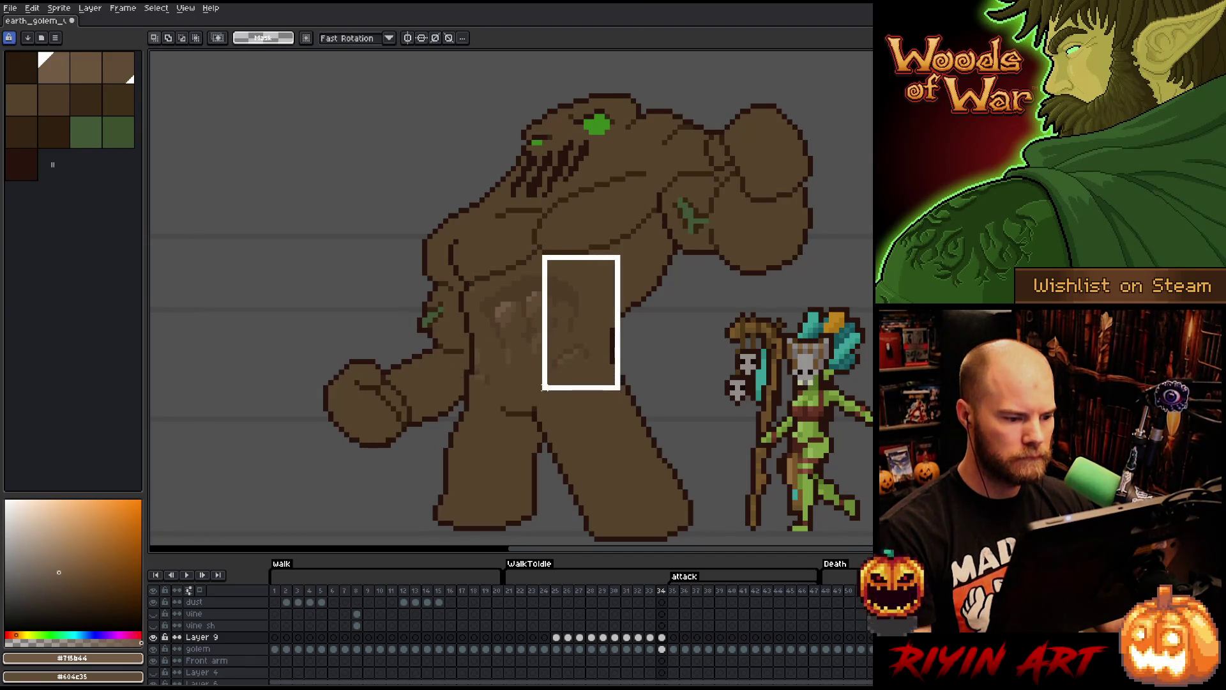
key("ctrl+t")
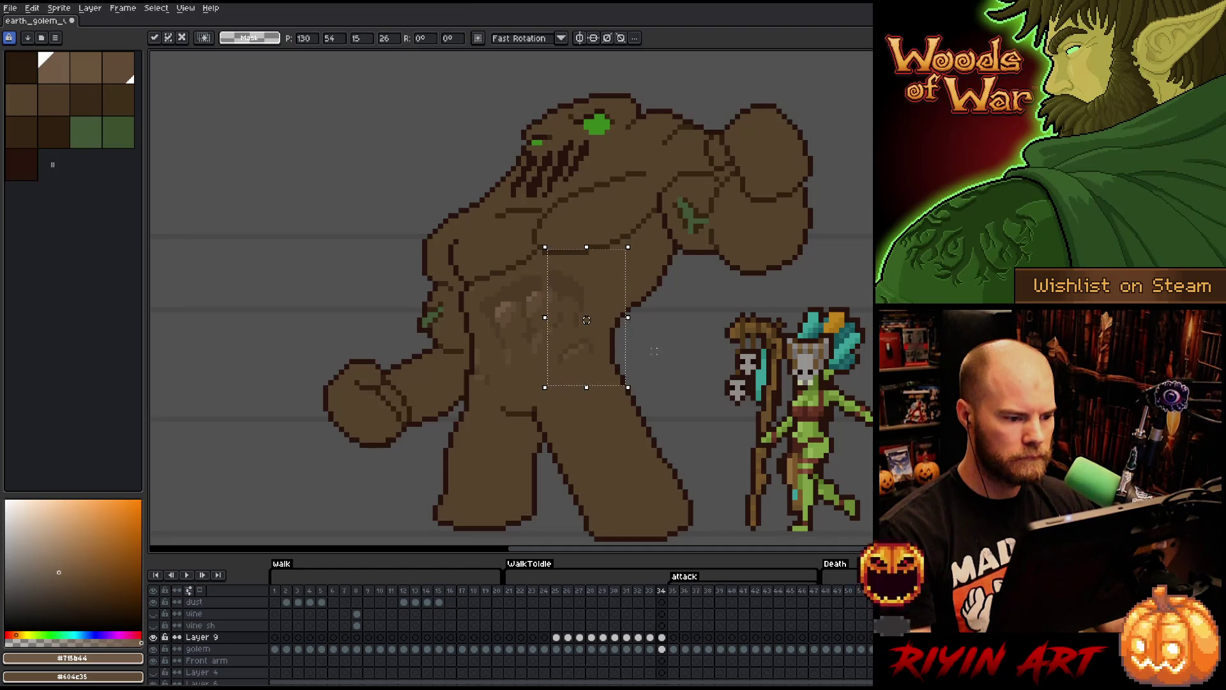
key("Return")
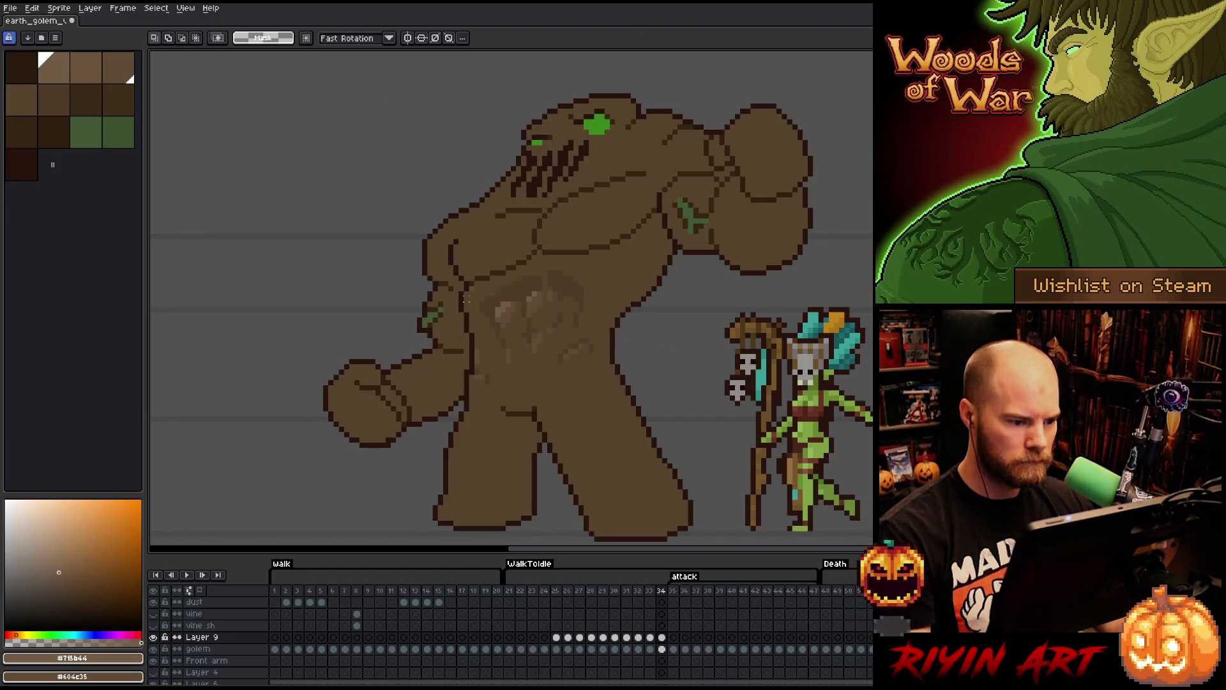
- Paint the frame-34 belly with #604c35, #4d3b26 and #57442c, comparing against frame 33
key("b")
left_click(544, 293, "alt")
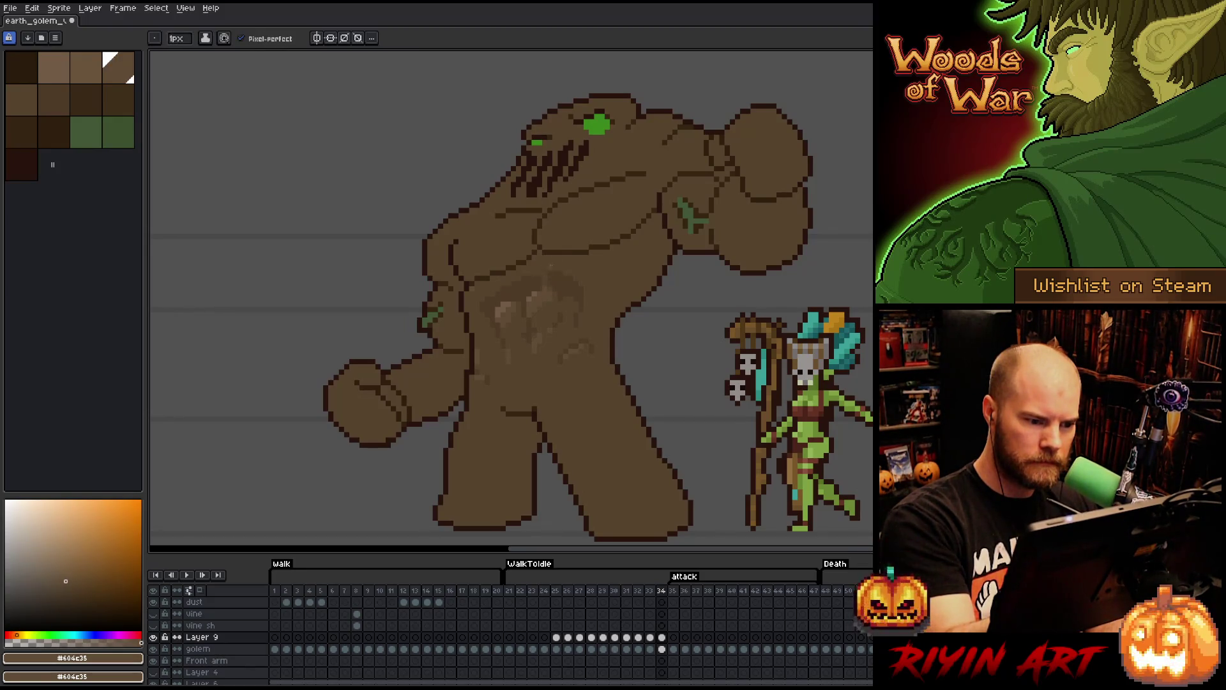
left_click(547, 279, "alt")
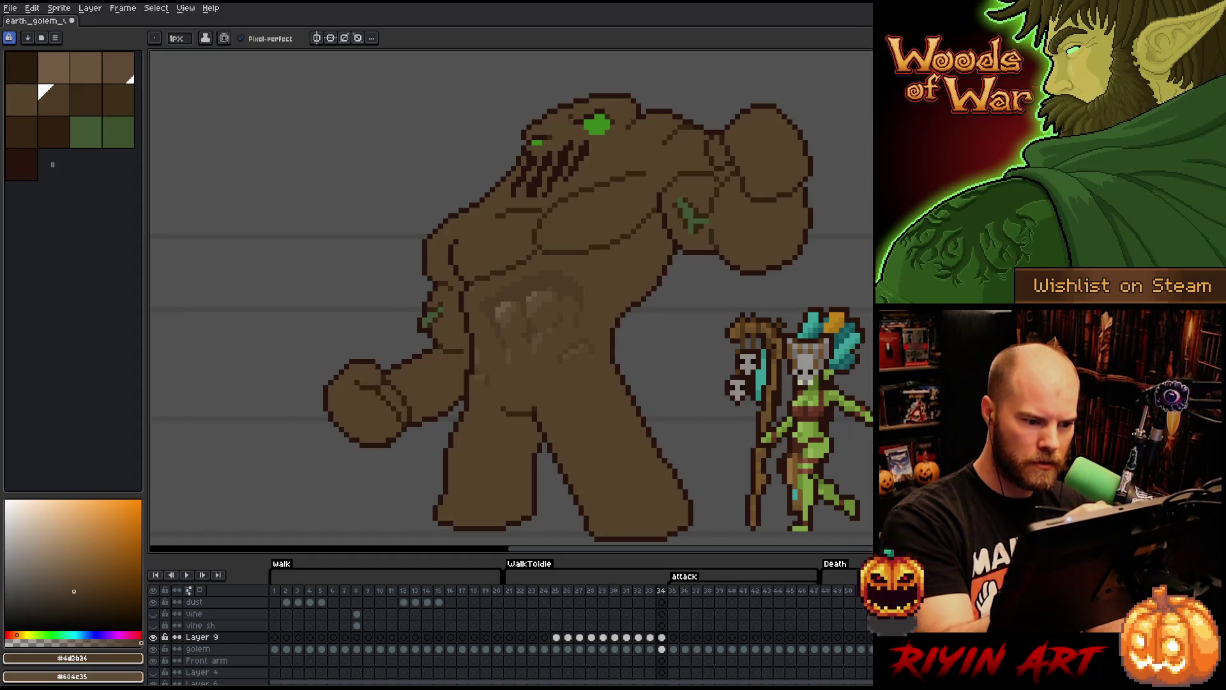
left_click(547, 295, "alt")
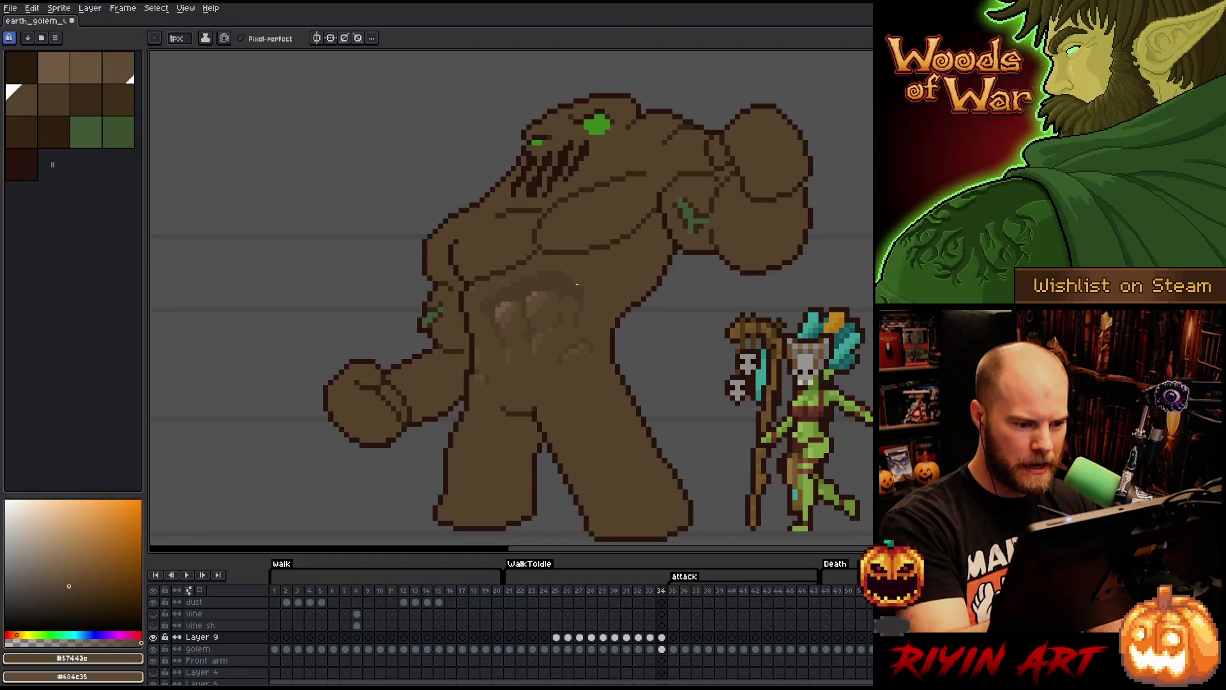
left_click(546, 332, "alt")
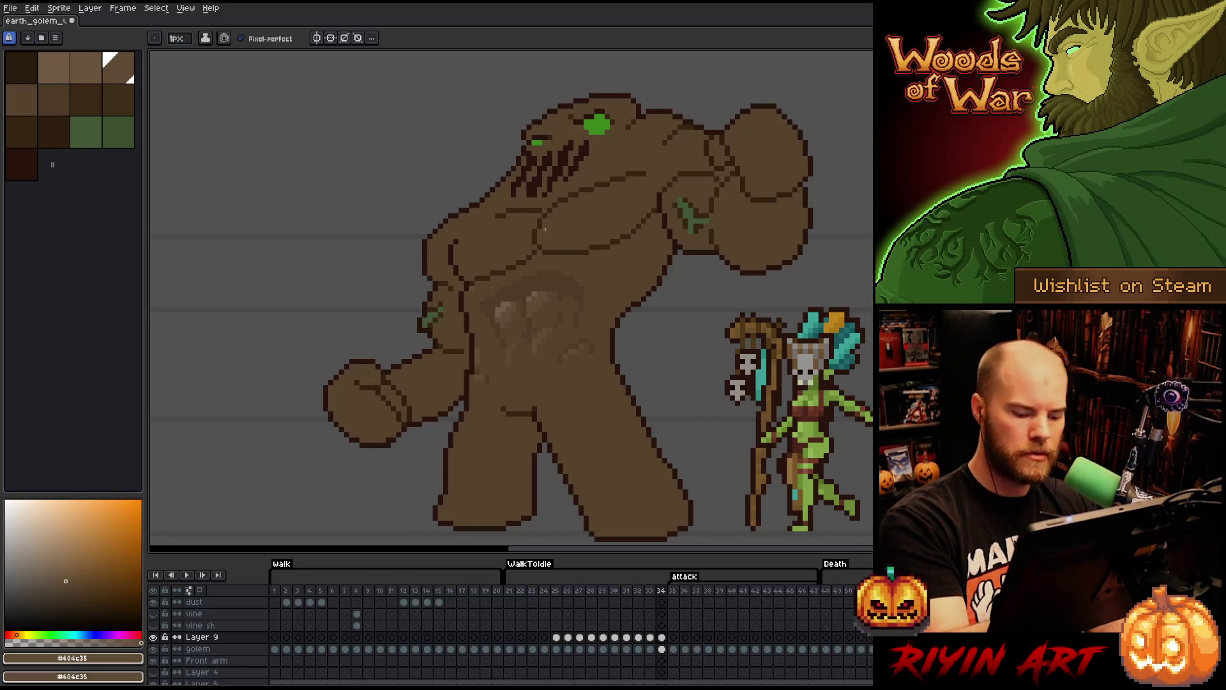
key("Left")
key("Right")
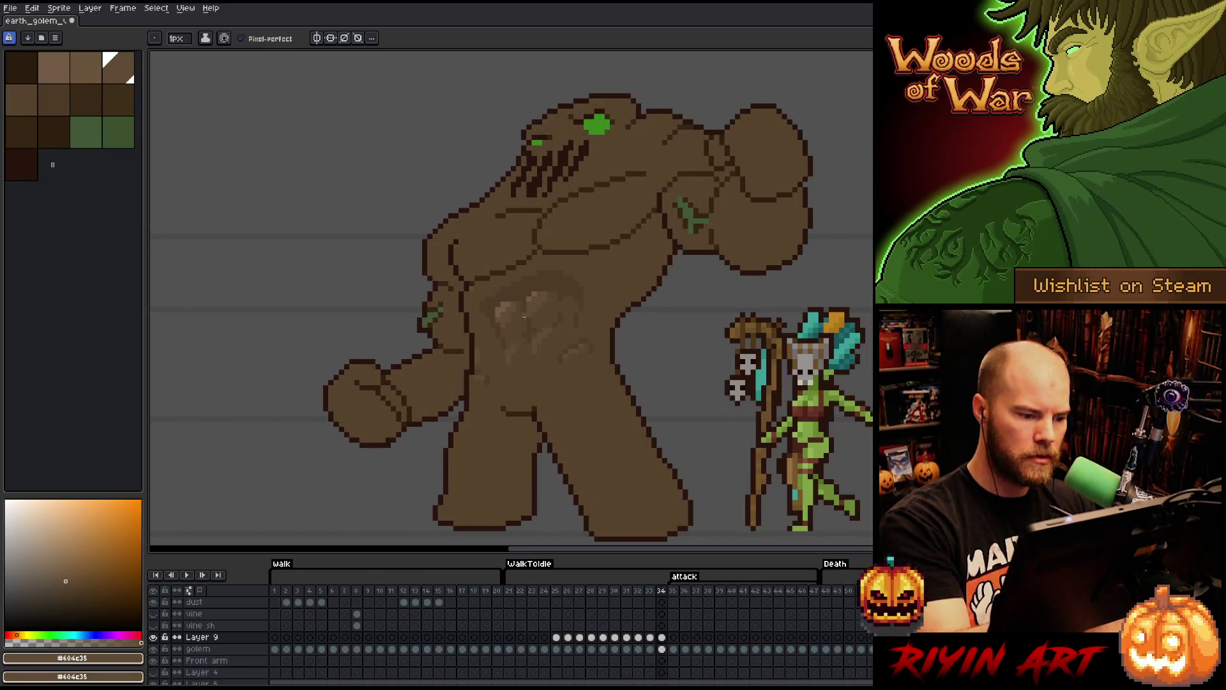
key("Left")
key("Right")
left_click(544, 330, "alt")
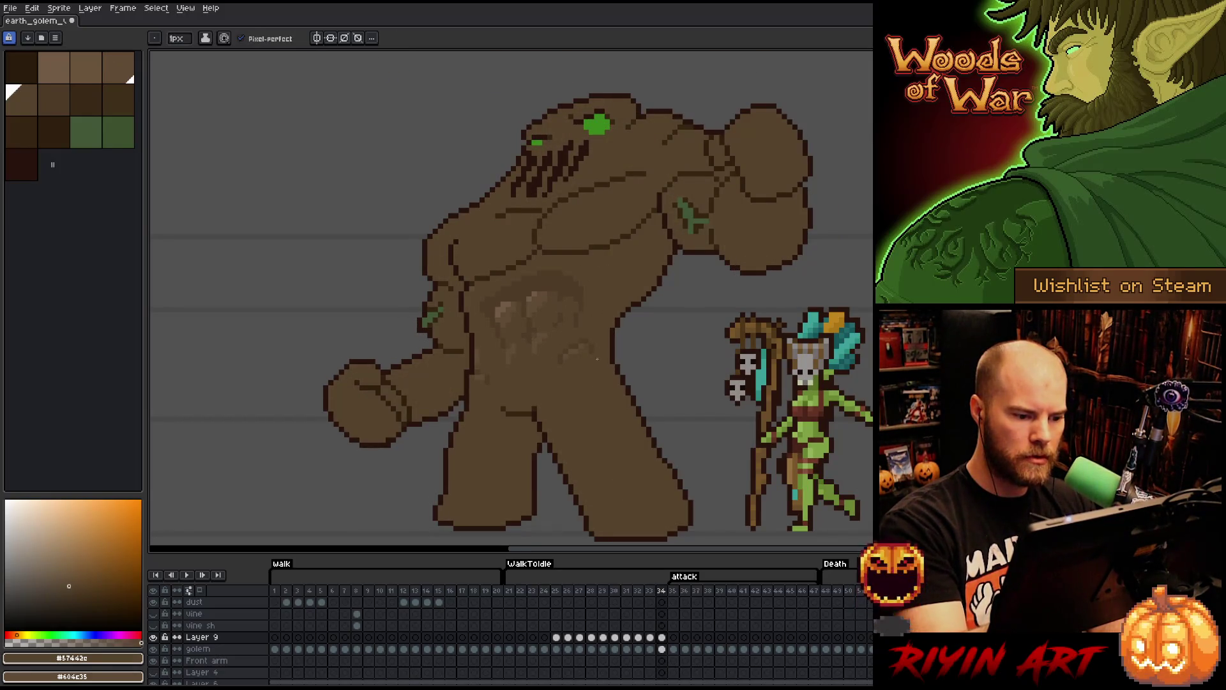
- Check frames 35 and 47, then play the attack animation twice from frame 34
key("Right")
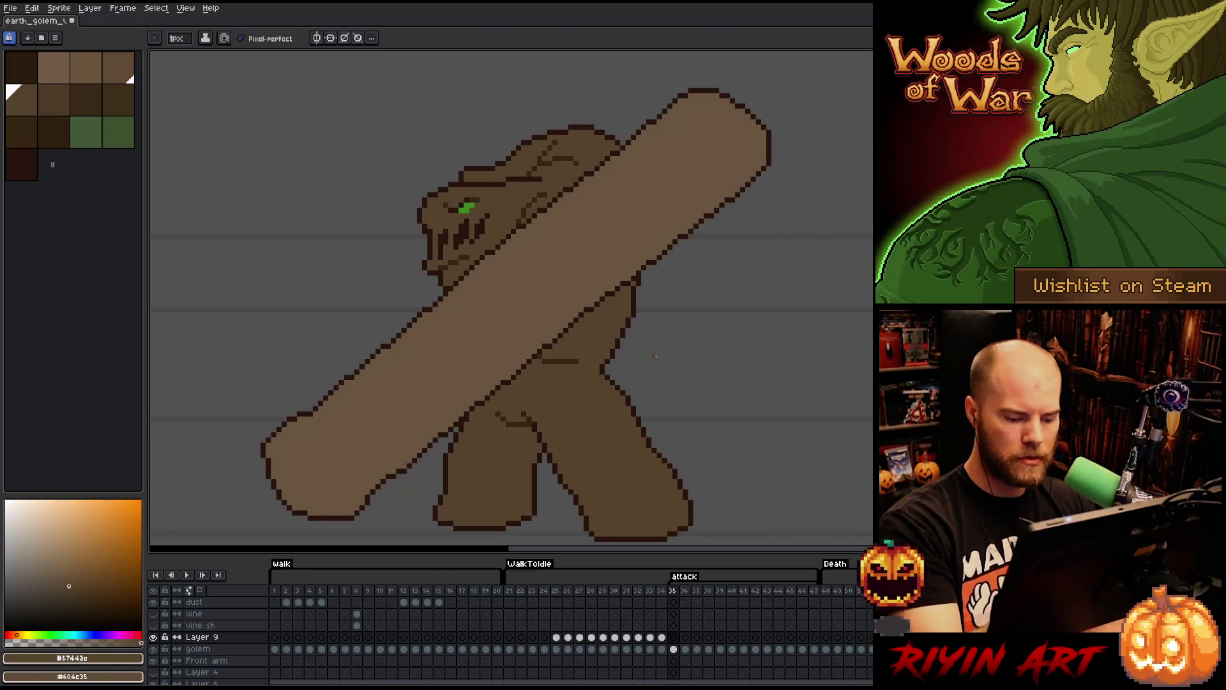
key("End")
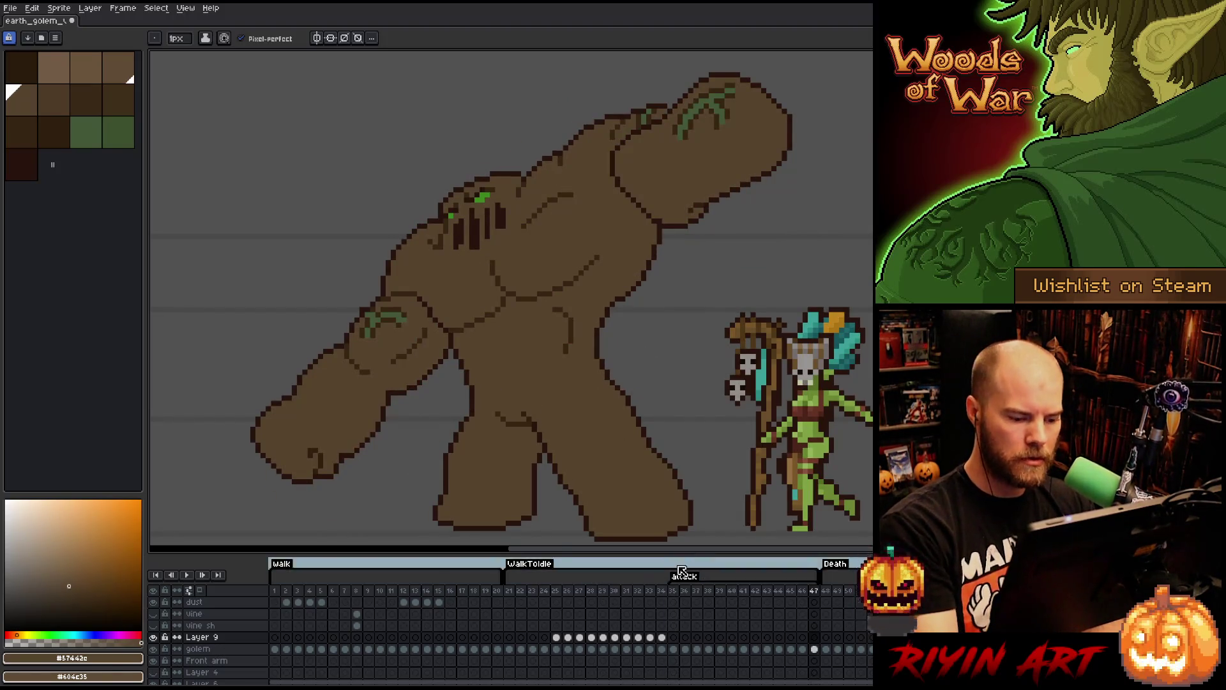
left_click(663, 590)
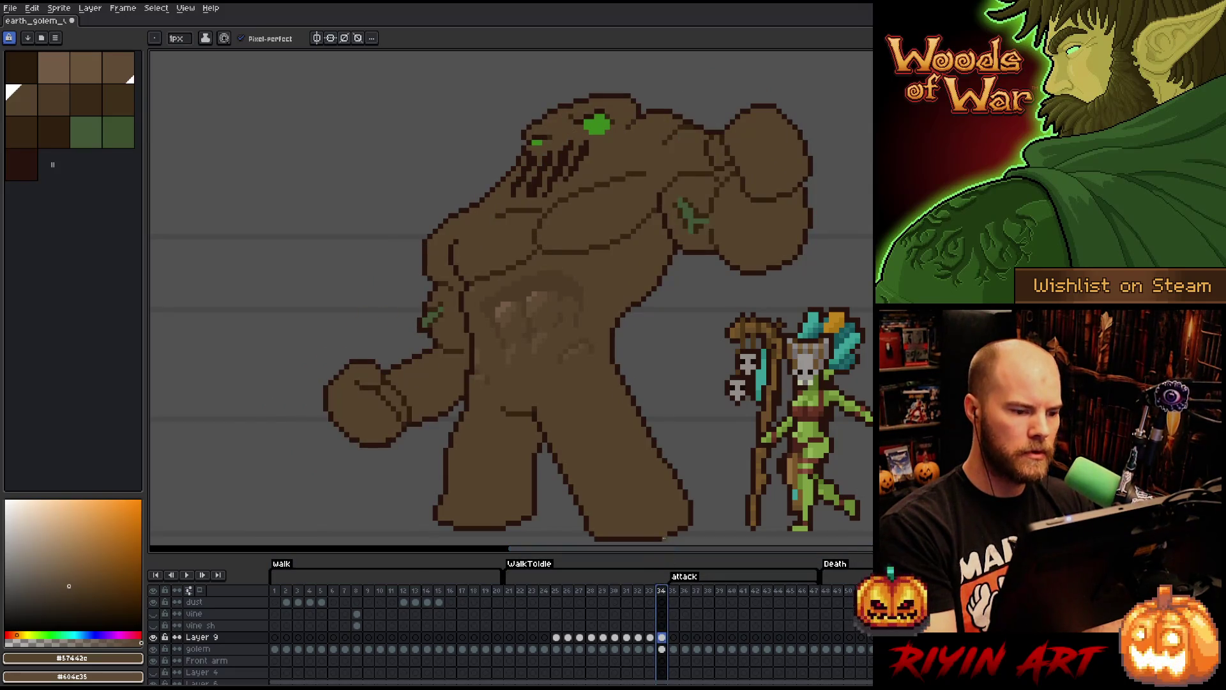
key("Return")
key("Return")
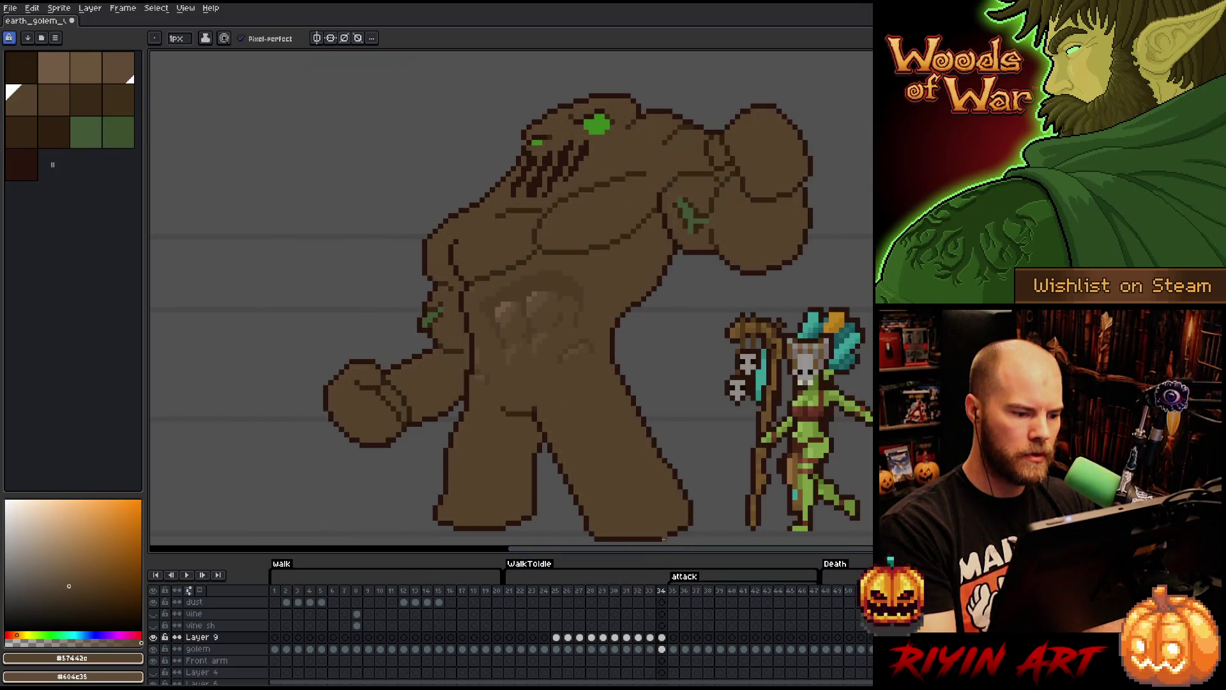
key("Return")
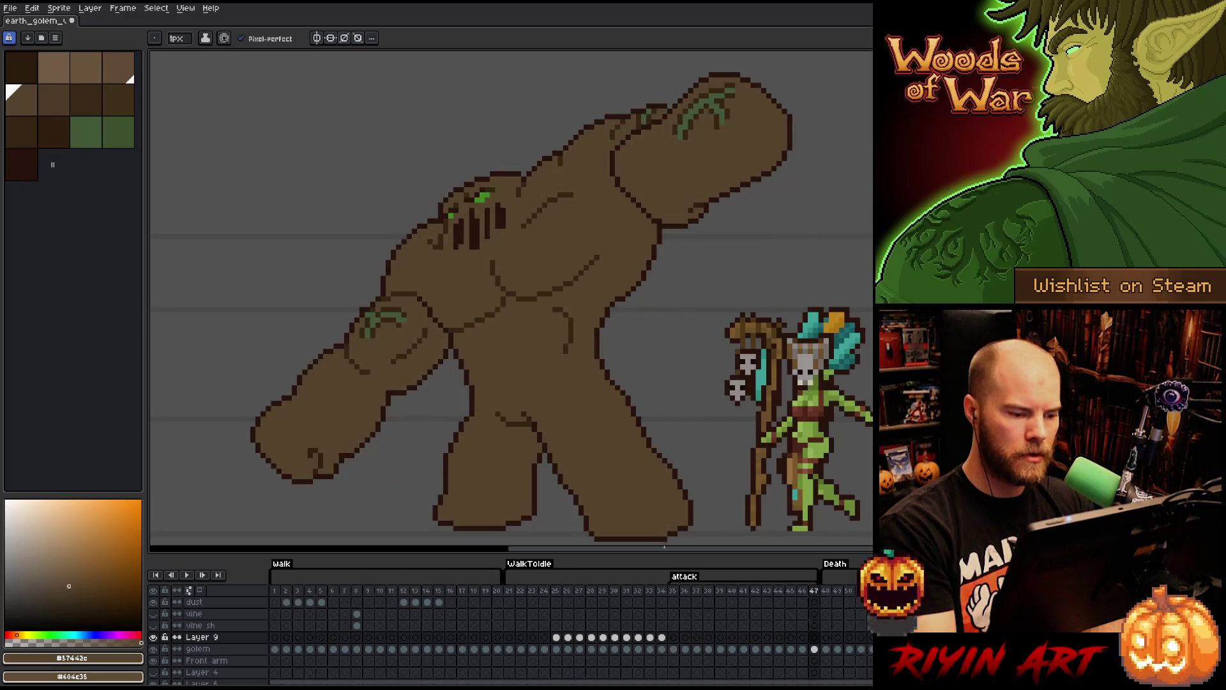
key("Return")
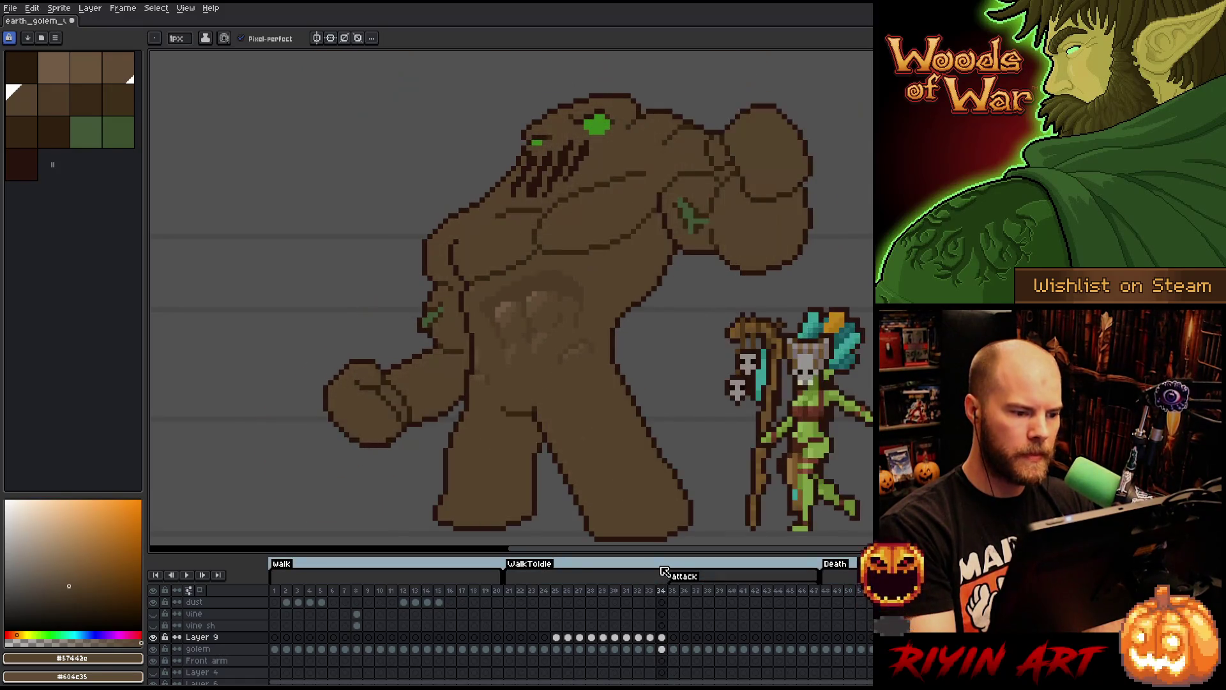
key("Return")
key("Return")
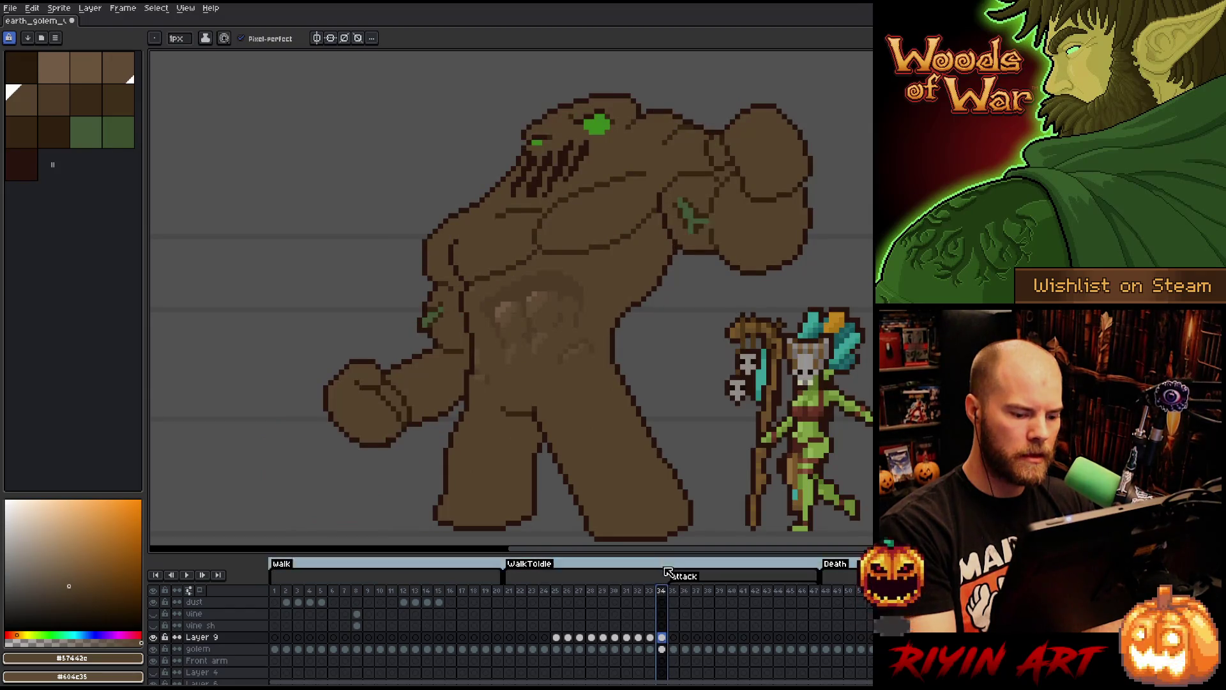
- Flip between frames 33 and 34 to compare their belly shading
key("Left")
key("Right")
key("Left")
key("Right")
key("Left")
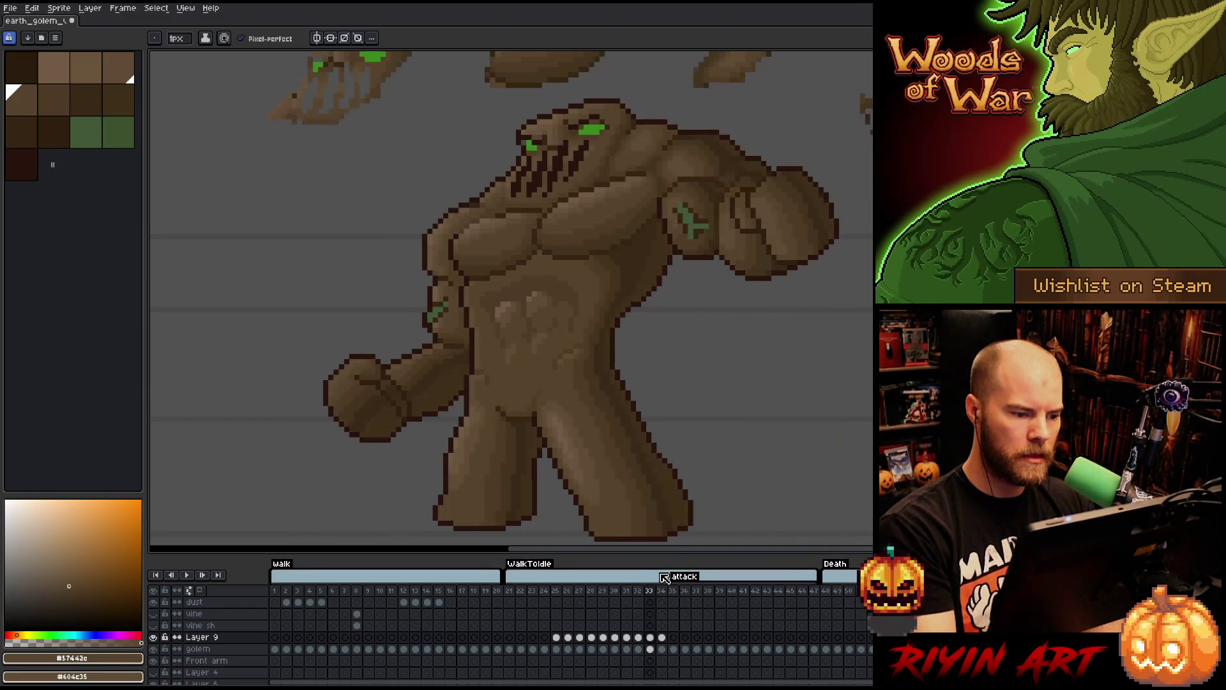
key("Right")
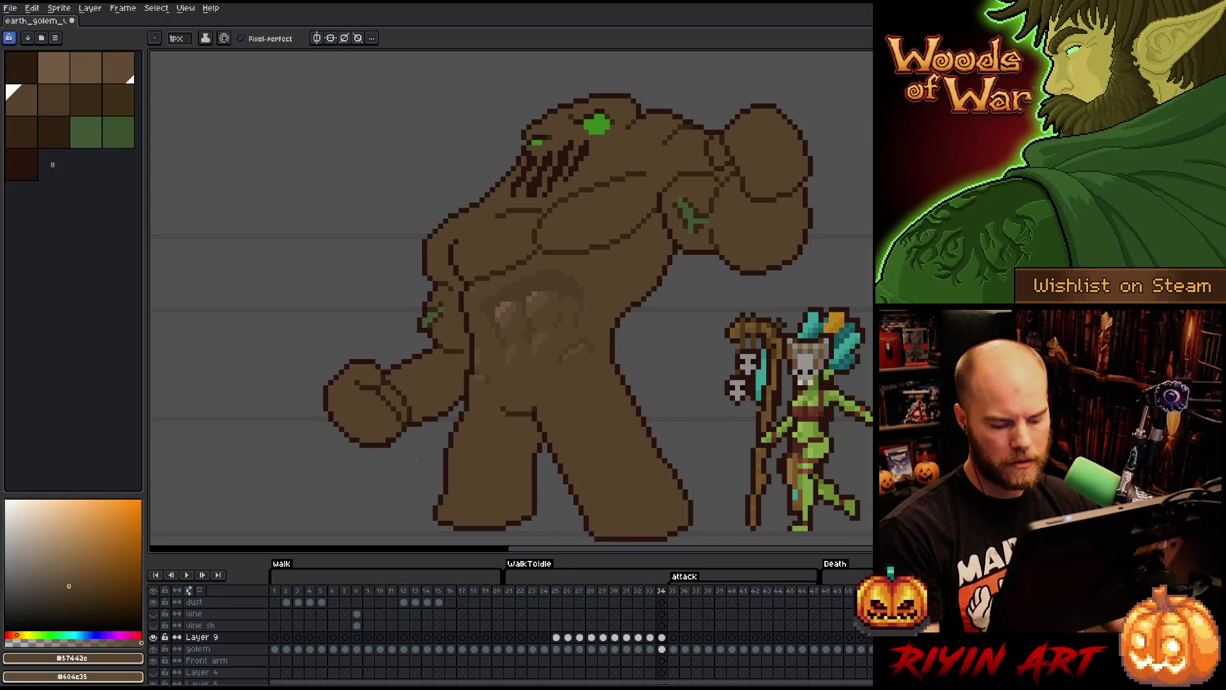
key("Left")
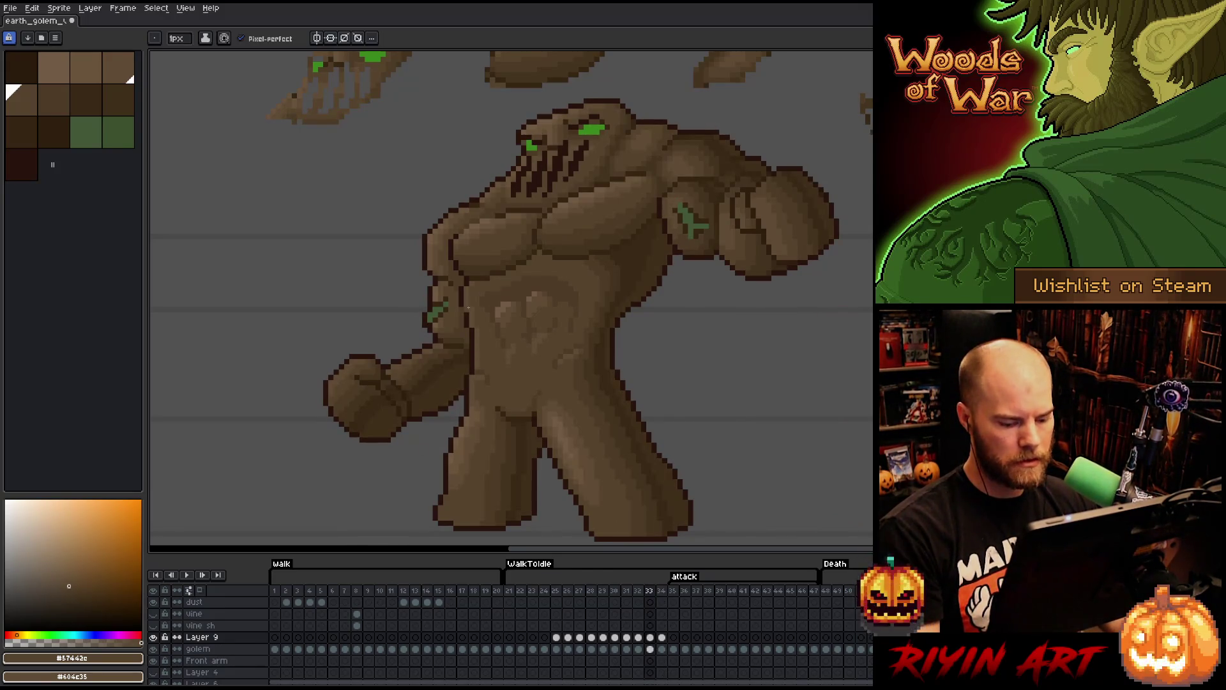
key("Right")
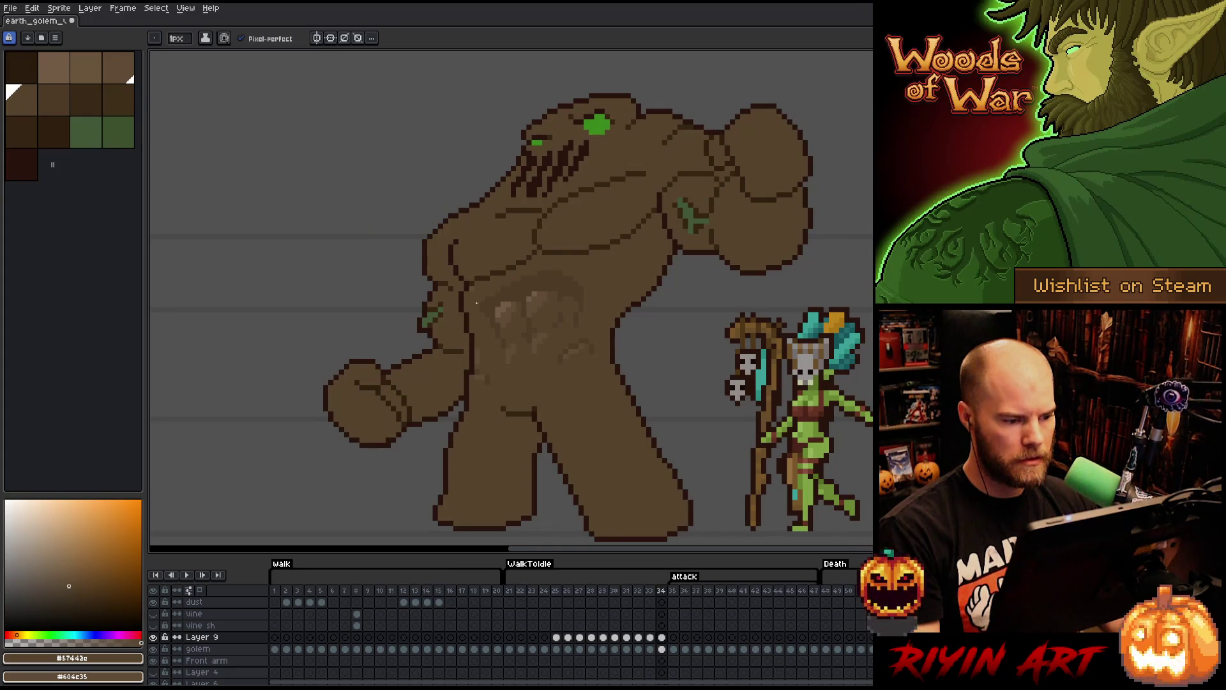
key("m")
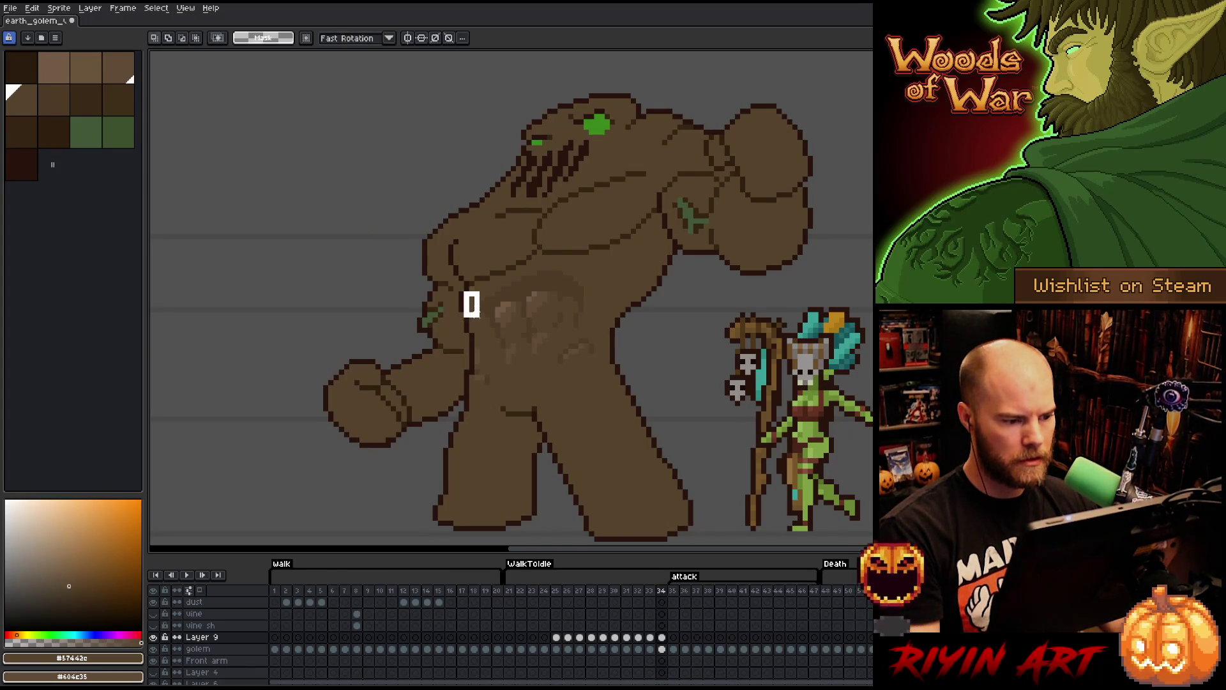
- Select a small area on the golem's side, then drop it and pick brown #4d3b26
left_click_drag(498, 325, 467, 283)
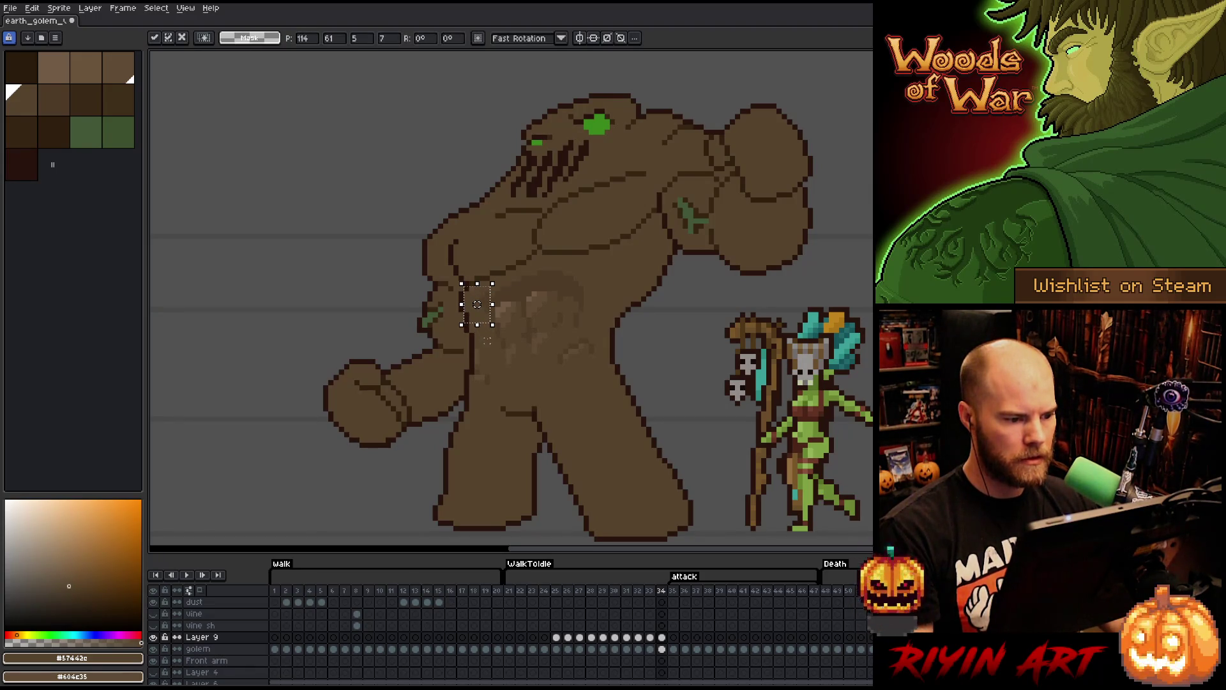
left_click(570, 335)
left_click_drag(493, 329, 461, 288)
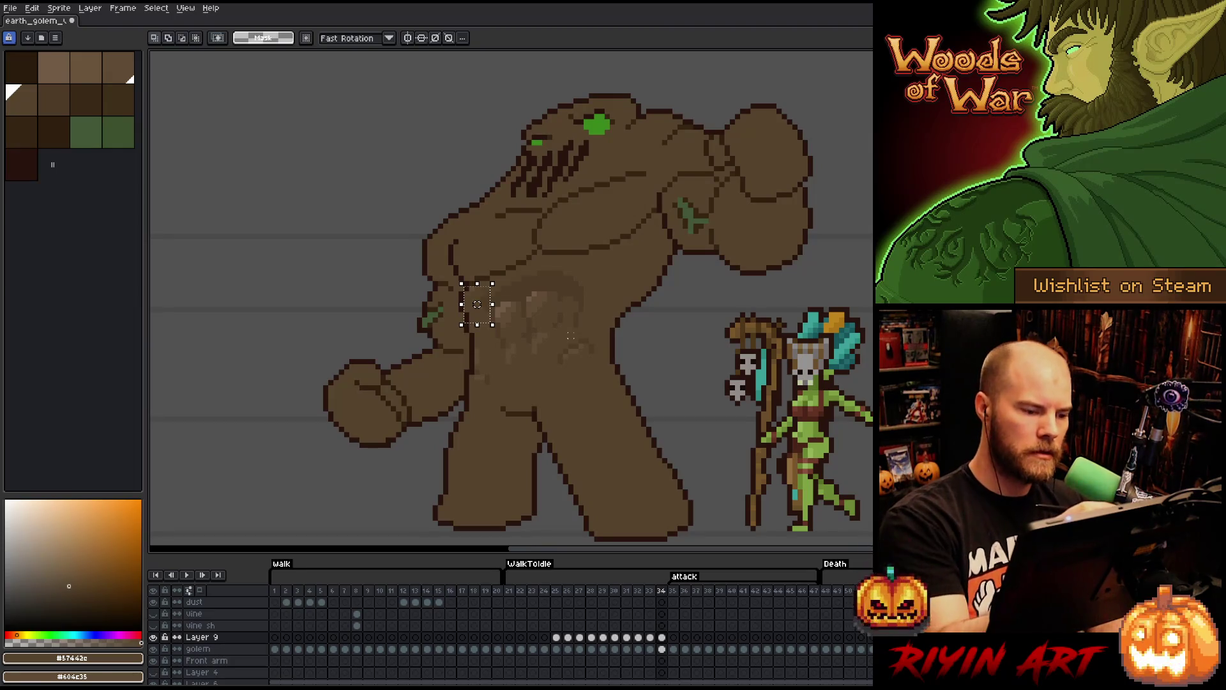
key("comma")
key("period")
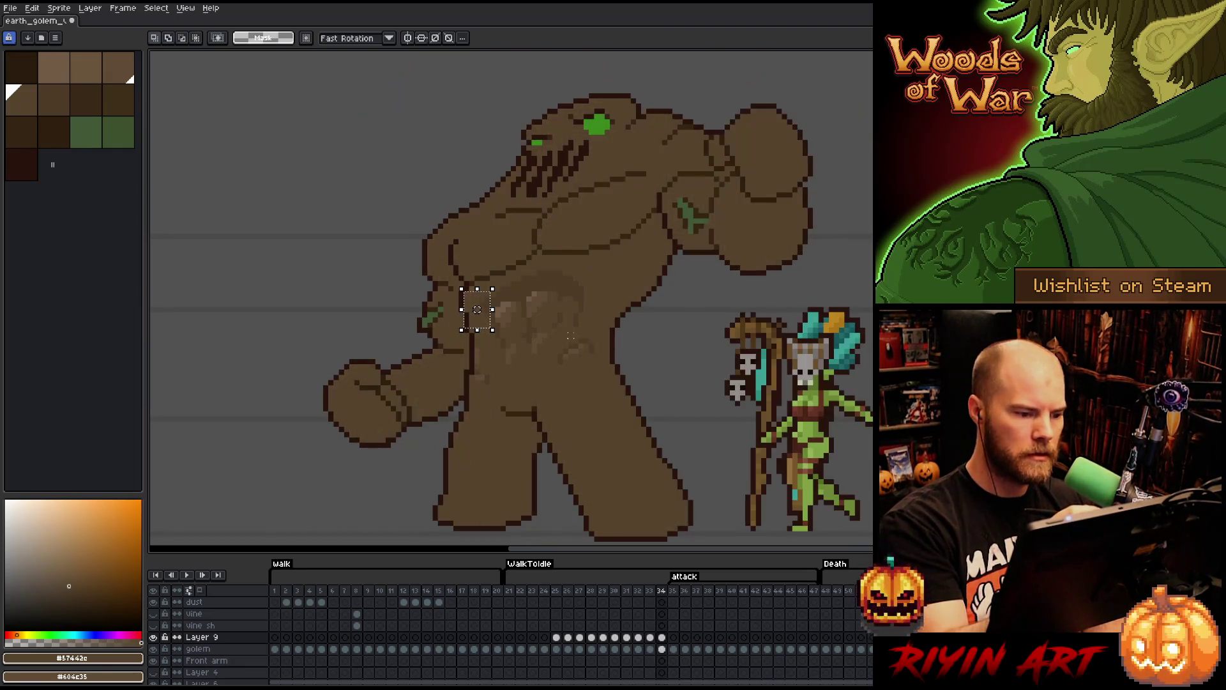
key("ctrl+d")
key("b")
left_click(494, 294, "alt")
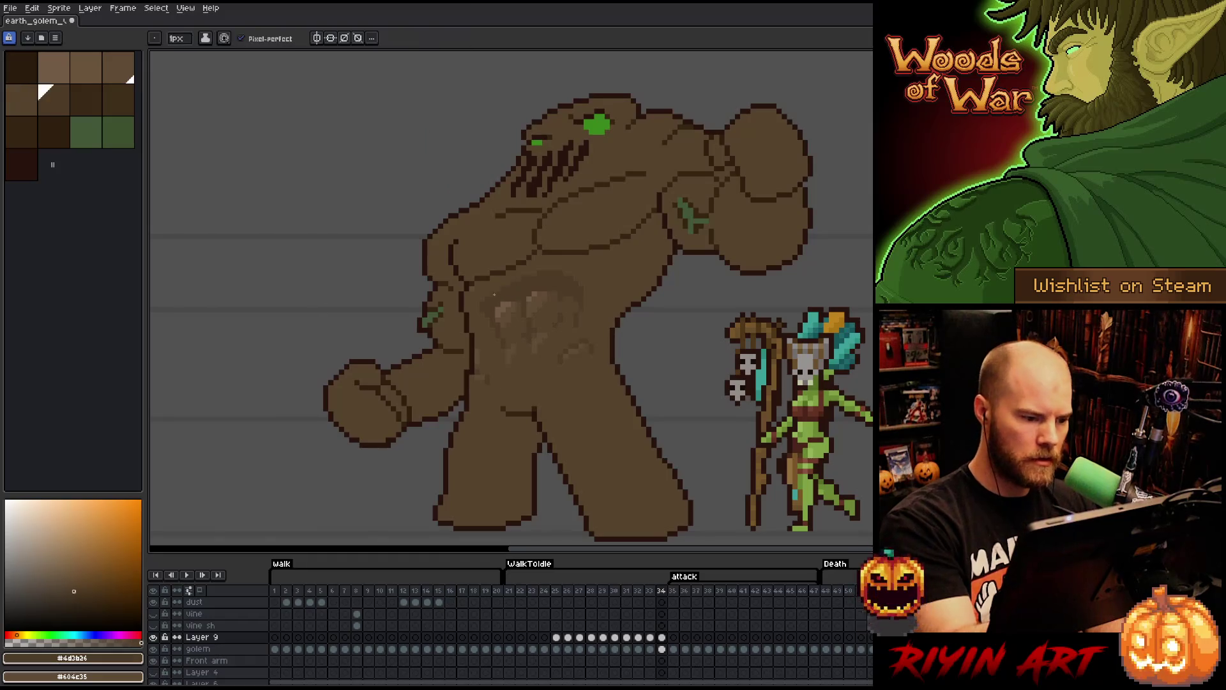
- Flip between neighbouring attack frames, ending on frame 34
key("comma")
key("period")
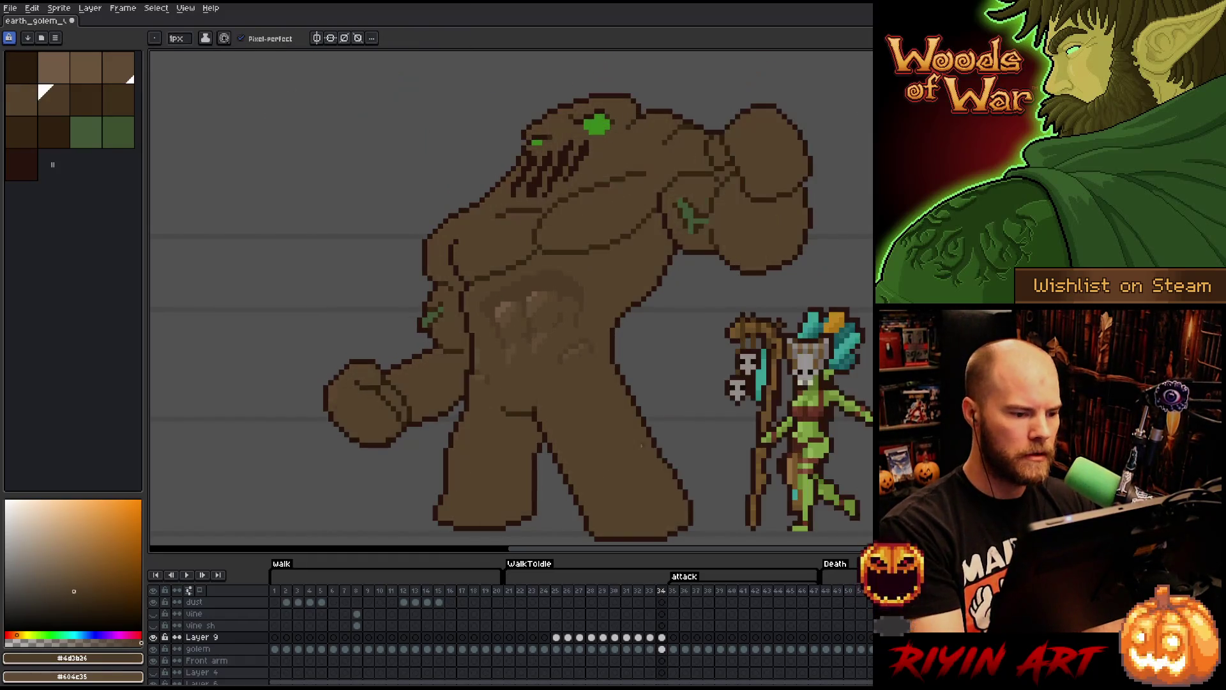
key("comma")
key("period")
key("comma")
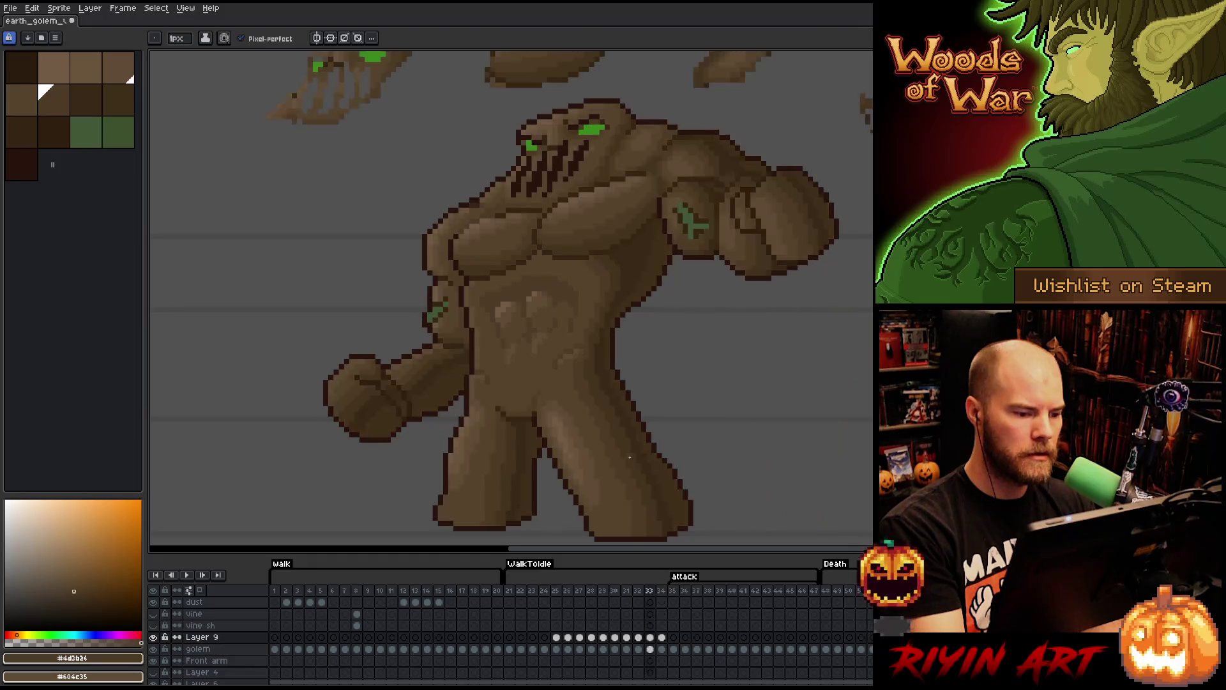
key("comma")
key("comma")
key("period")
key("period")
key("period")
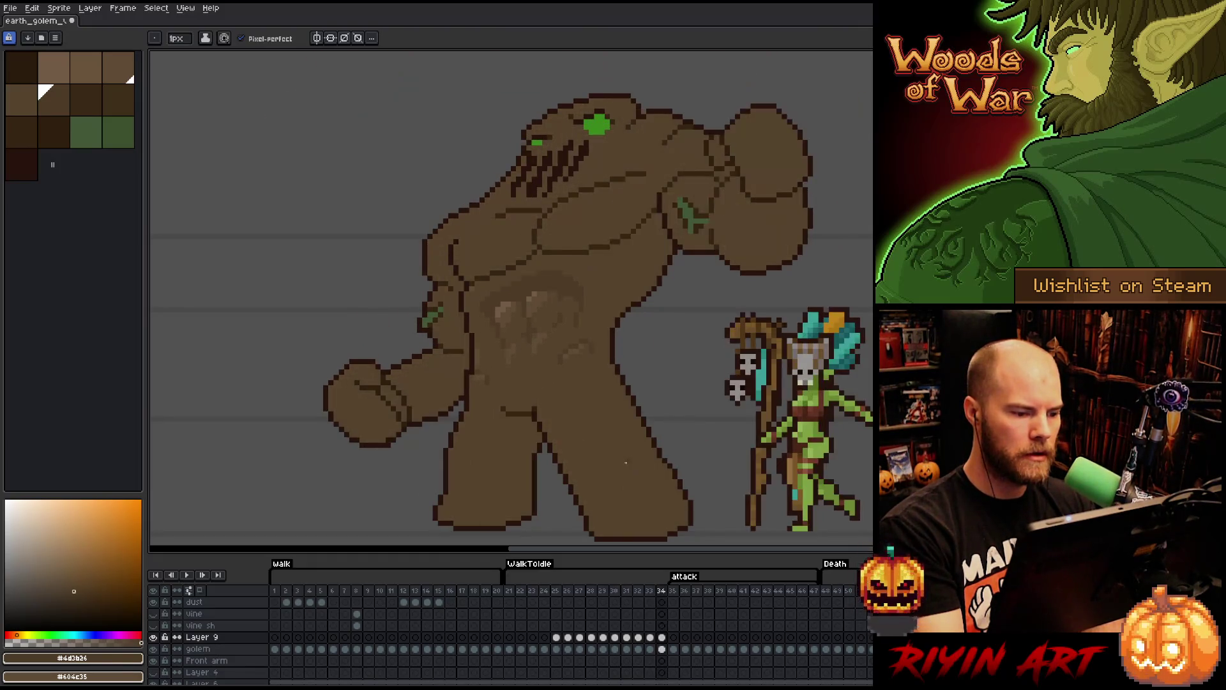
key("comma")
key("period")
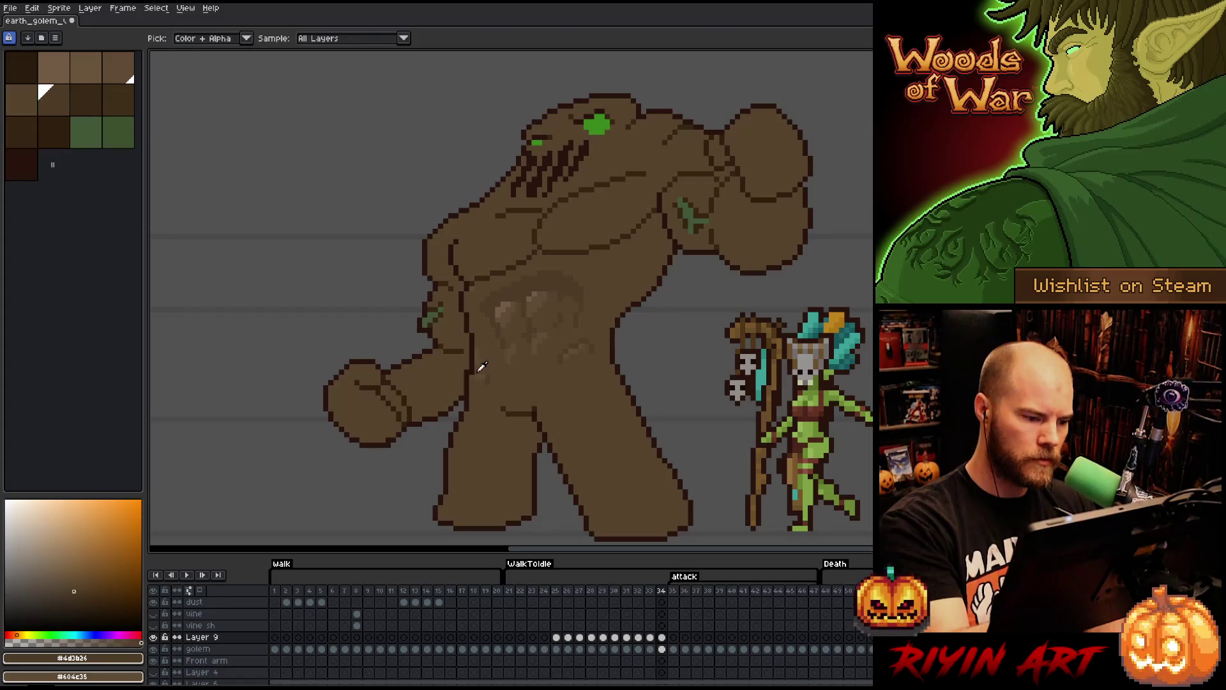
- Sample the flat body brown, save, and compare shading across frames 32–34
left_click(476, 349, "alt")
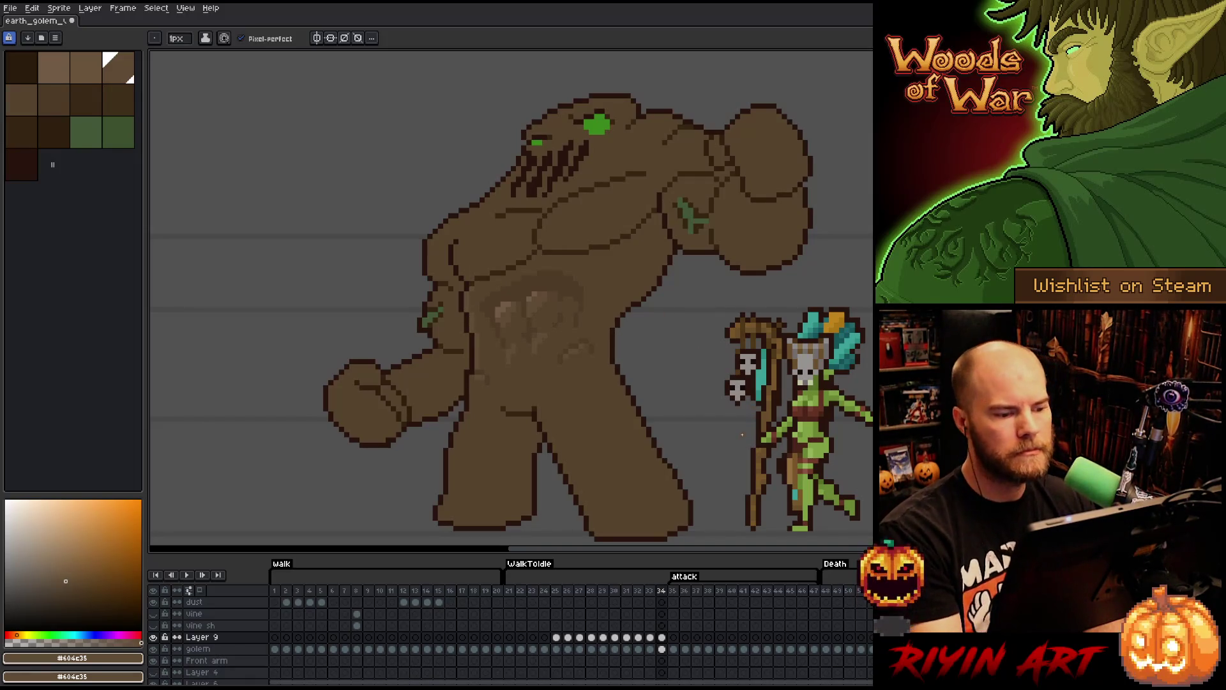
key("ctrl+s")
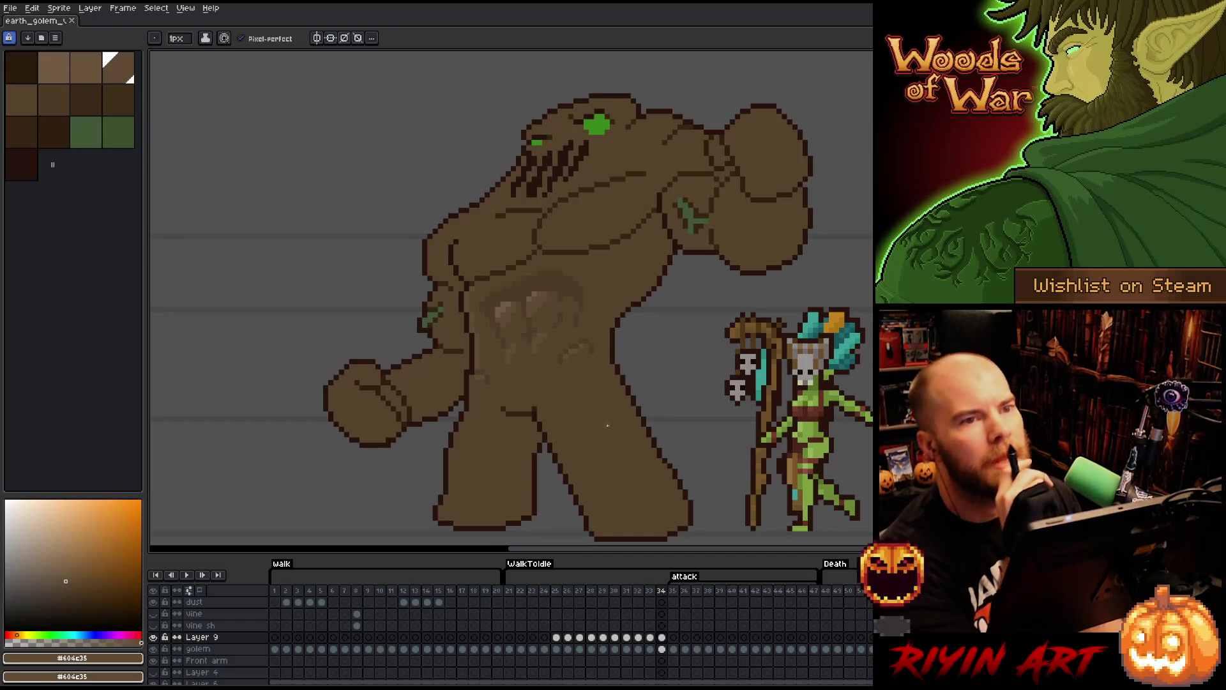
key("Left")
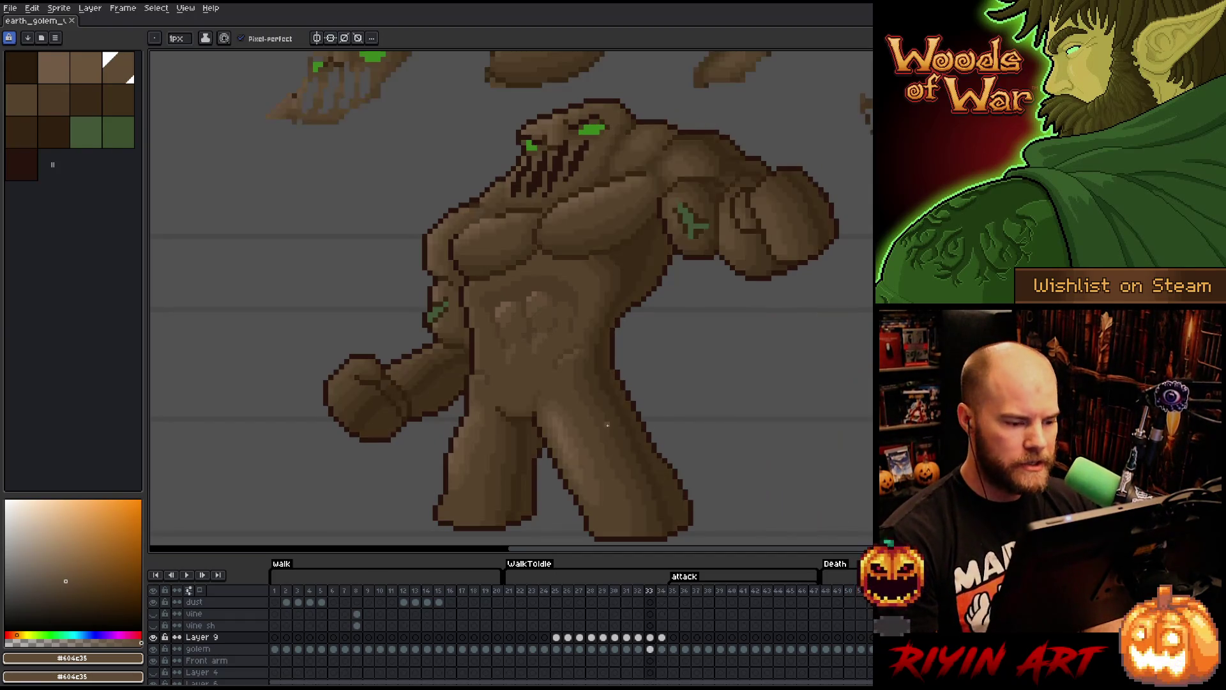
key("Left")
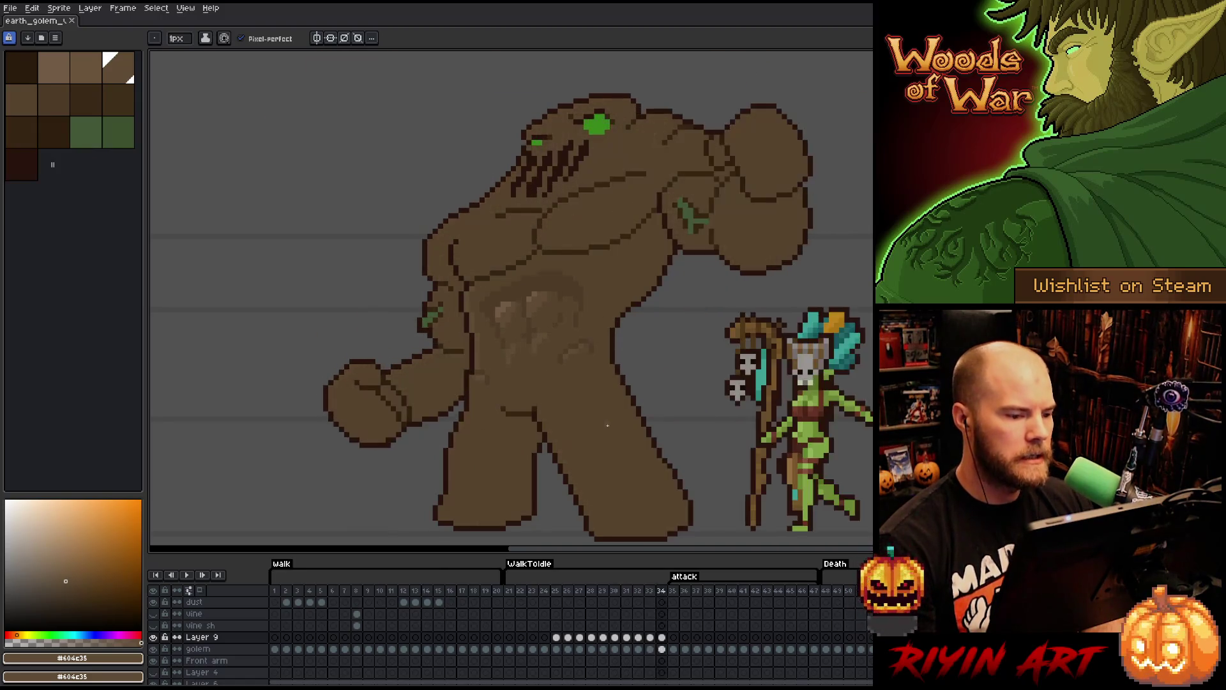
key("Right")
key("Right")
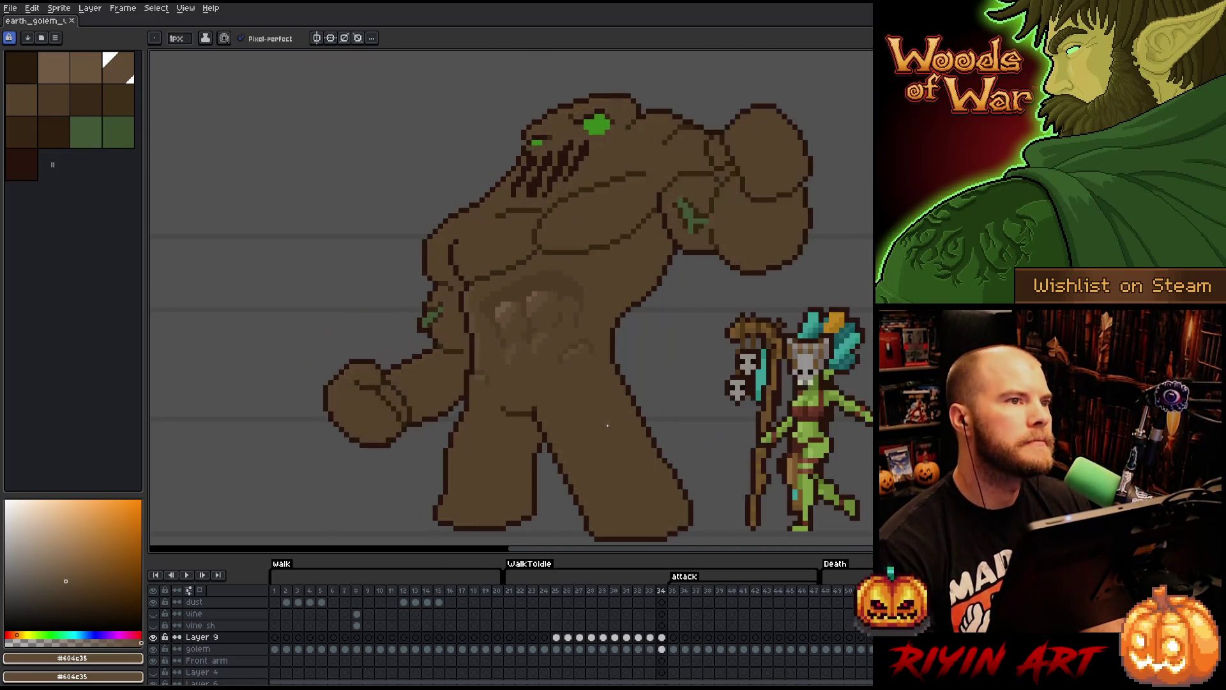
key("Left")
key("Left")
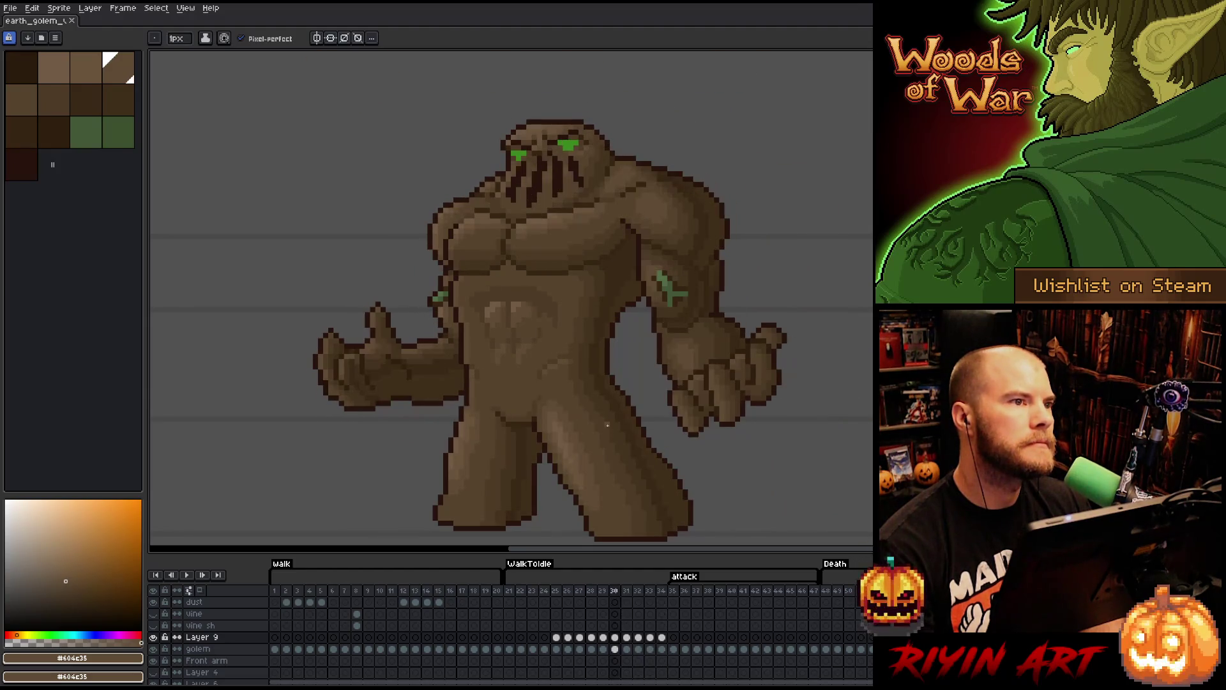
- Play the animation and sample the dark body brown #4d3b26 from the frame 25 golem
key("Return")
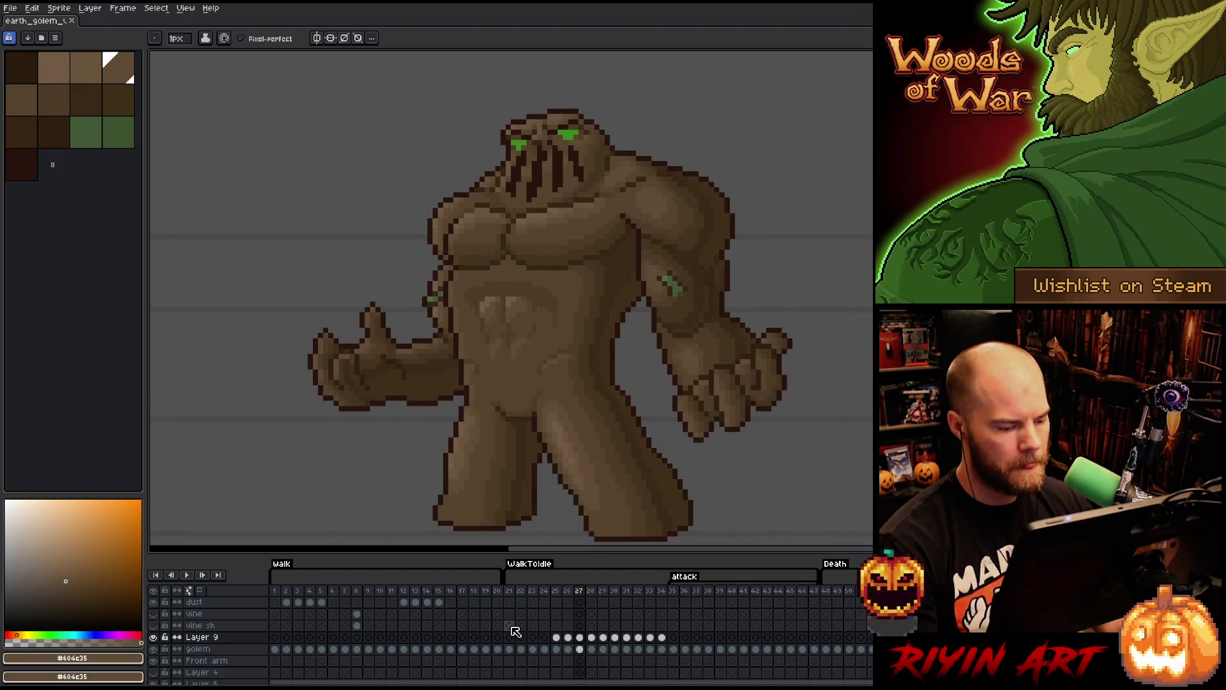
key("Left")
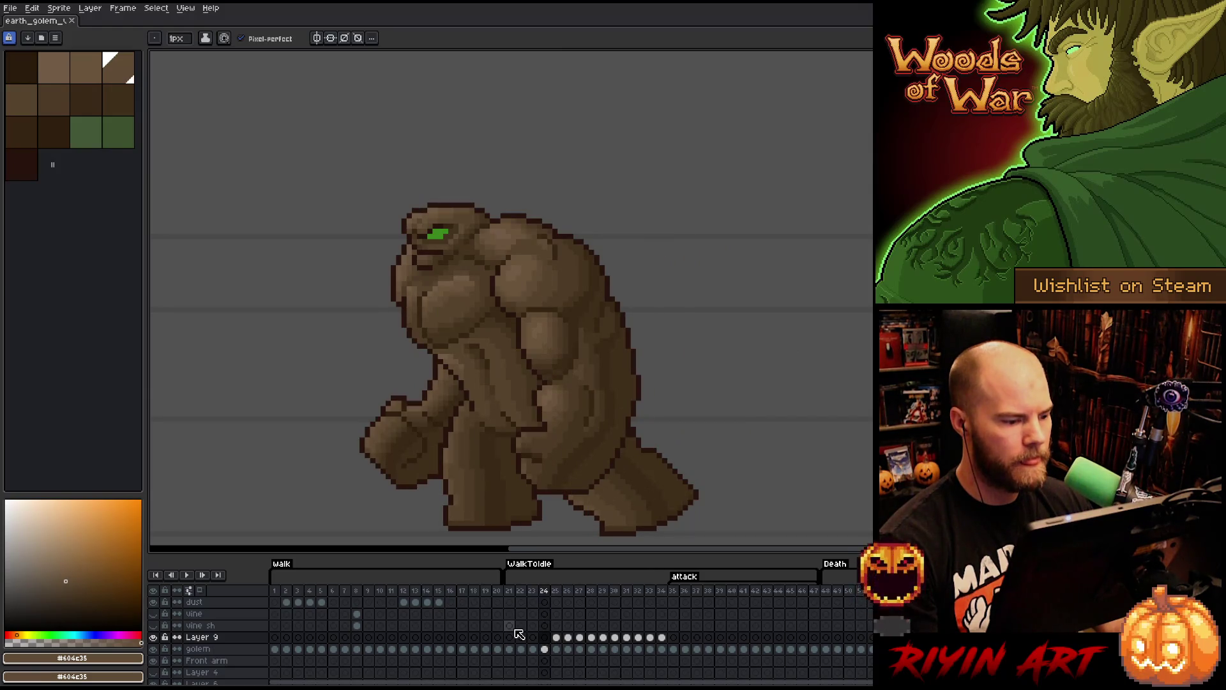
key("Right")
key("Left")
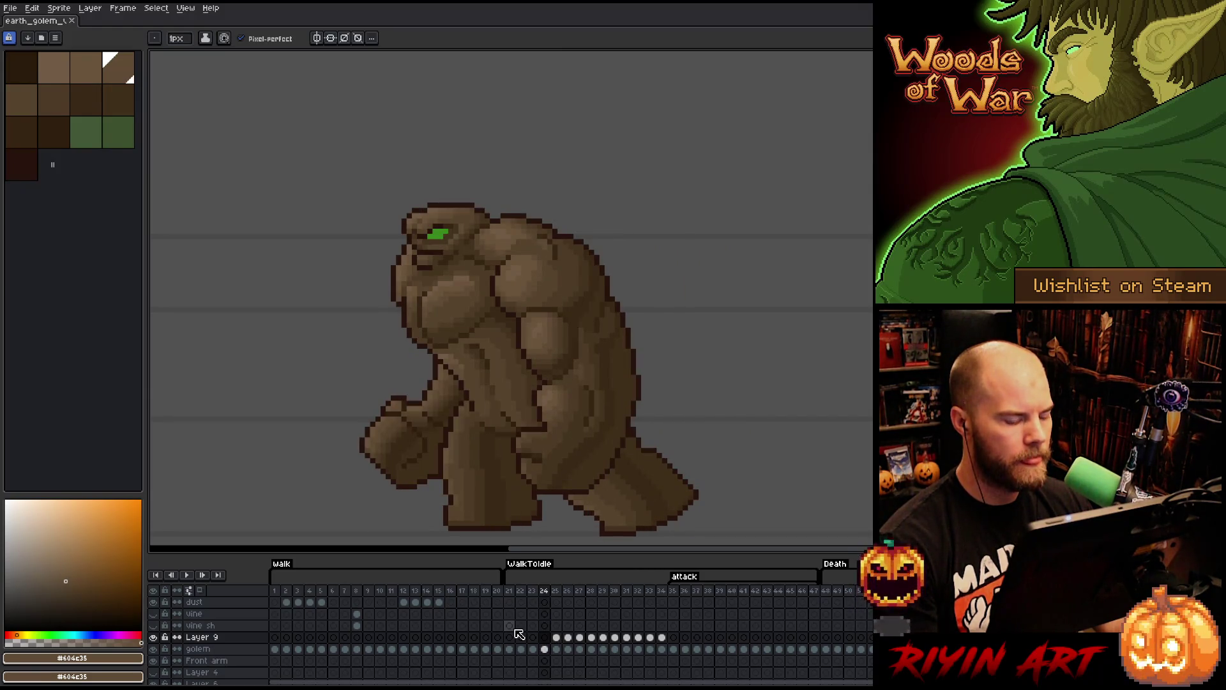
key("Right")
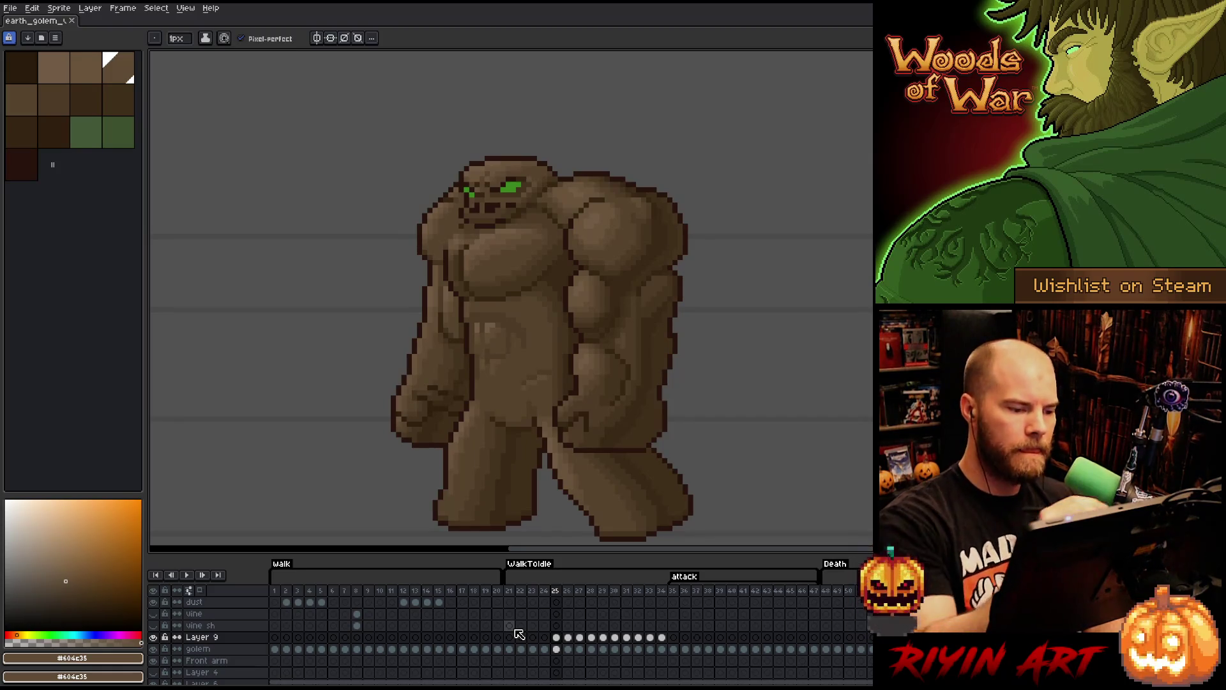
left_click(517, 318, "alt")
key("Left")
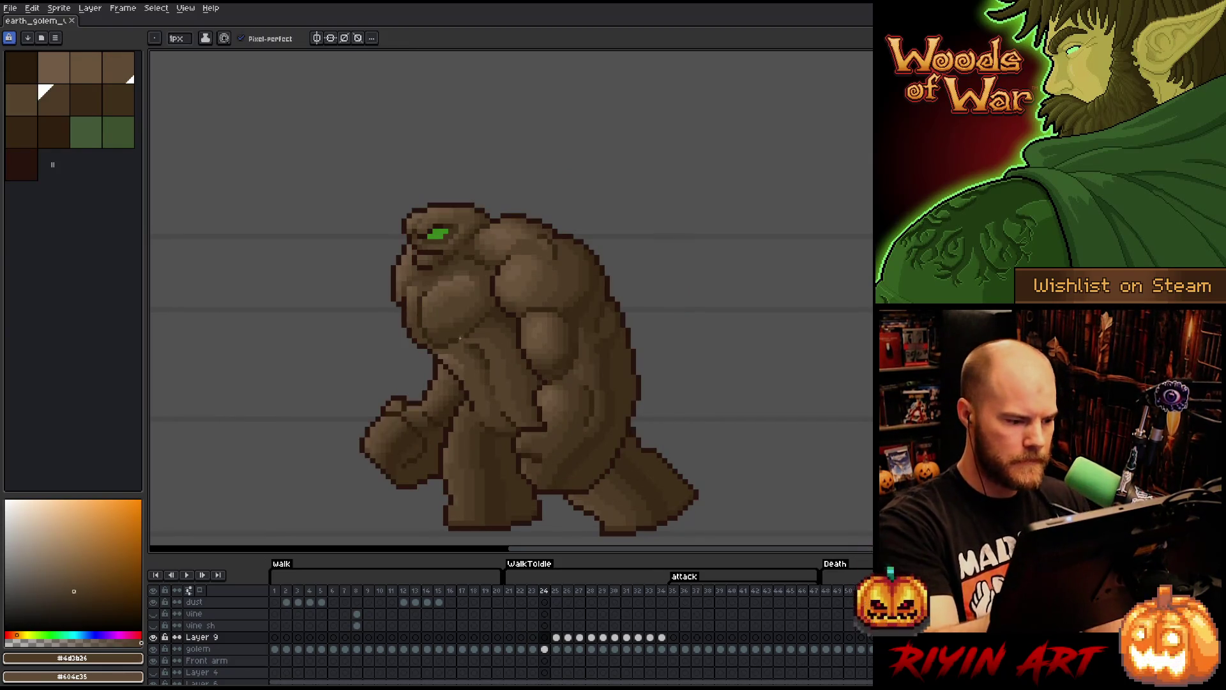
- Bucket-fill a region of the frame 24 golem with brown on the golem layer
left_click(451, 362)
key("ctrl+z")
key("Down")
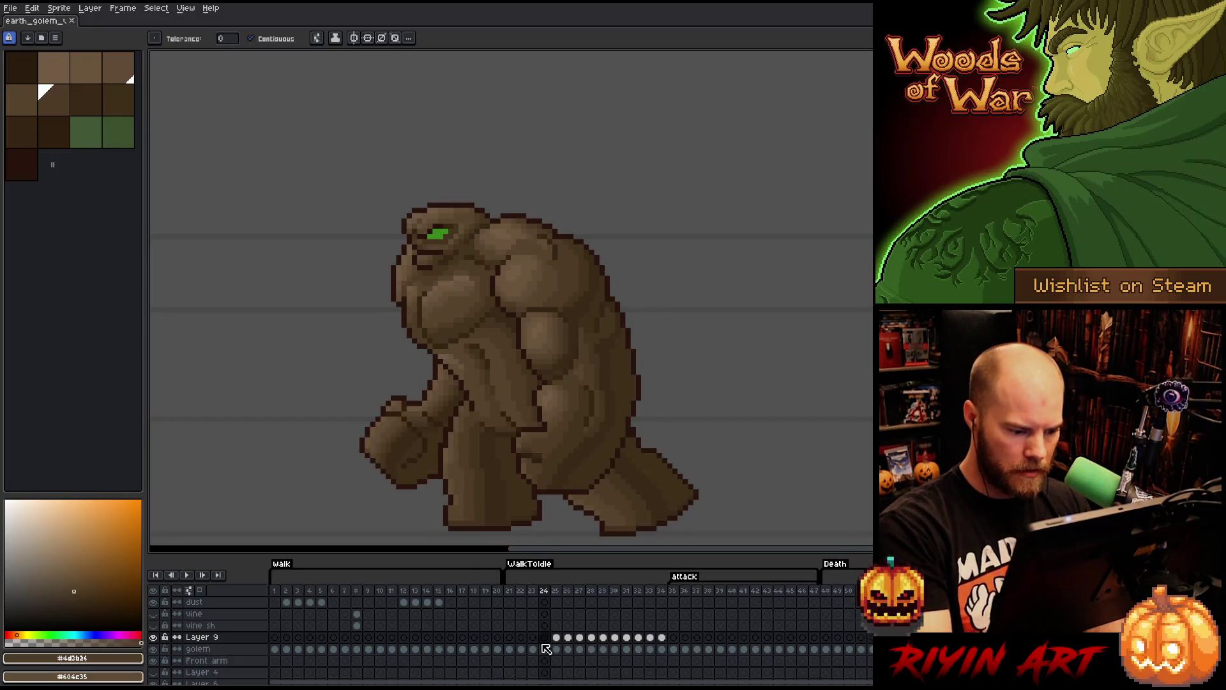
left_click(450, 353)
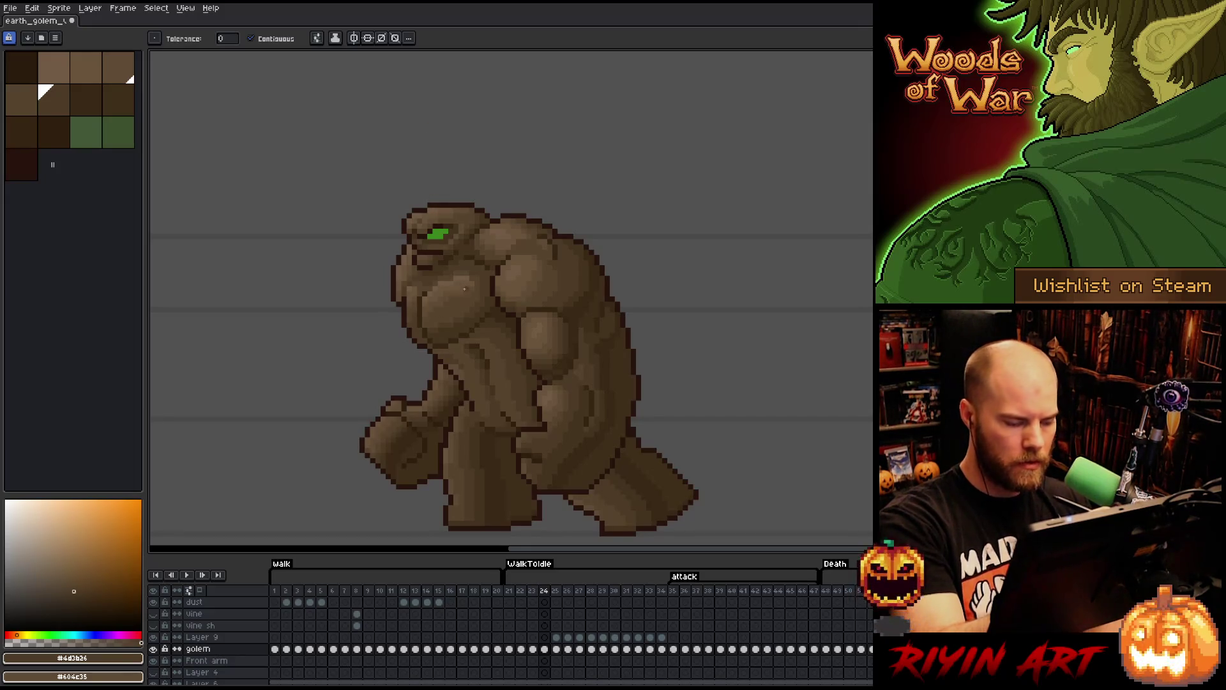
key("Left")
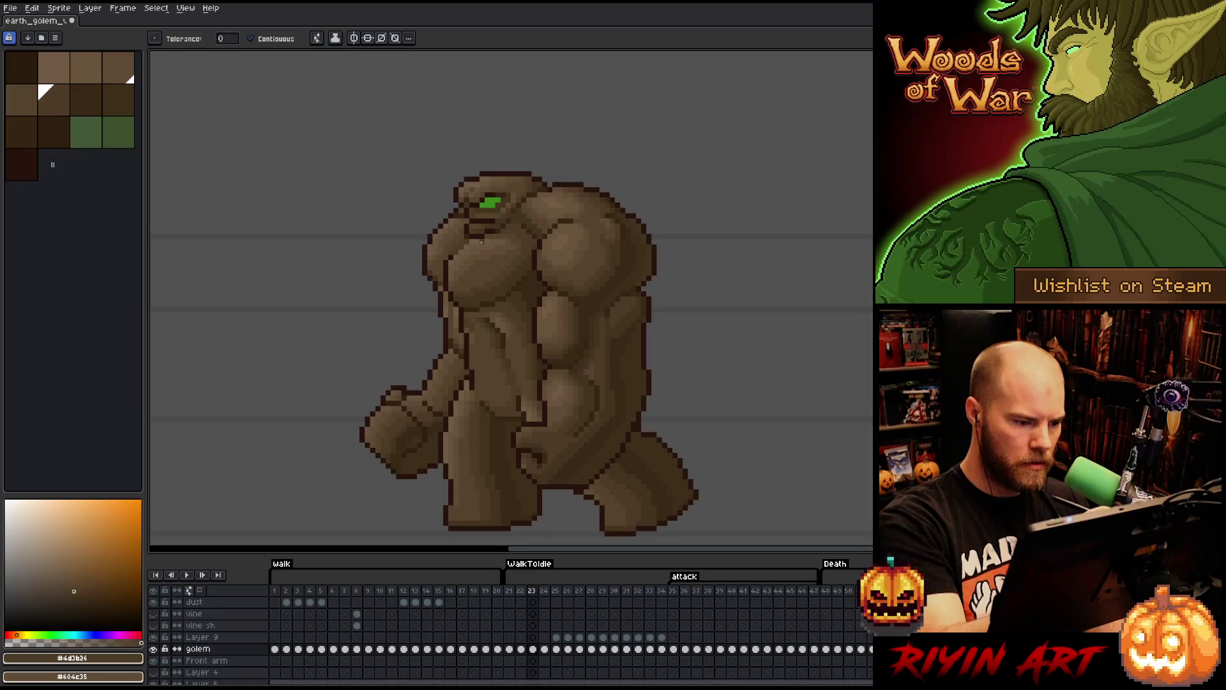
key("Right")
key("Right")
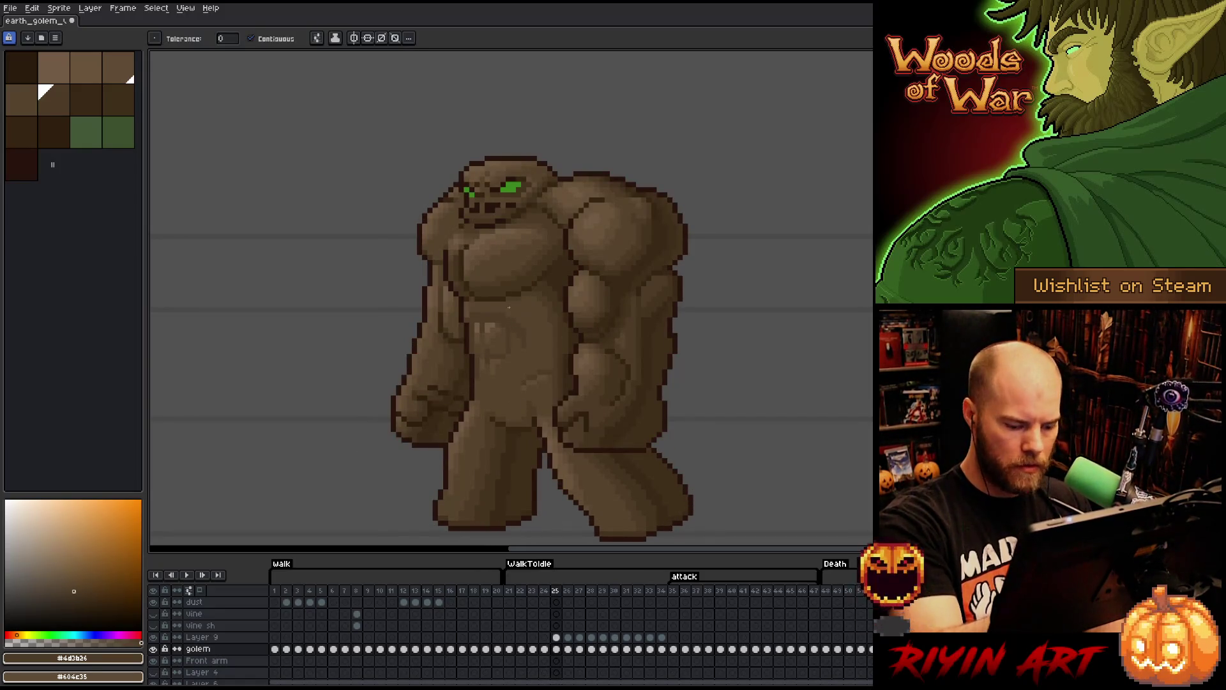
- With the 1px Pencil, try #57462c, #4d3b26 and #57442c, settling on the darker #44331f
key("Left")
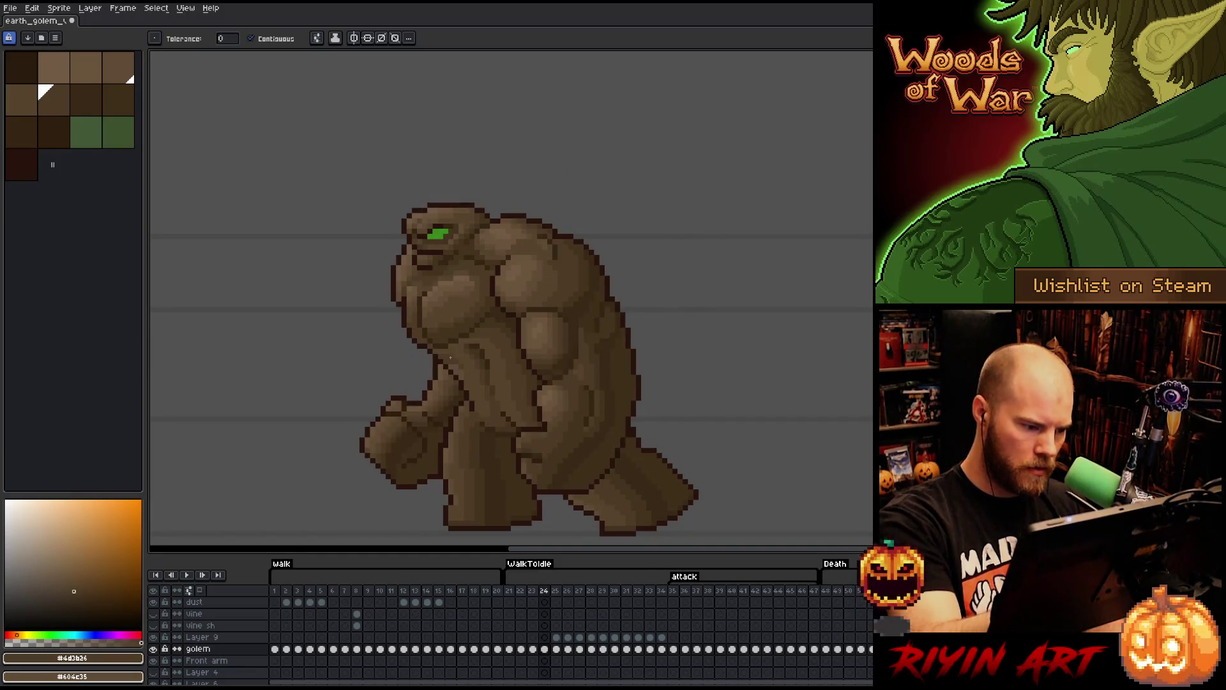
key("b")
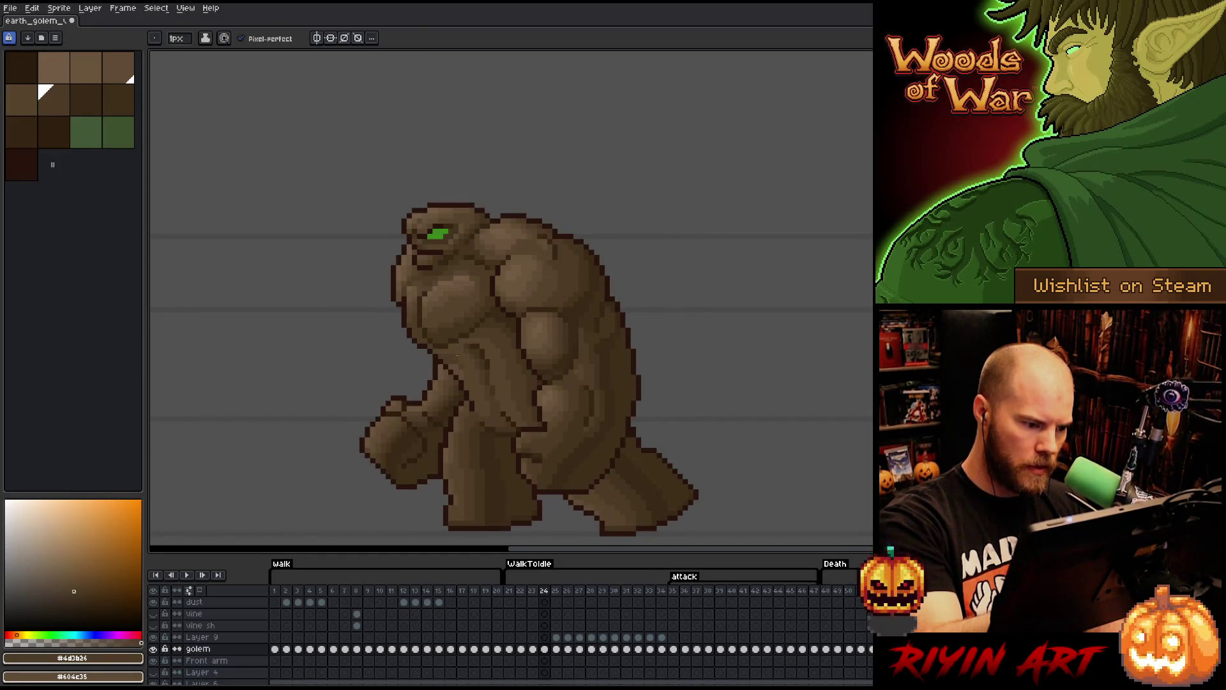
left_click(471, 360, "alt")
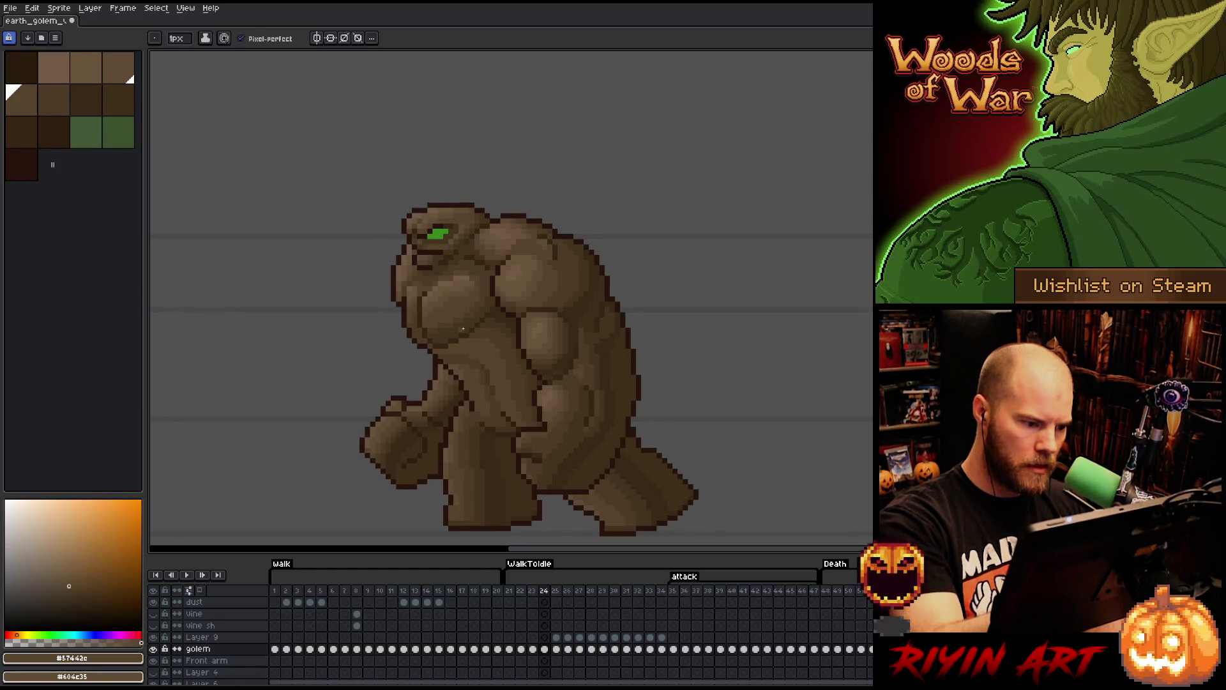
left_click(461, 367, "alt")
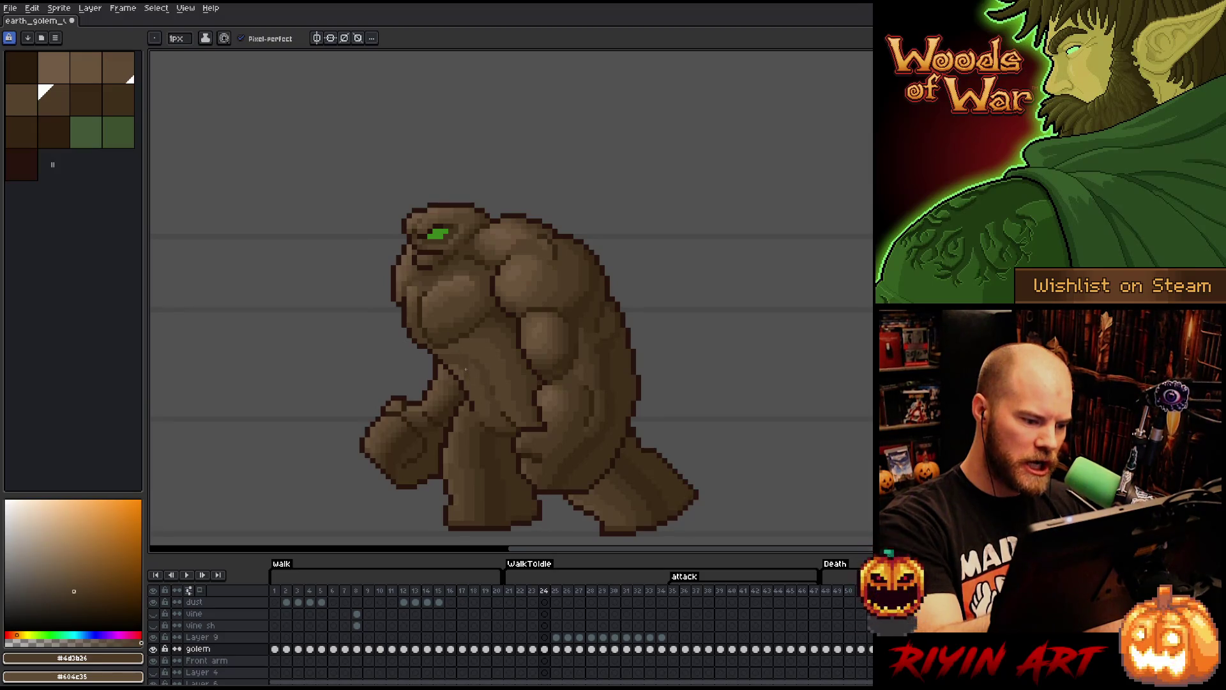
left_click(465, 377, "alt")
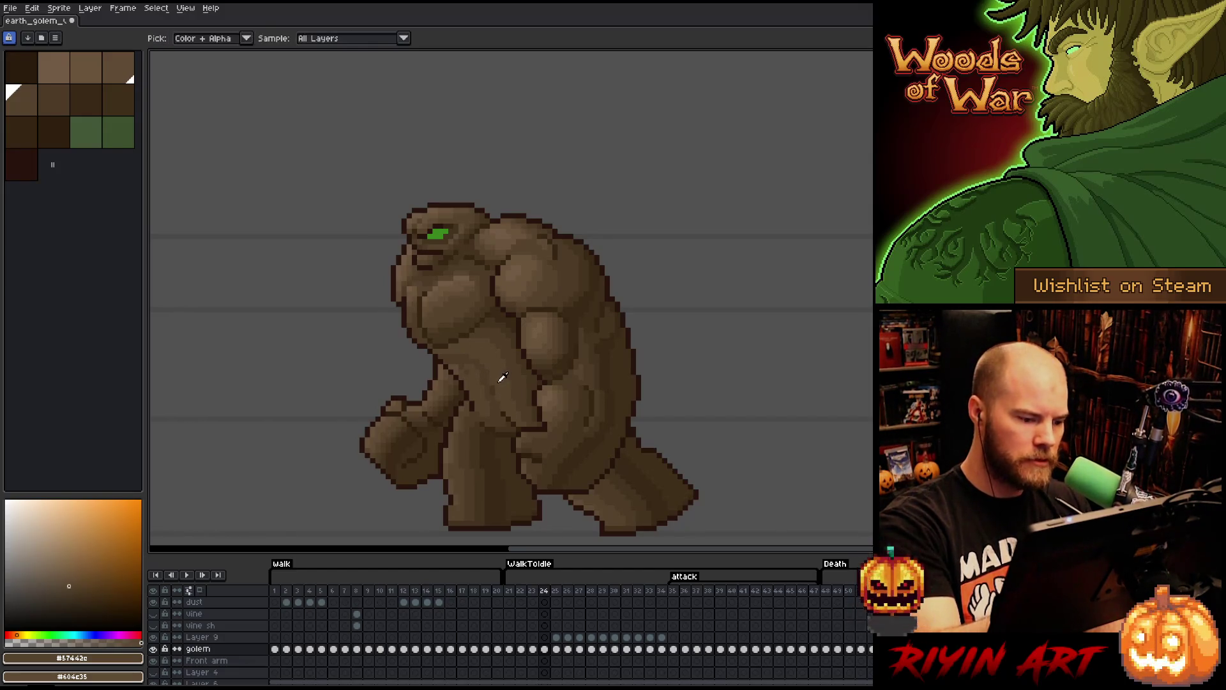
left_click(493, 391, "alt")
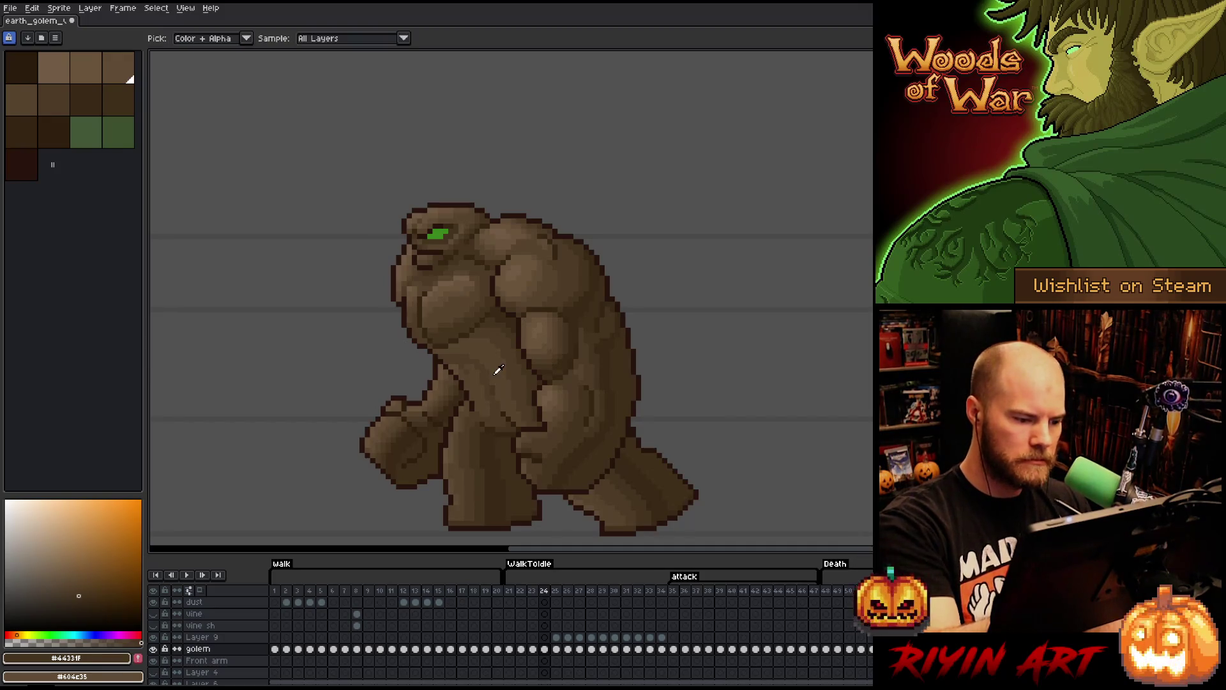
left_click(489, 385, "alt")
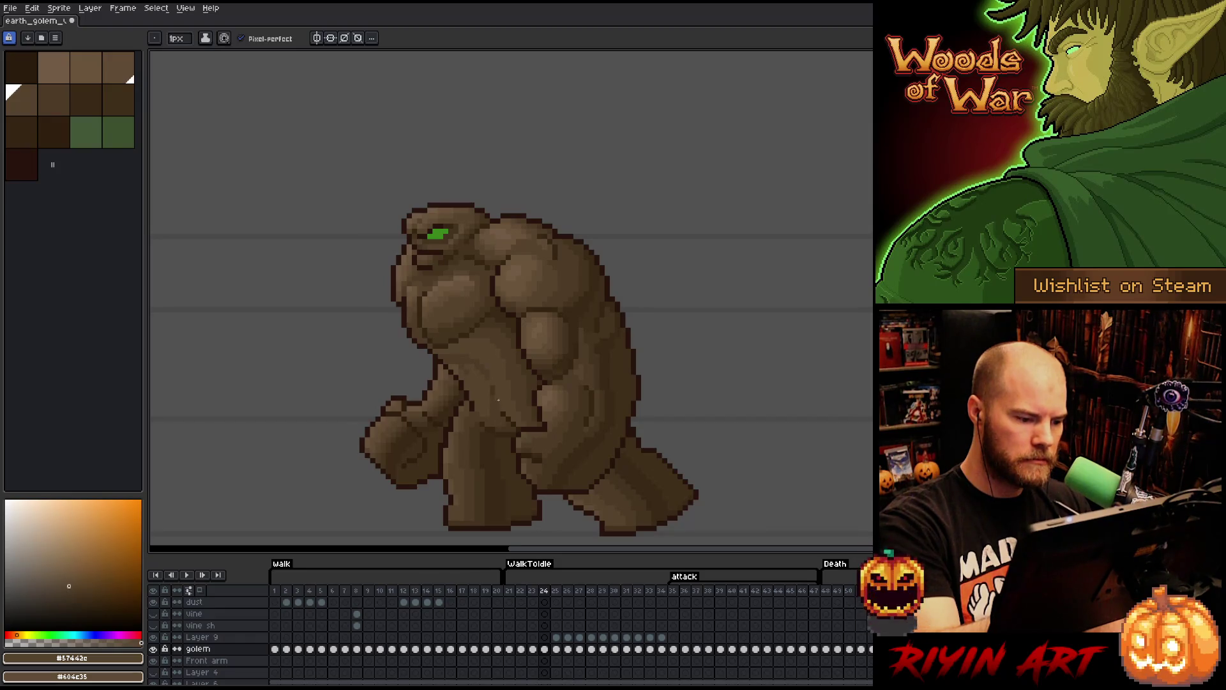
left_click(498, 384, "alt")
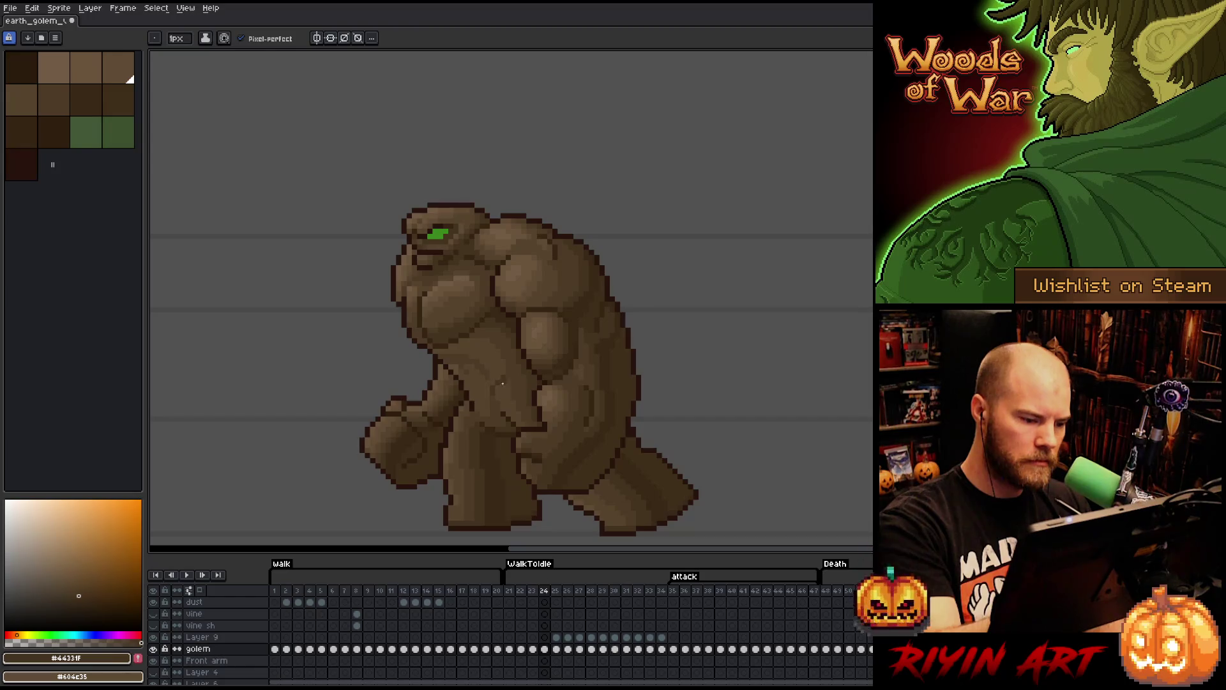
key("period")
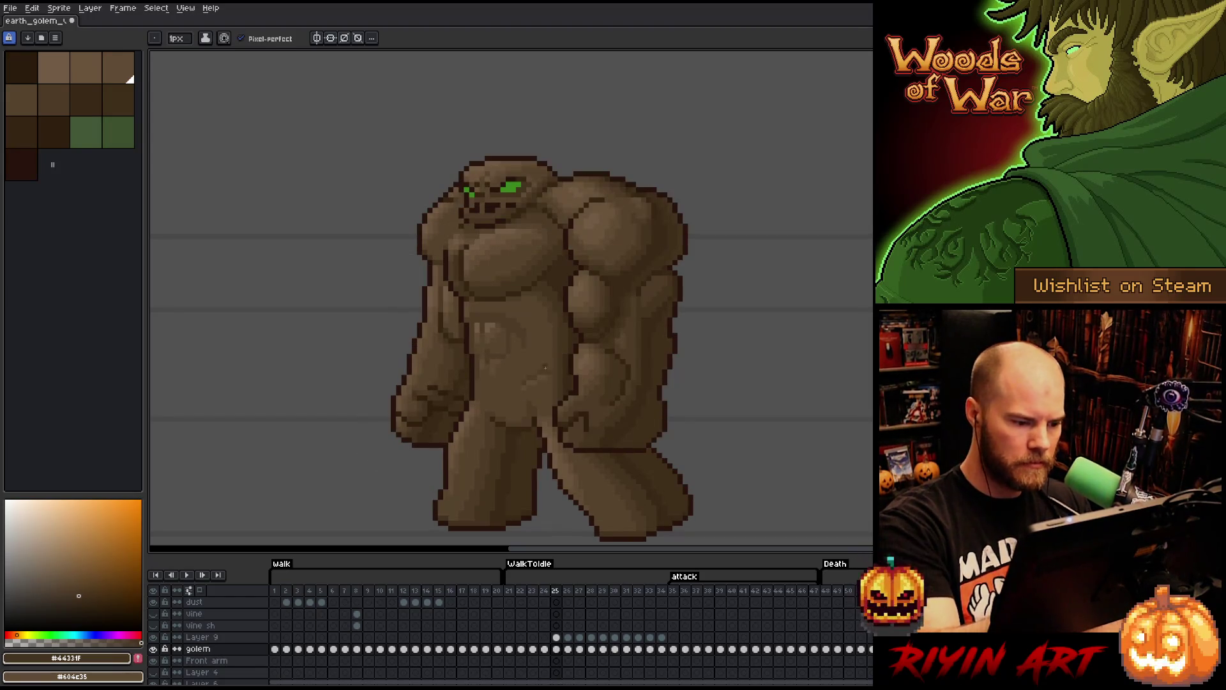
- Back on frame 24, sample the #4d3b26 and #57442c browns, ending on the darker body brown
key("comma")
left_click(520, 369, "alt")
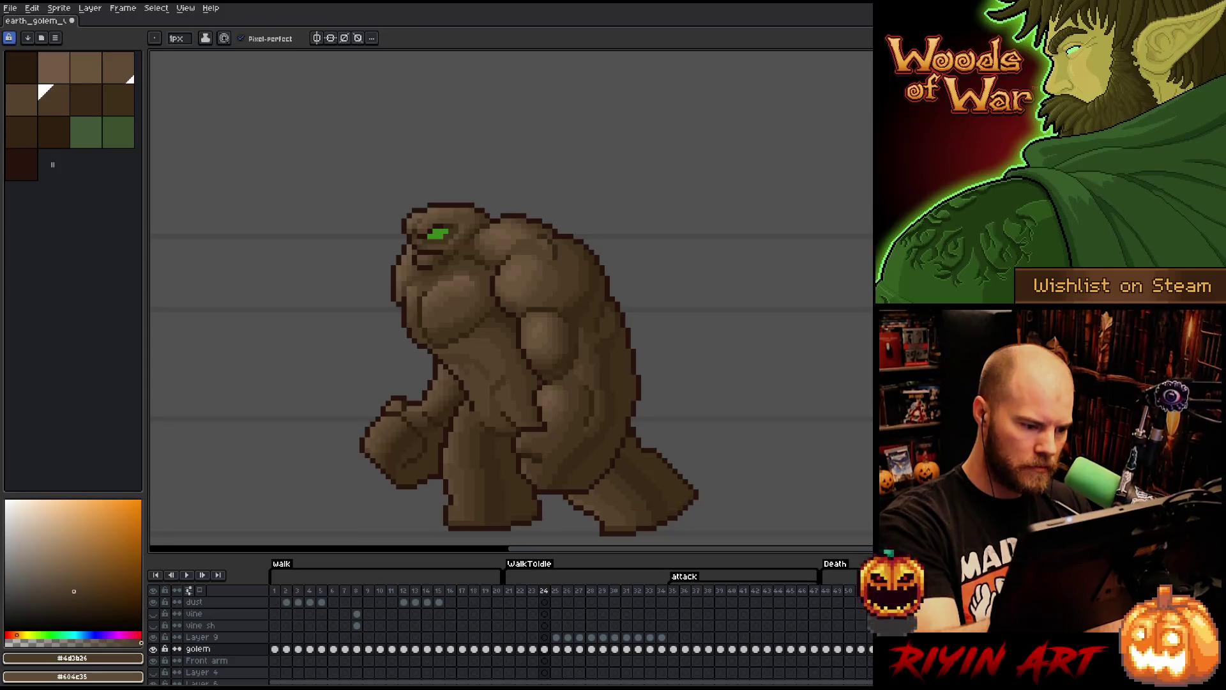
left_click(501, 379, "alt")
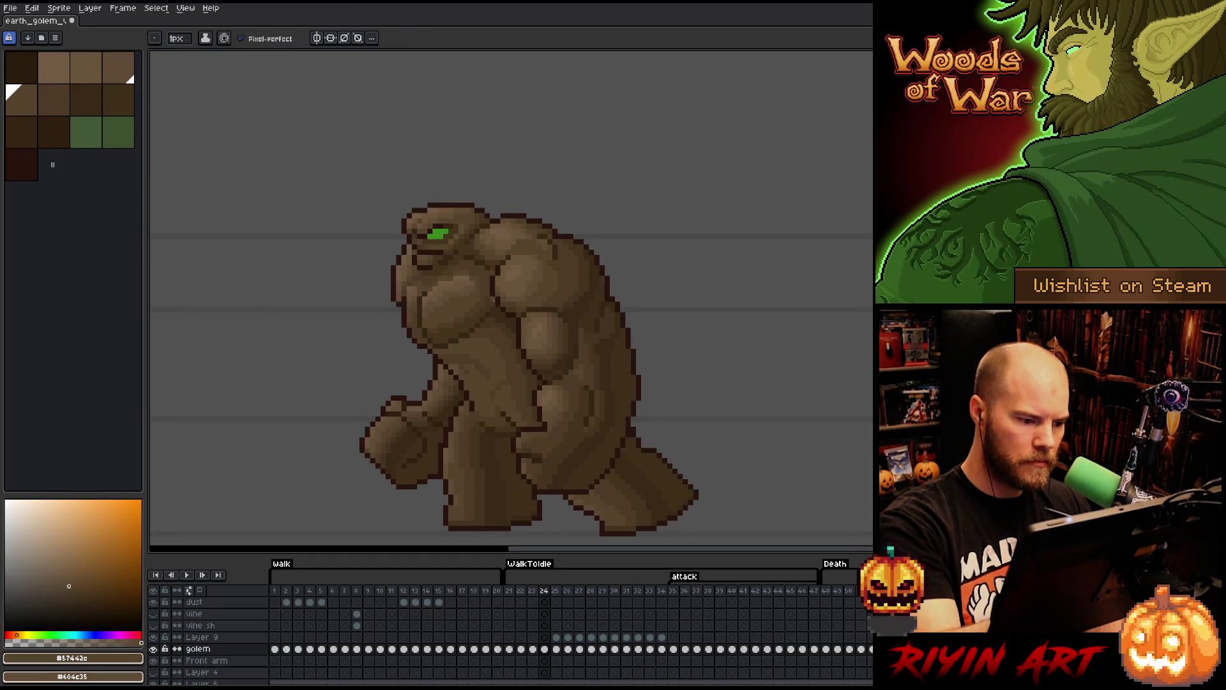
left_click(492, 370, "alt")
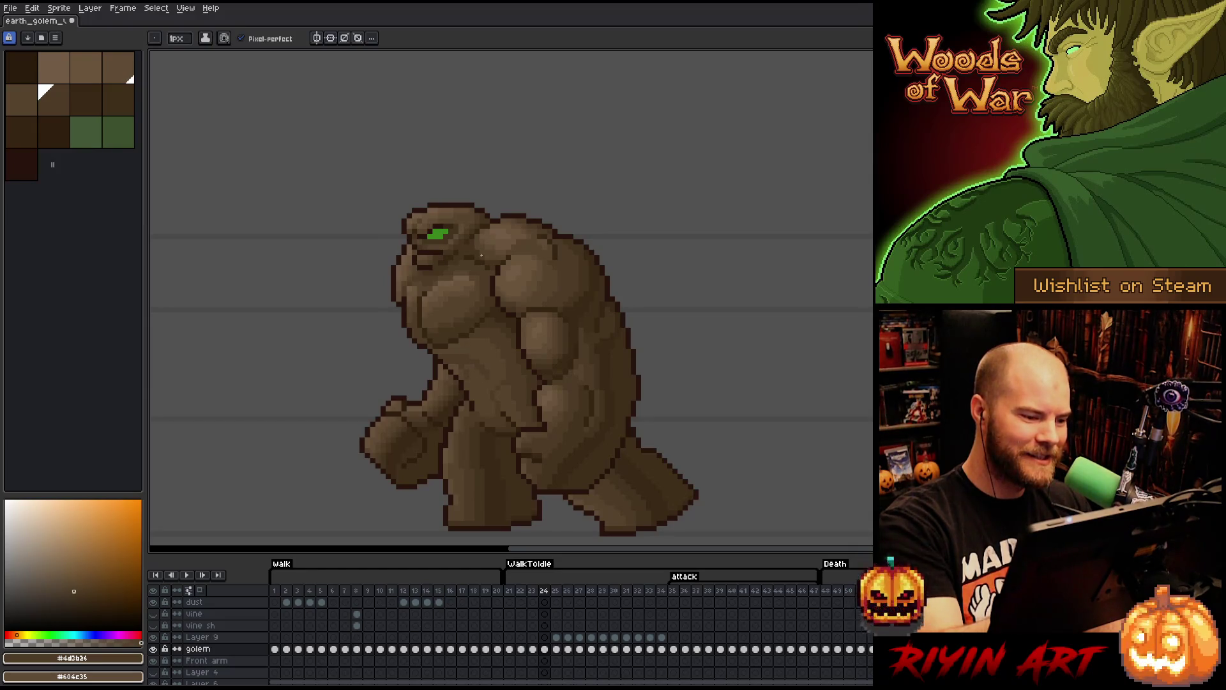
left_click(487, 355, "alt")
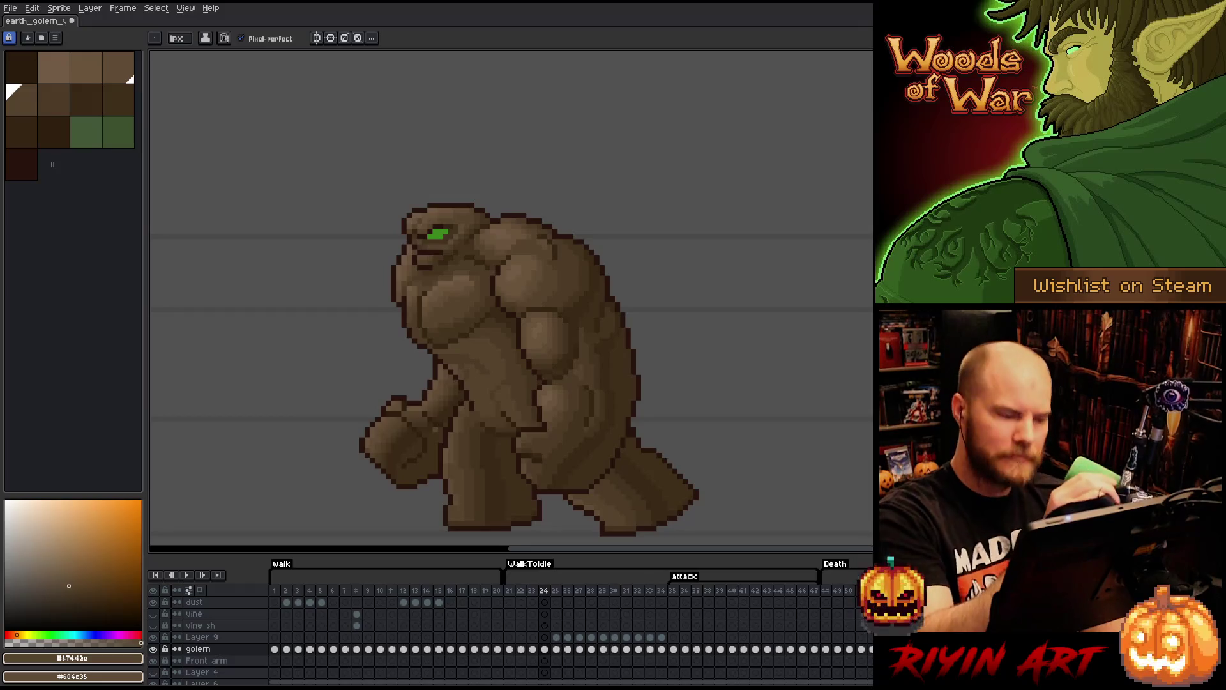
key("i")
key("b")
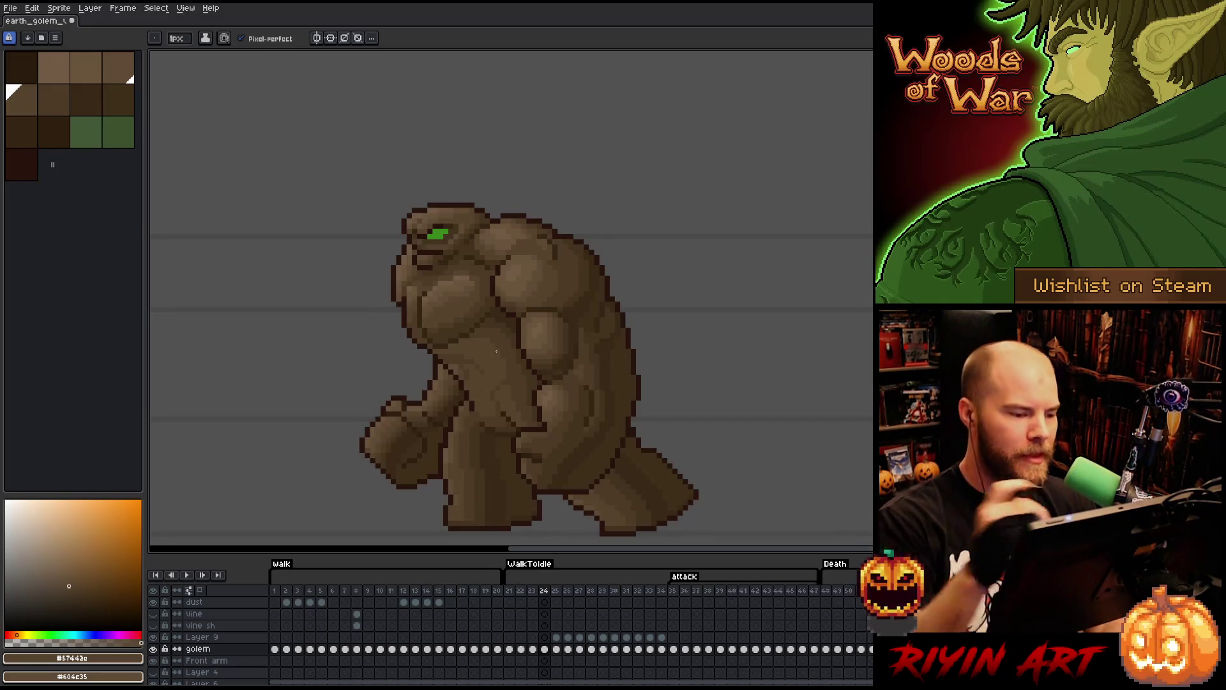
left_click(467, 358, "alt")
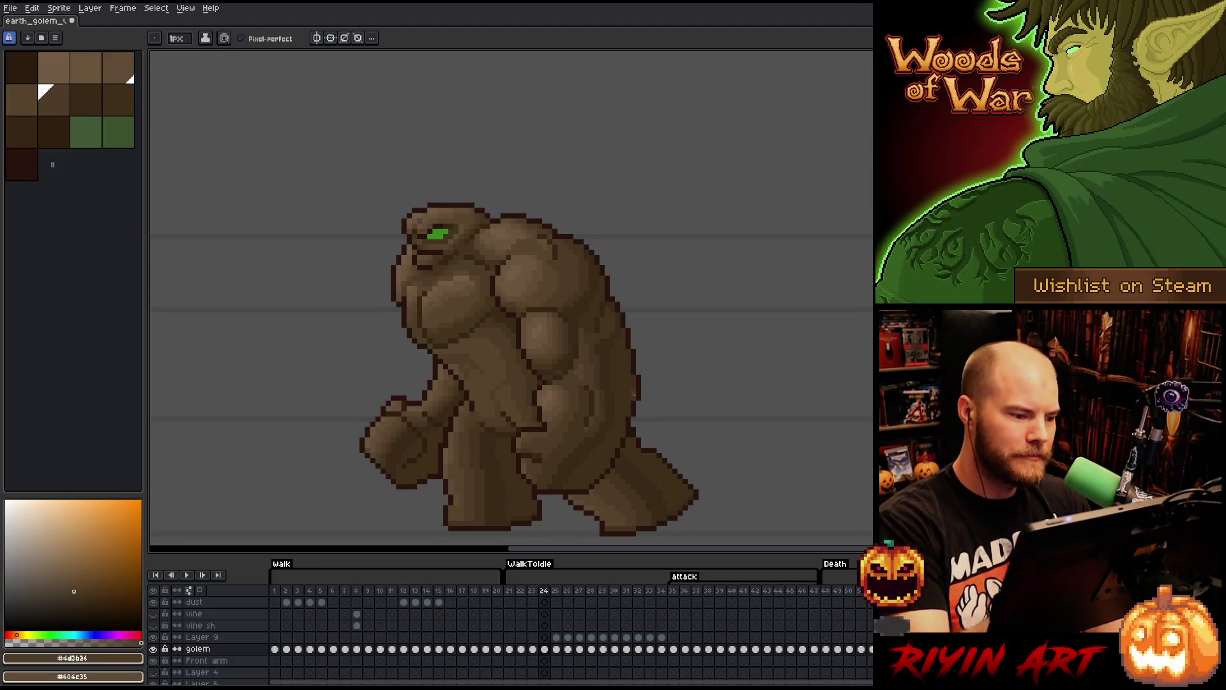
- Save the golem sprite, then step back to frame 23
right_click(602, 394)
left_click(622, 375)
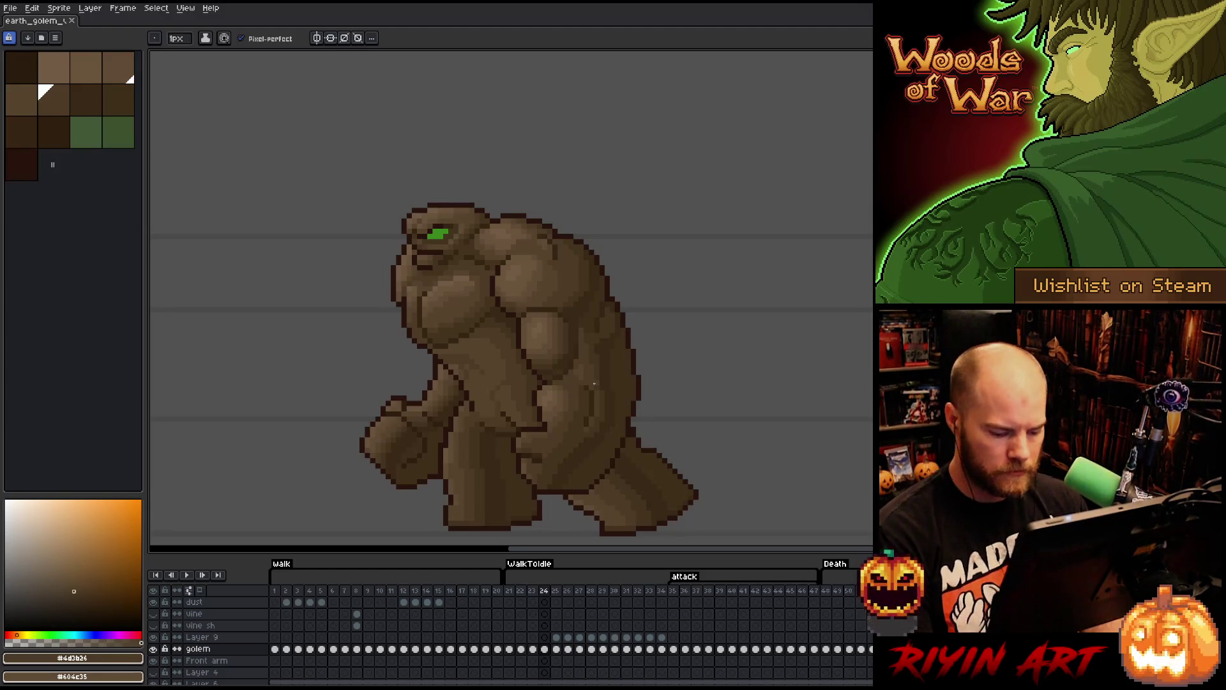
key("comma")
- Compare frames 23 and 24, then start shading frame 23 with the mid and dark browns
key("period")
key("comma")
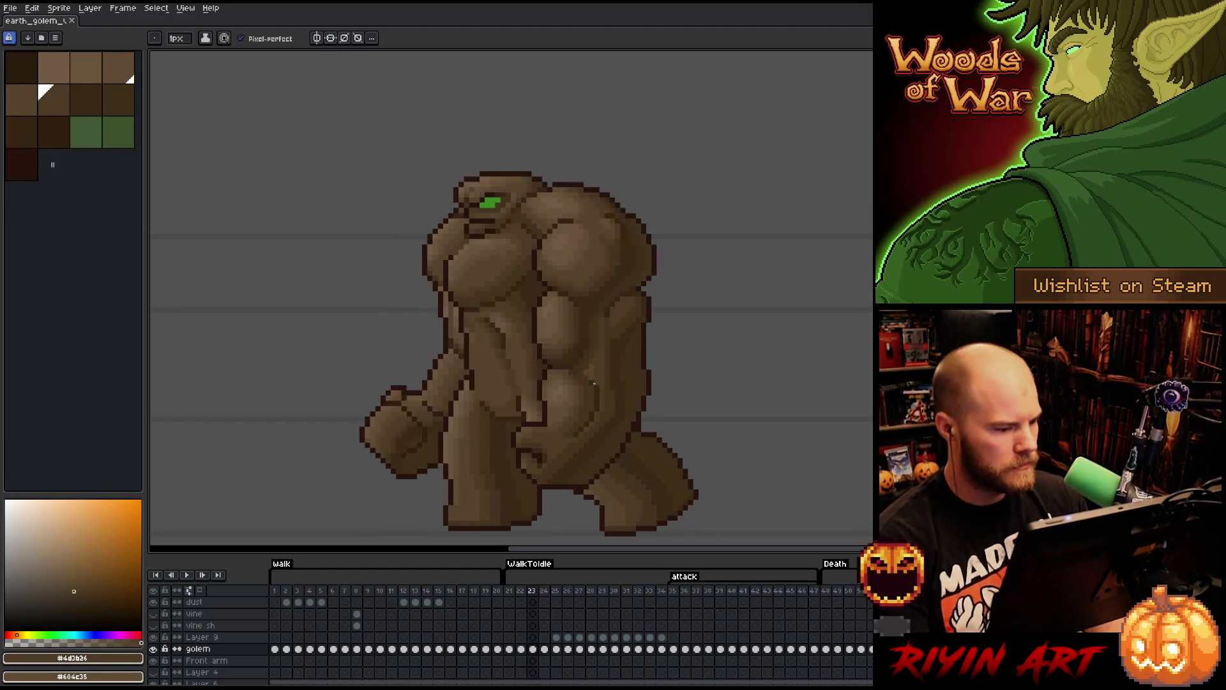
key("period")
key("comma")
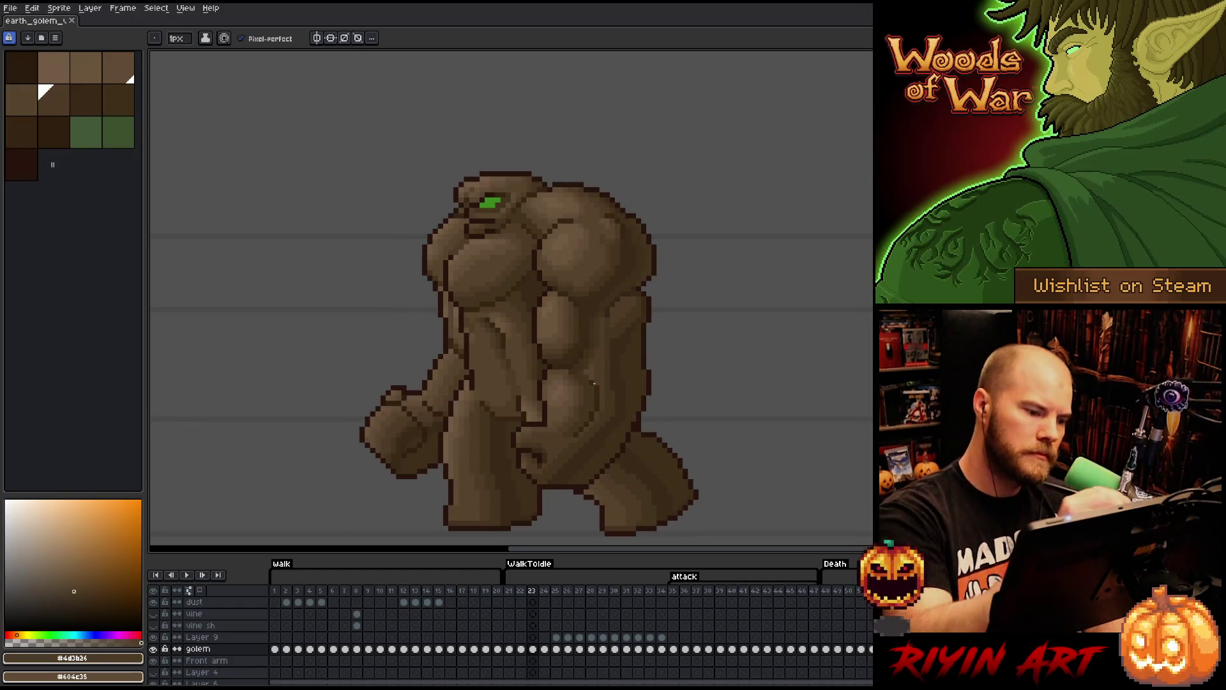
left_click(594, 383)
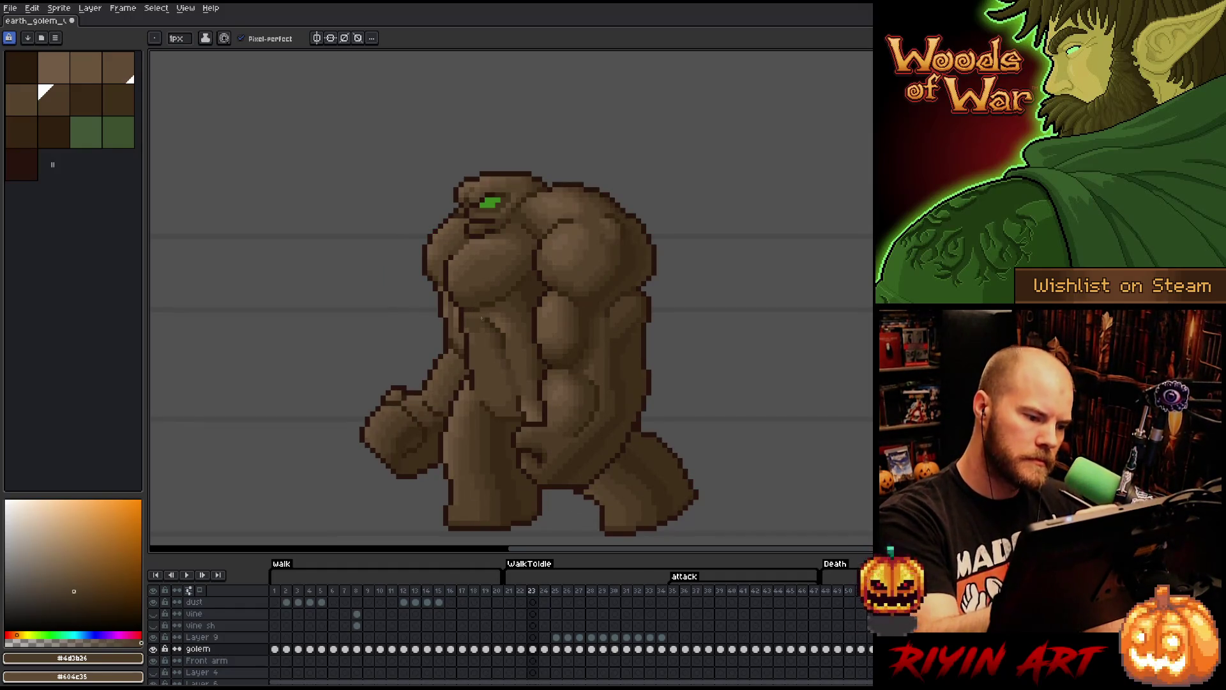
left_click(511, 341, "alt")
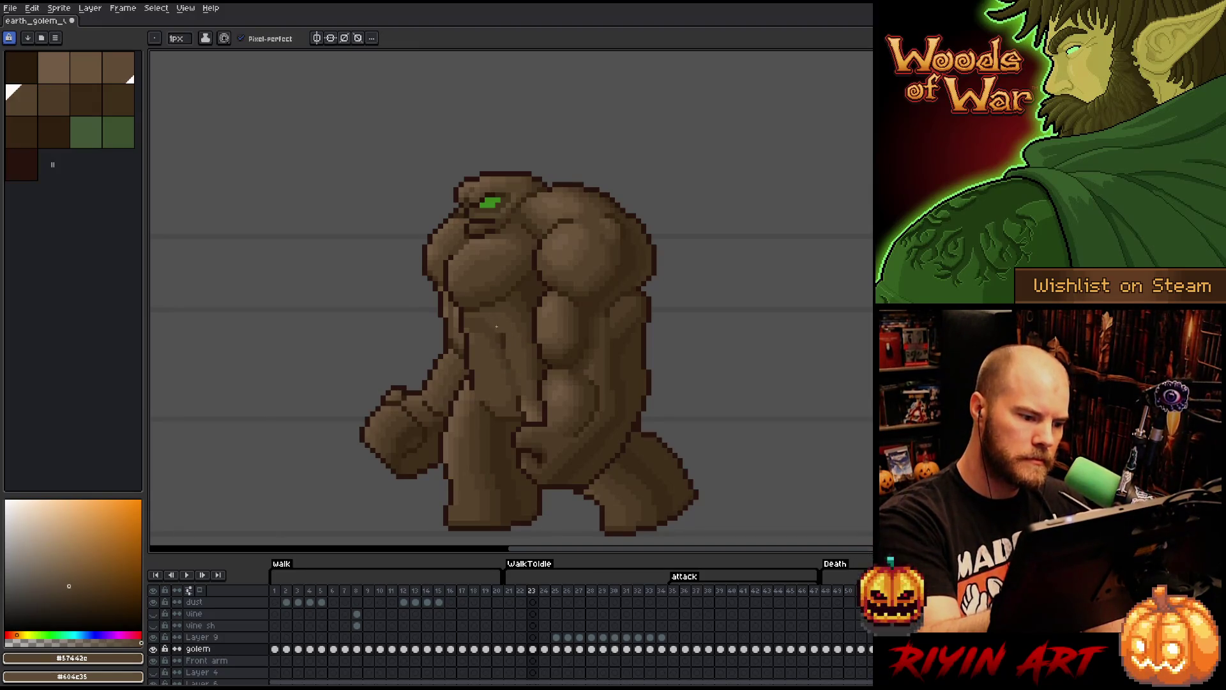
left_click(490, 324, "alt")
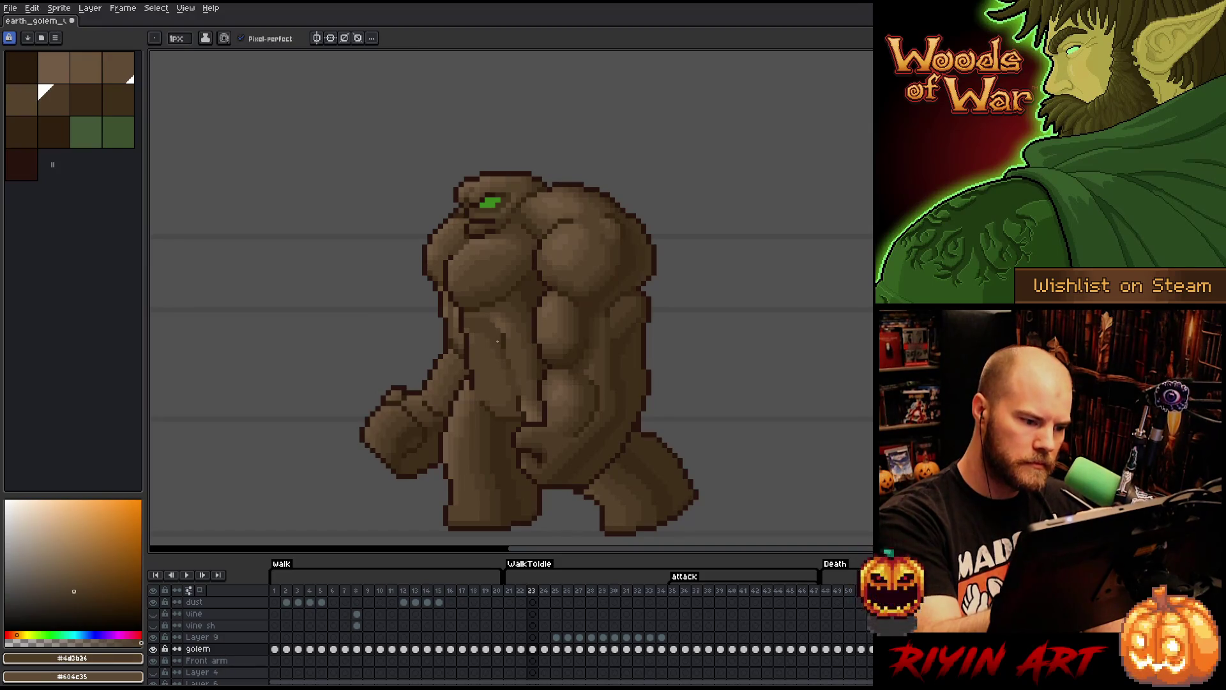
left_click(504, 325, "alt")
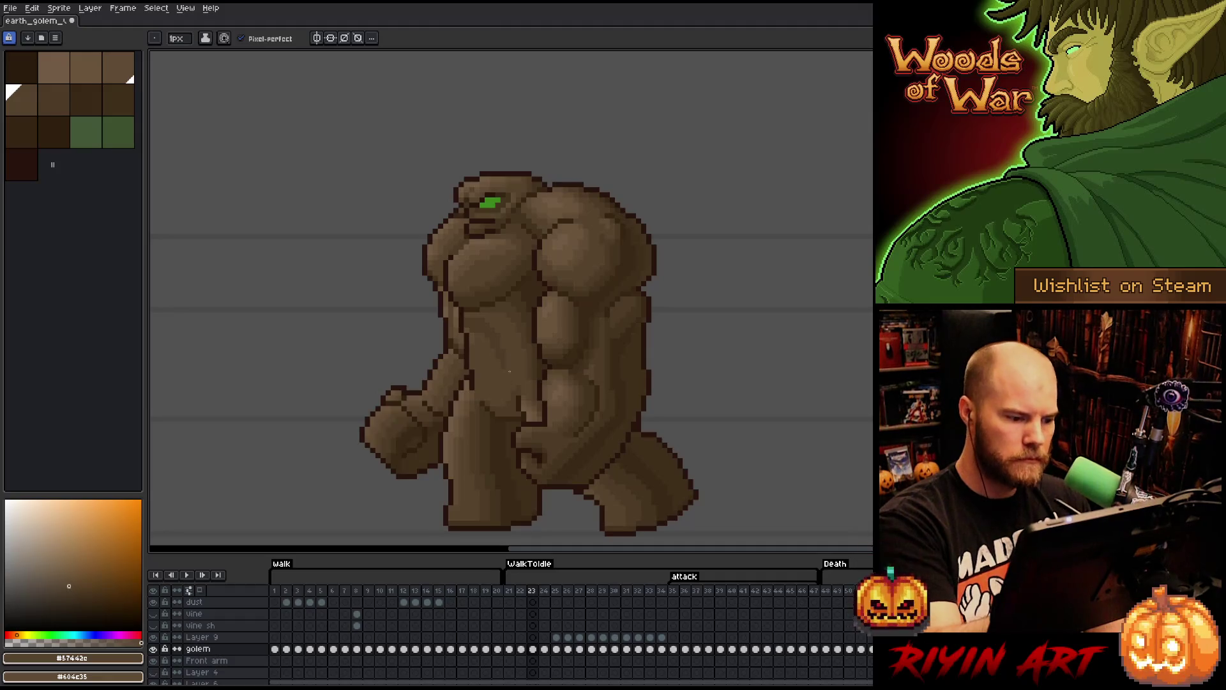
- Finish the frame 23 belly and chest shading using dark, mid and lightest chest browns
left_click(514, 405, "alt")
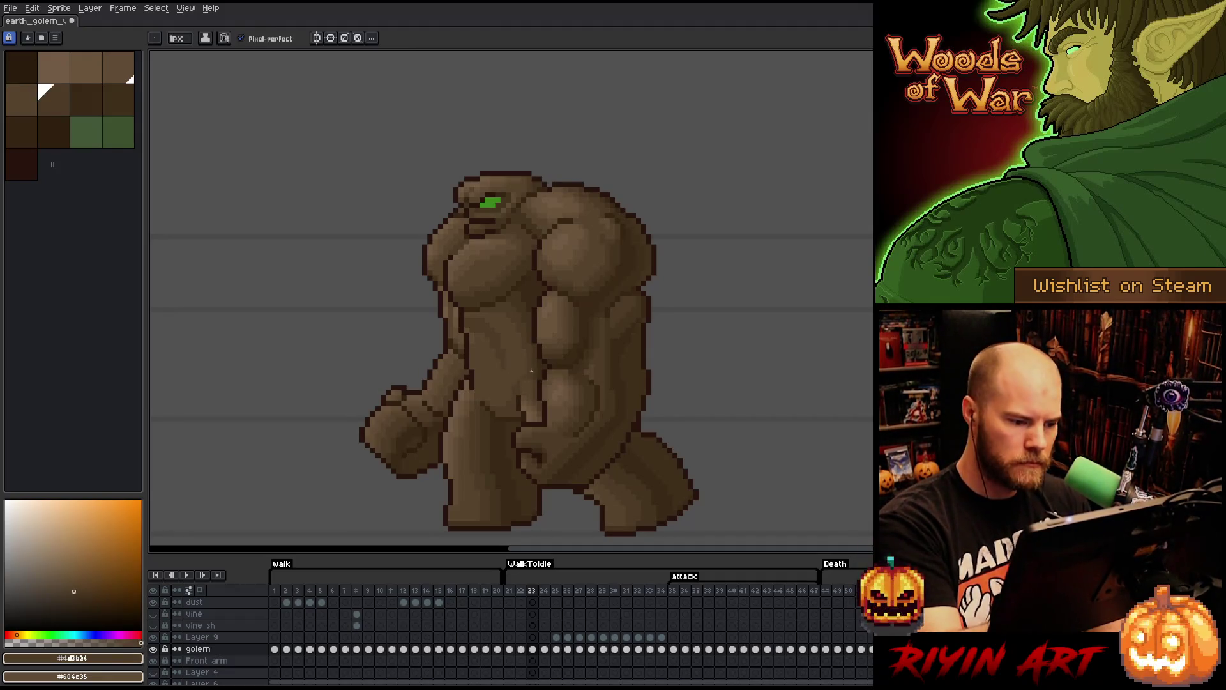
left_click(518, 390, "alt")
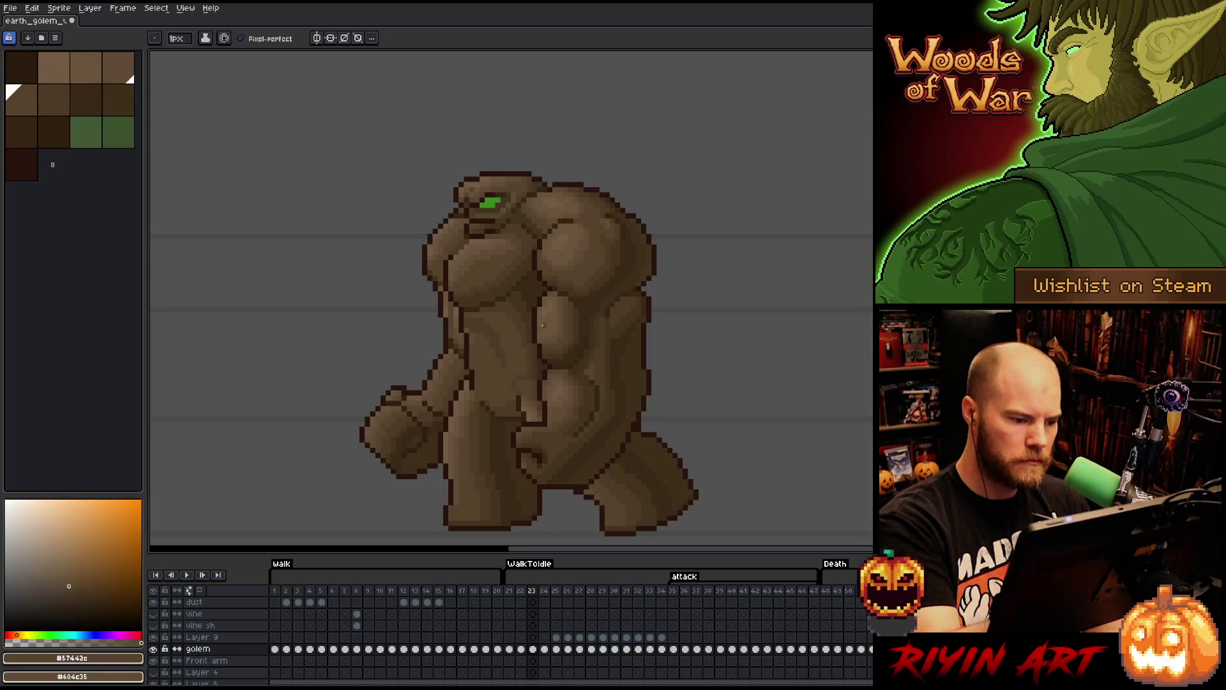
left_click(511, 398, "alt")
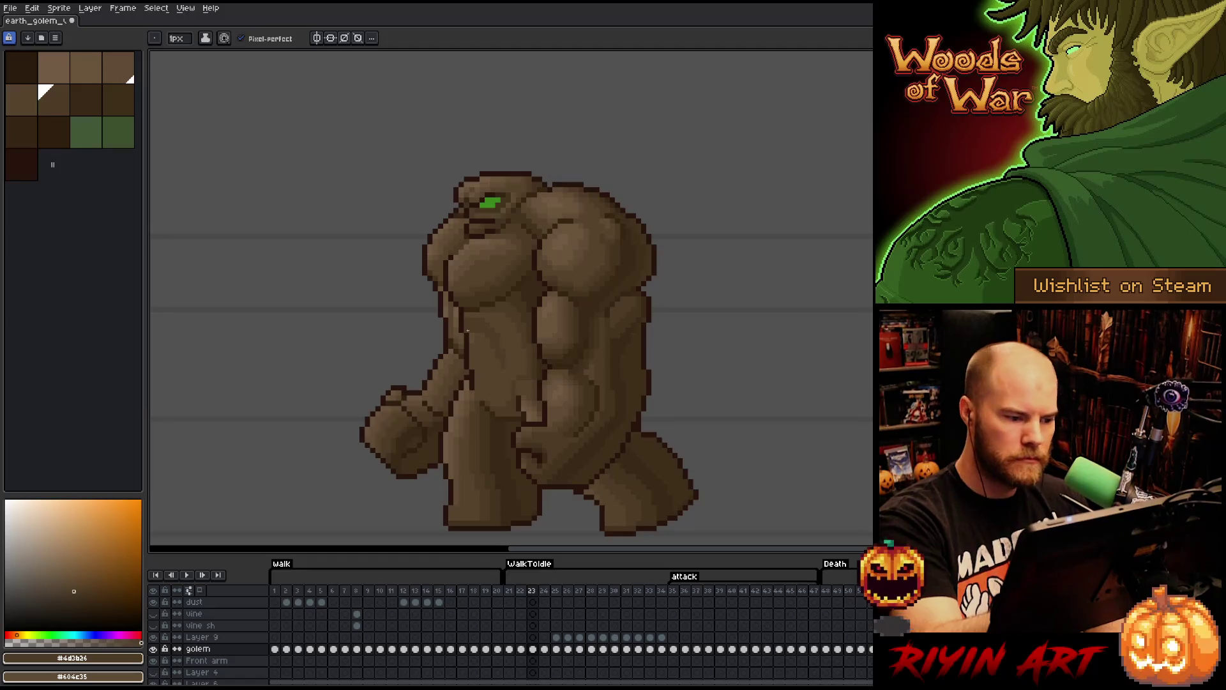
left_click(474, 329, "alt")
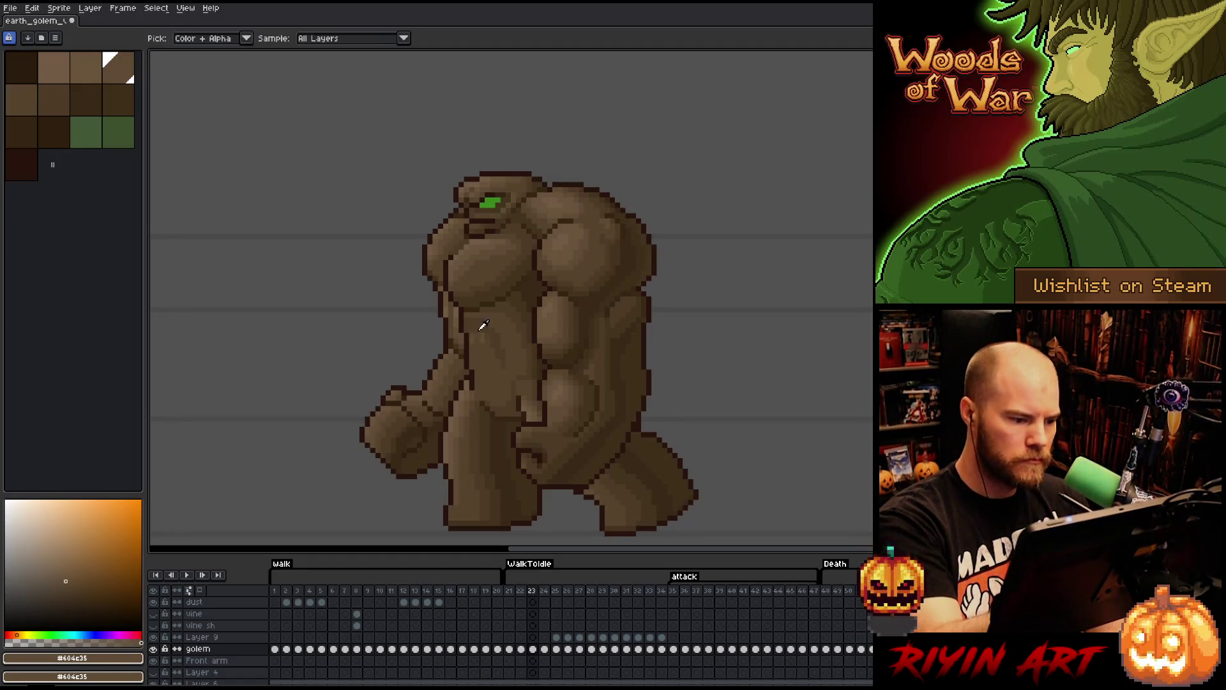
left_click(484, 289, "alt")
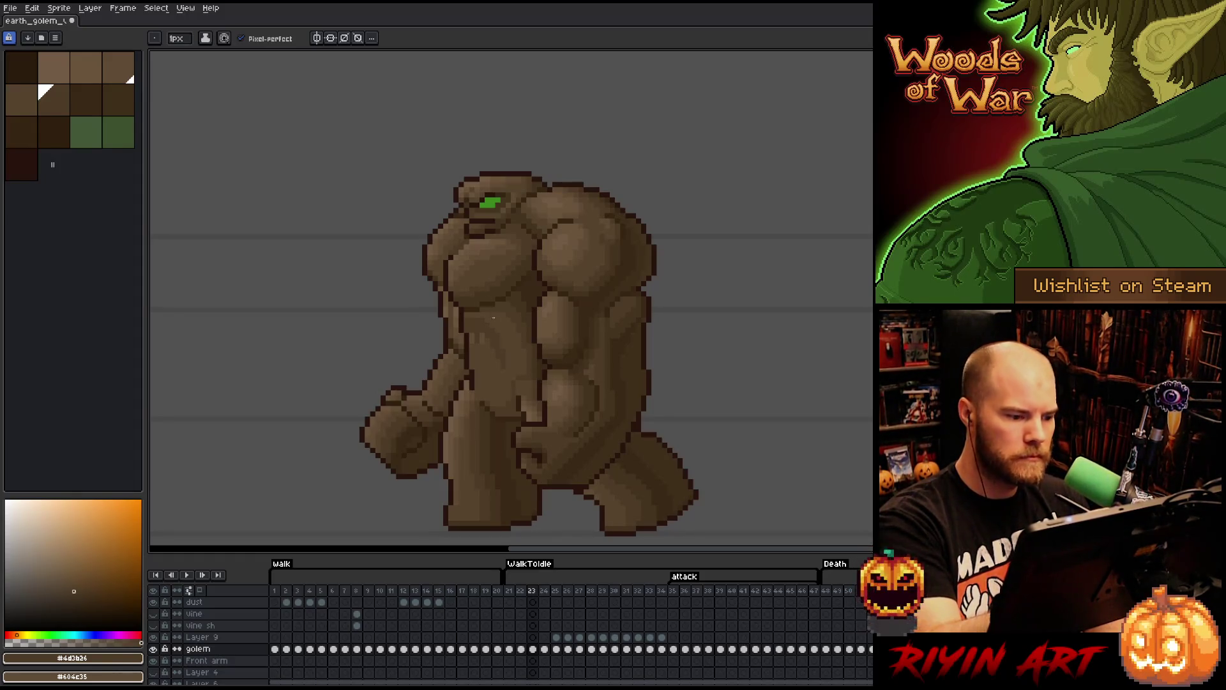
left_click(500, 373, "alt")
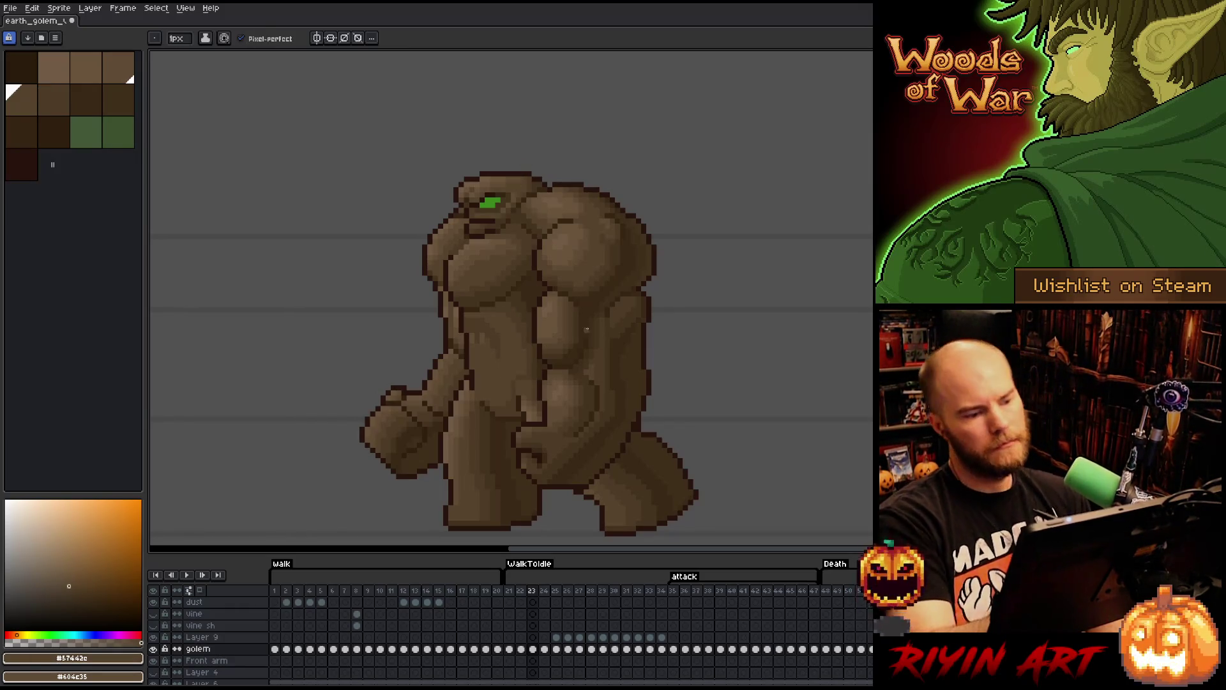
key("Return")
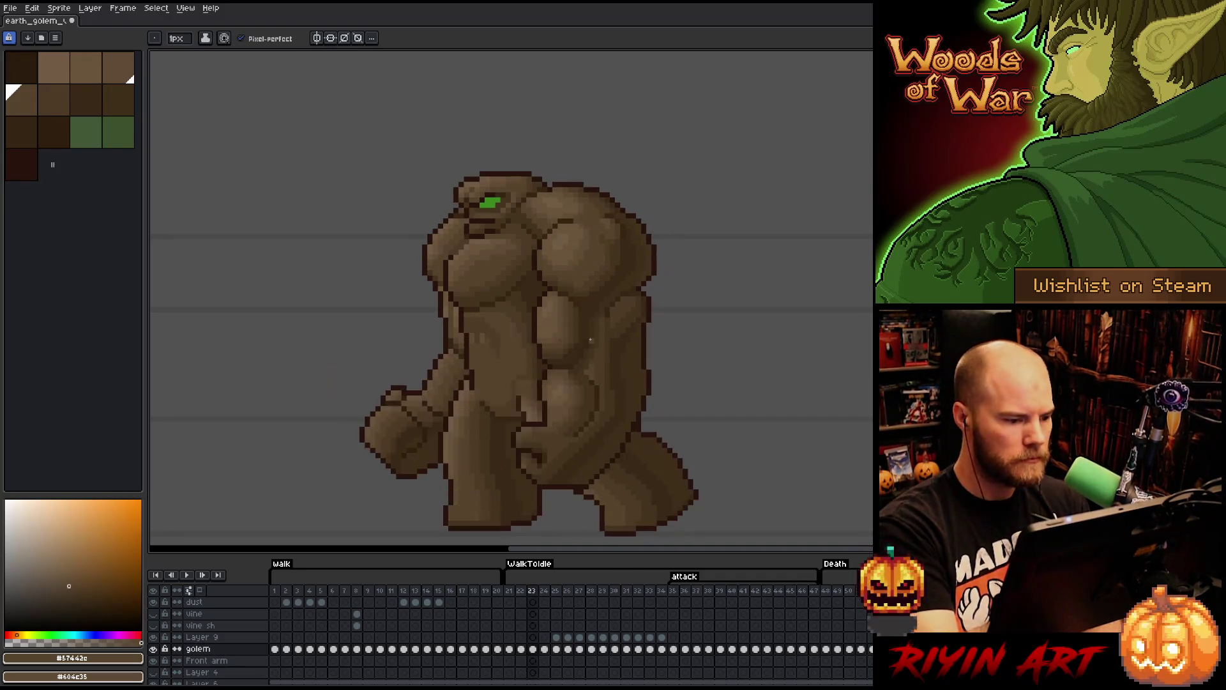
key("Return")
key("Right")
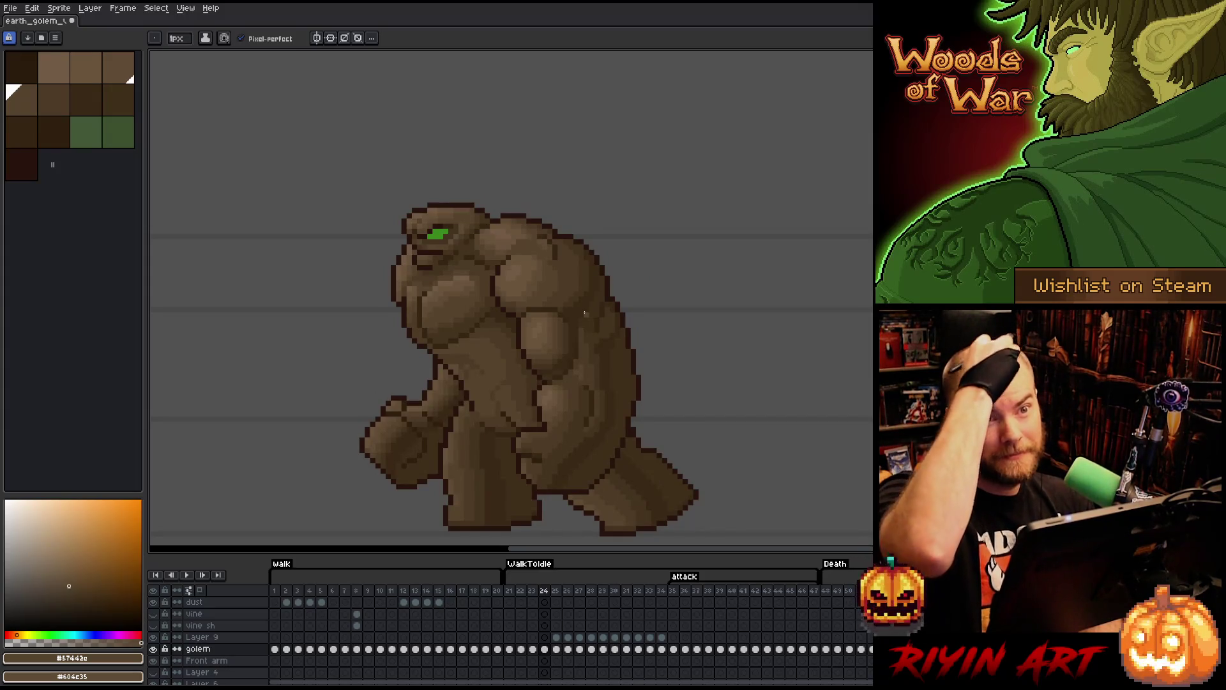
- Touch up frame 24's shading with the darker and lighter mid browns
key("Left")
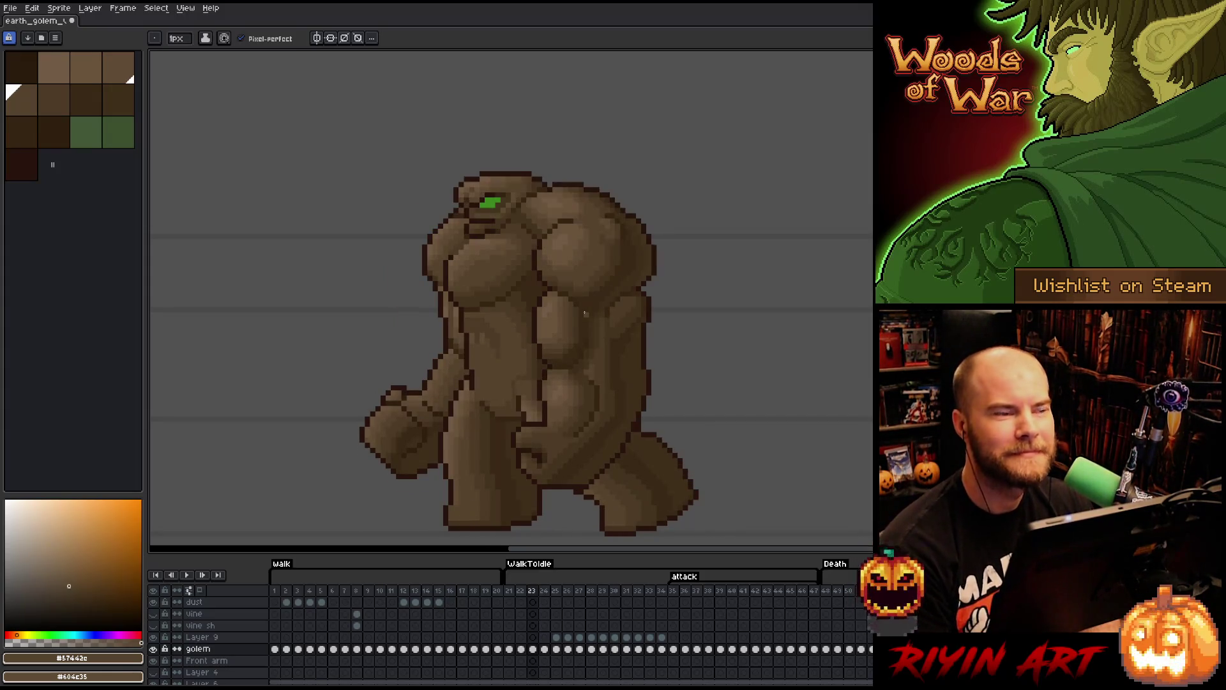
key("Right")
key("Left")
key("Right")
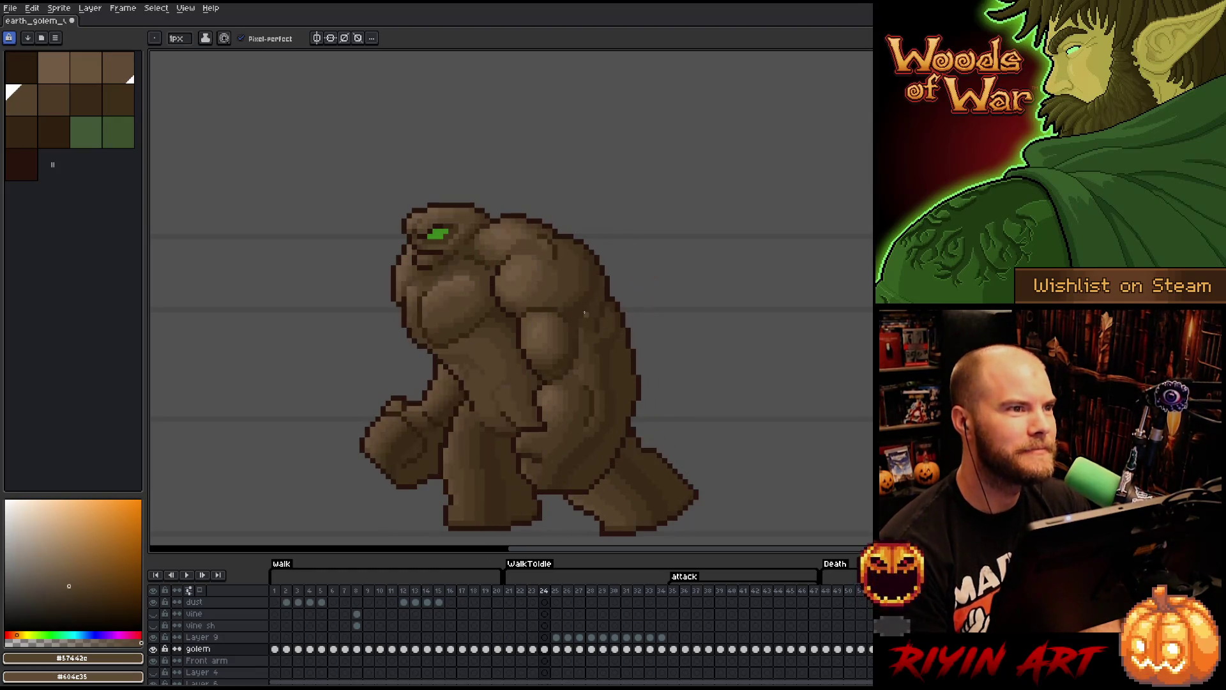
left_click(481, 367, "alt")
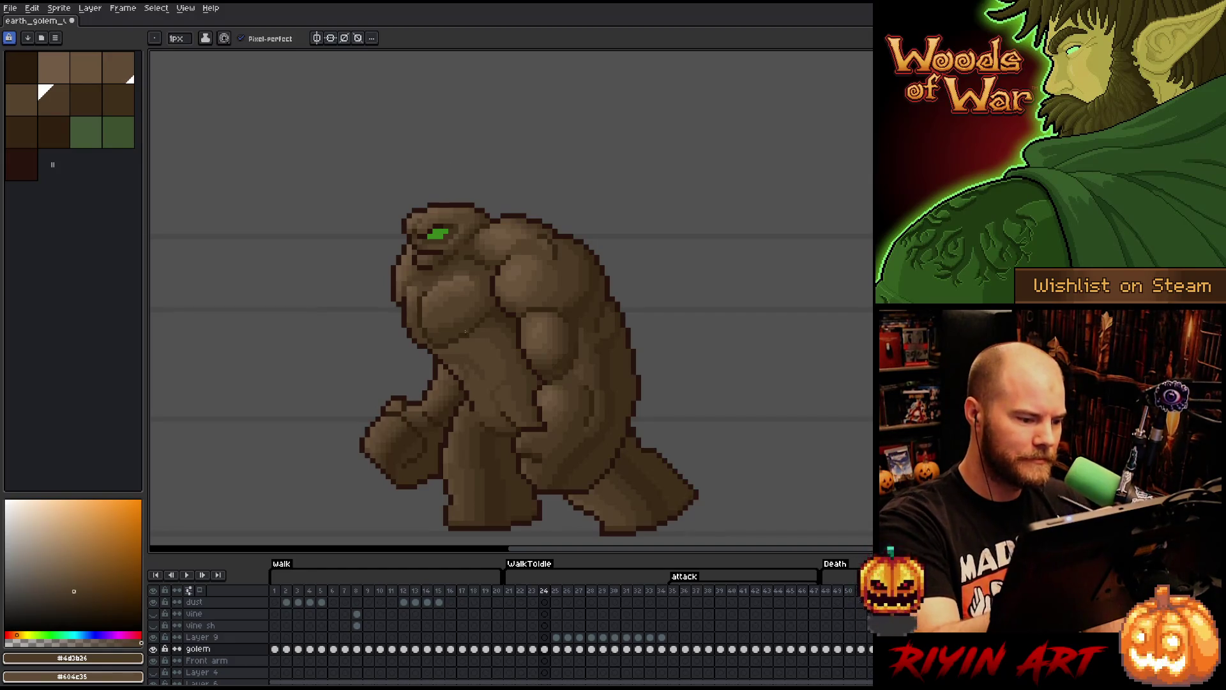
left_click(464, 296, "alt")
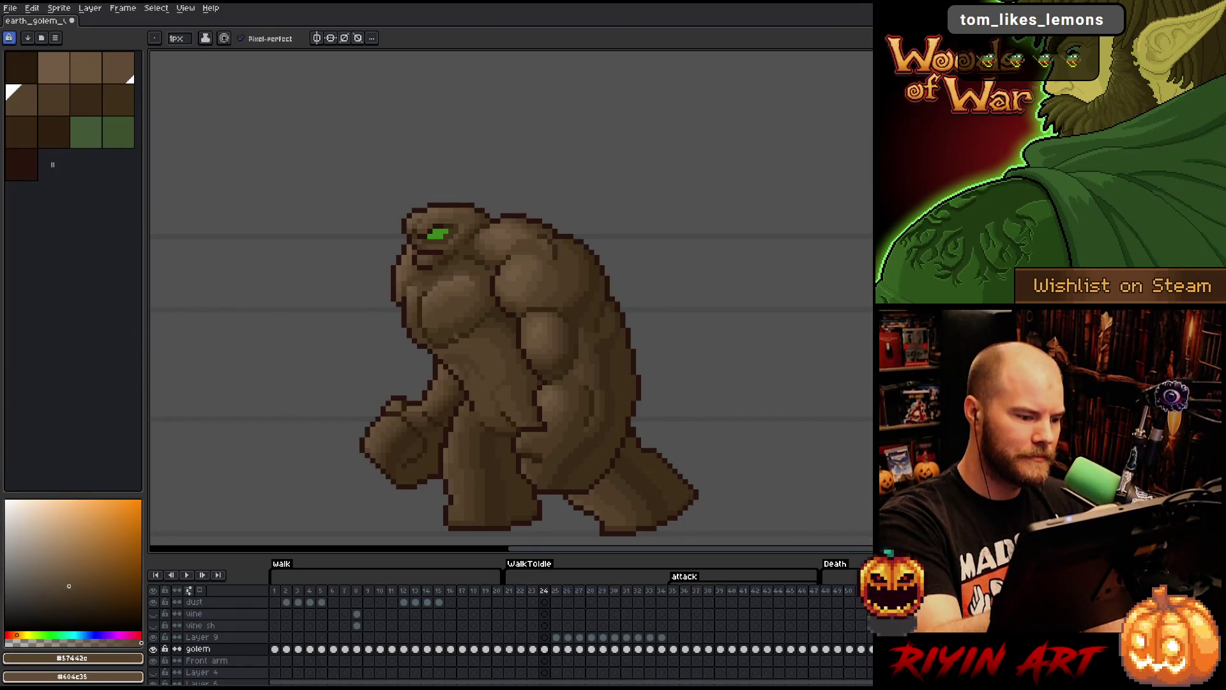
left_click(459, 347, "alt")
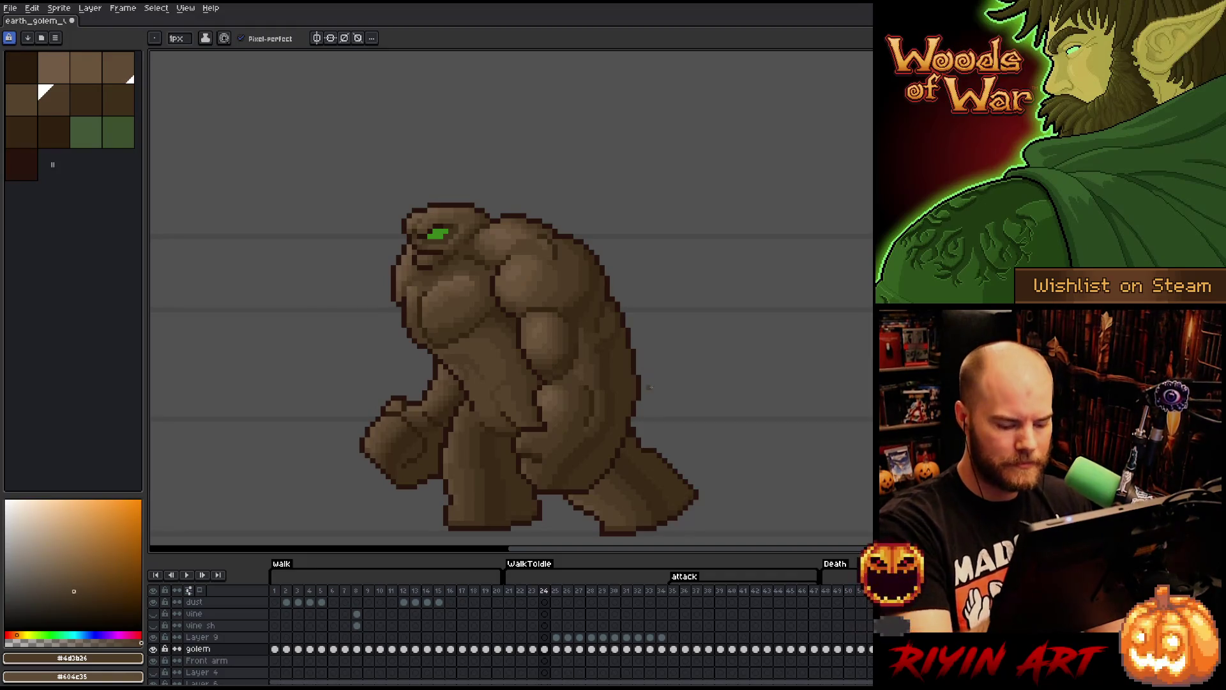
- Retouch frame 23's chest and belly with mid and dark browns to match frame 24
key("Left")
key("Right")
key("Left")
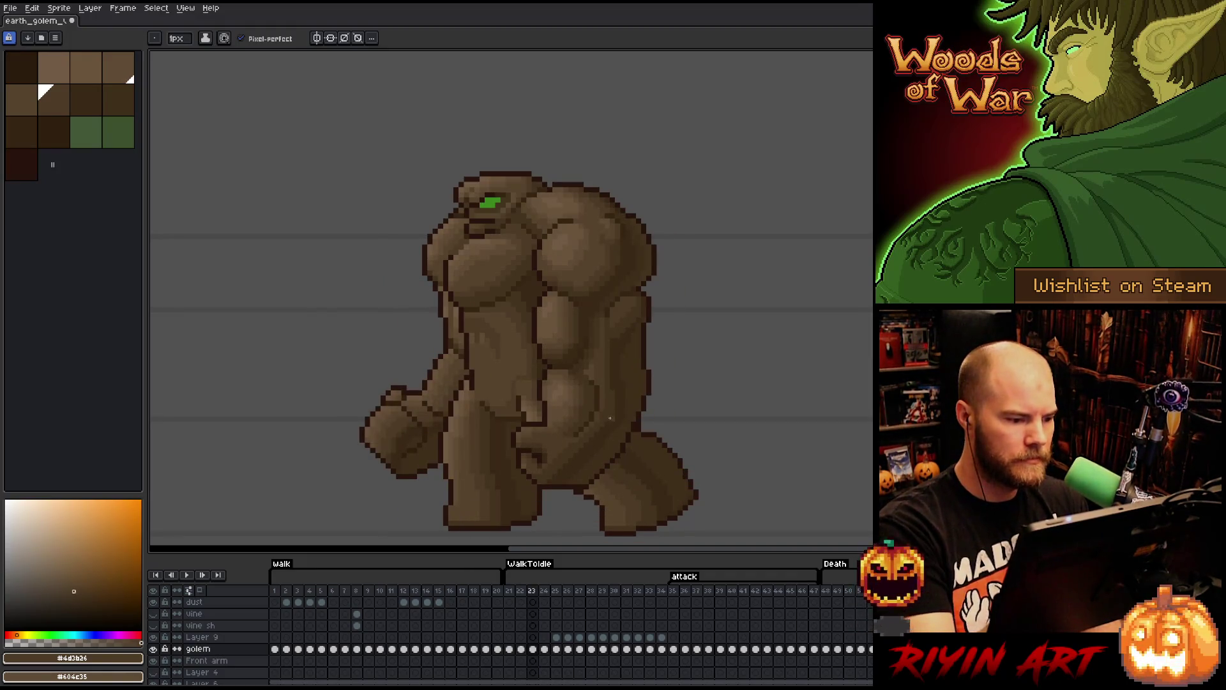
key("Right")
key("Left")
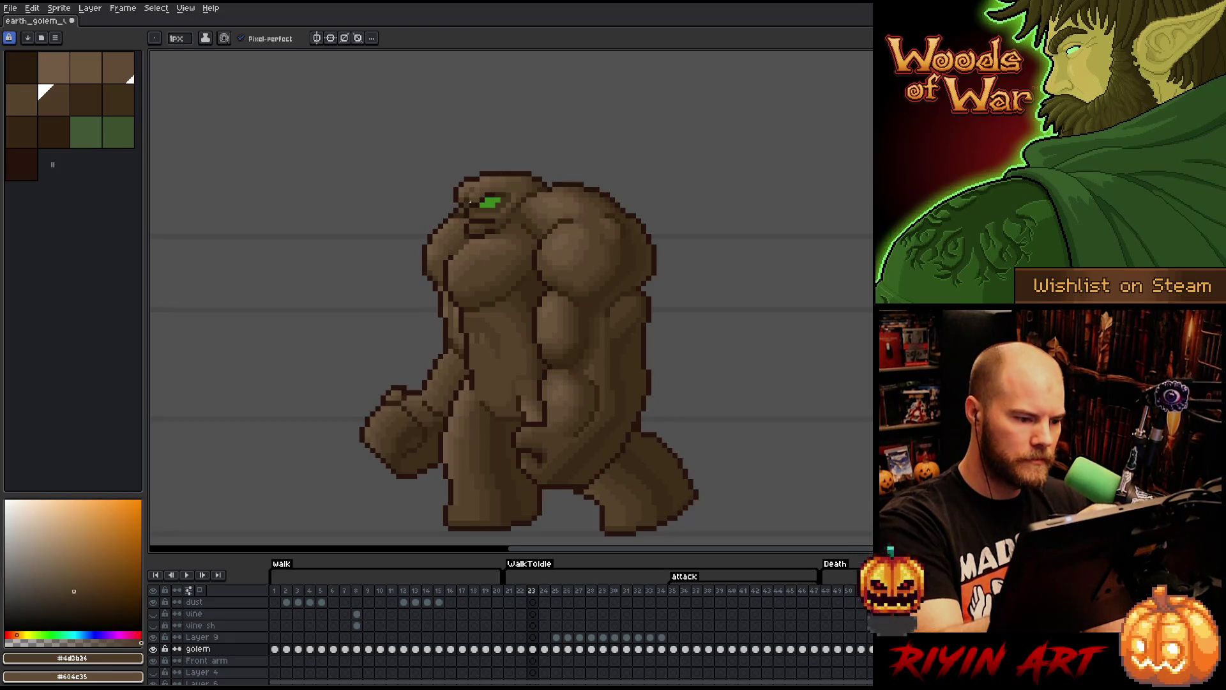
left_click(475, 337, "alt")
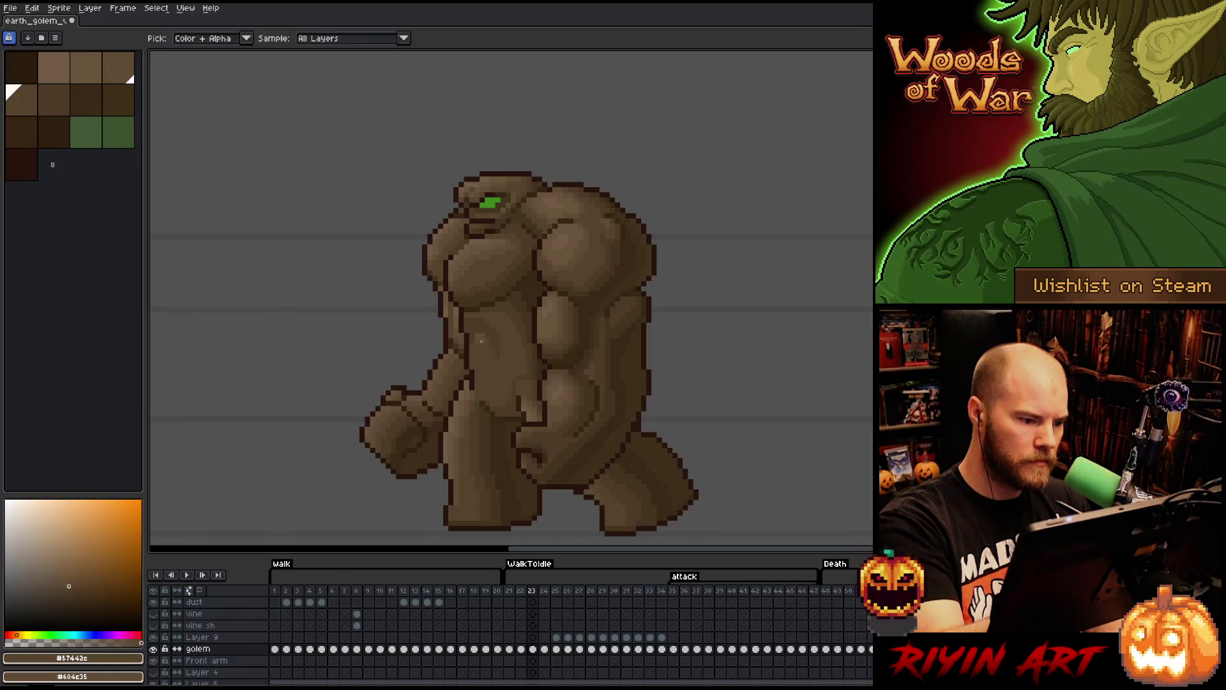
left_click(471, 267, "alt")
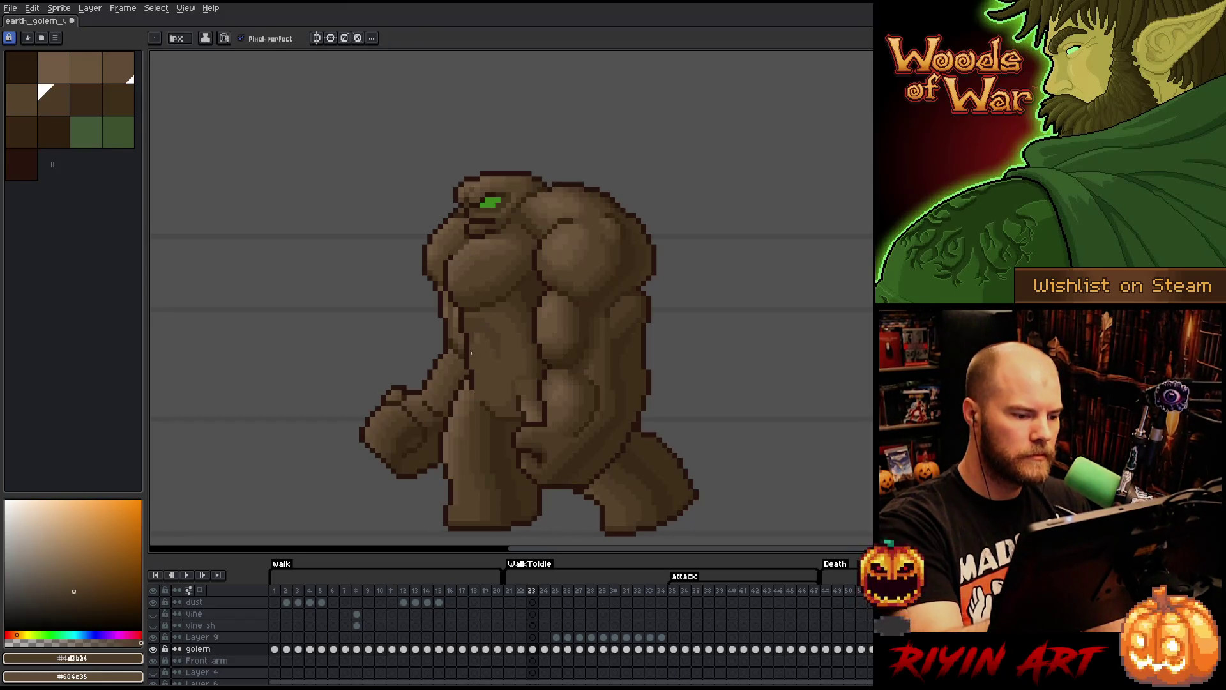
key("Right")
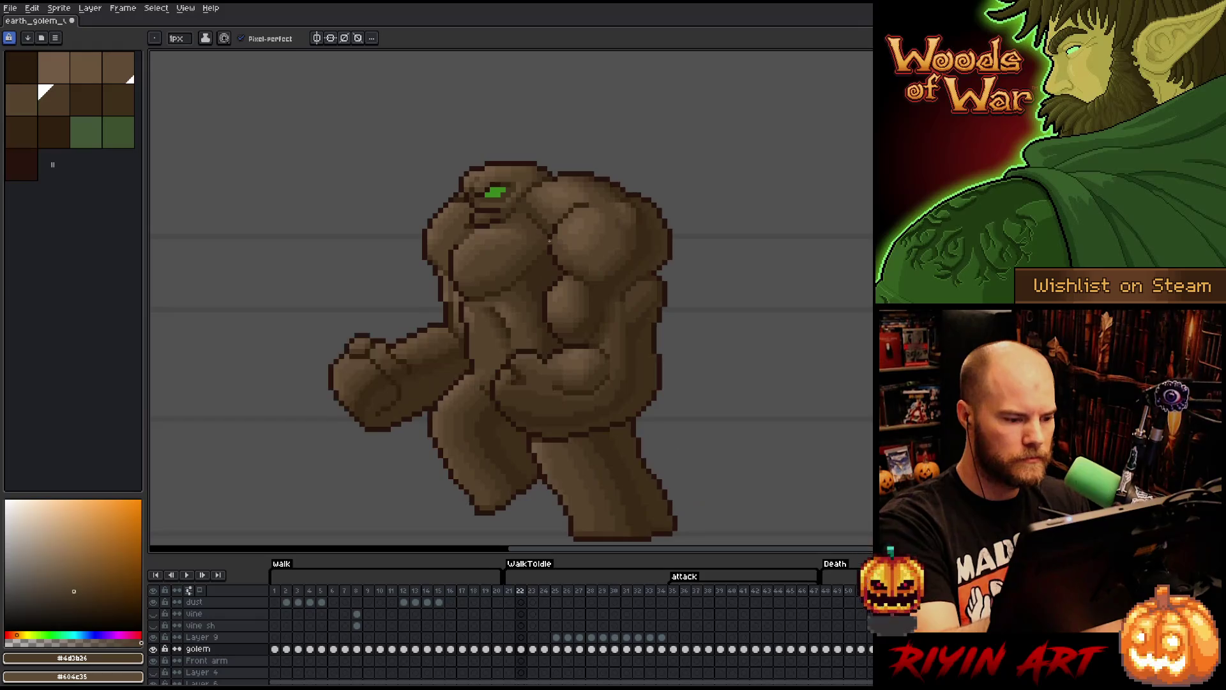
key("Left")
key("Right")
key("Left")
key("Right")
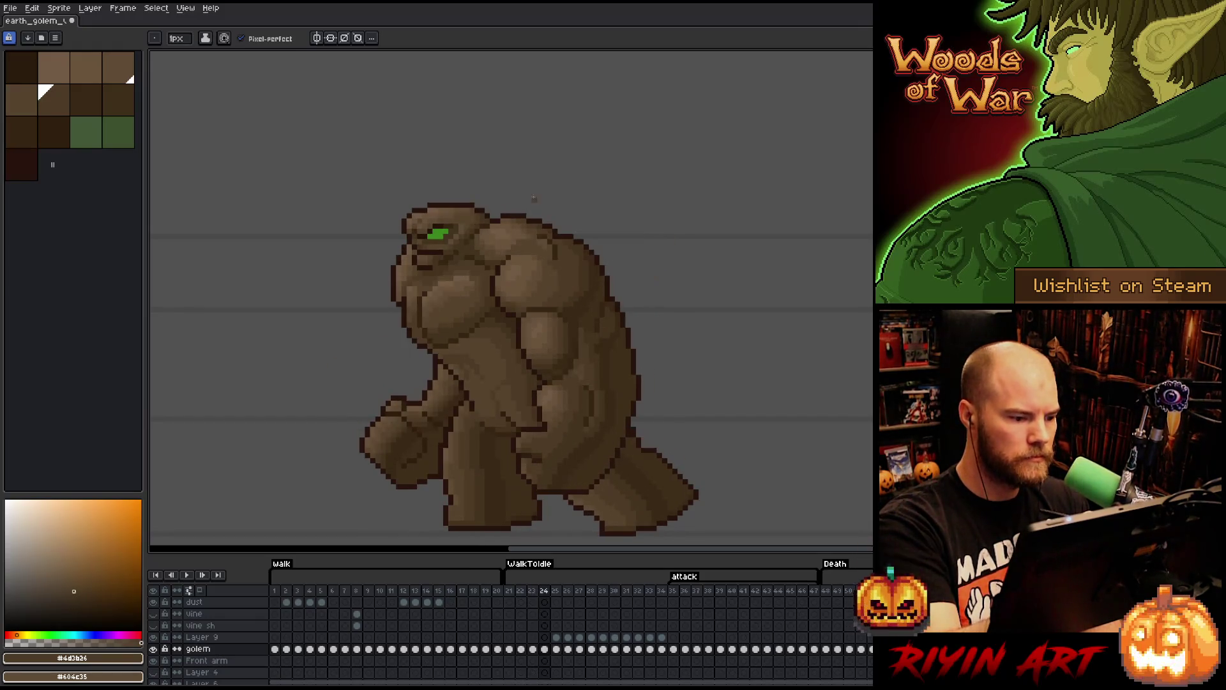
key("Left")
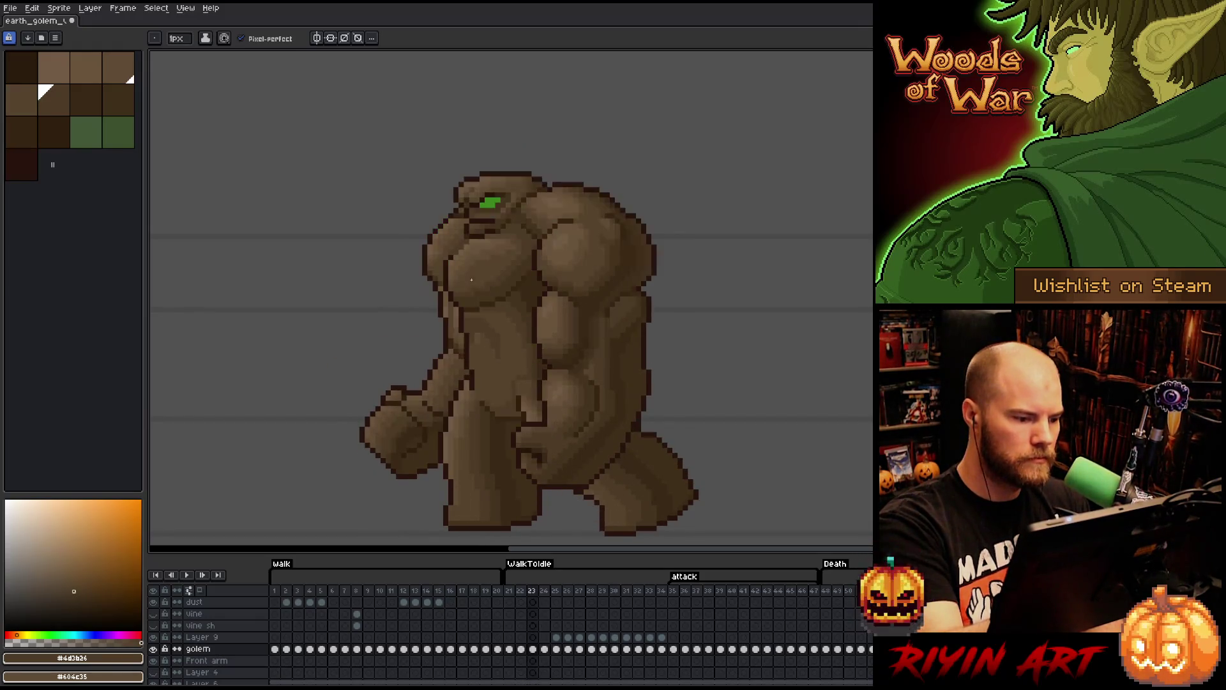
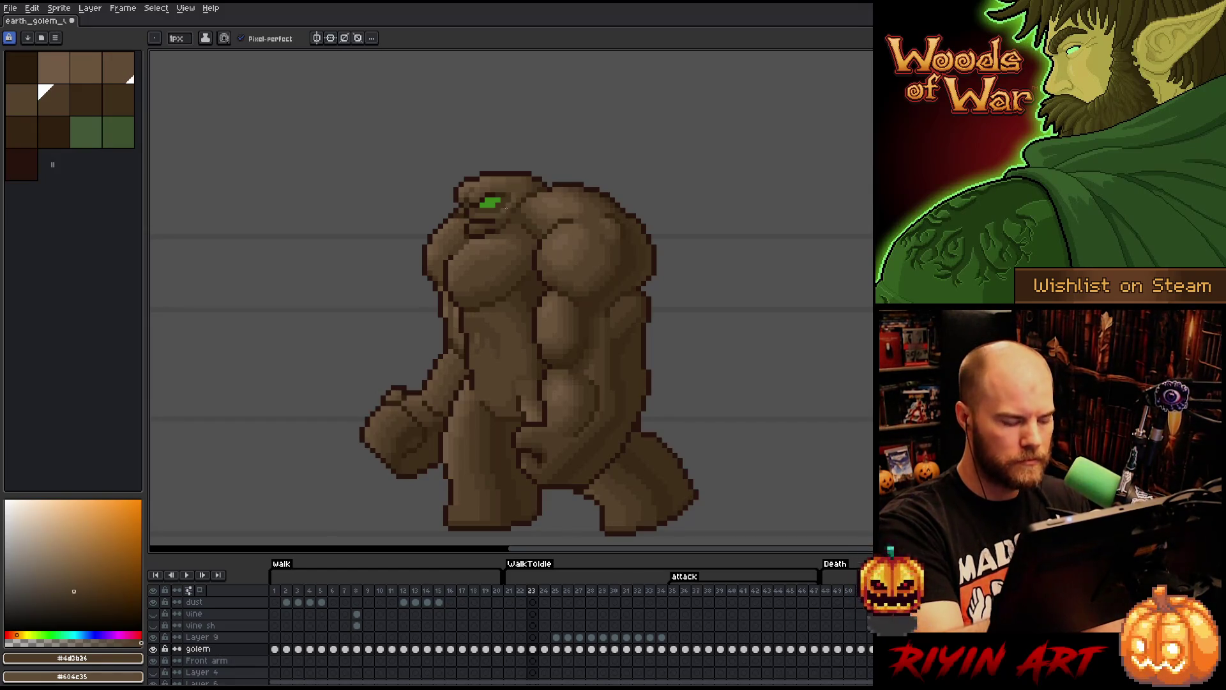
- Shade frame 23's chest with lighter brown #57442c, comparing against frame 24, and save
key("Right")
key("Left")
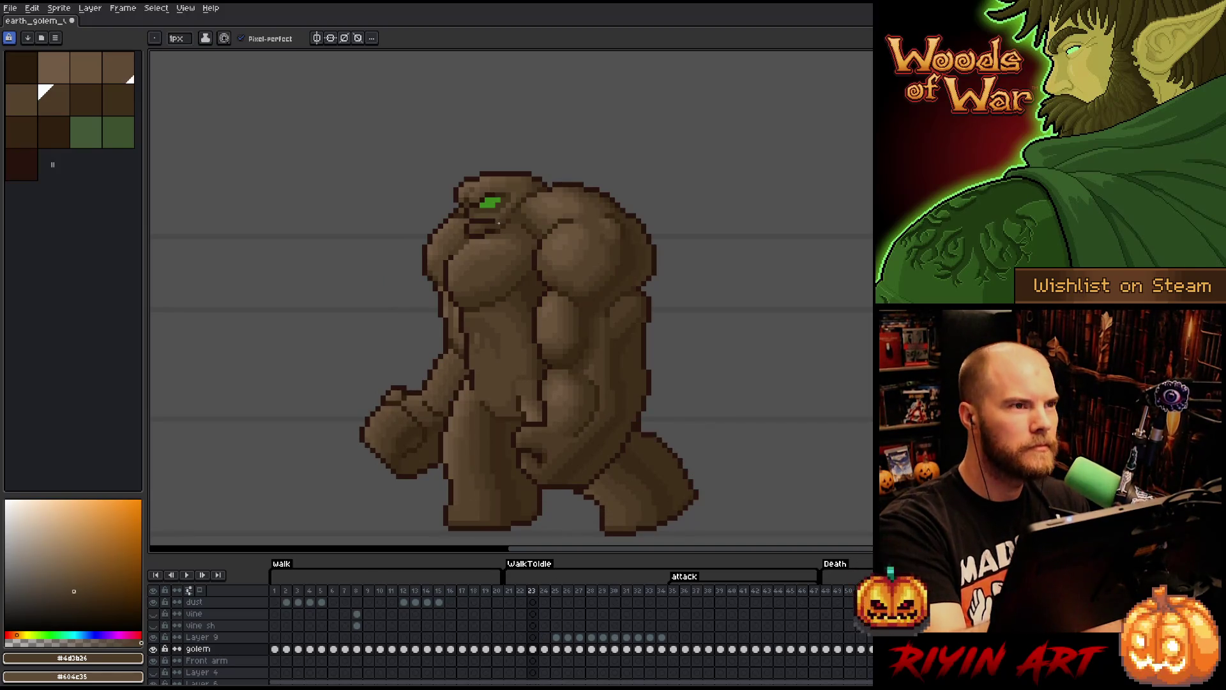
key("Right")
key("Left")
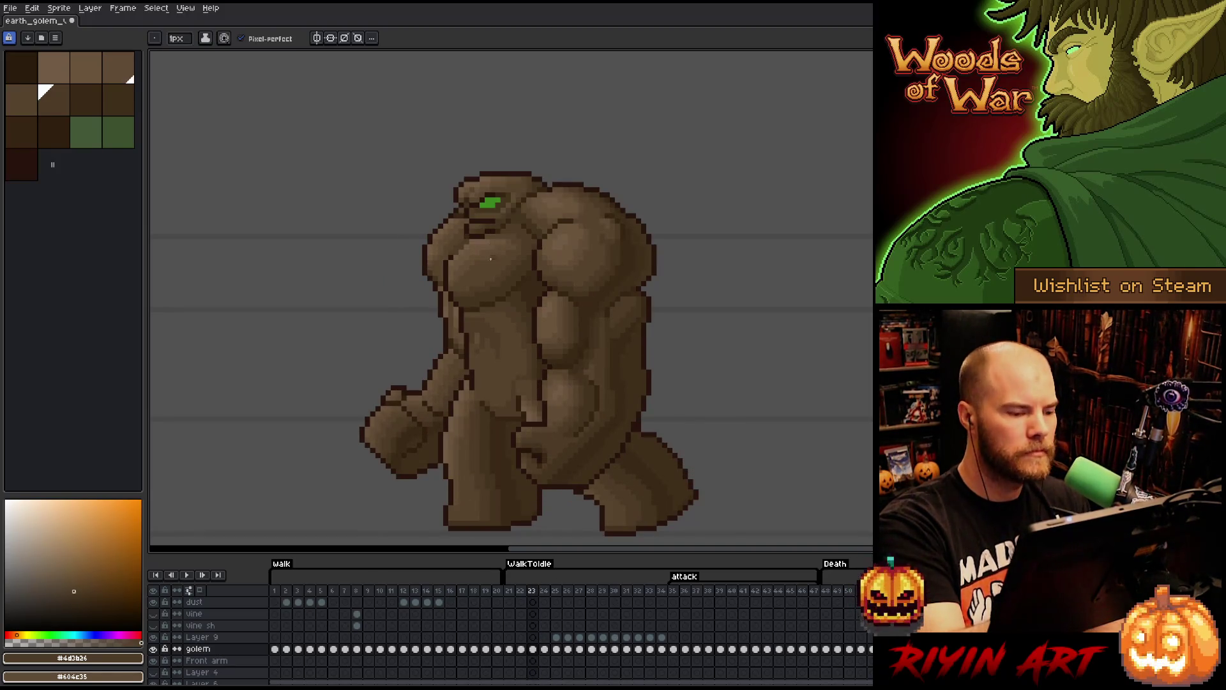
left_click(478, 335, "alt")
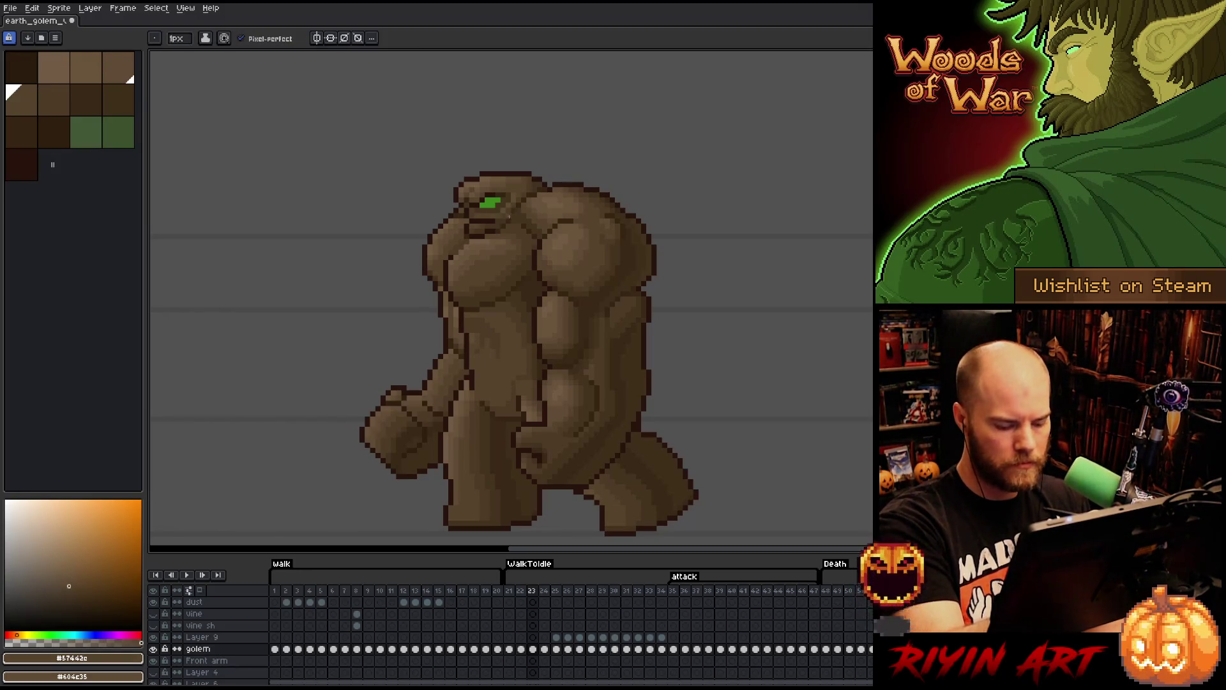
key("Right")
key("Left")
key("Right")
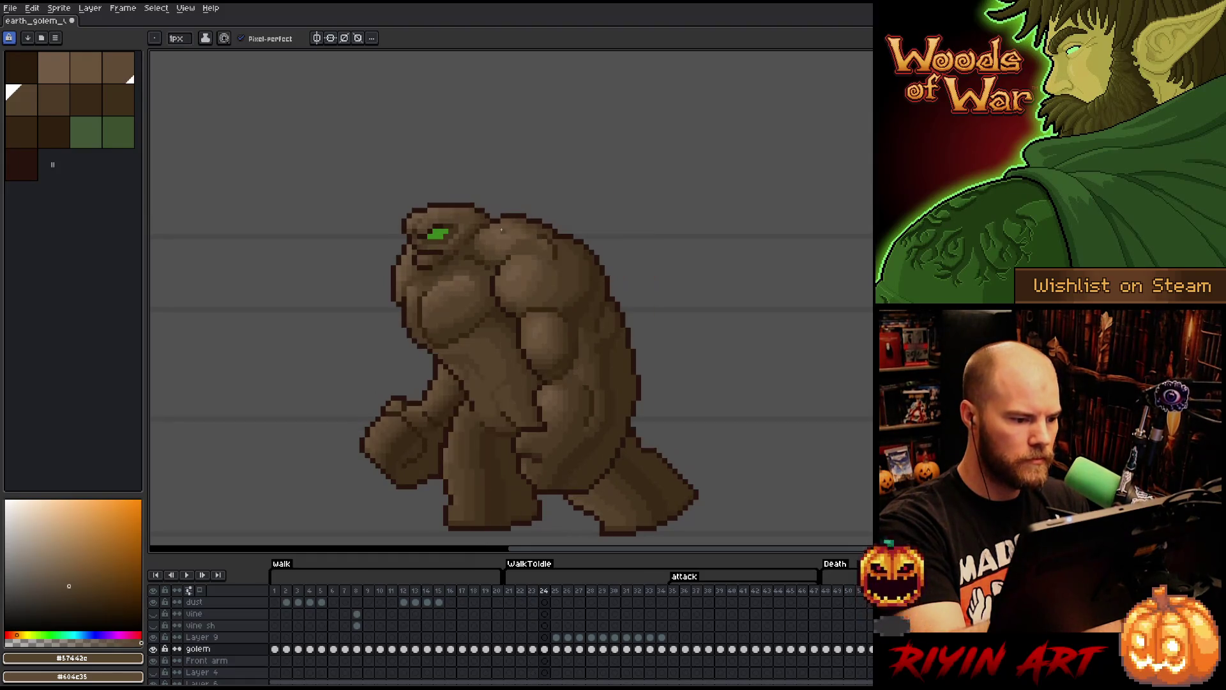
key("Left")
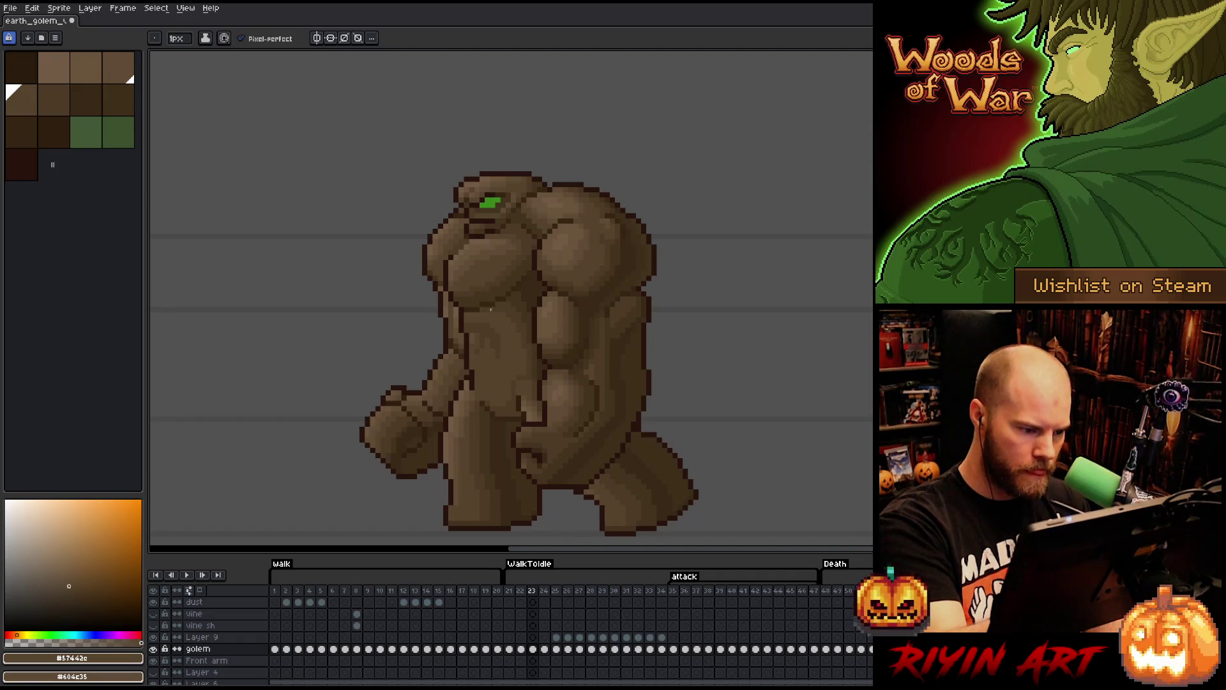
key("ctrl+s")
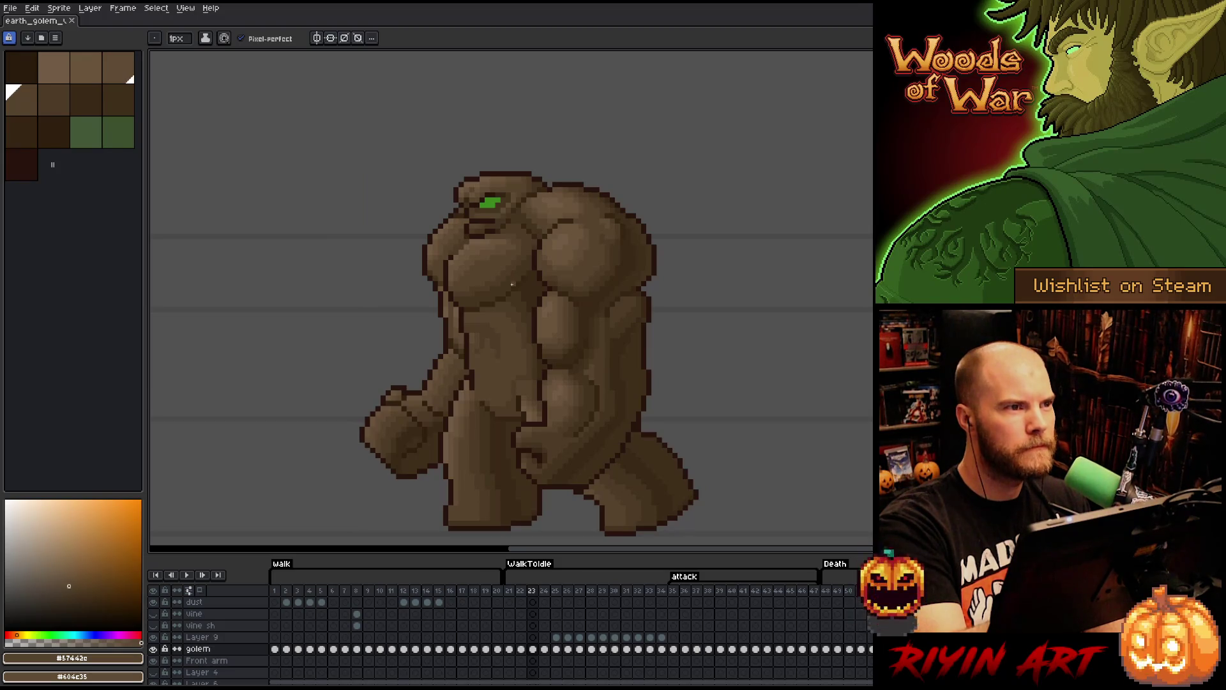
- Add darker brown #4d3b26 chest shading on frame 23, checking it against frame 24
left_click(497, 294, "alt")
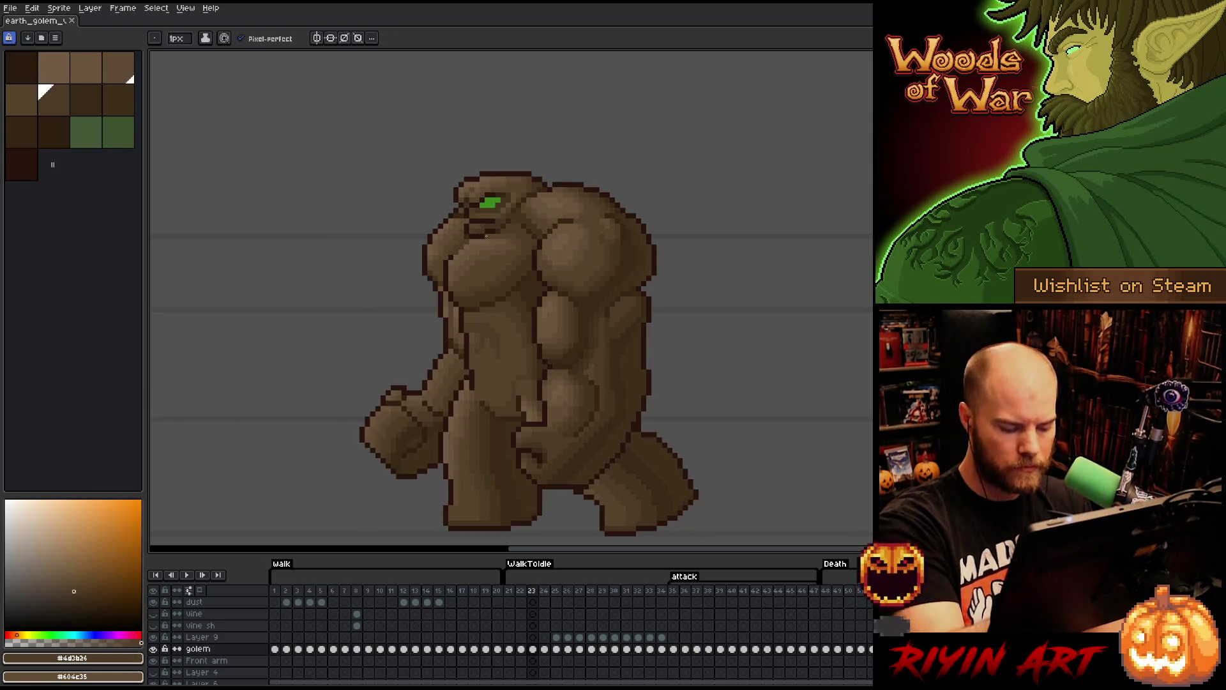
key("period")
key("comma")
key("period")
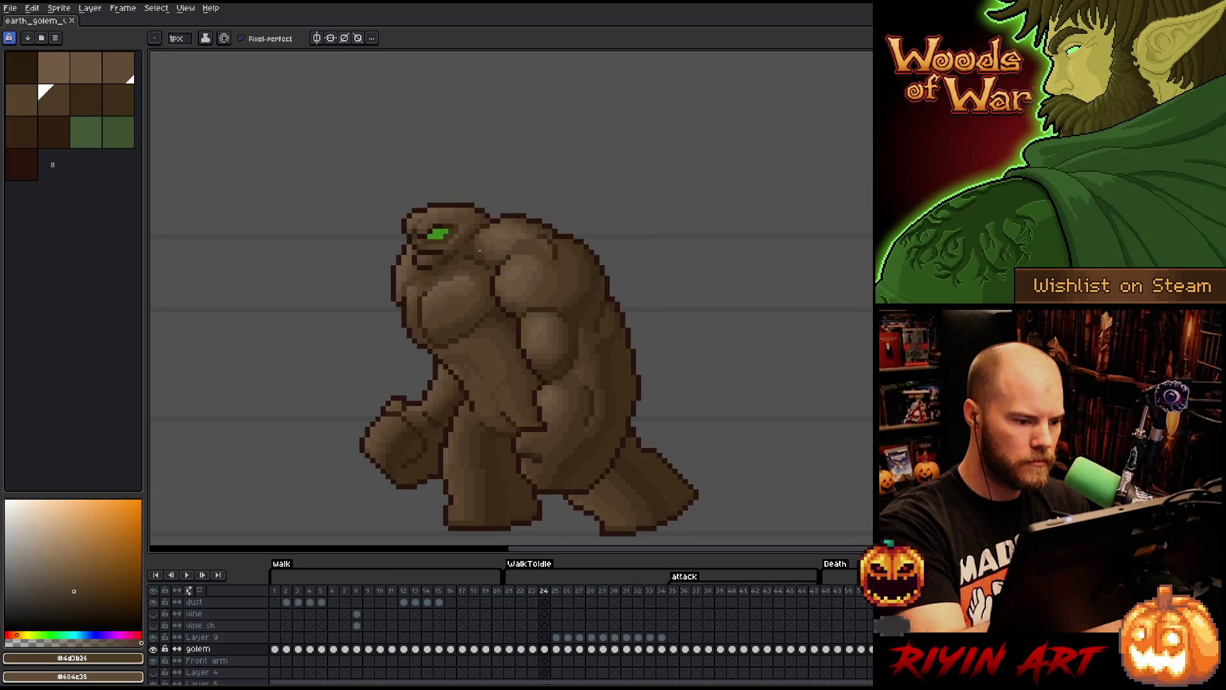
key("comma")
- Touch up frame 23 in lighter brown #57442c, save, and move to frame 22
left_click(498, 329, "alt")
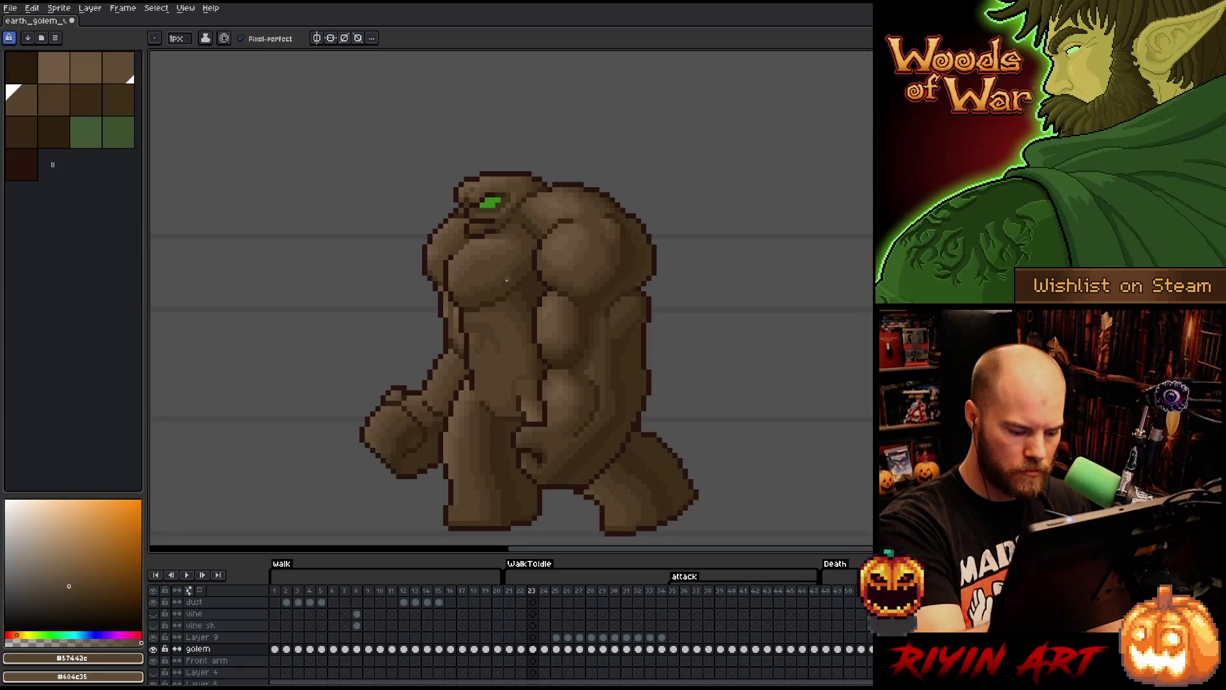
key("period")
key("comma")
key("period")
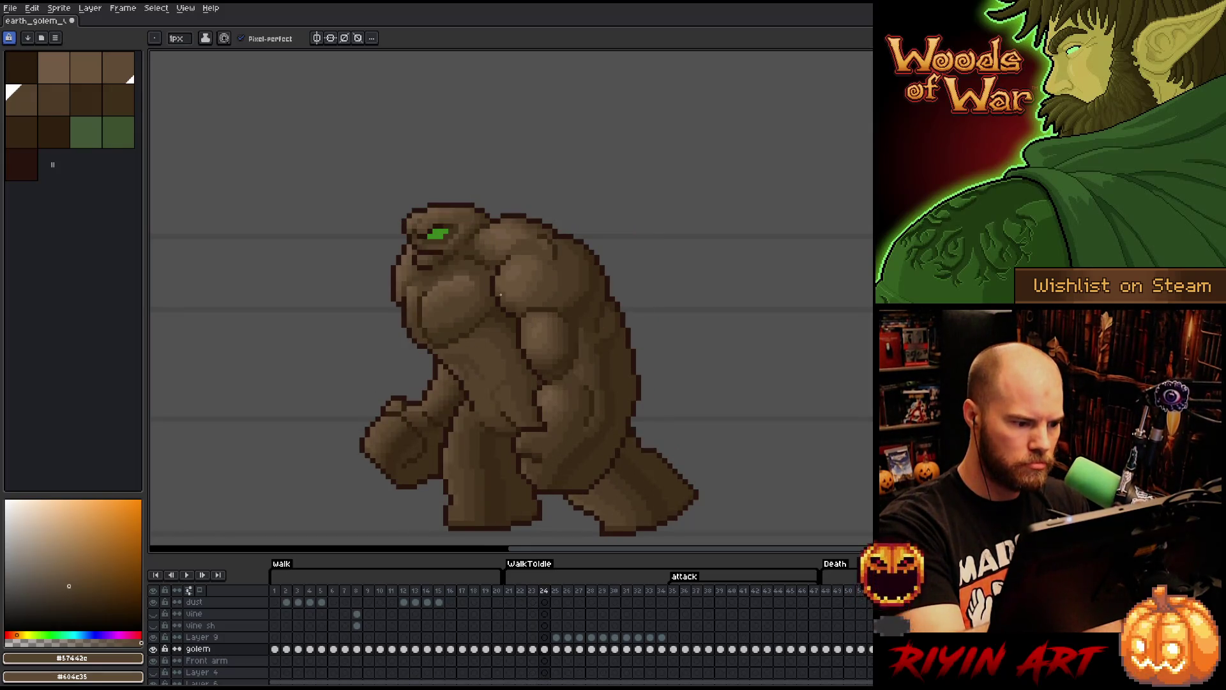
key("comma")
key("period")
key("comma")
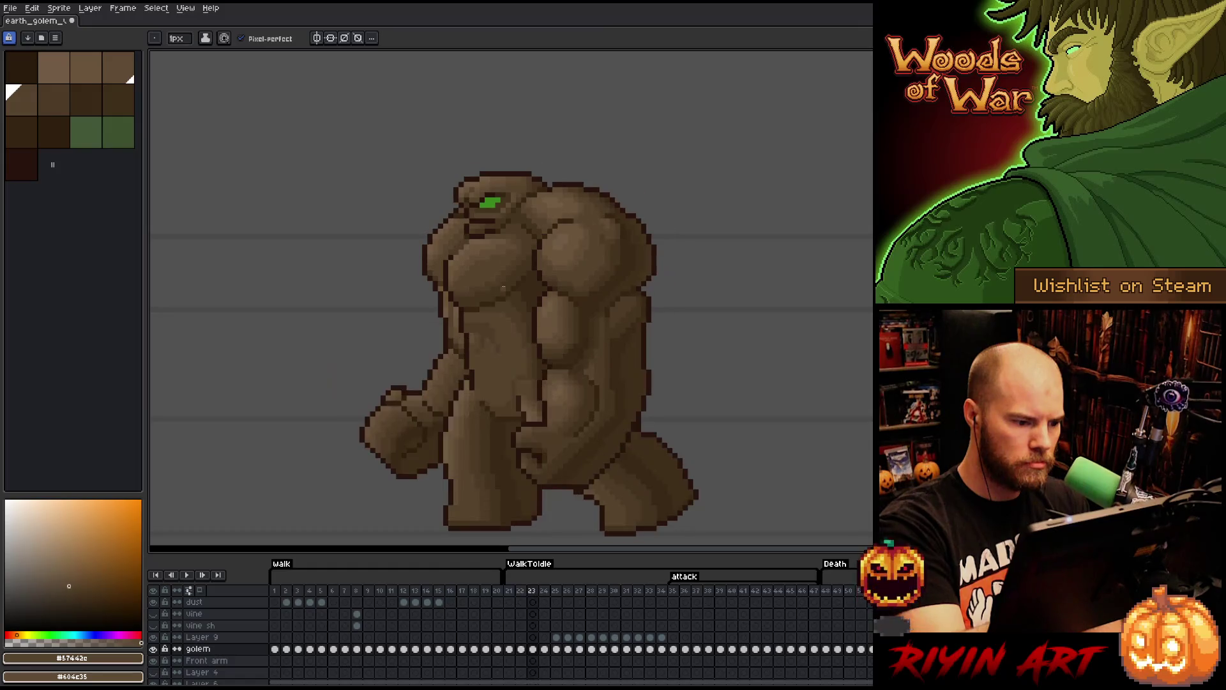
key("comma")
key("period")
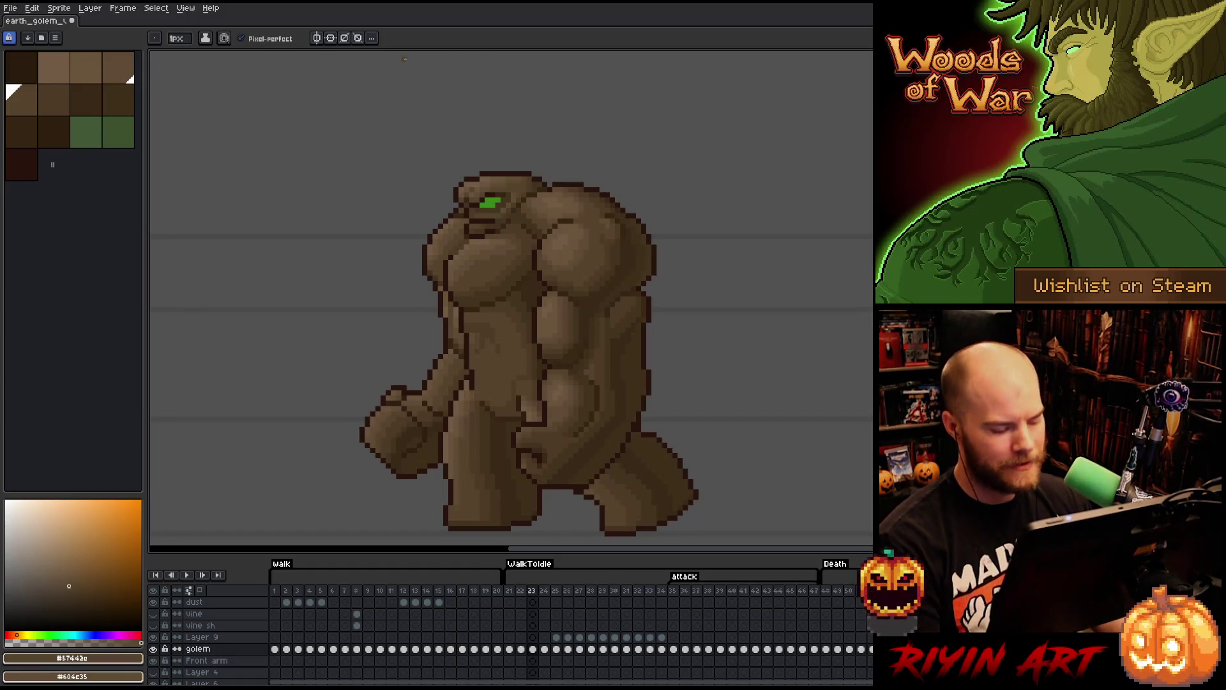
key("ctrl+s")
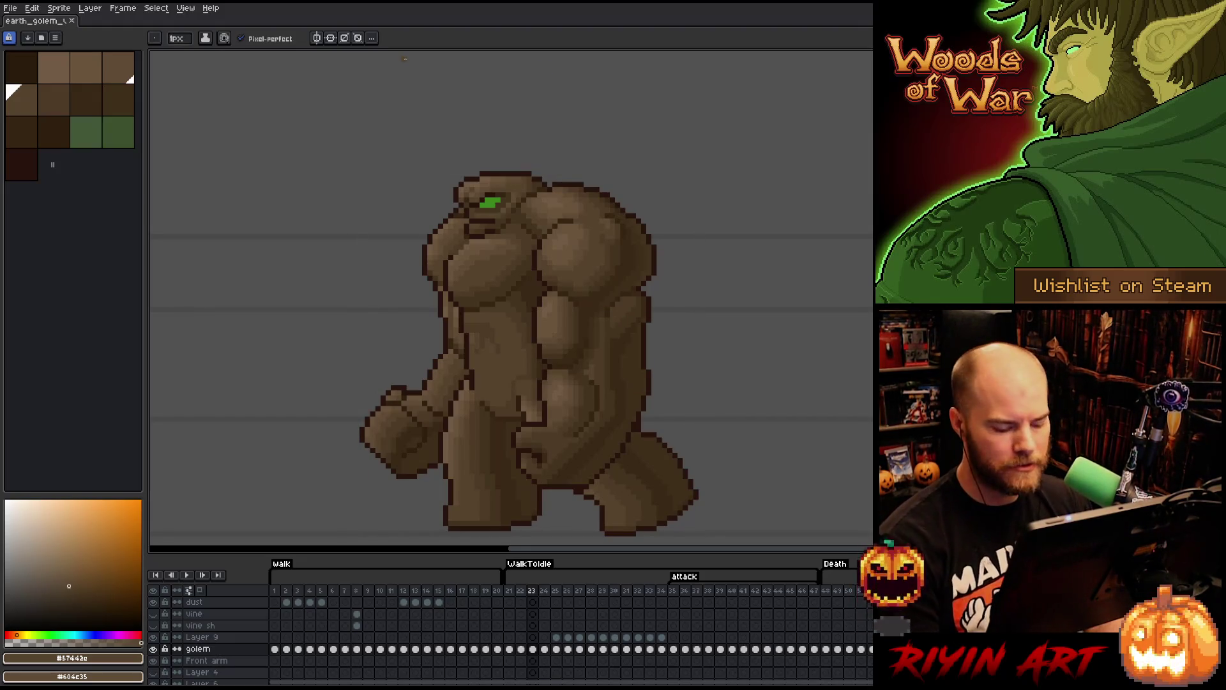
key("Return")
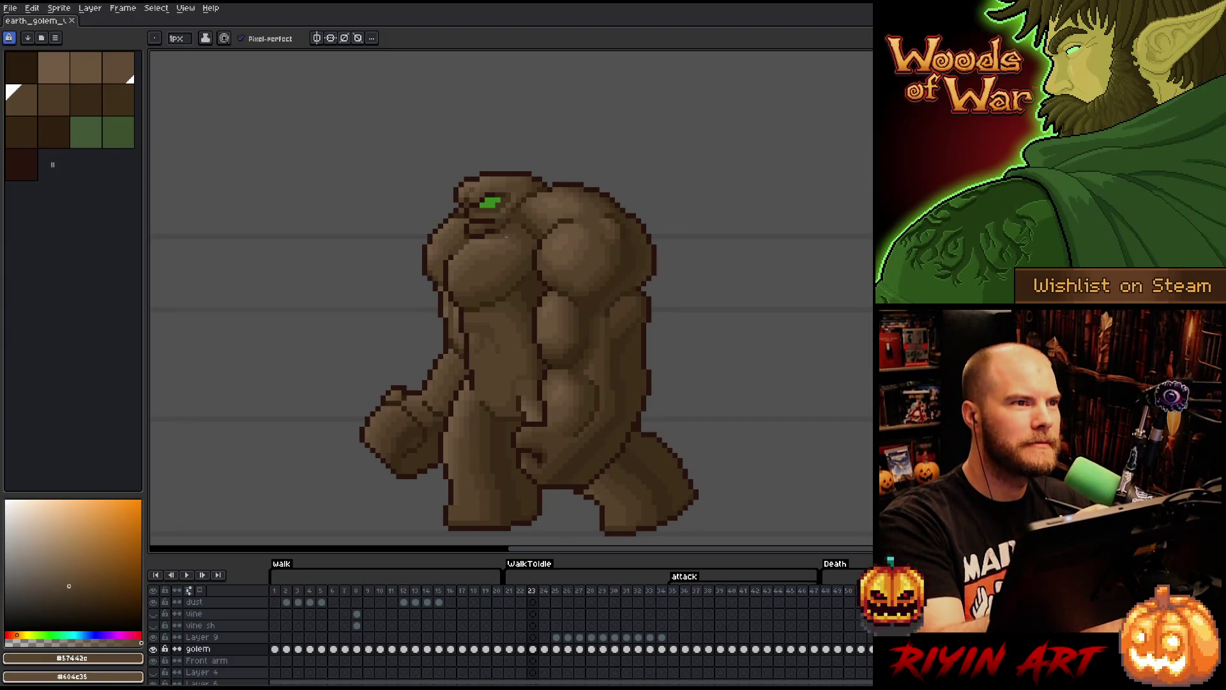
key("Left")
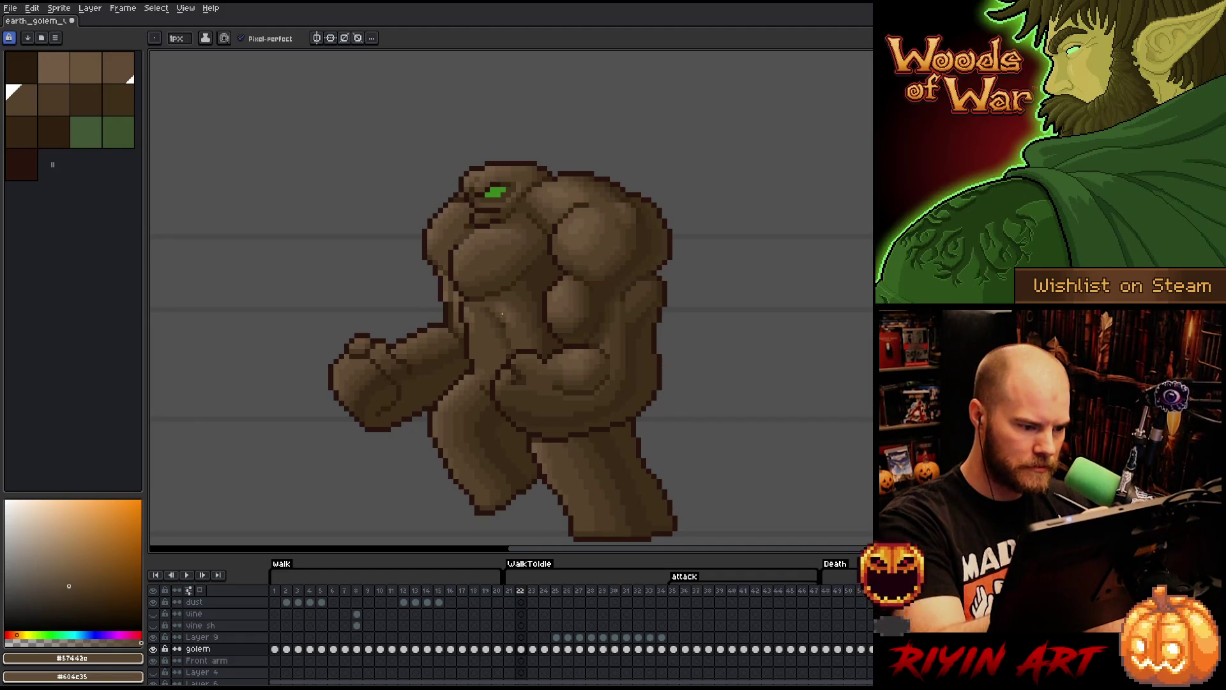
- Reshade frame 22's chest and belly, alternating browns #57442c and #4d3b26, checking neighbouring frames
left_click(505, 331)
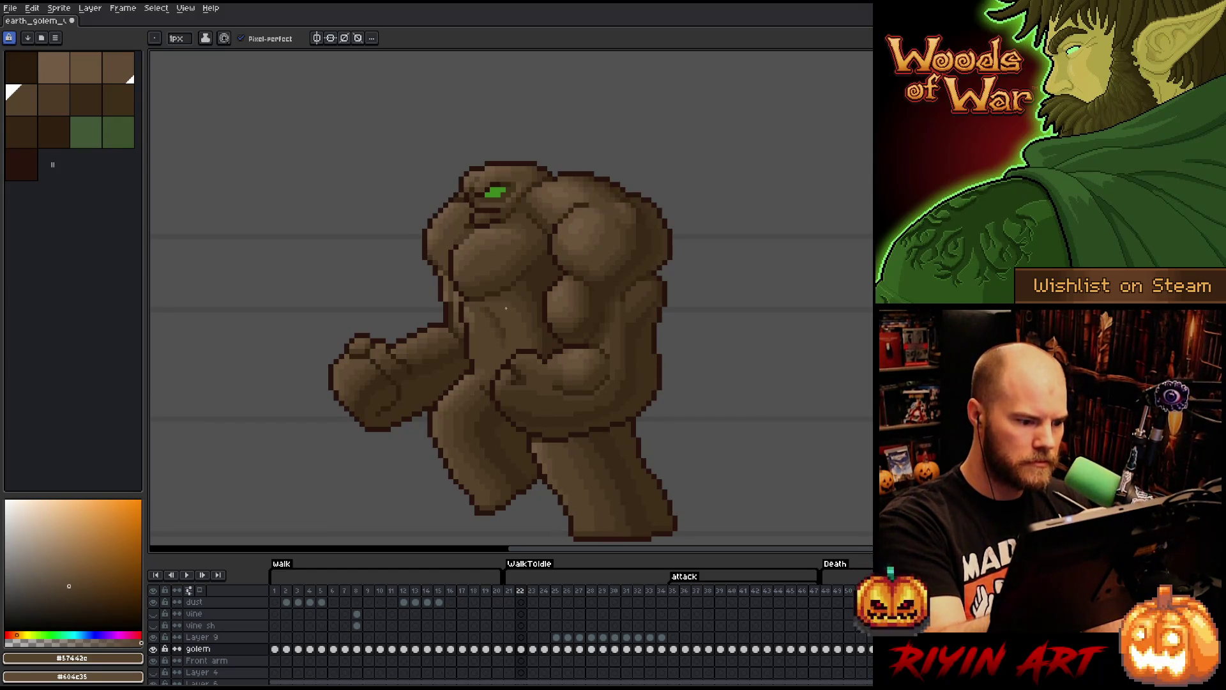
left_click(504, 336, "alt")
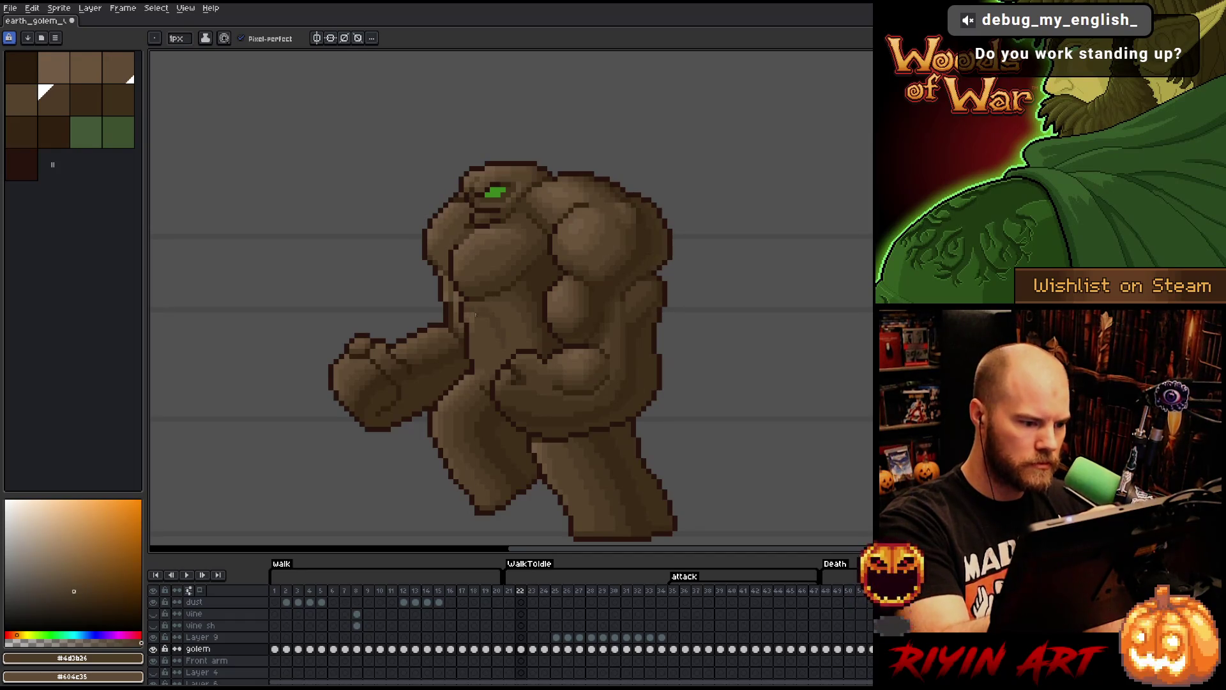
left_click(477, 309, "alt")
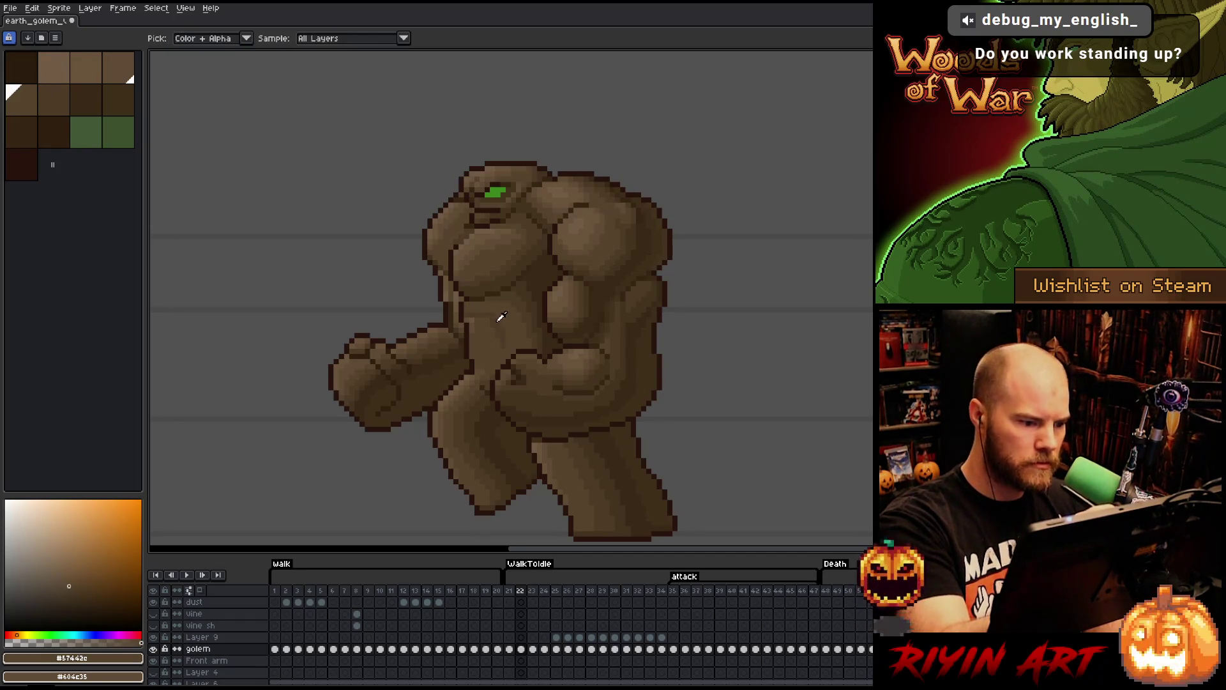
left_click(501, 319, "alt")
left_click(498, 317, "alt")
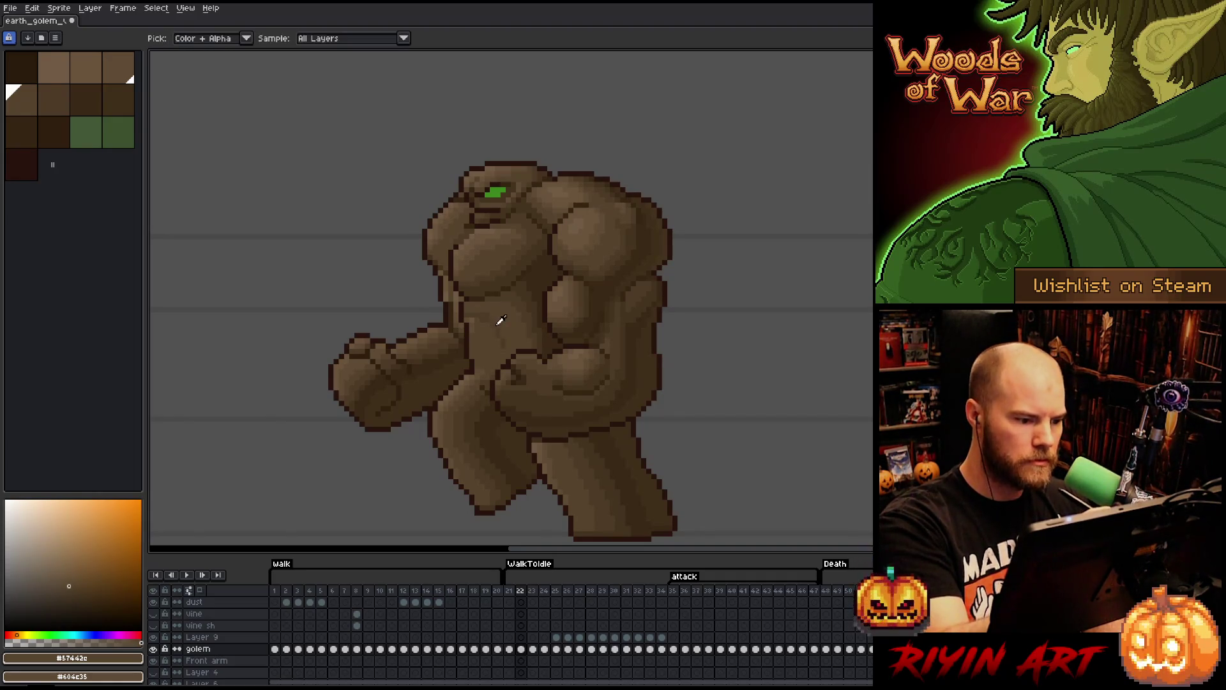
left_click(497, 318, "alt")
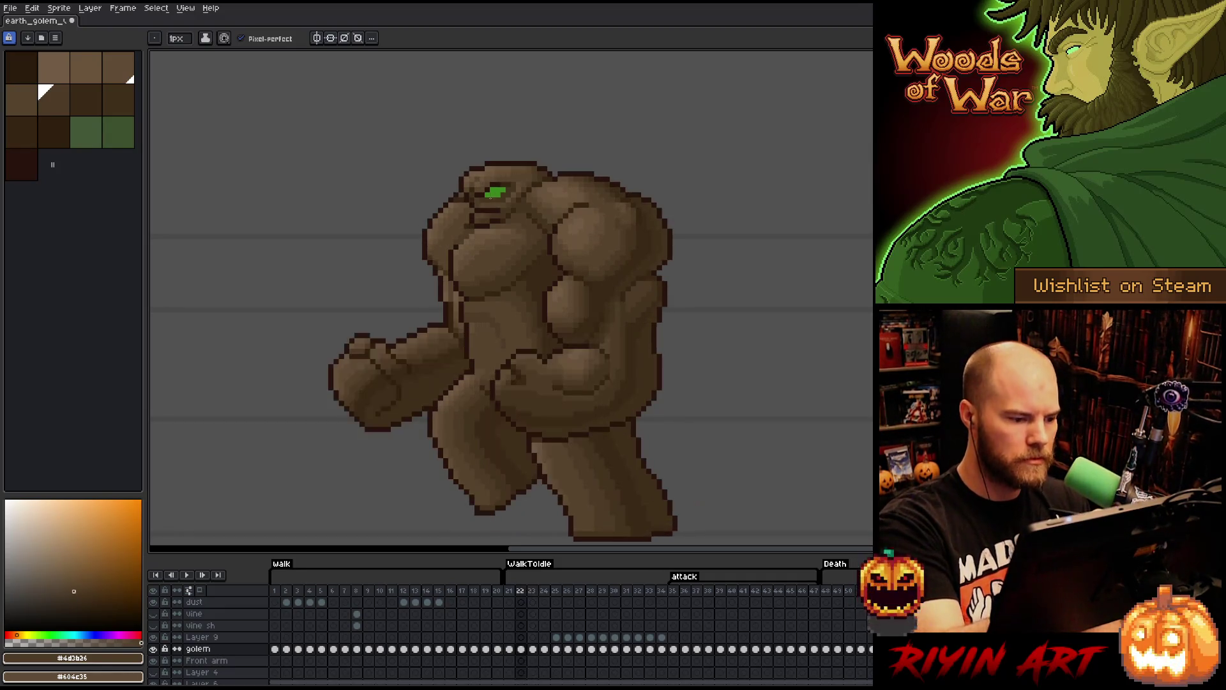
key("Left")
key("Right")
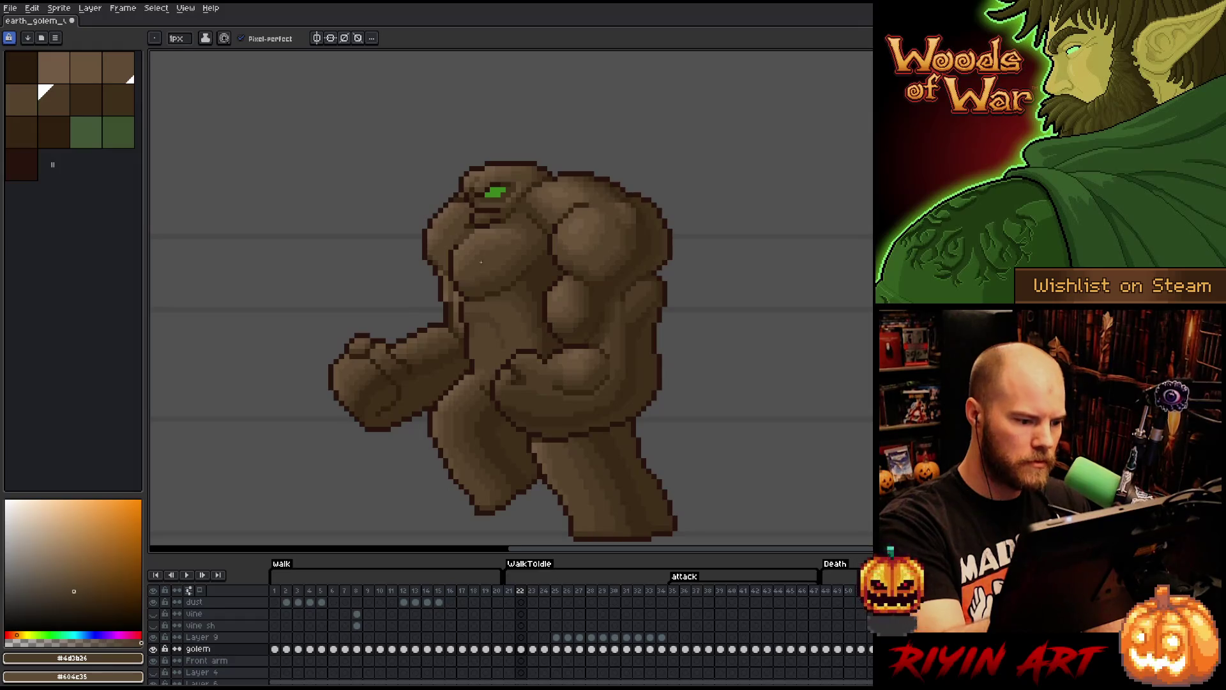
key("Left")
key("Right")
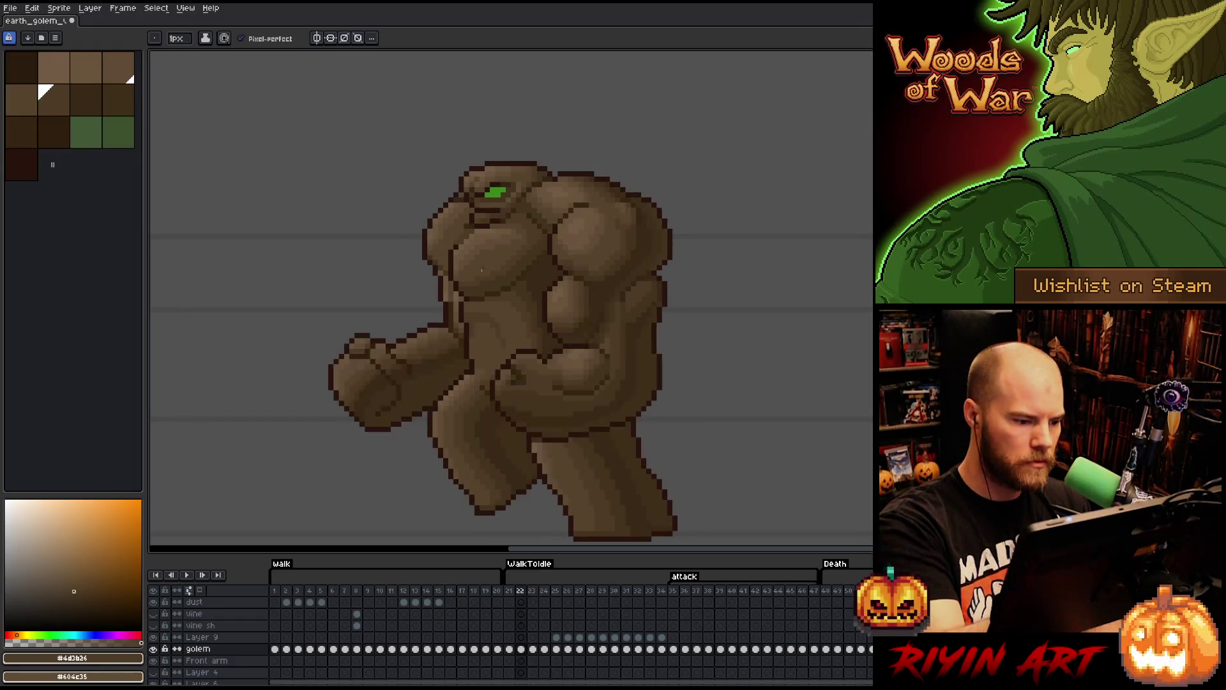
- Shade frame 22 with browns #604c35 and #4d3b26, comparing against neighbouring frames
key("Right")
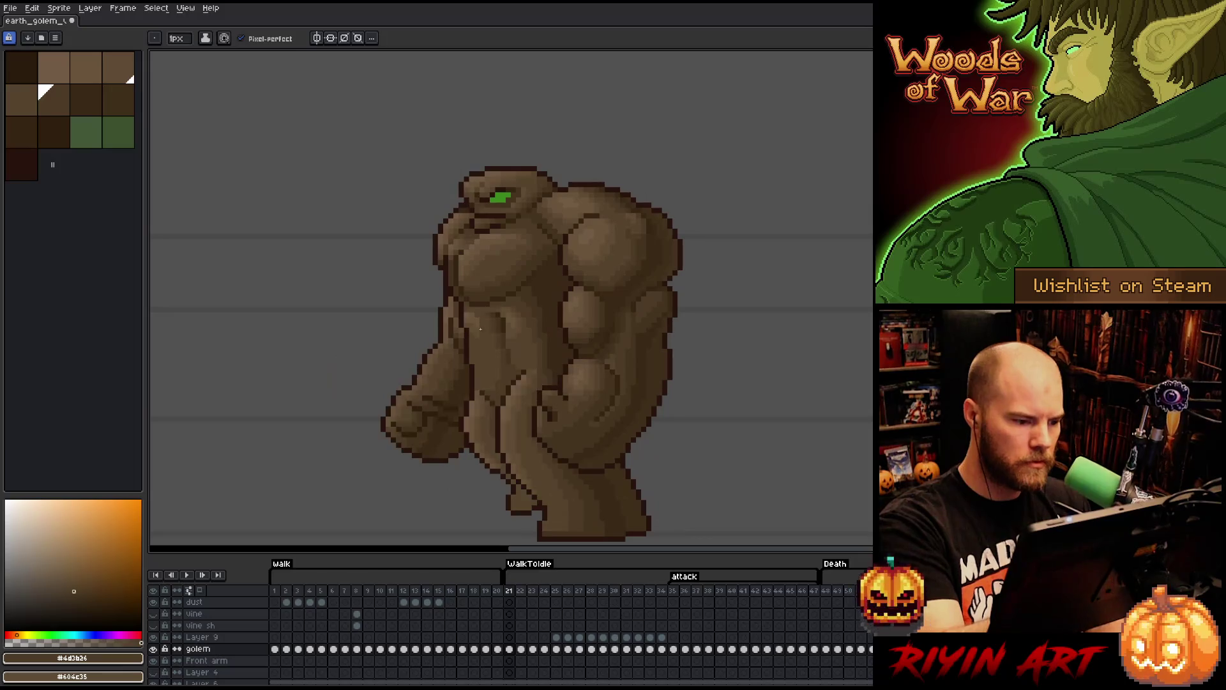
key("Left")
key("Right")
left_click(484, 331, "alt")
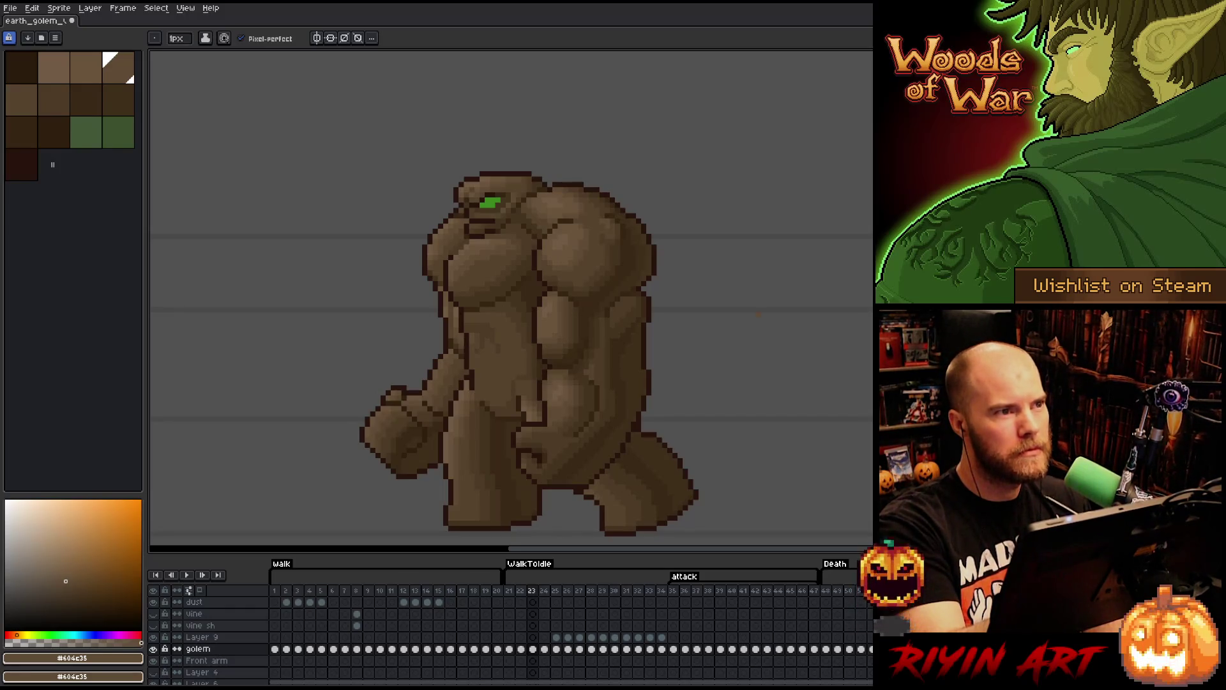
key("Left")
key("Right")
key("Left")
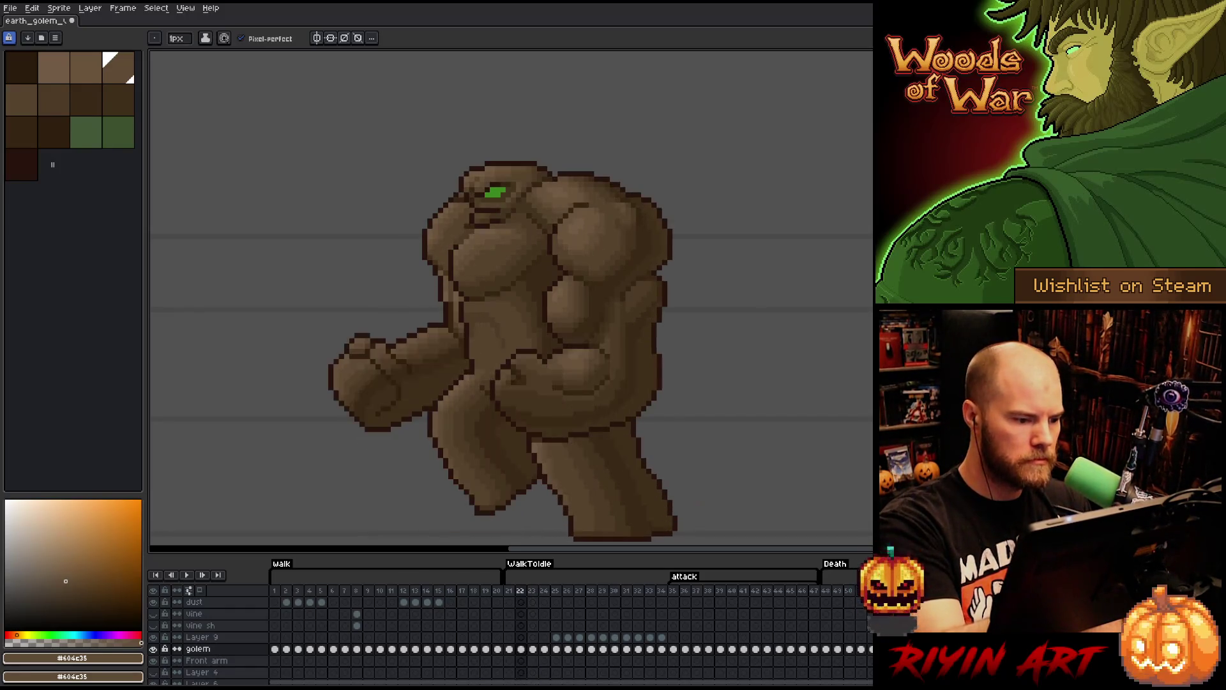
key("Right")
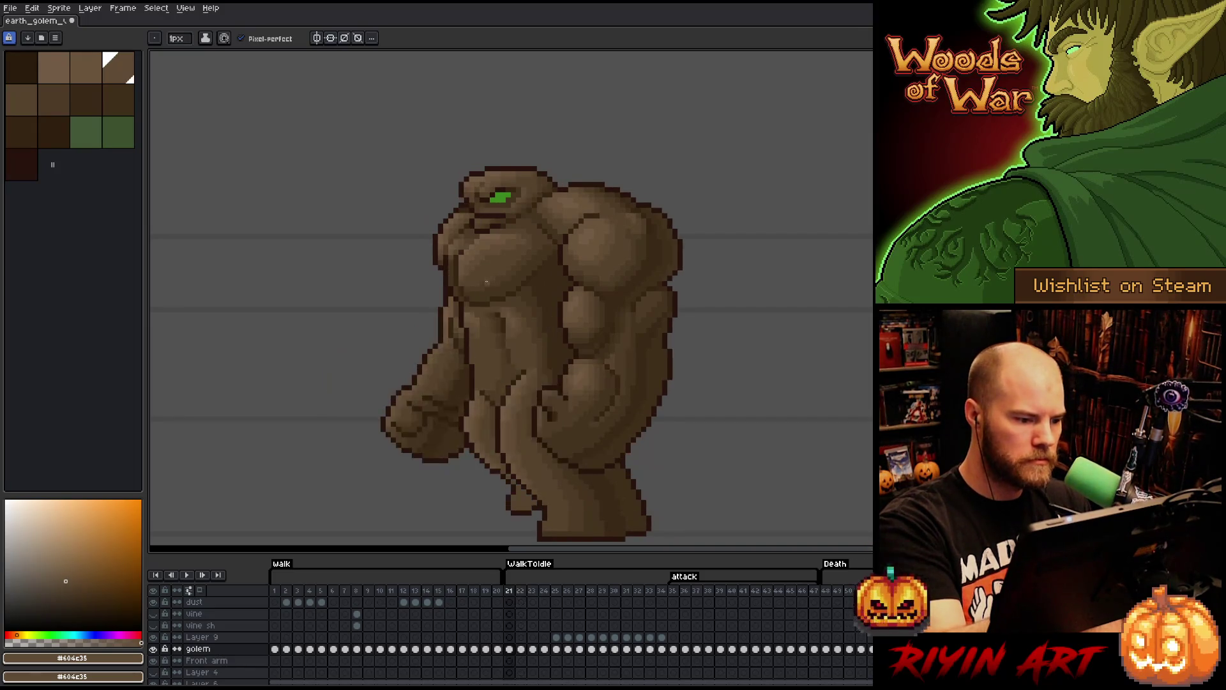
key("Left")
key("Left")
key("Right")
key("alt")
left_click(480, 339, "alt")
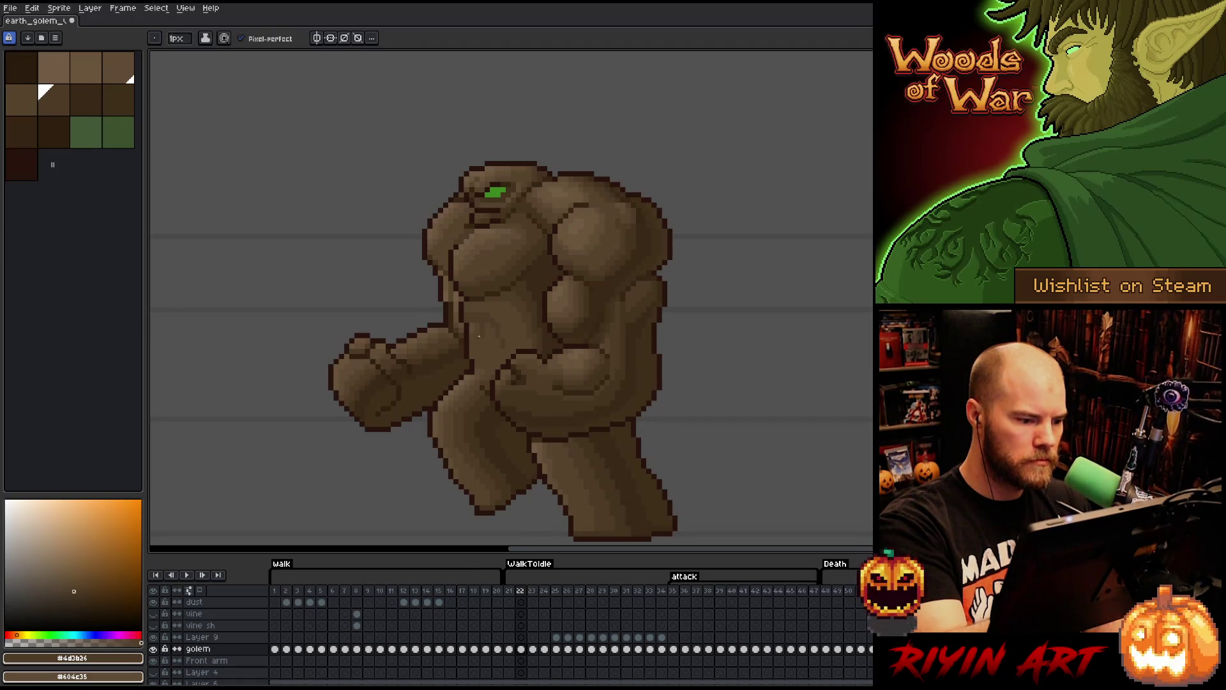
- Compare frames 22 and 23, touching up frame 23 with #57442c and #4d3b26
key("Right")
key("Left")
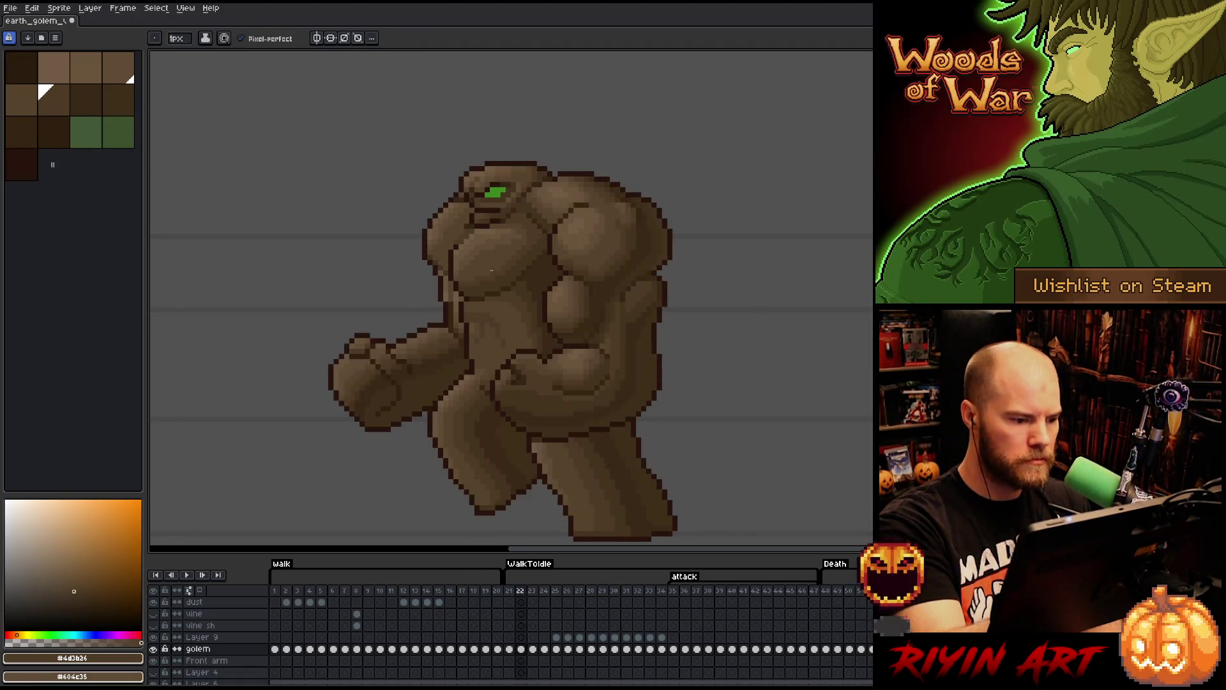
key("Right")
key("Left")
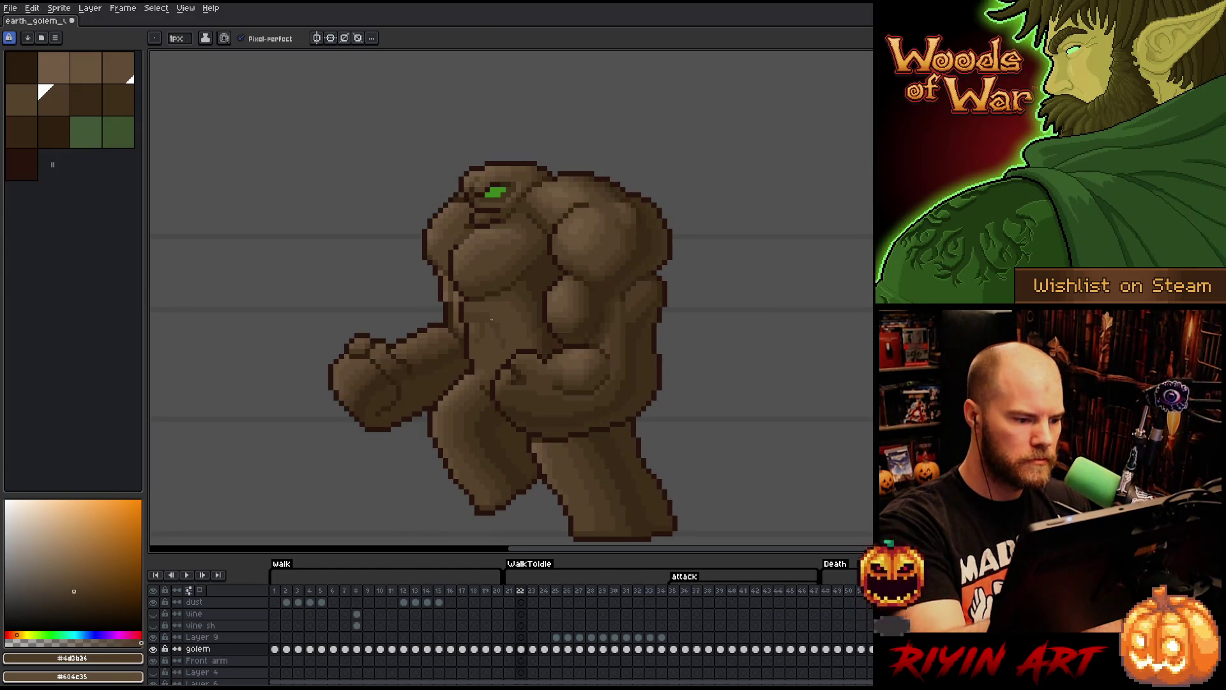
key("Right")
key("Left")
key("Right")
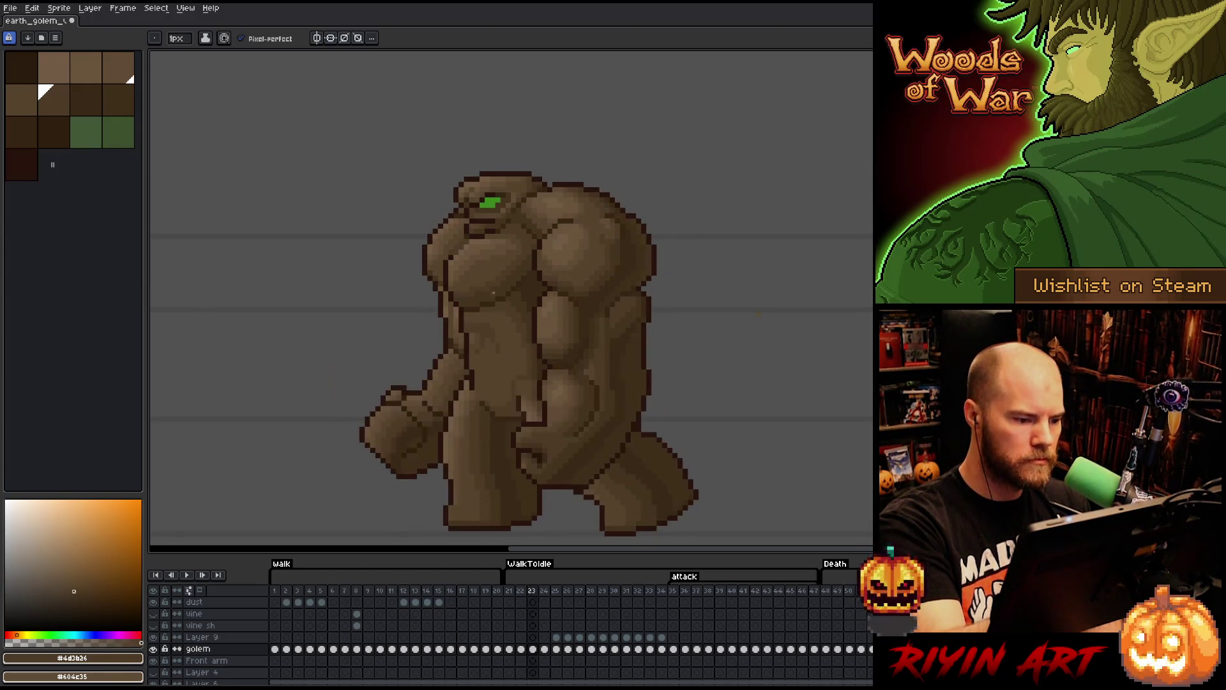
key("Left")
key("Right")
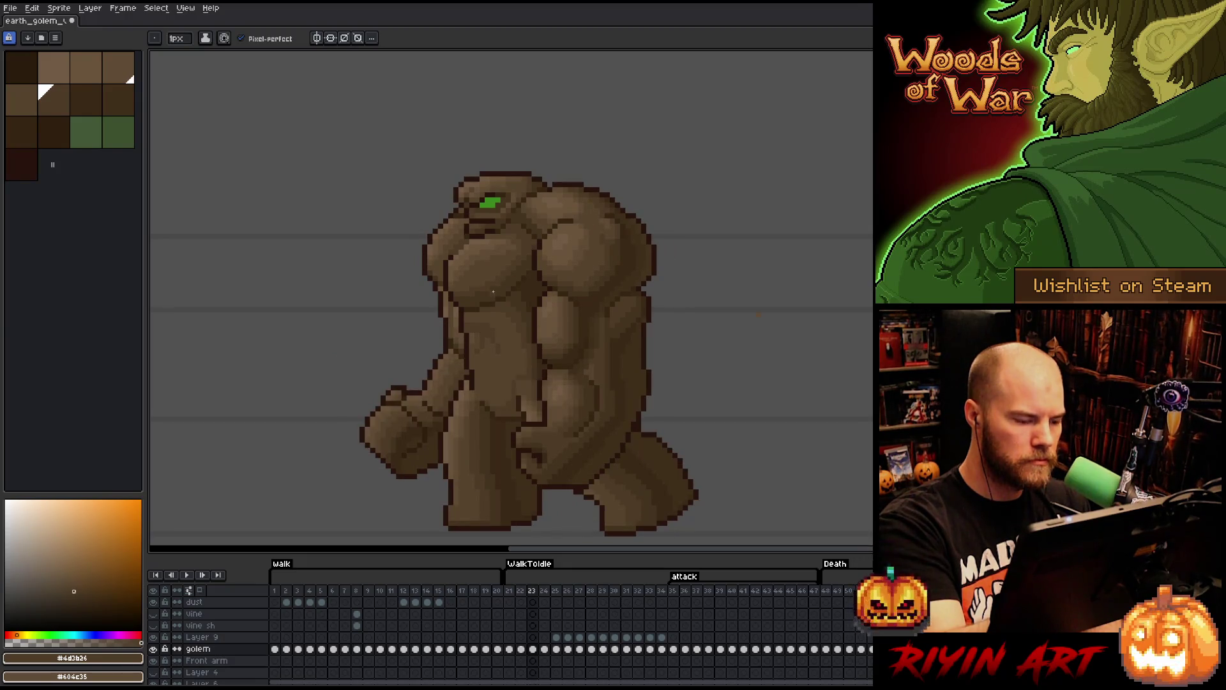
key("Left")
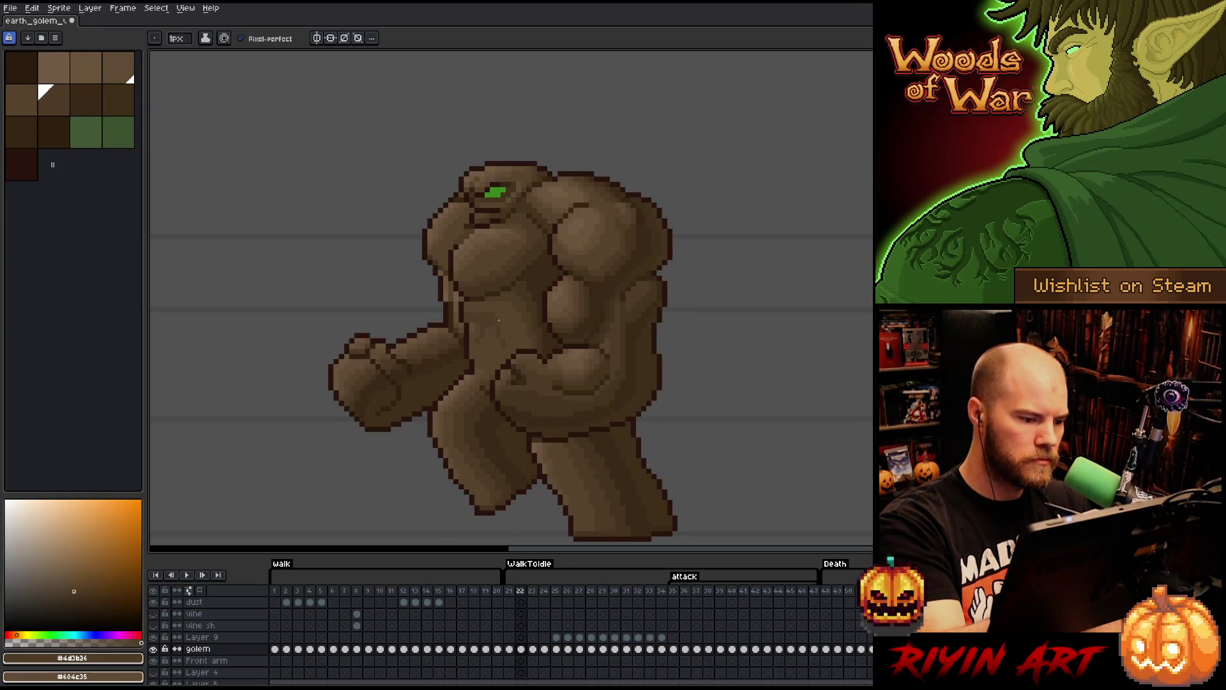
key("Right")
key("Left")
key("Right")
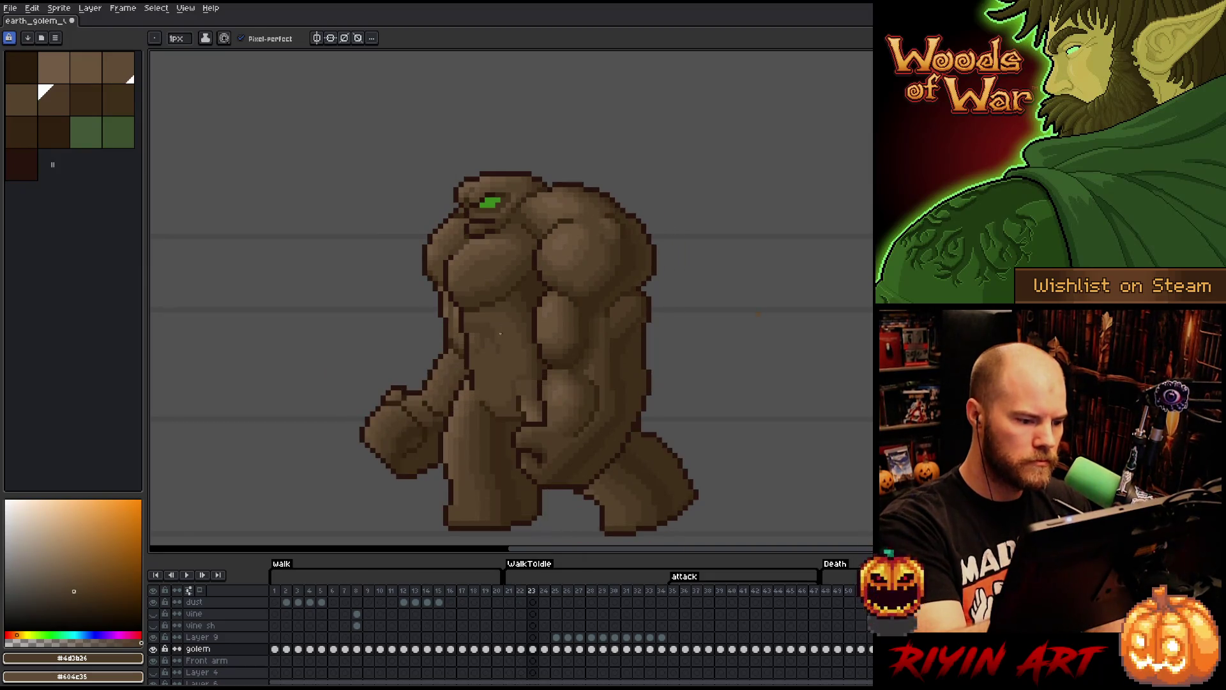
left_click(492, 324, "alt")
left_click(506, 277, "alt")
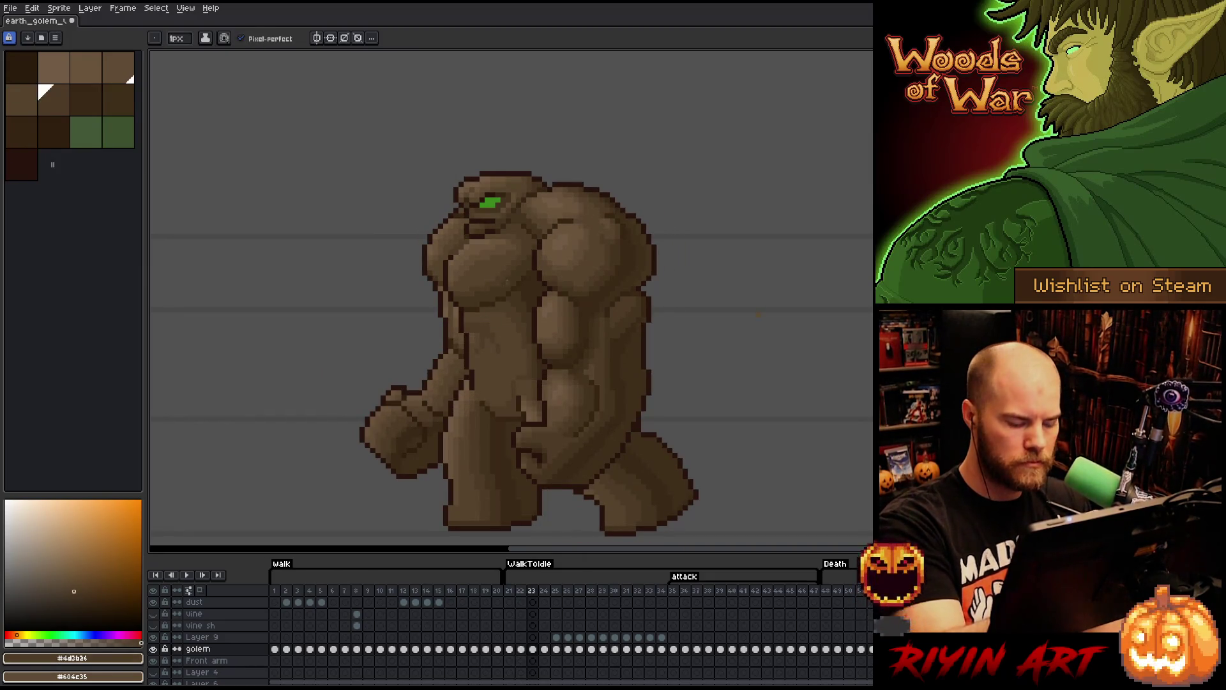
key("Left")
- Check motion across frames 21–23 and shade frame 21 with #57442c and #4d3b26
key("Right")
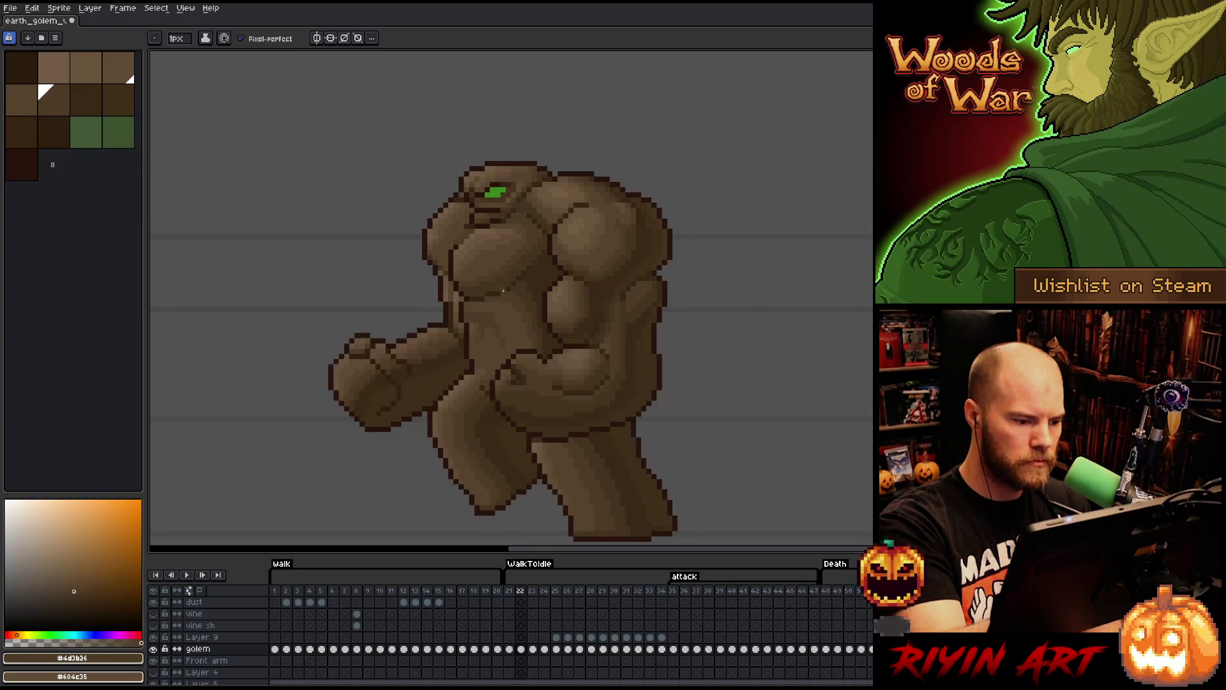
key("Right")
key("Left")
key("Right")
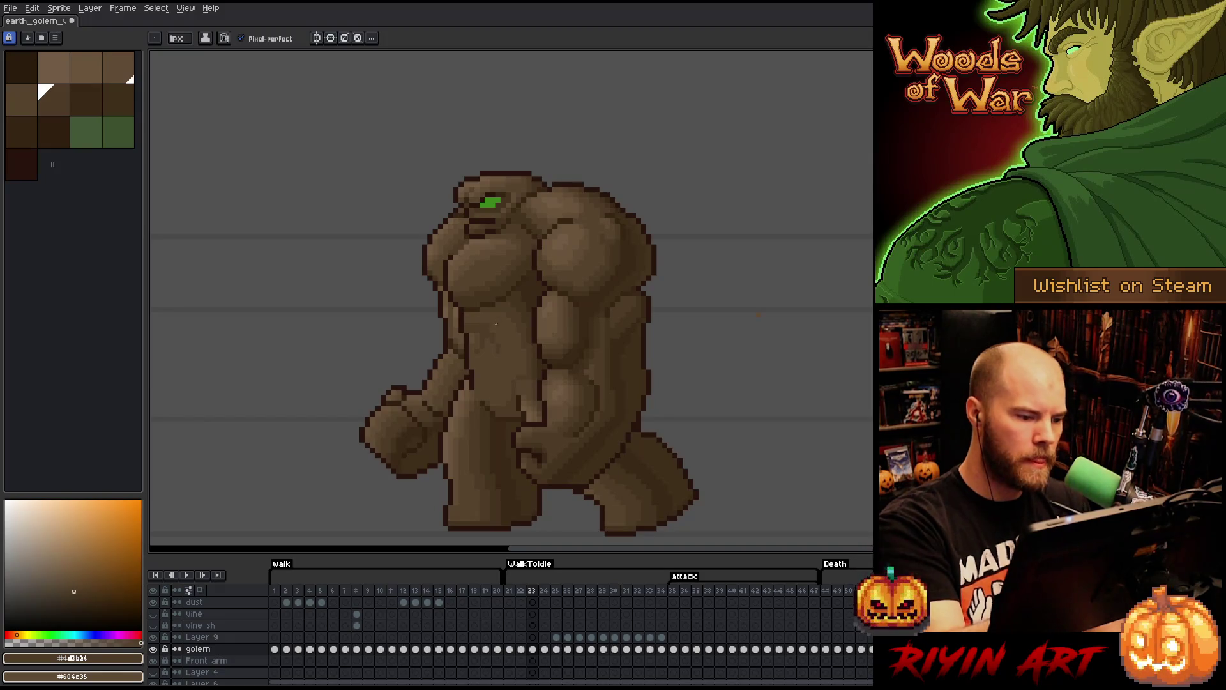
left_click(496, 321, "alt")
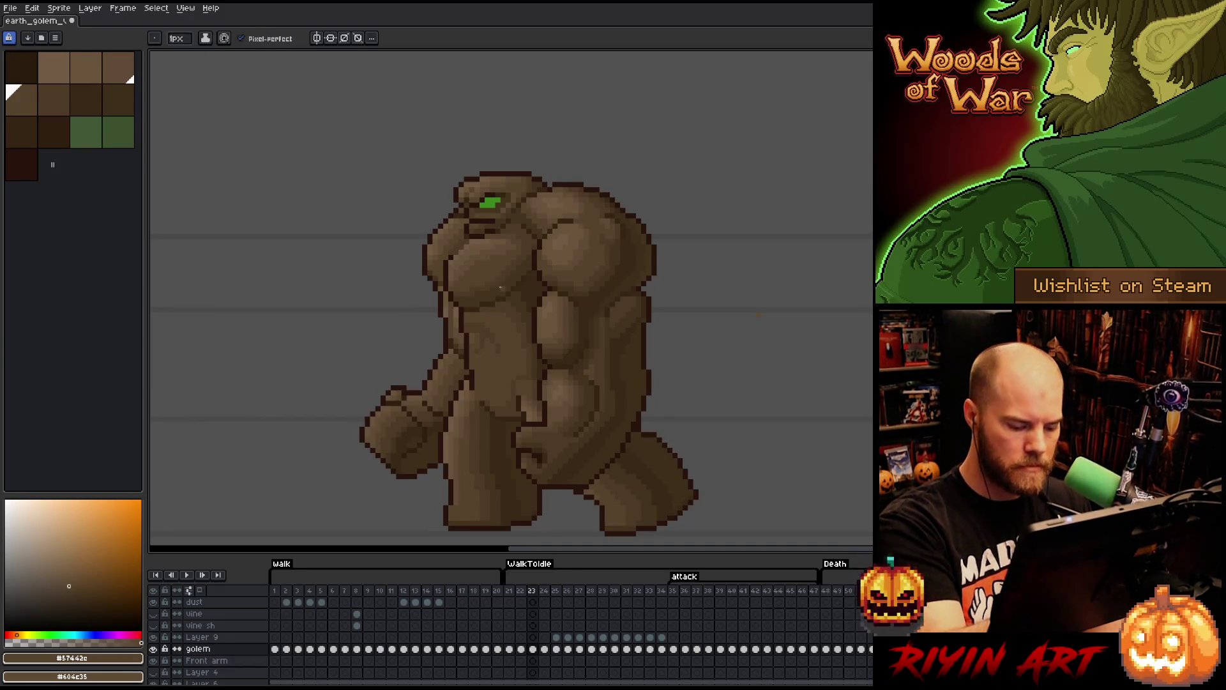
key("Right")
key("Left")
key("Left")
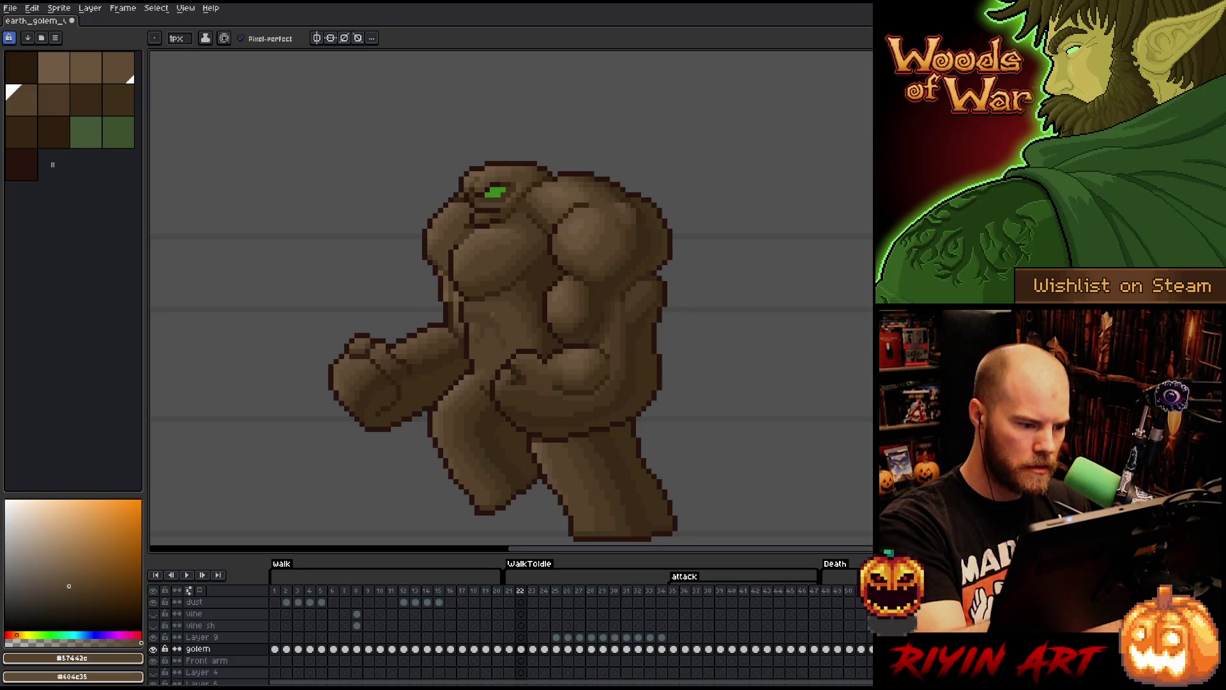
key("Right")
key("Left")
key("Left")
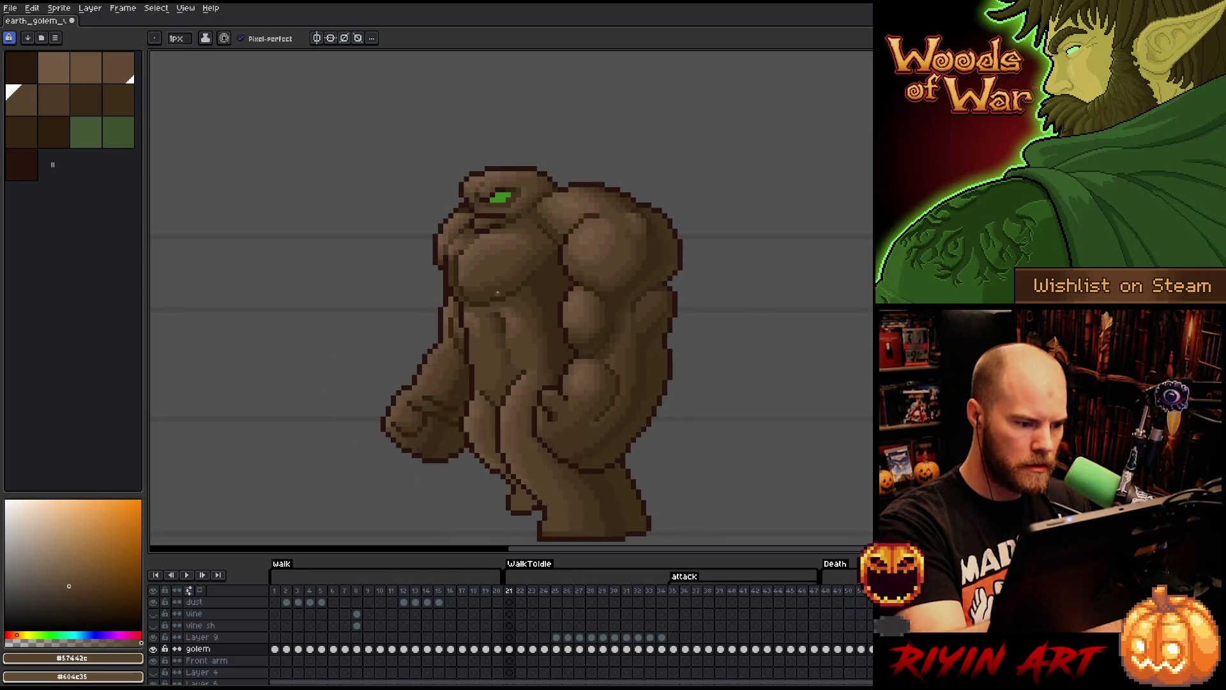
key("Right")
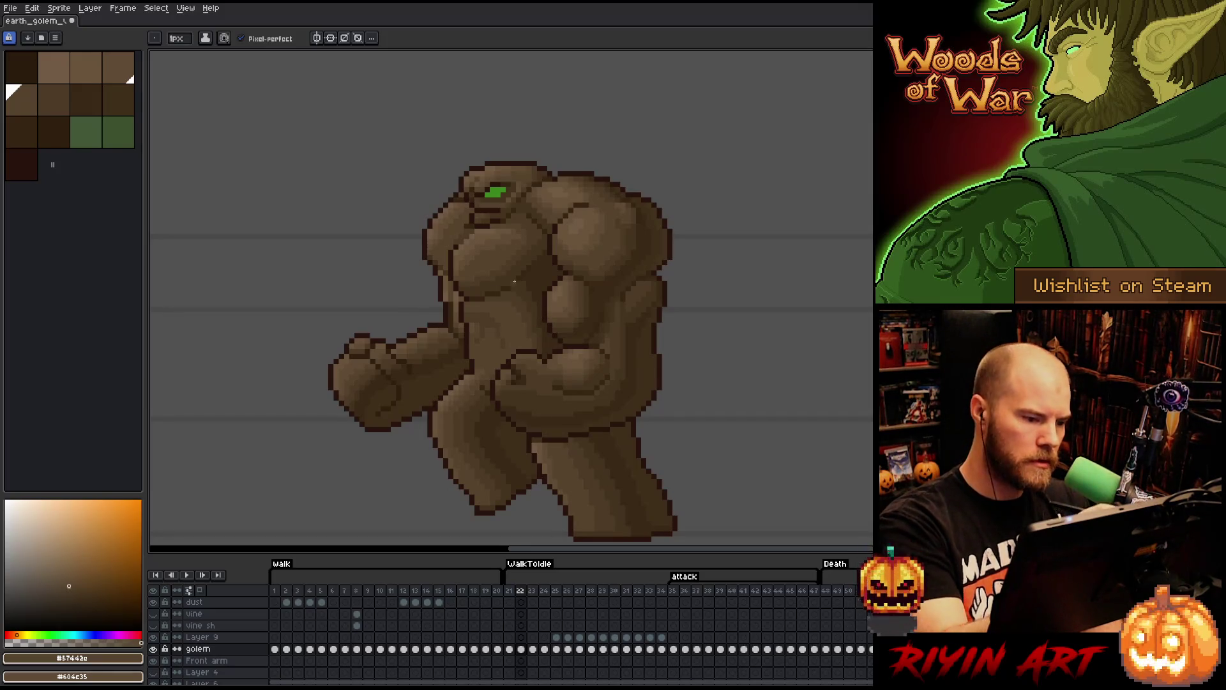
key("Left")
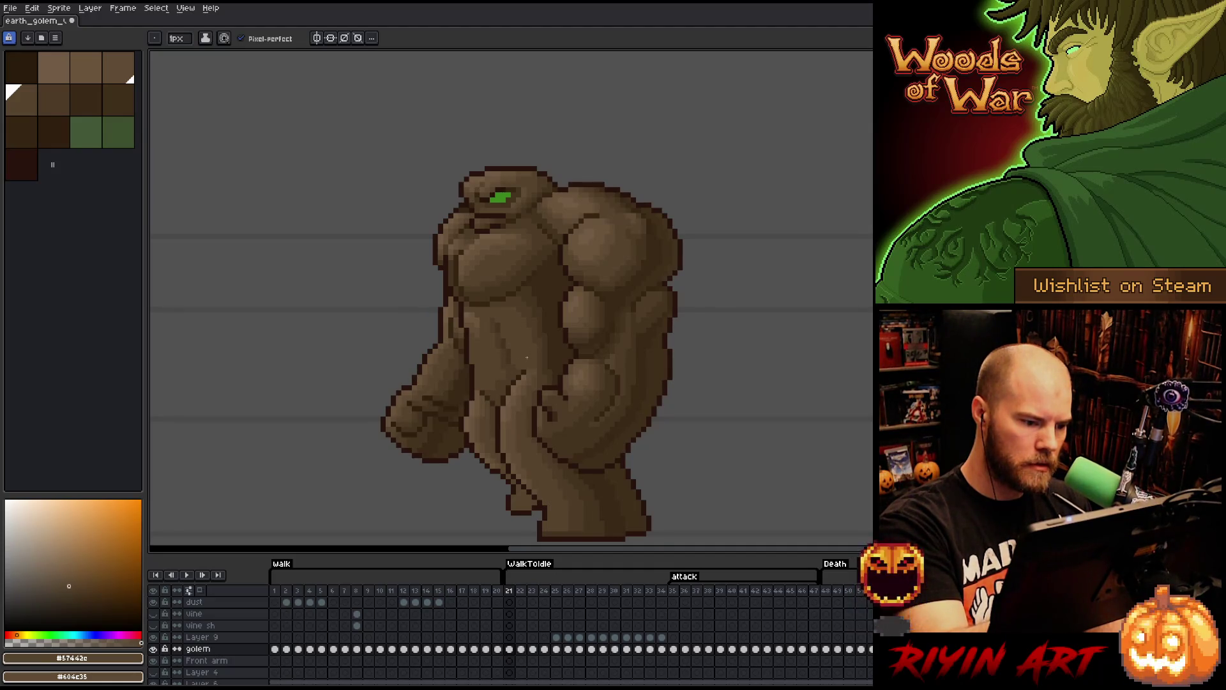
left_click(522, 365, "alt")
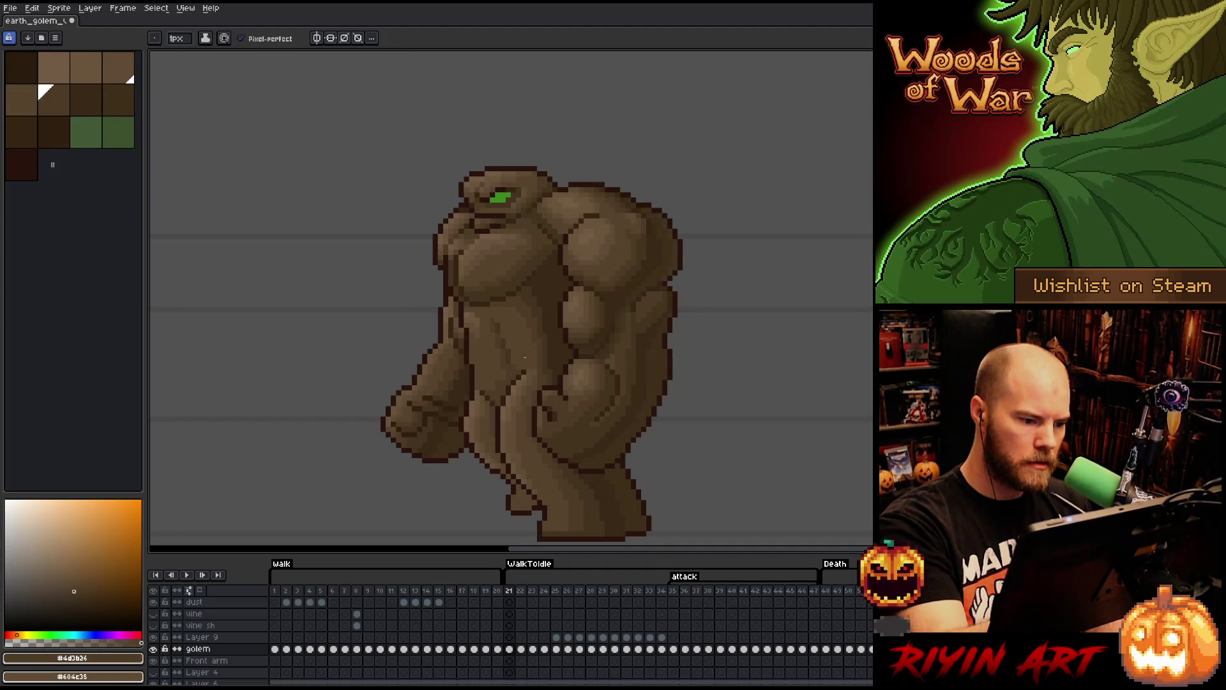
- Glance at the attack pose around frames 32–36, then return to frame 22
key("Return")
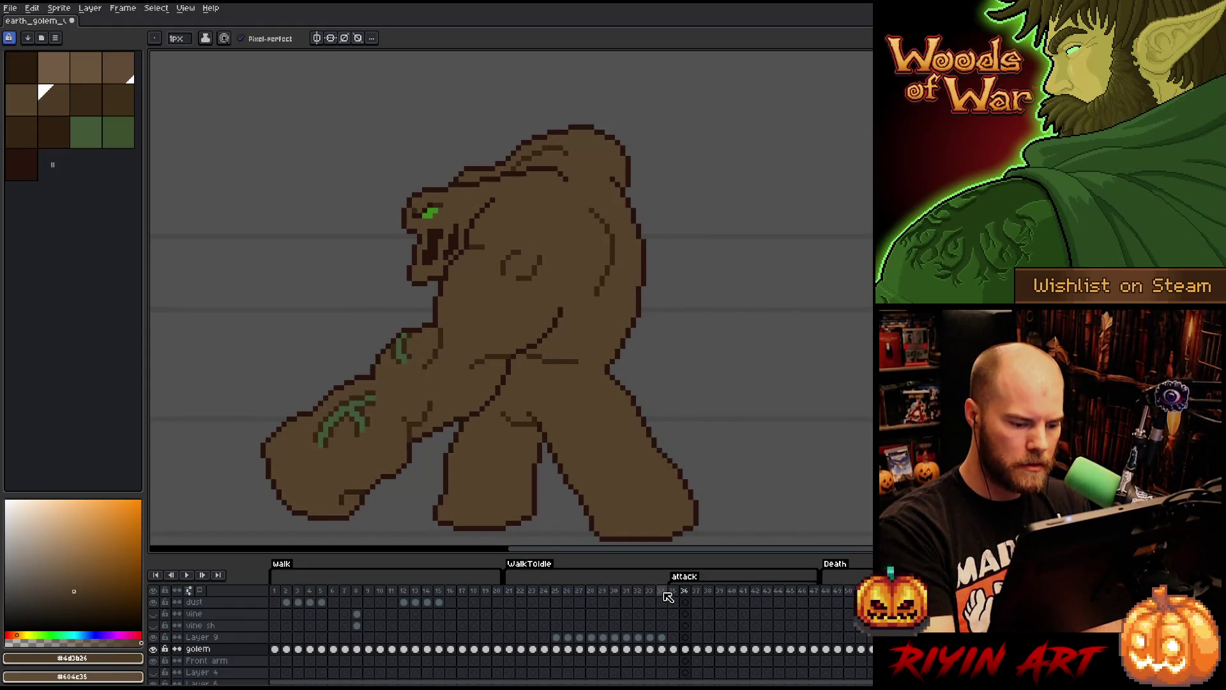
key("Left")
key("Left")
key("Left")
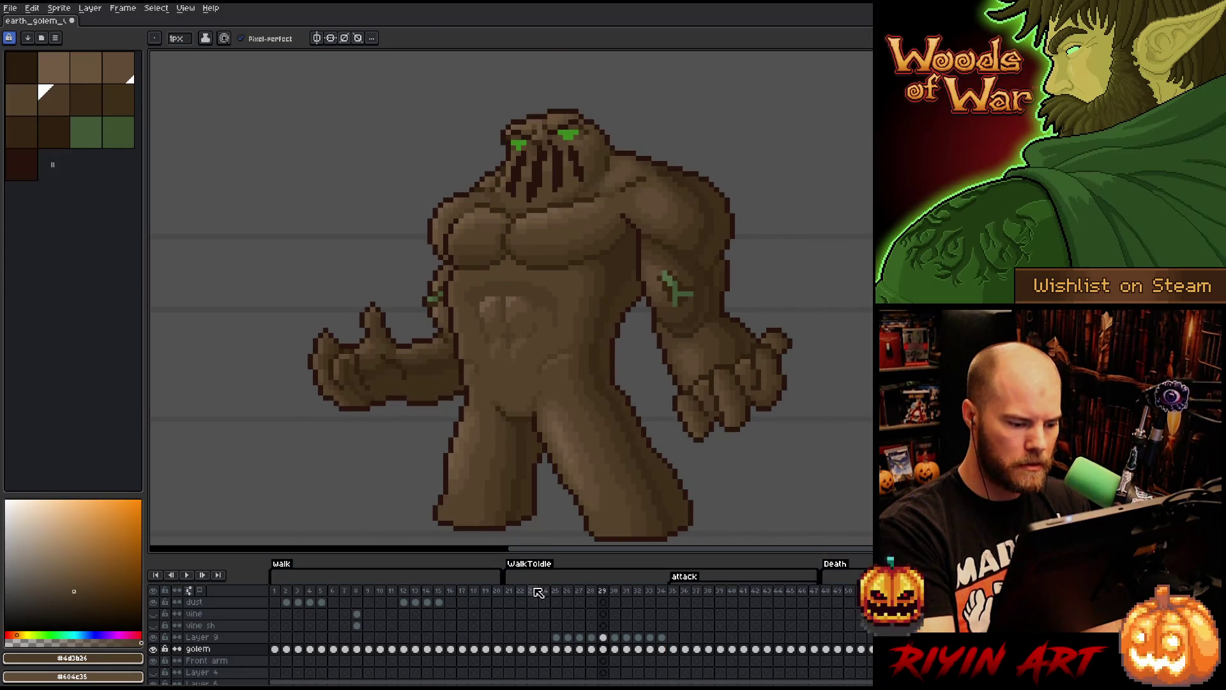
left_click(532, 590)
key("Left")
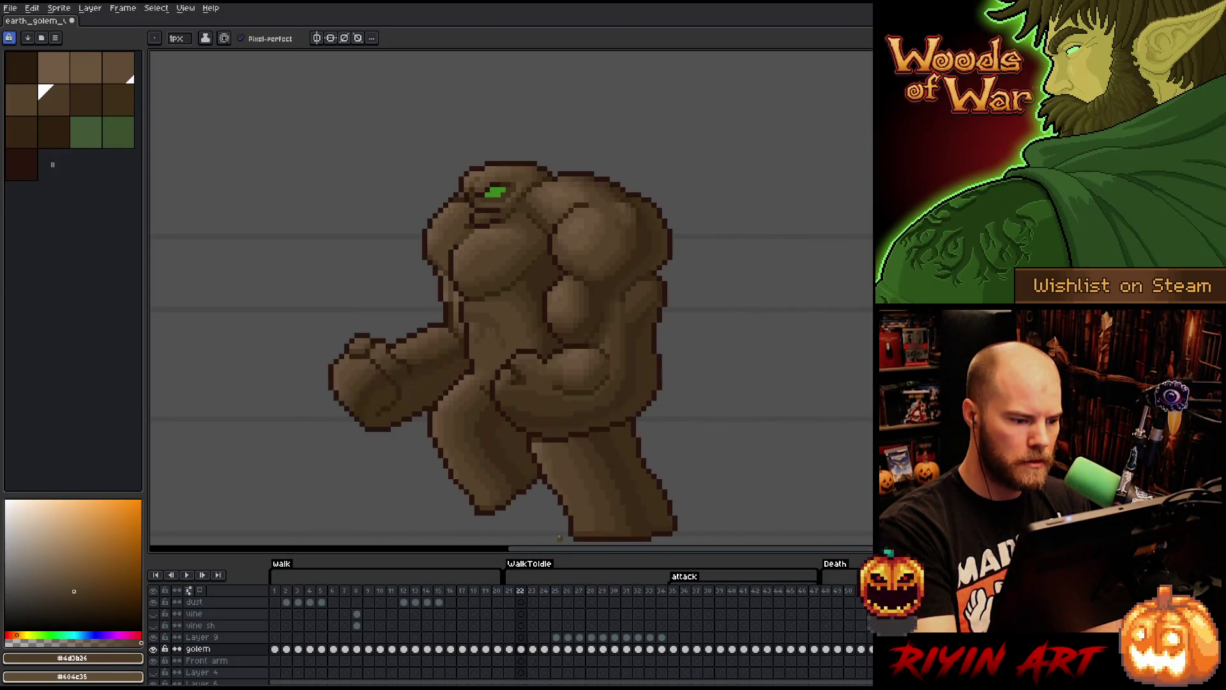
key("Right")
key("Left")
key("Left")
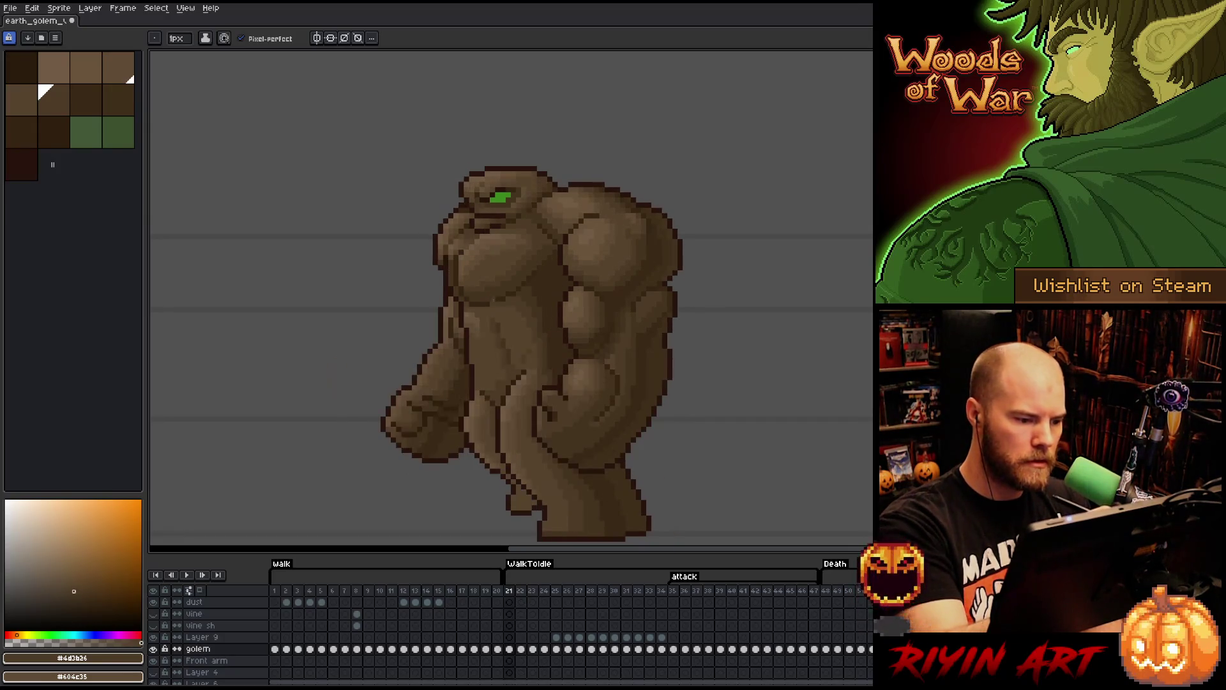
- Add chest and belly shading on frame 22, alternating #57442c, #4d3b26 and #604c35
left_click(503, 329, "alt")
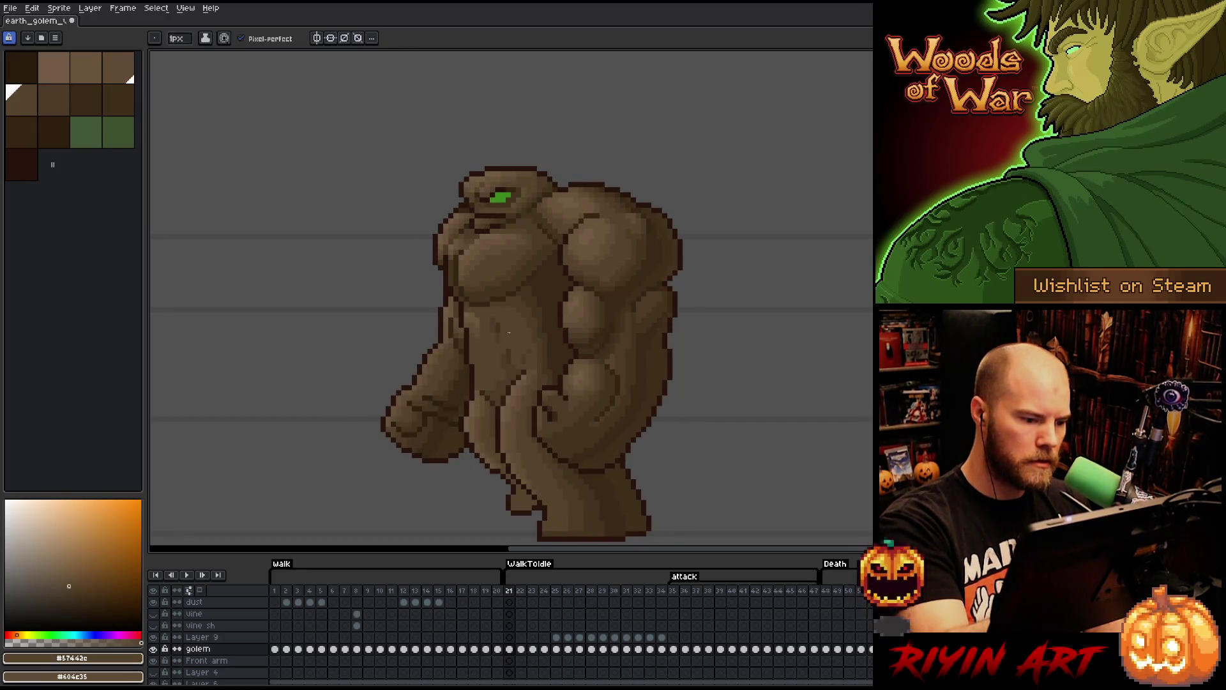
left_click(497, 329, "alt")
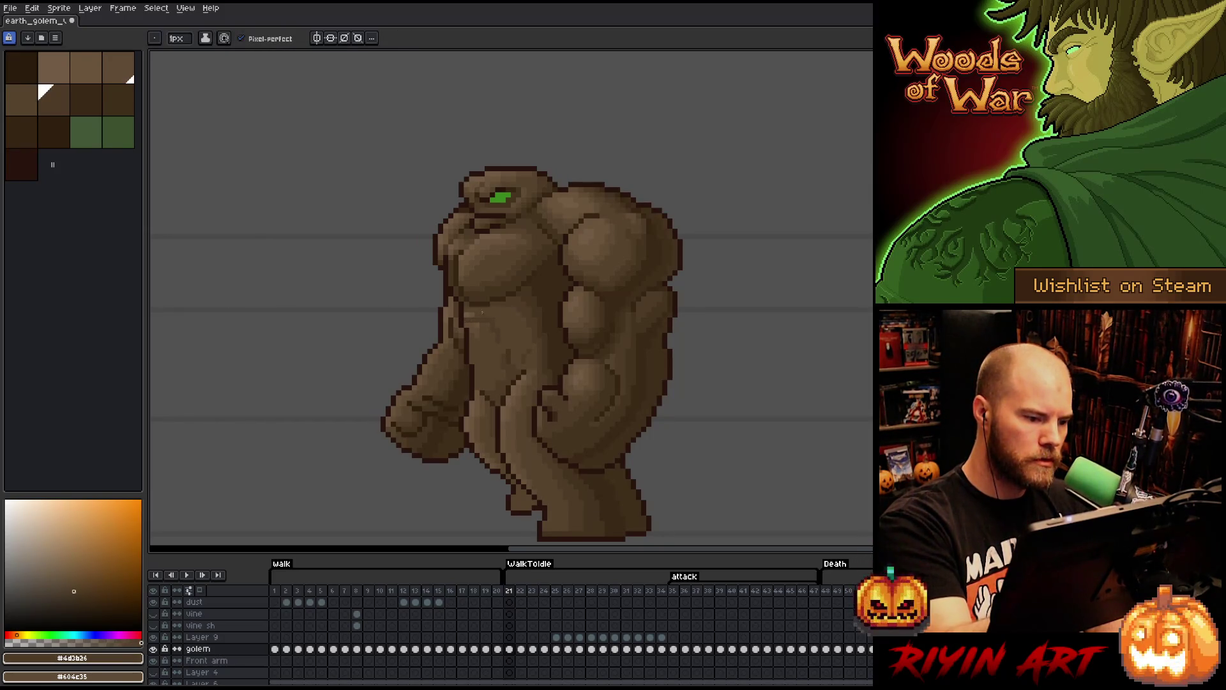
left_click(466, 313, "alt")
left_click(493, 317, "alt")
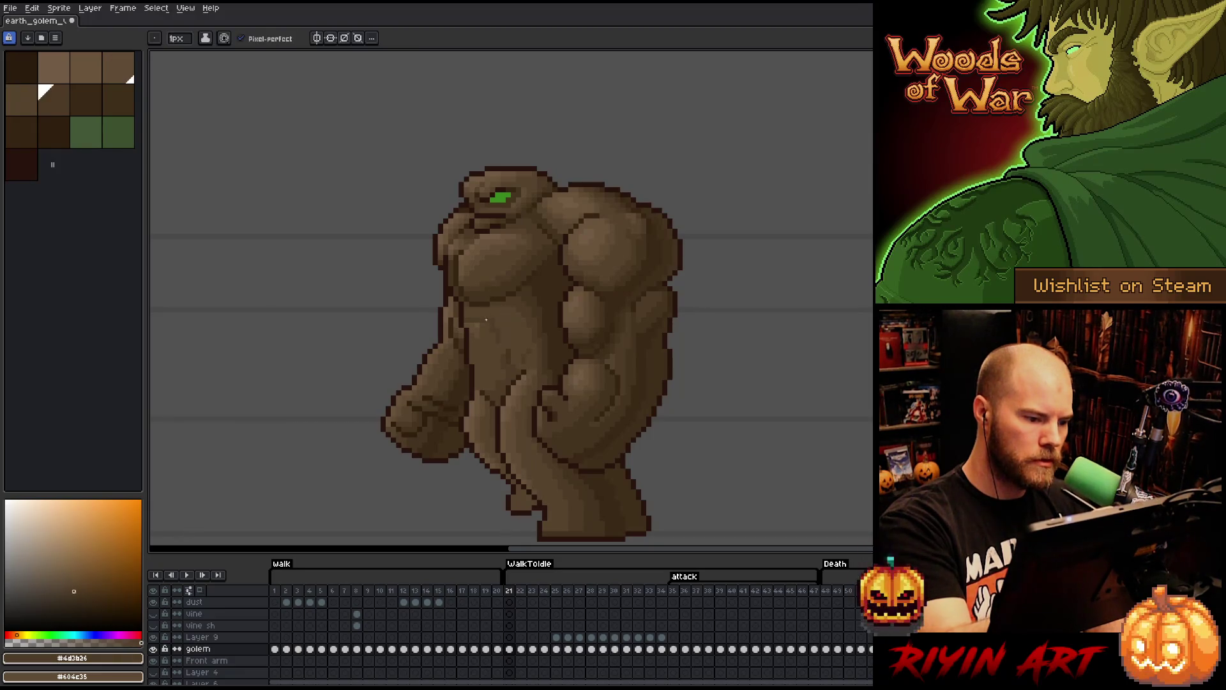
left_click(491, 319, "alt")
left_click(494, 322, "alt")
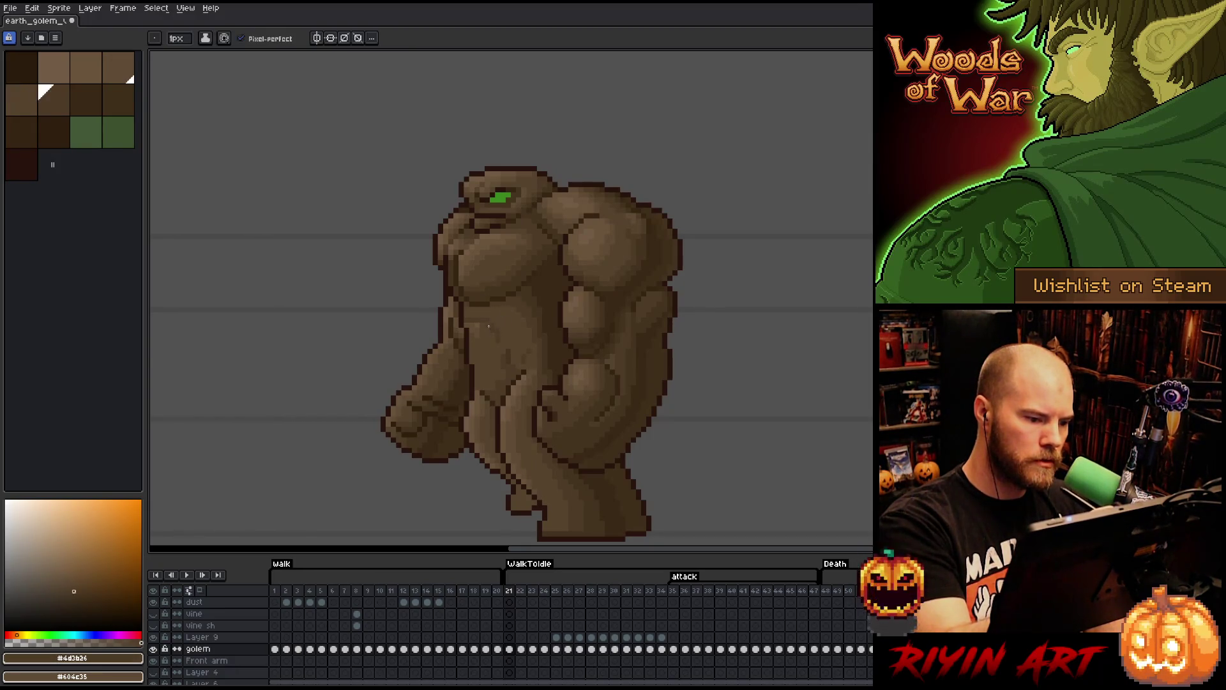
left_click(473, 332, "alt")
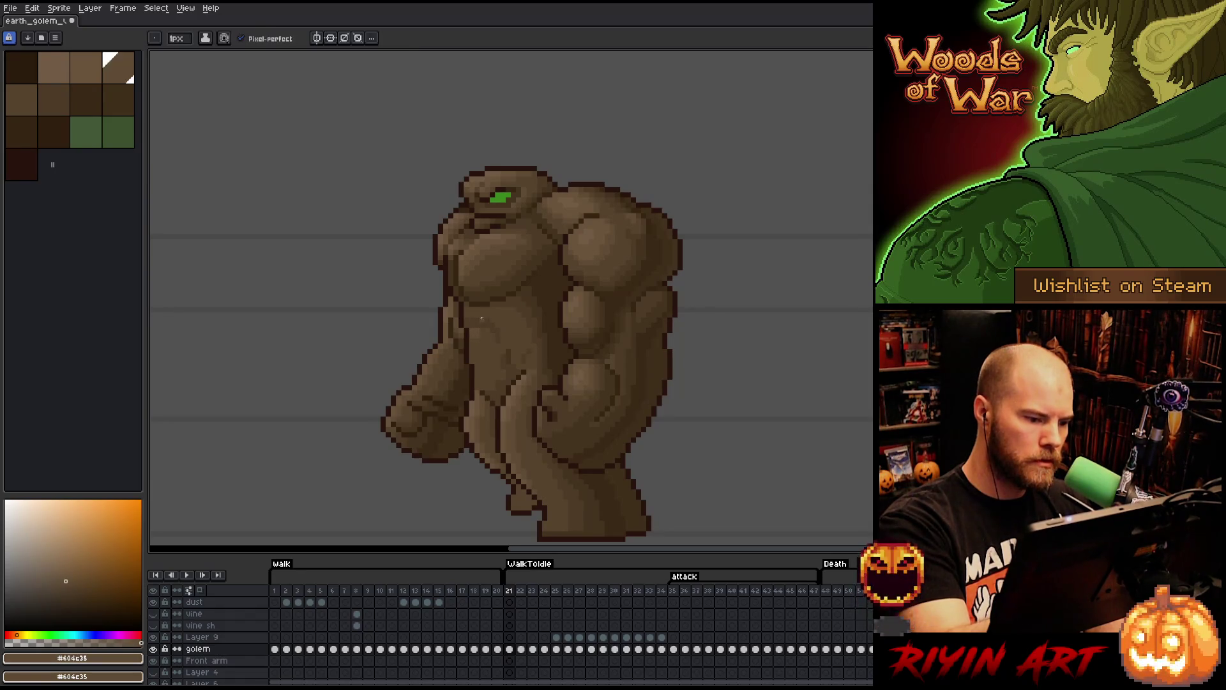
left_click(477, 336, "alt")
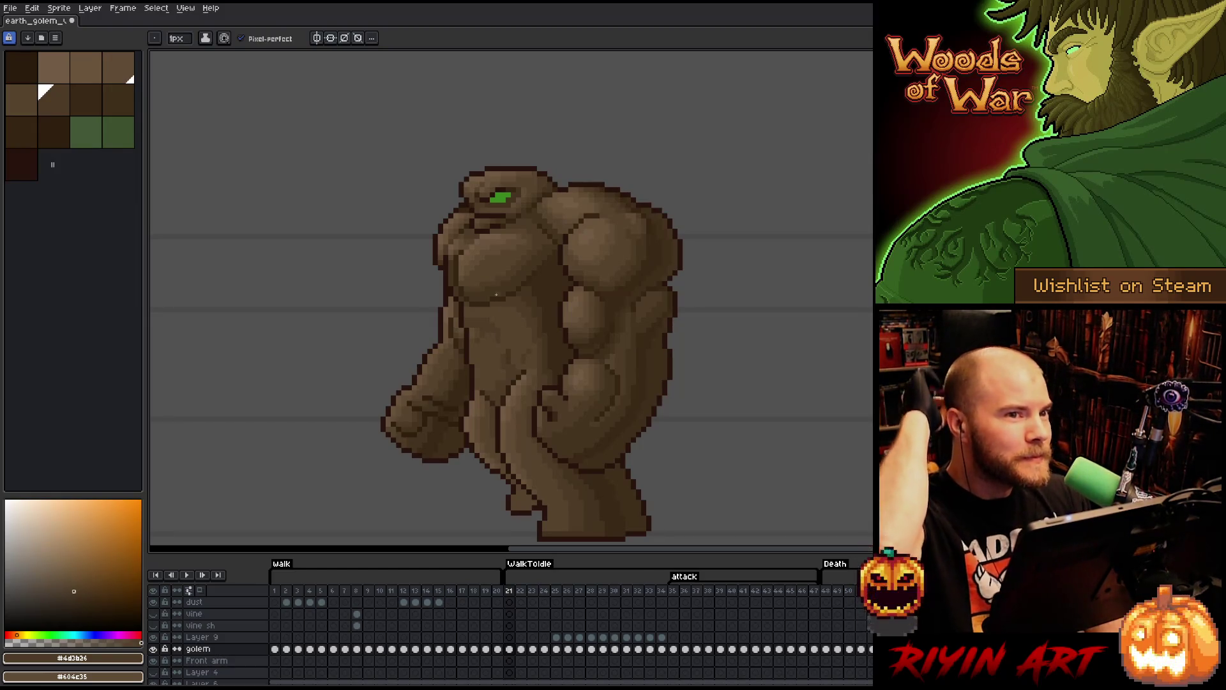
key("ctrl+s")
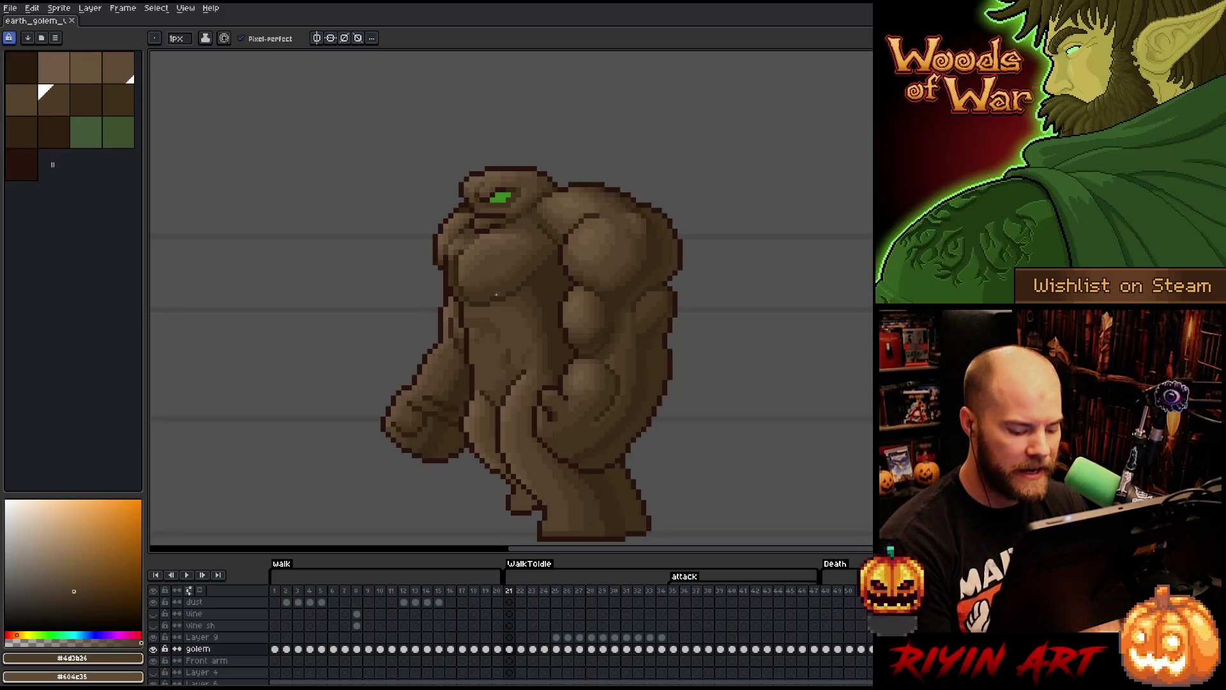
key("Right")
key("Left")
key("Right")
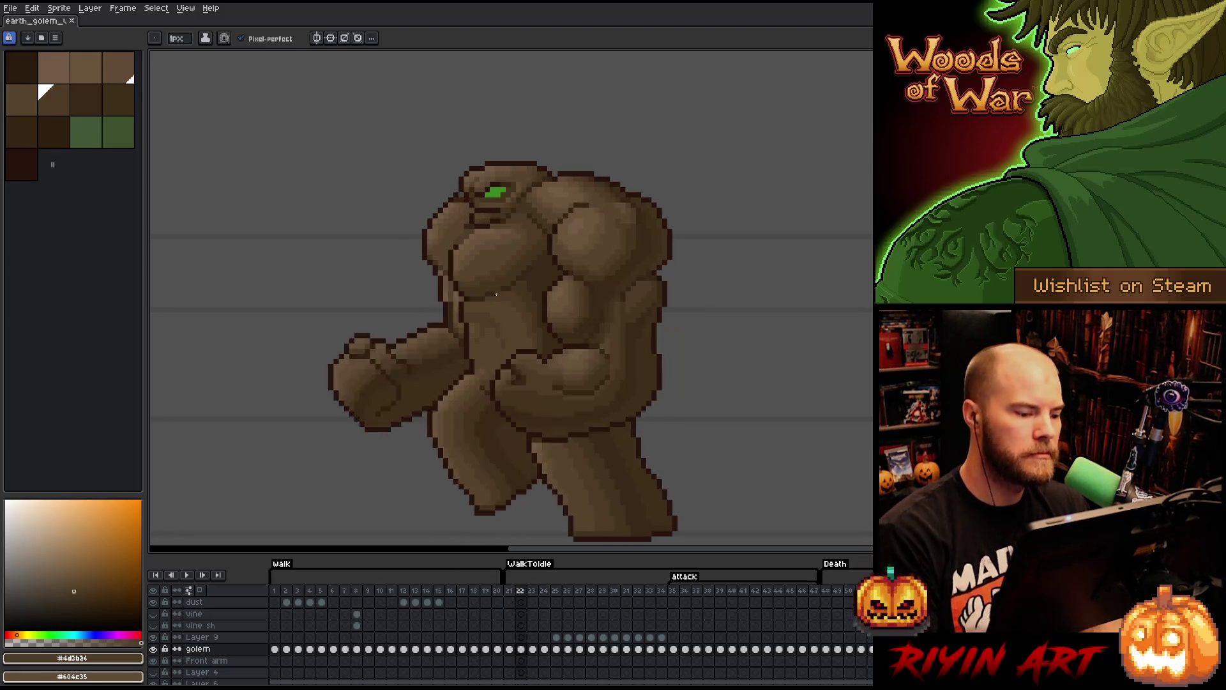
key("Left")
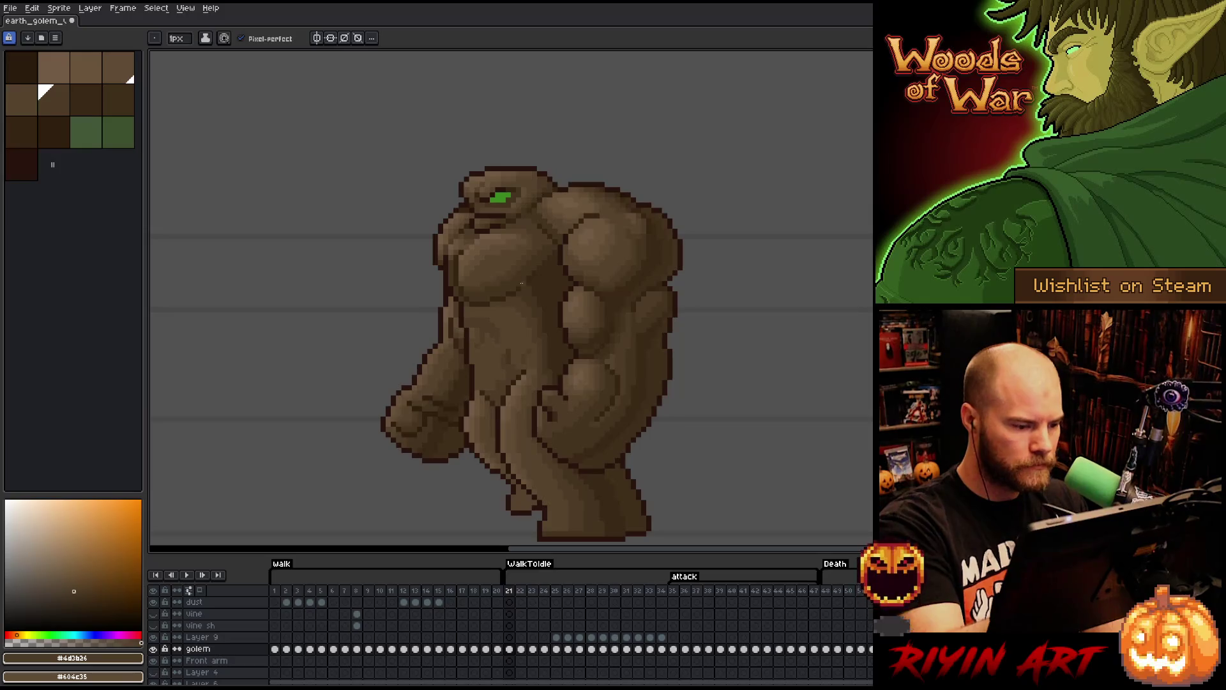
key("Right")
key("Right")
key("Right")
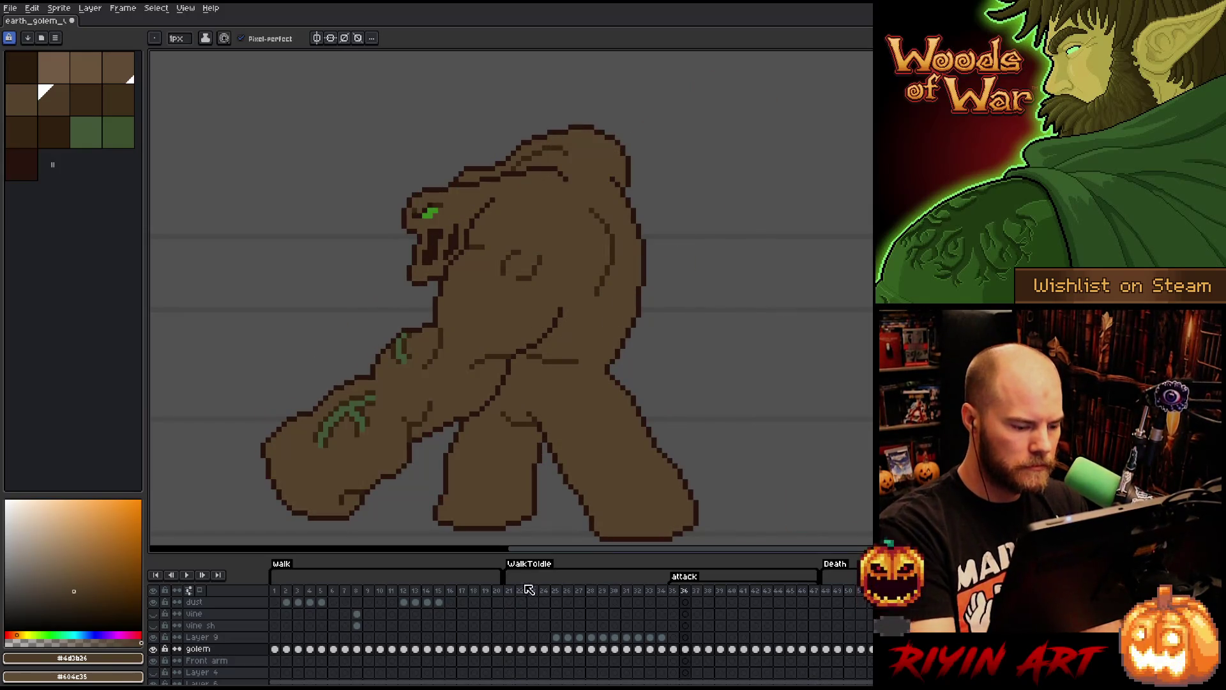
left_click(524, 589)
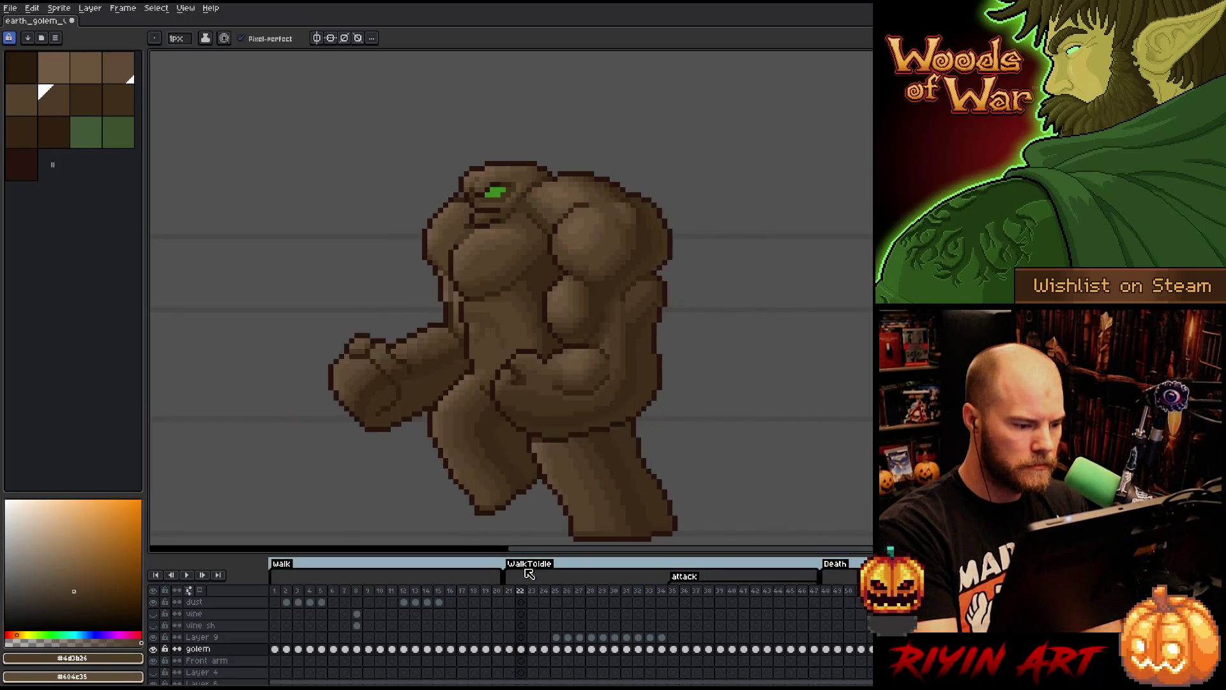
key("Left")
key("Right")
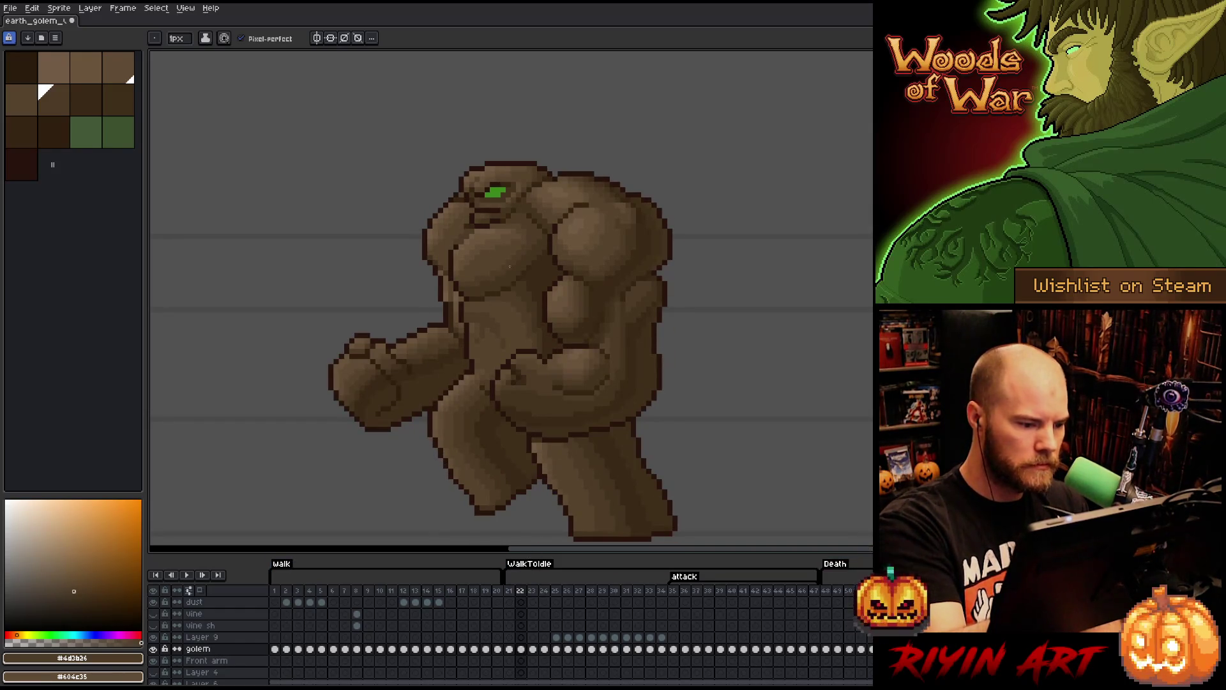
key("Left")
key("Right")
key("Left")
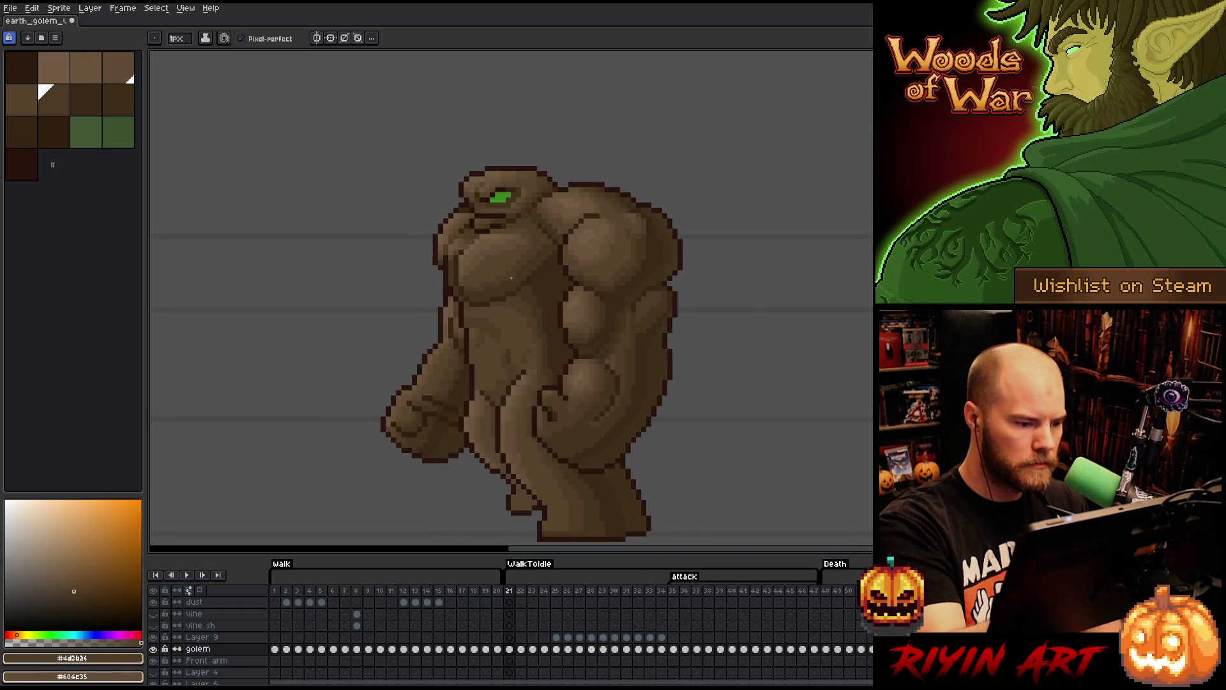
left_click(508, 355, "alt")
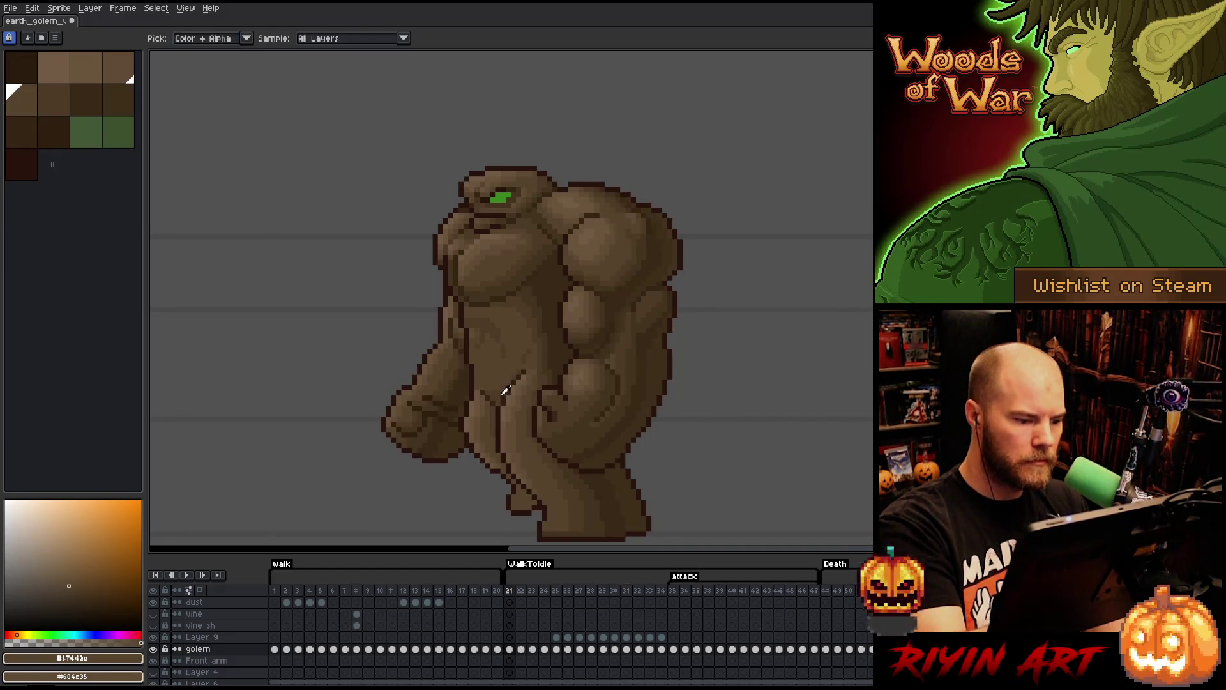
left_click(510, 368, "alt")
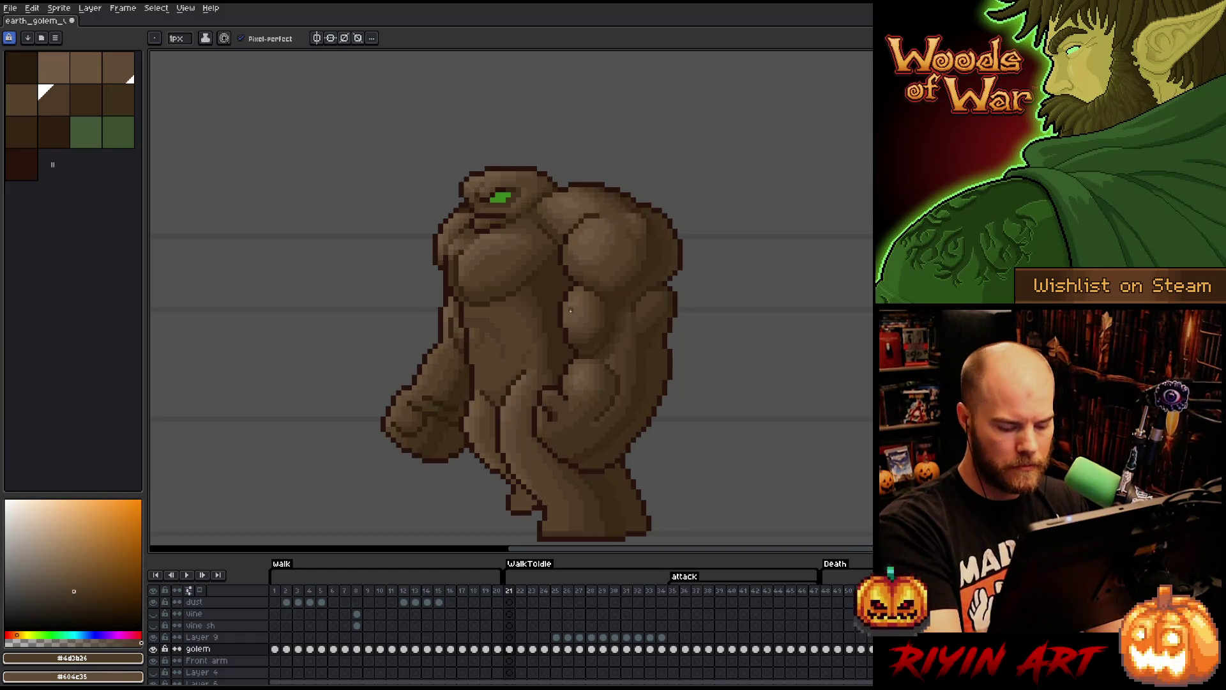
key("Right")
key("Right")
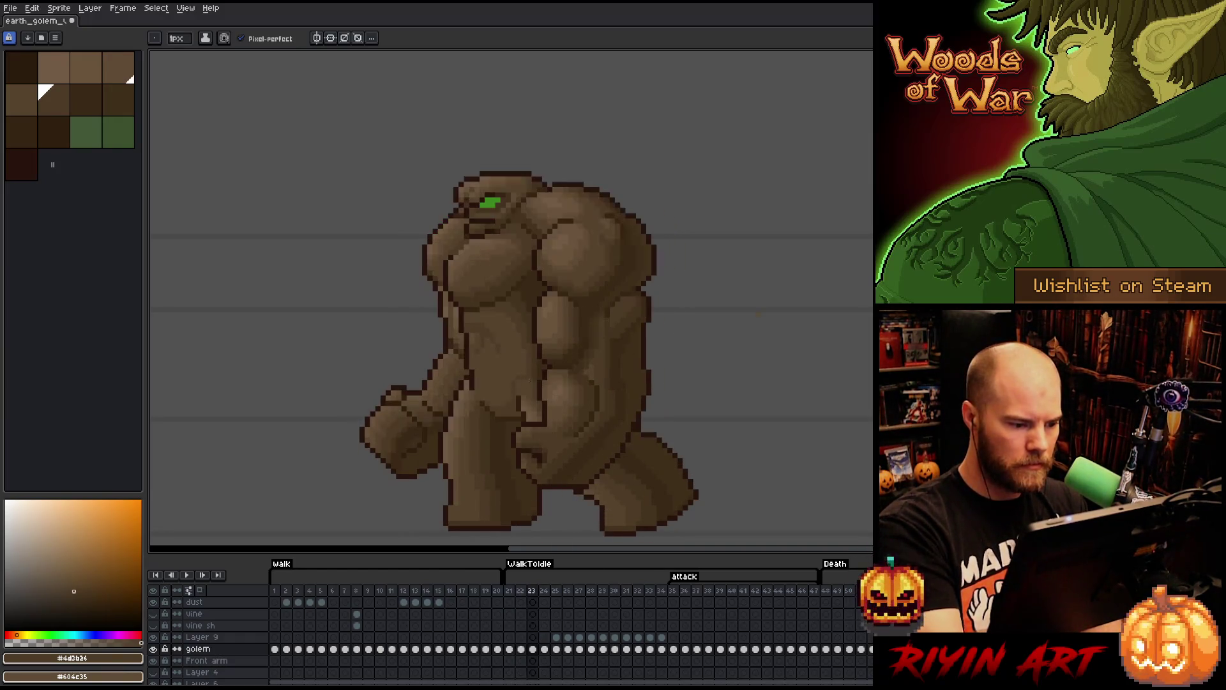
key("Left")
key("Left")
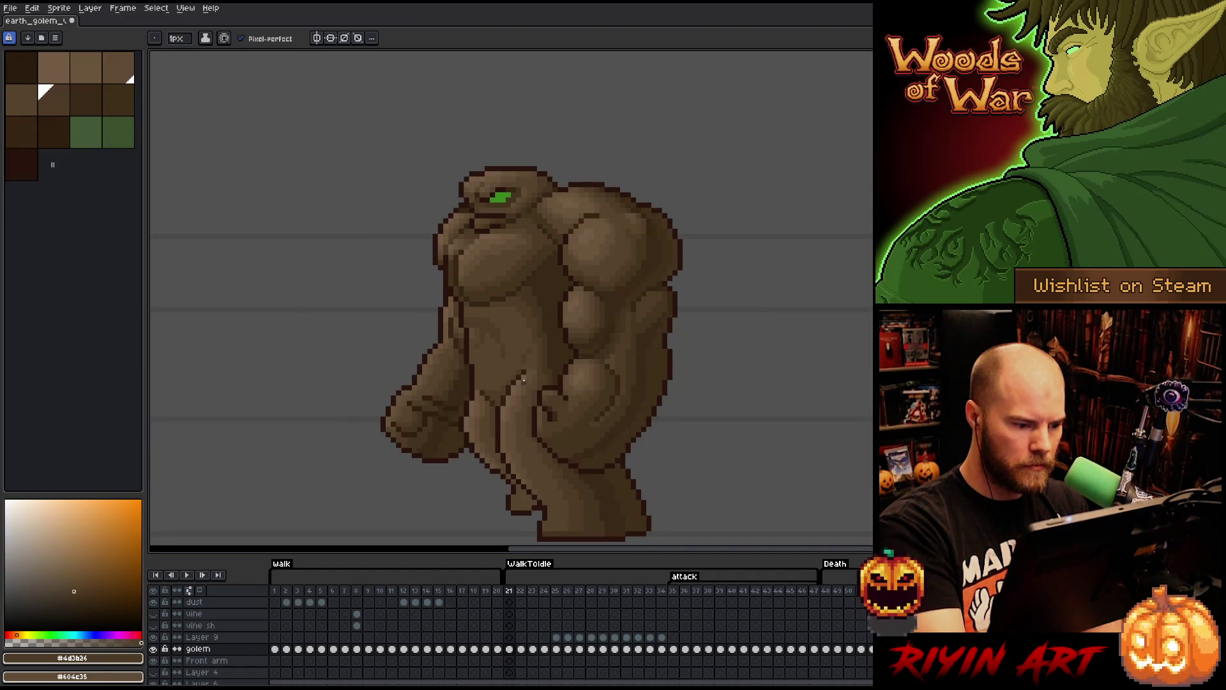
left_click(527, 351, "alt")
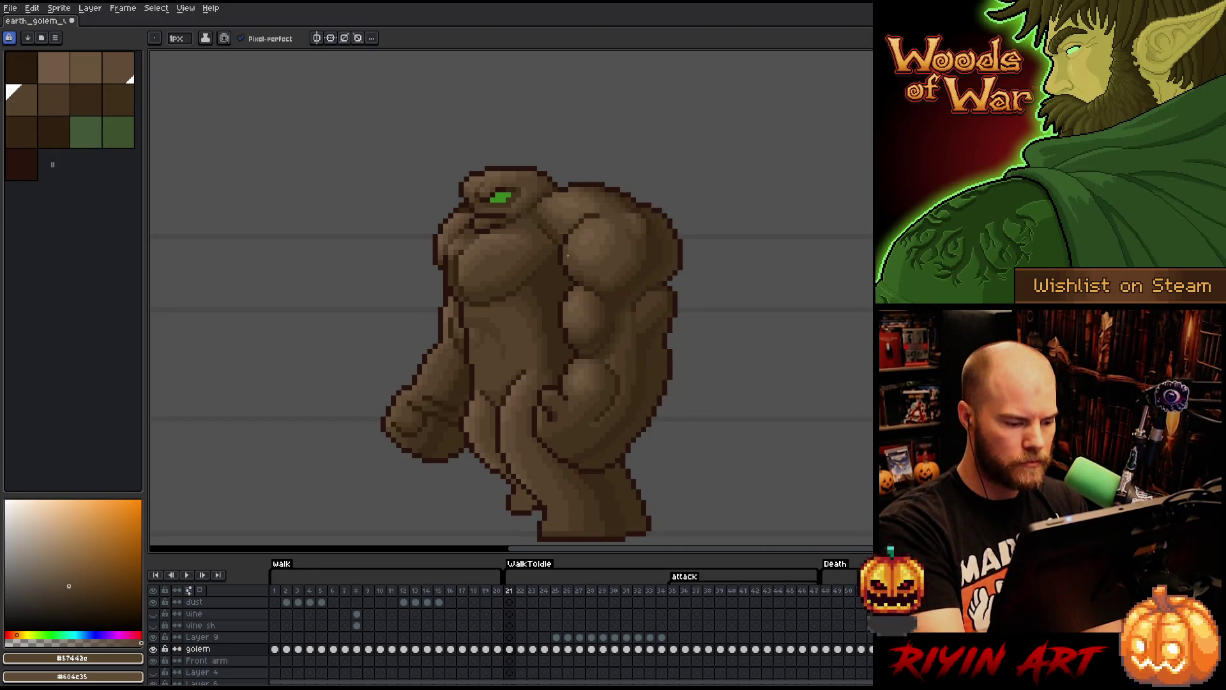
key("Return")
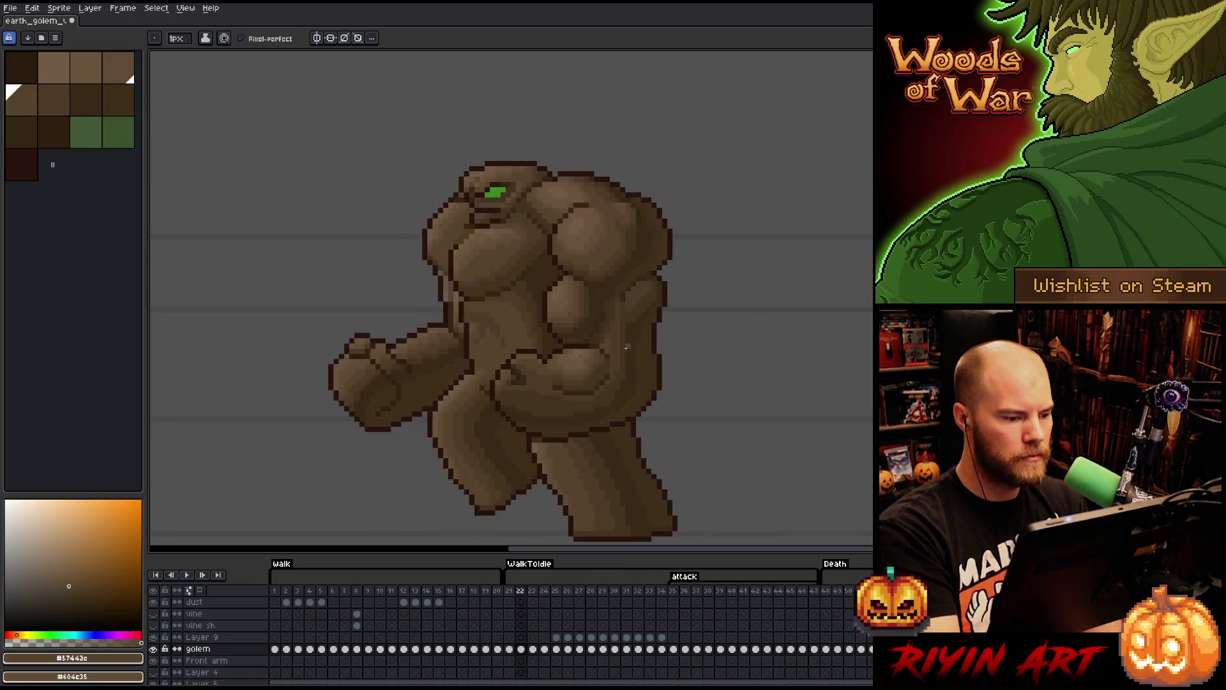
left_click(512, 591)
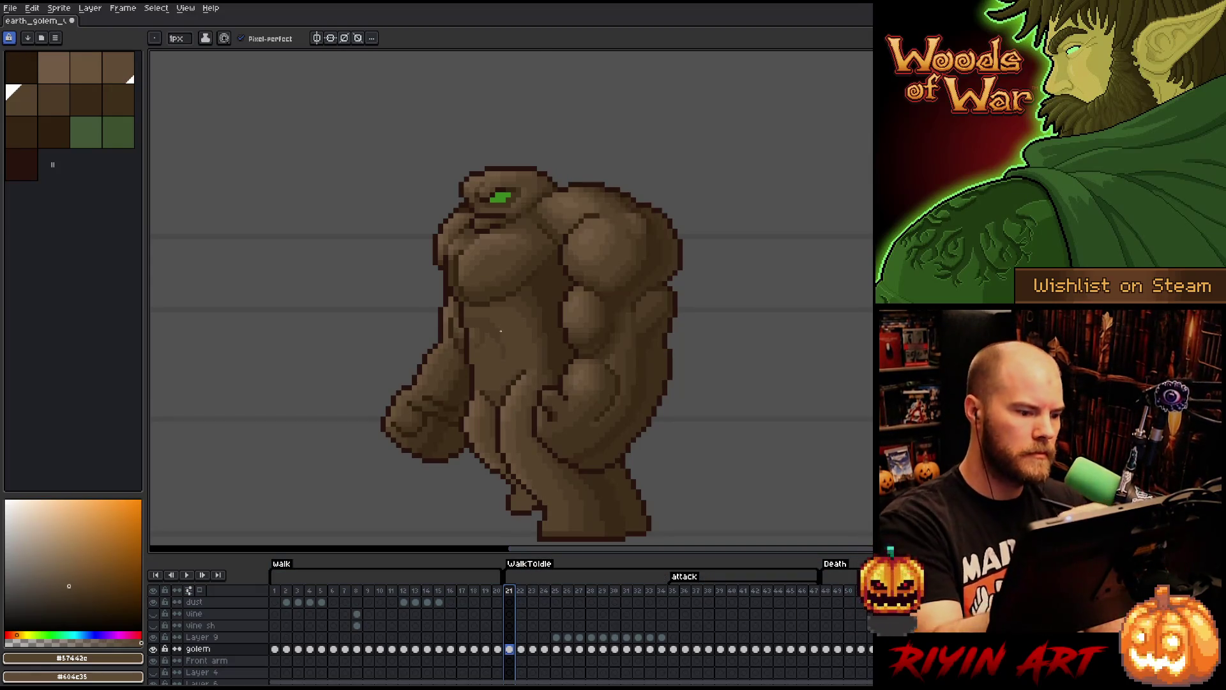
- Select the belly shading on frame 21 and paste it into walk frame 1
key("m")
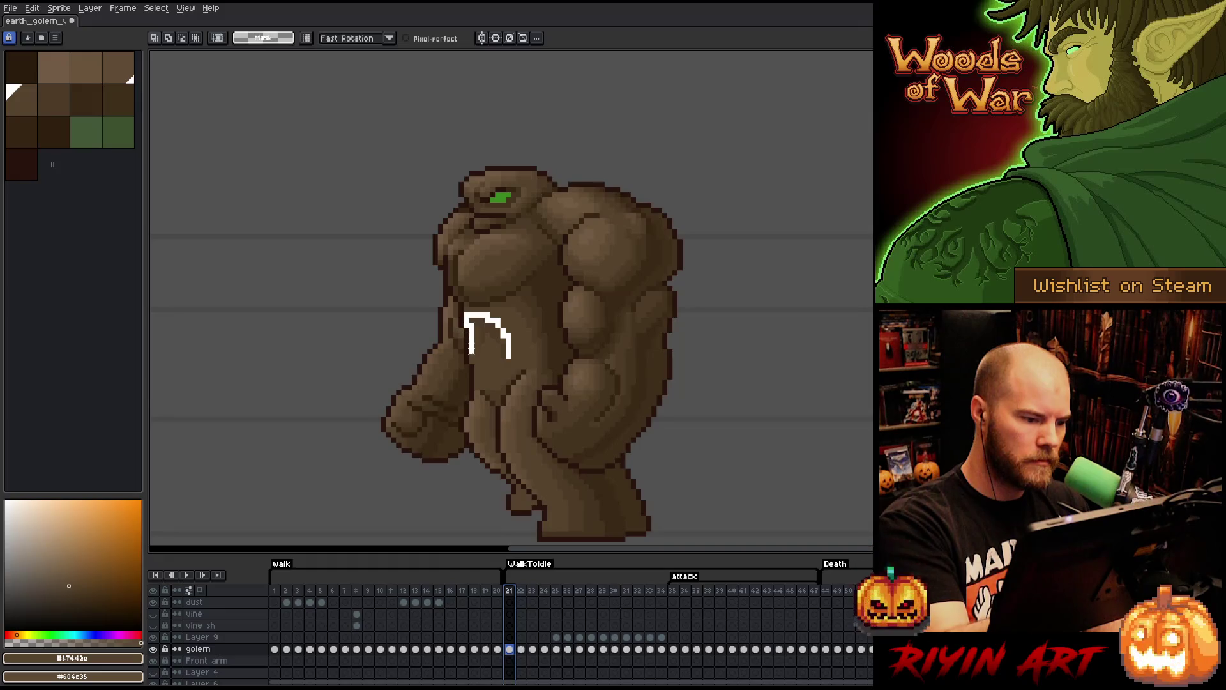
left_click_drag(461, 310, 512, 361)
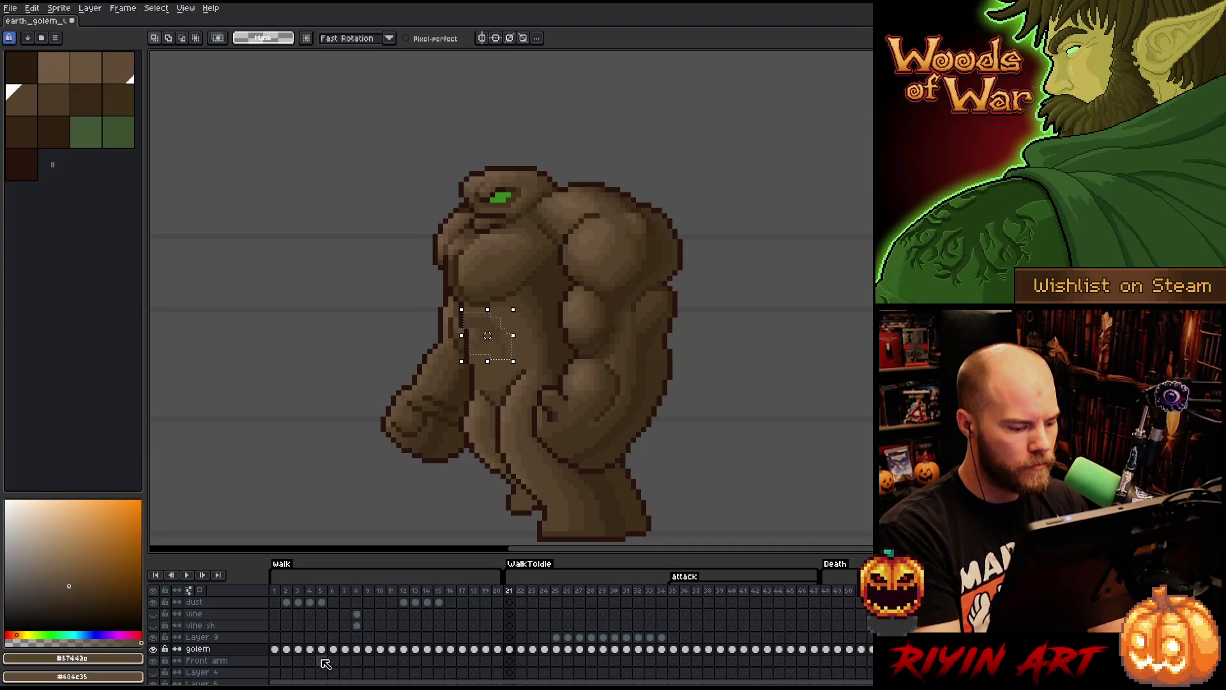
left_click(275, 636)
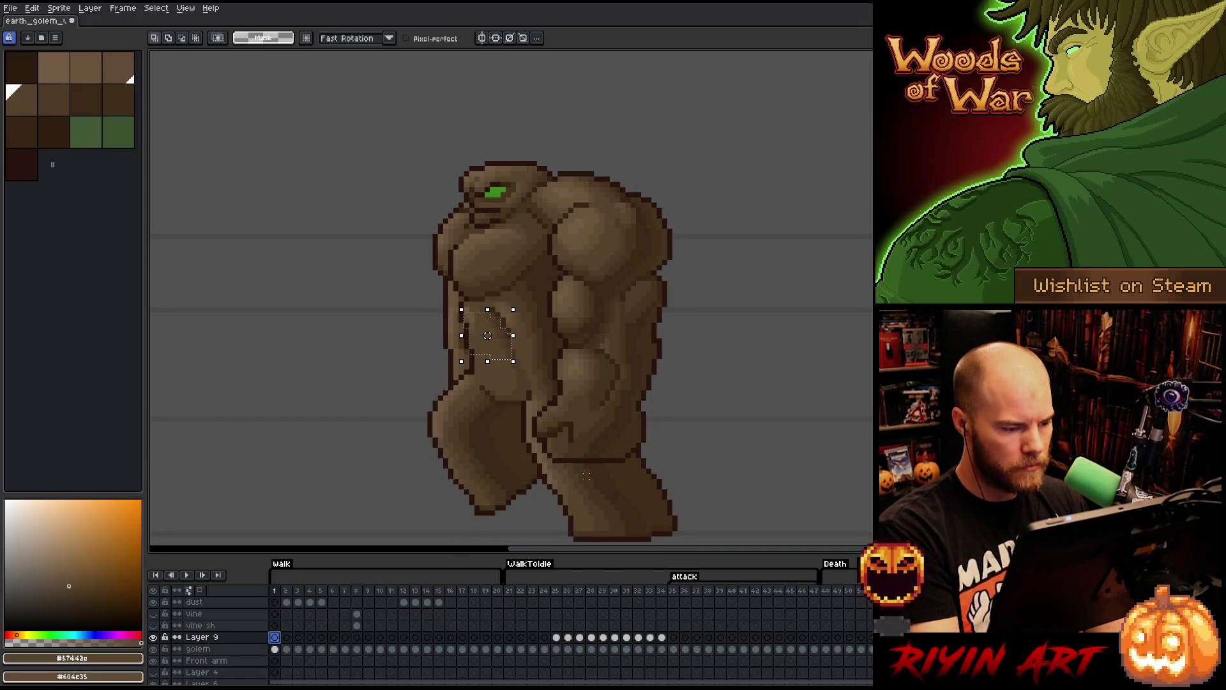
left_click(509, 649)
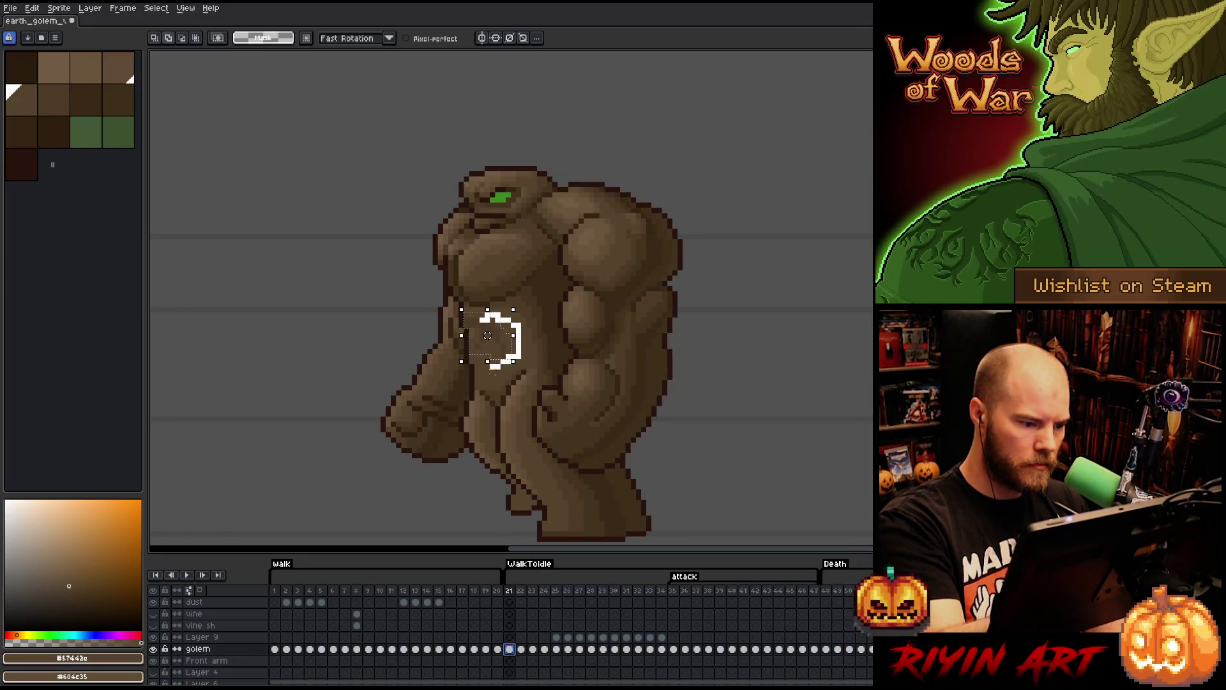
left_click_drag(487, 335, 493, 345)
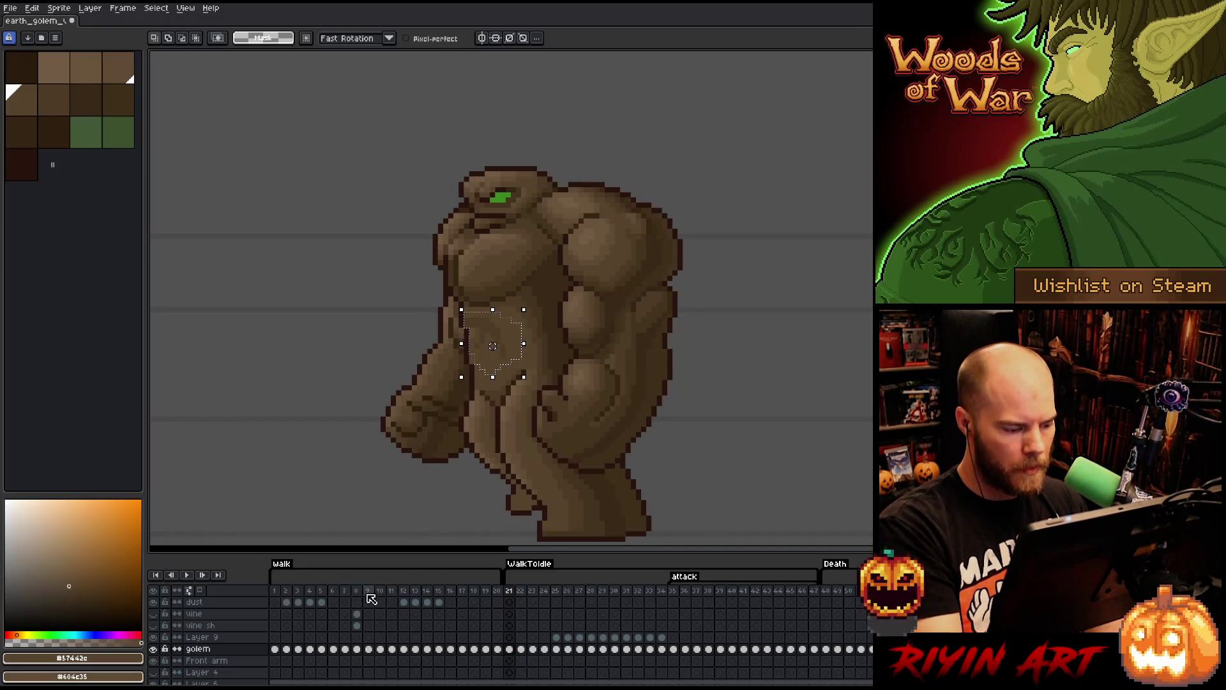
left_click(275, 637)
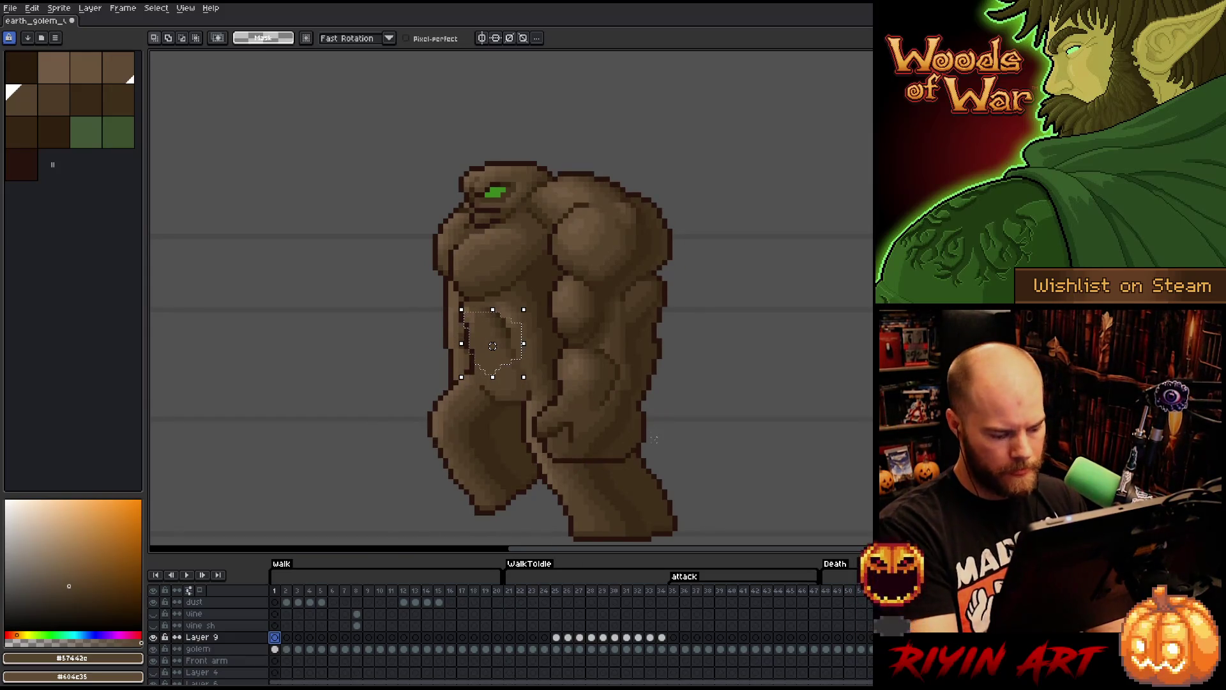
key("ctrl+t")
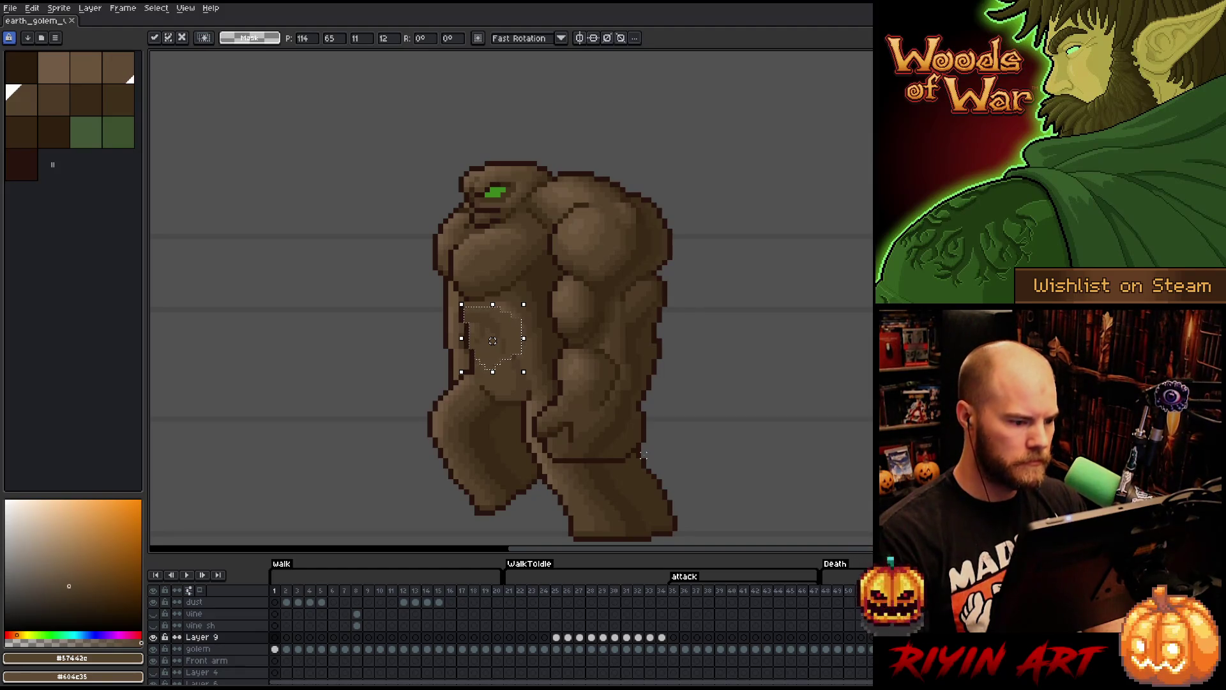
left_click(644, 454)
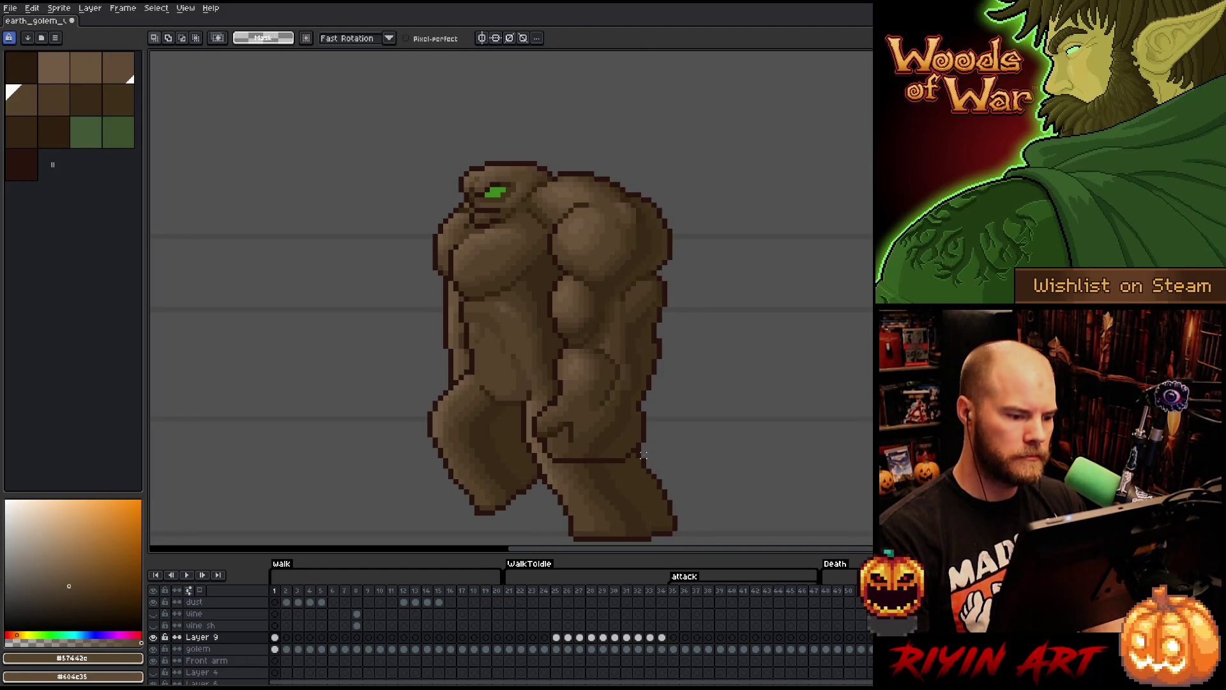
- Paste the belly shading into walk frame 2, shifted one pixel left
key("Right")
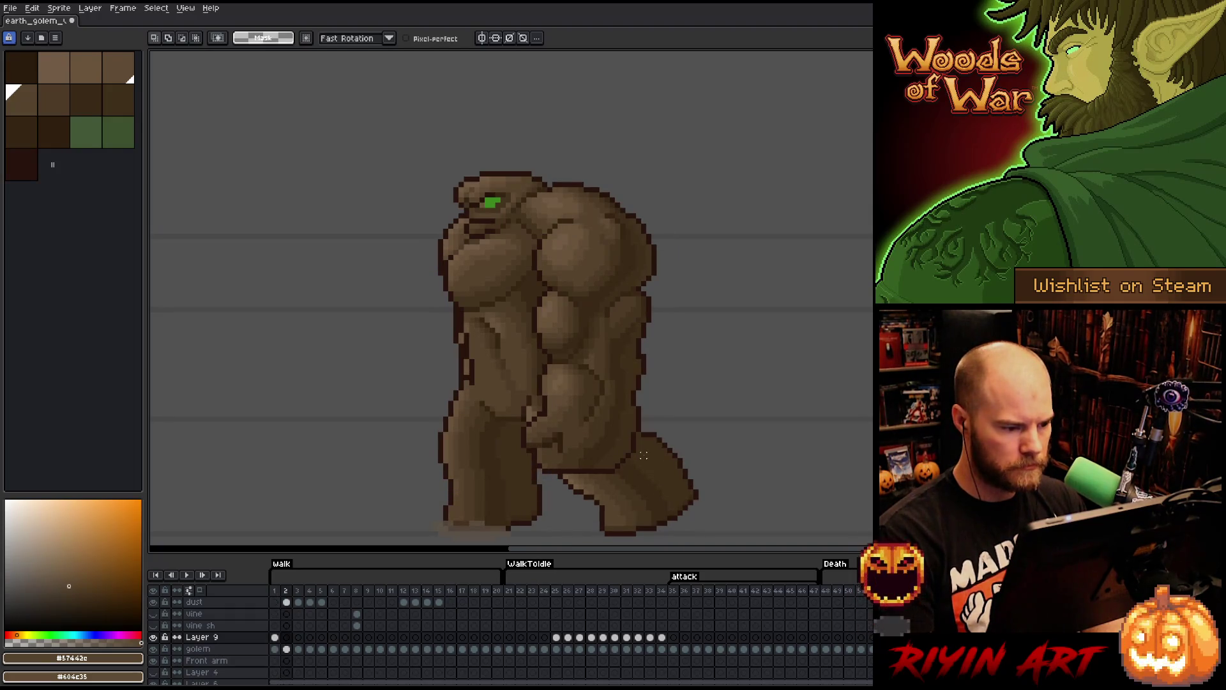
key("ctrl+v")
key("Left")
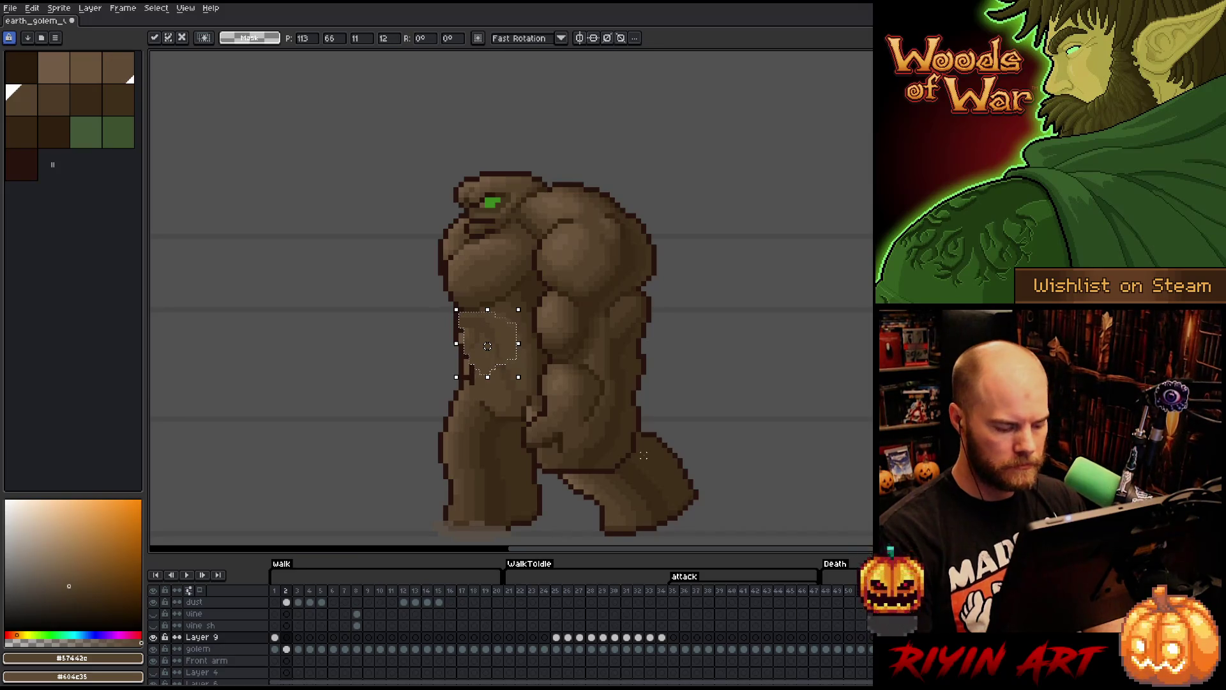
left_click(644, 455)
key("b")
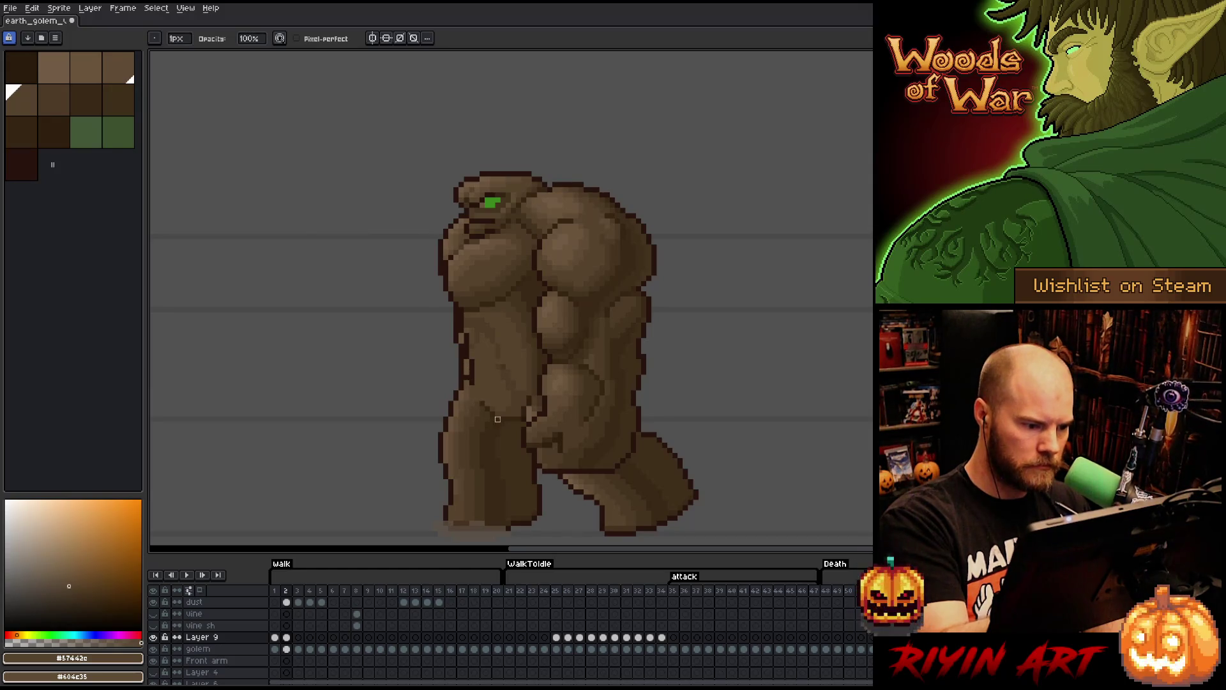
key("i")
key("b")
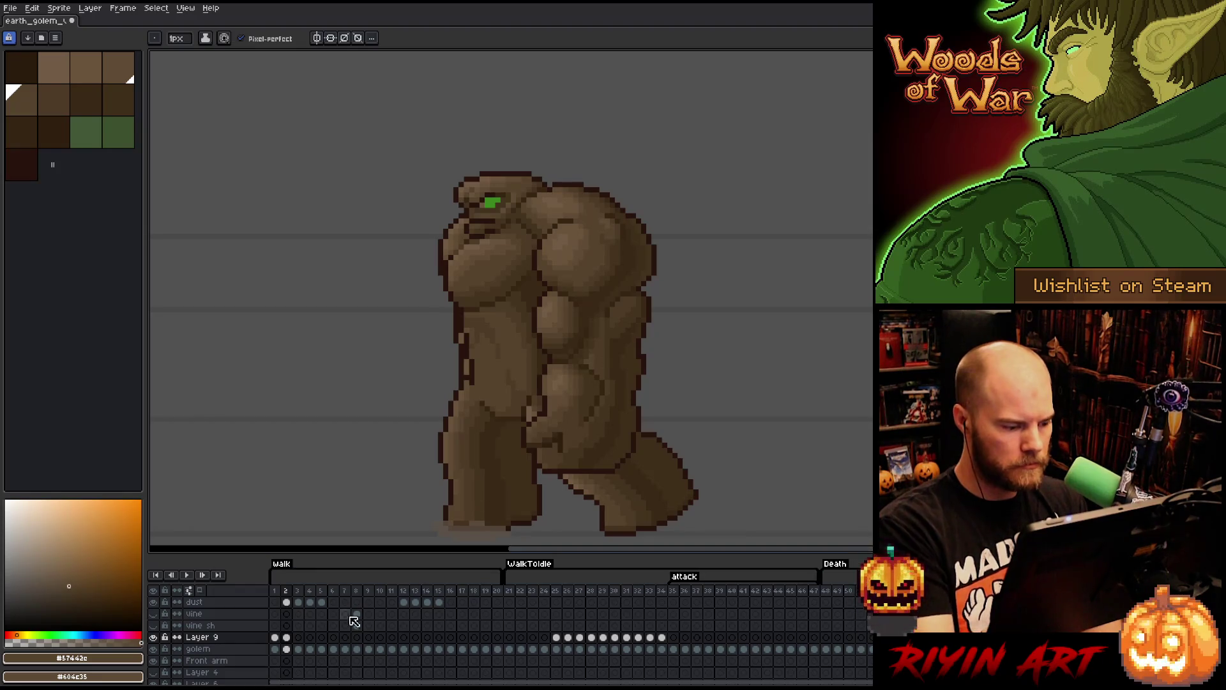
- Compare walk frames 1–3, then paste the belly shading into frame 4, shifted one pixel left
left_click(275, 637)
left_click(286, 637)
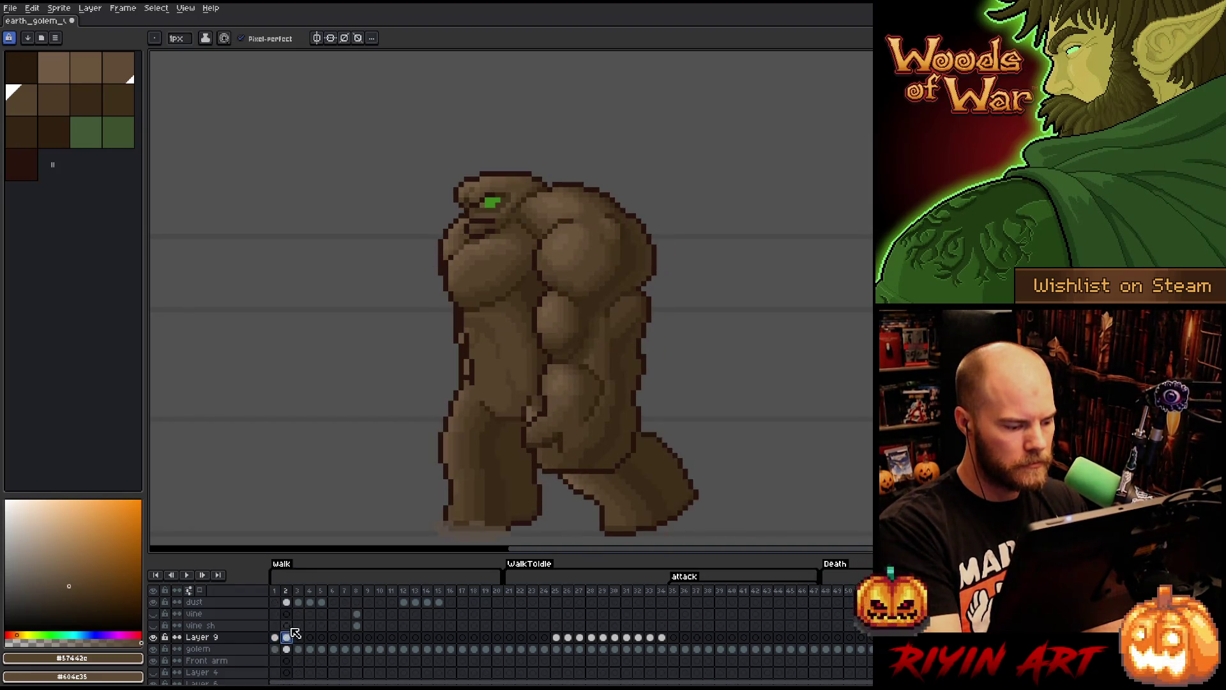
left_click(275, 636)
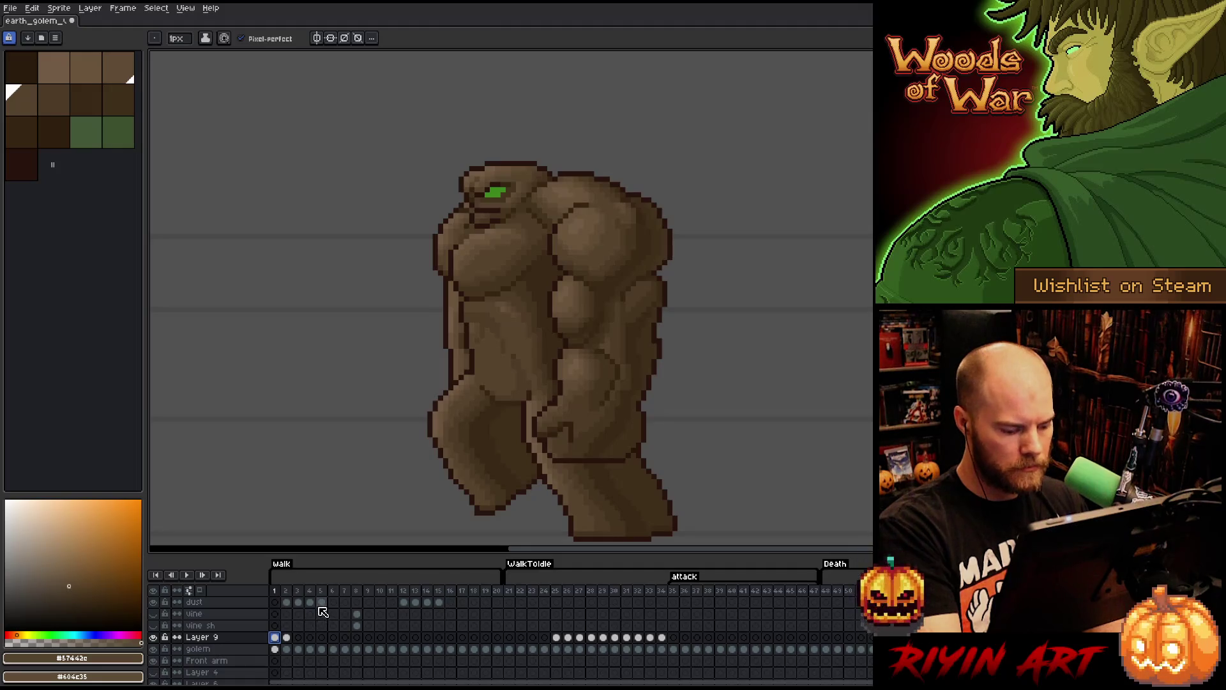
left_click(298, 636)
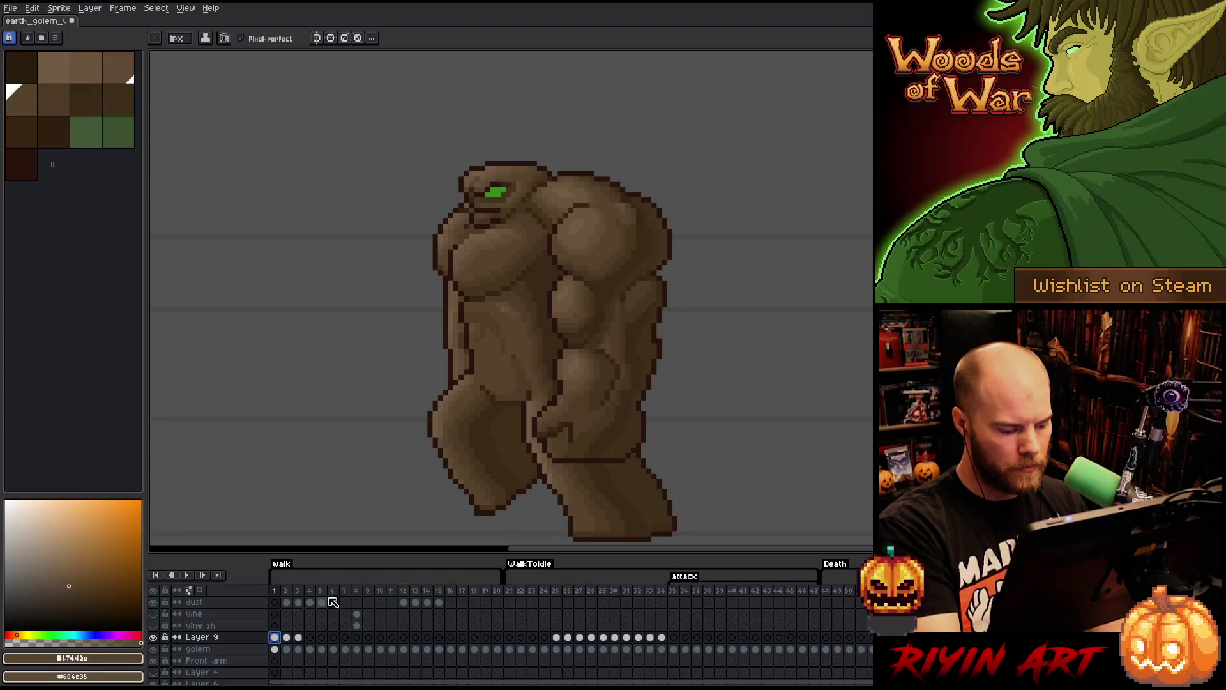
left_click(309, 637)
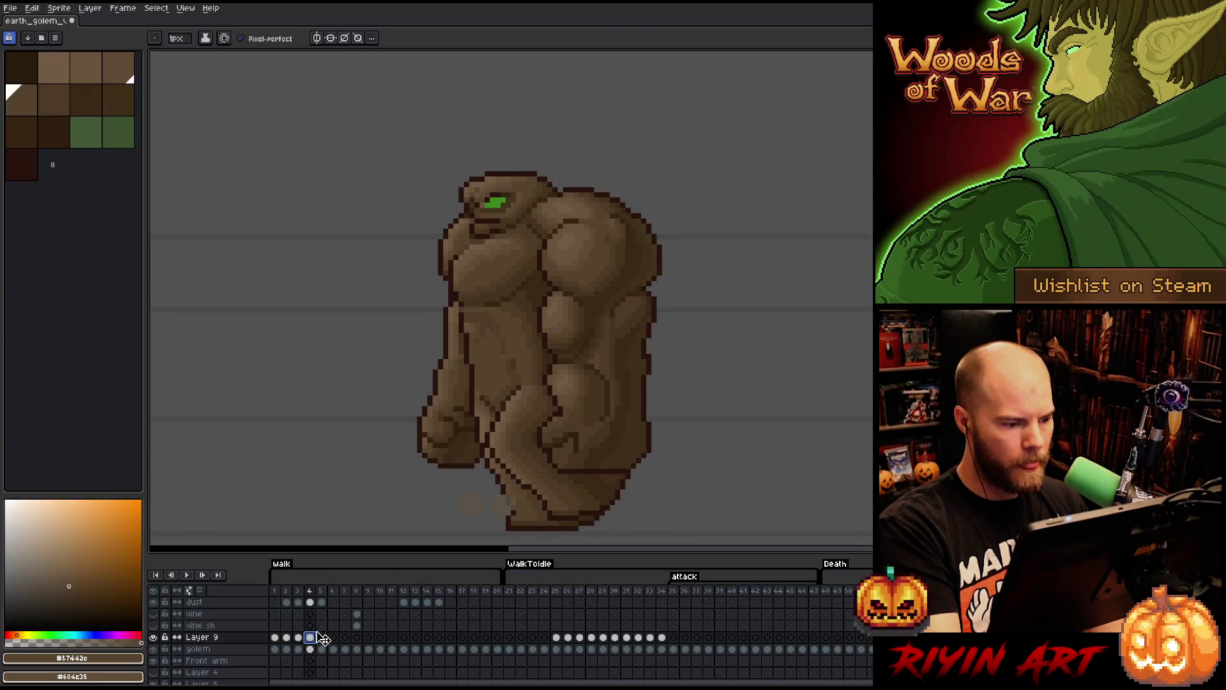
key("v")
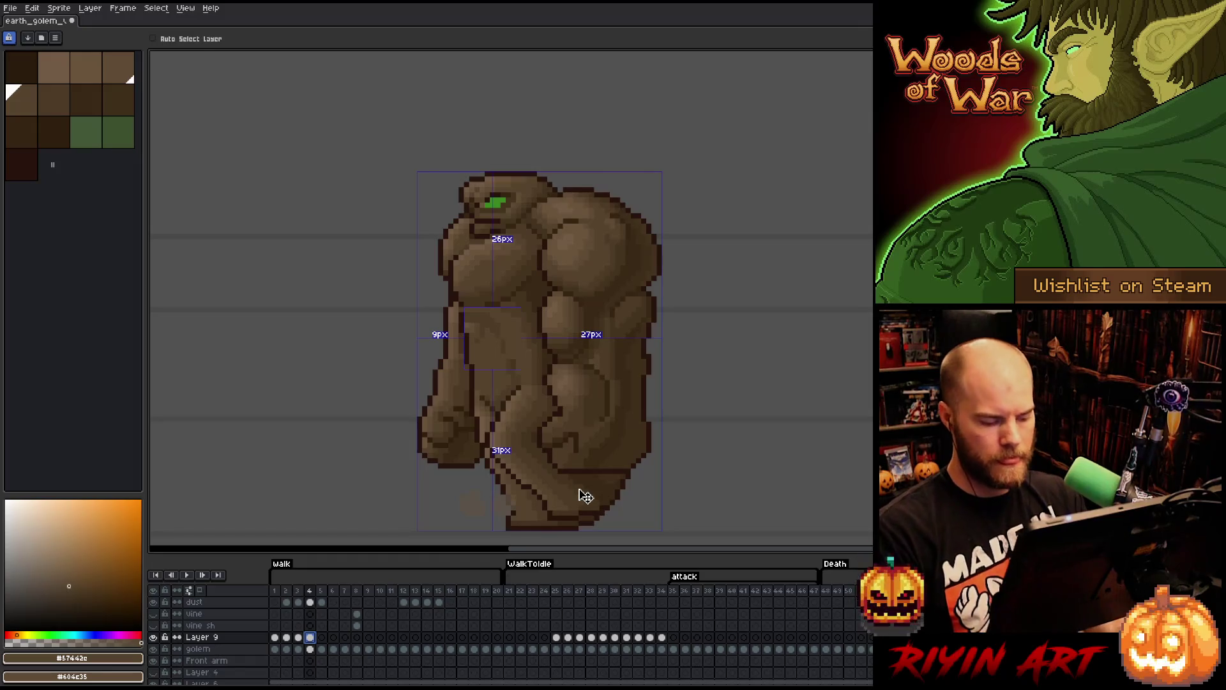
key("ctrl+t")
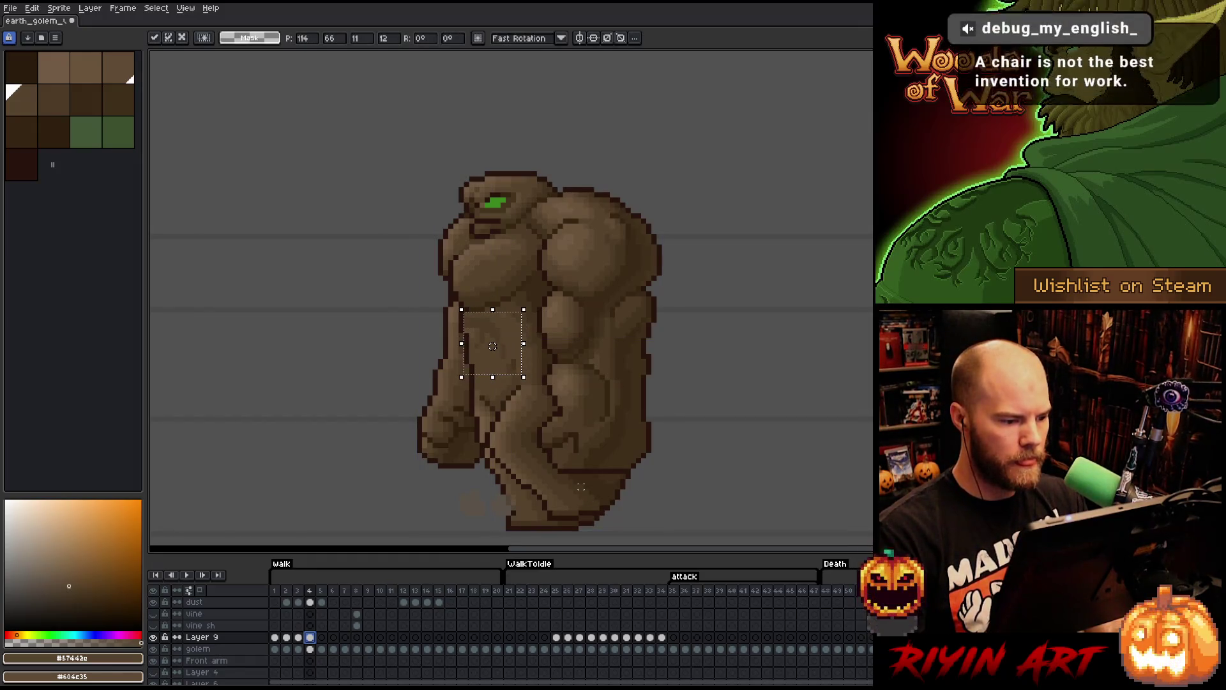
key("Left")
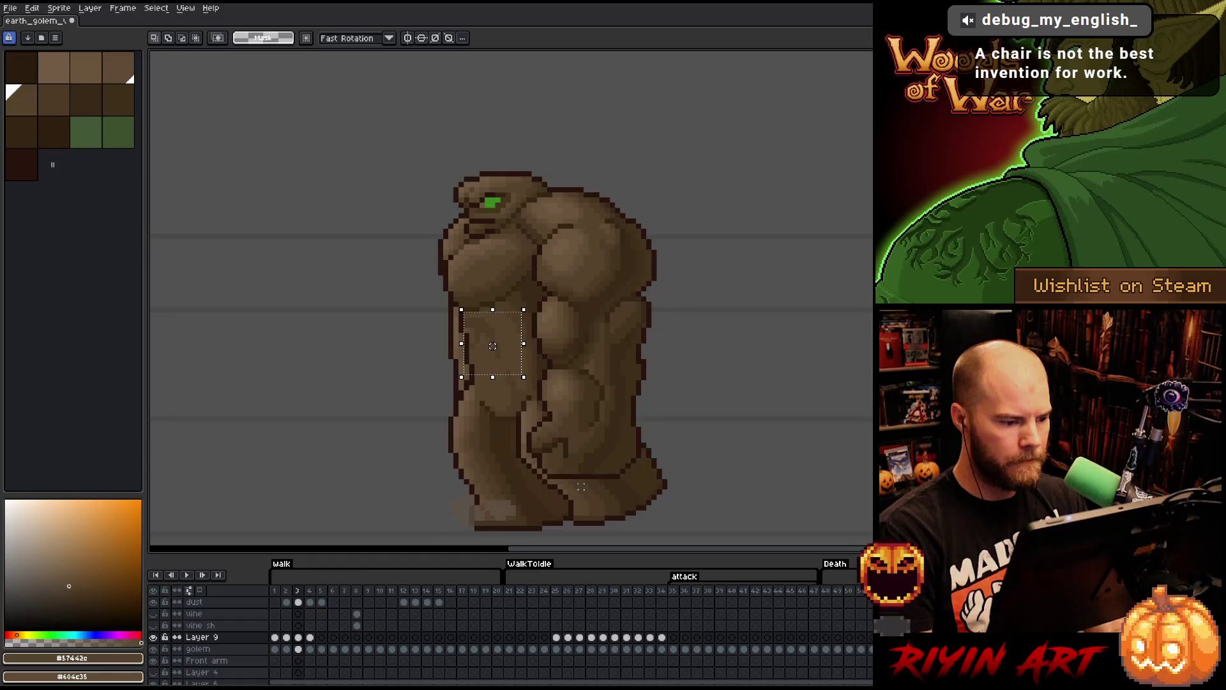
key("ctrl+d")
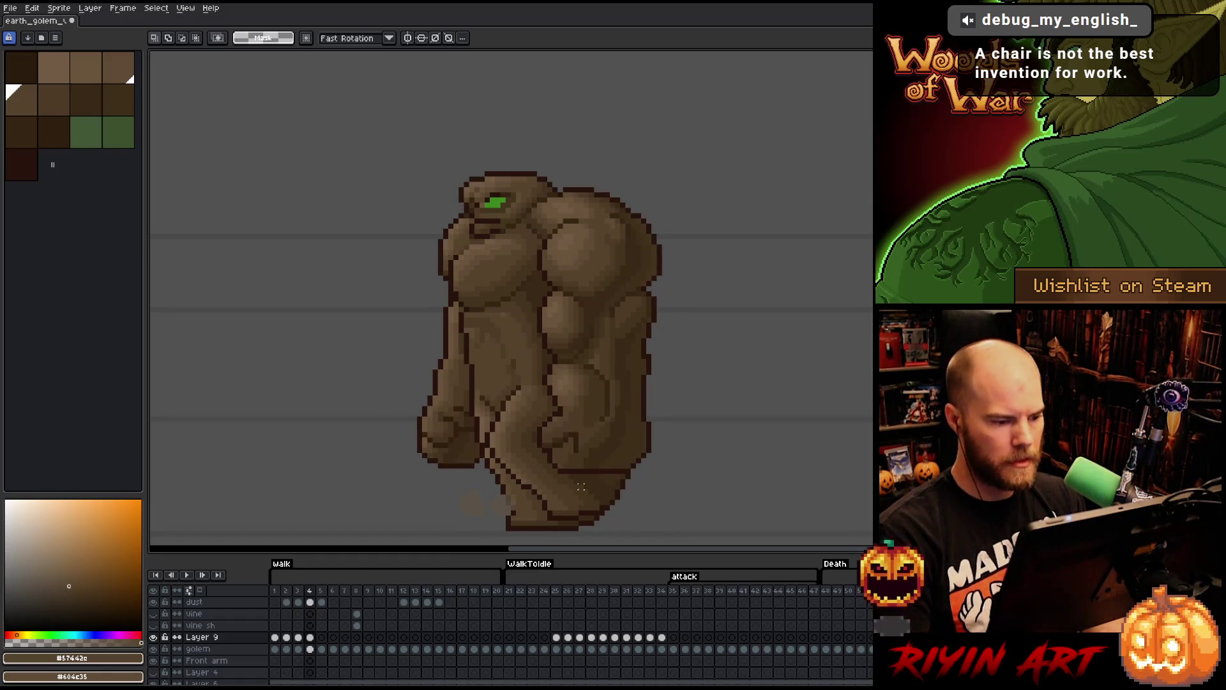
key("b")
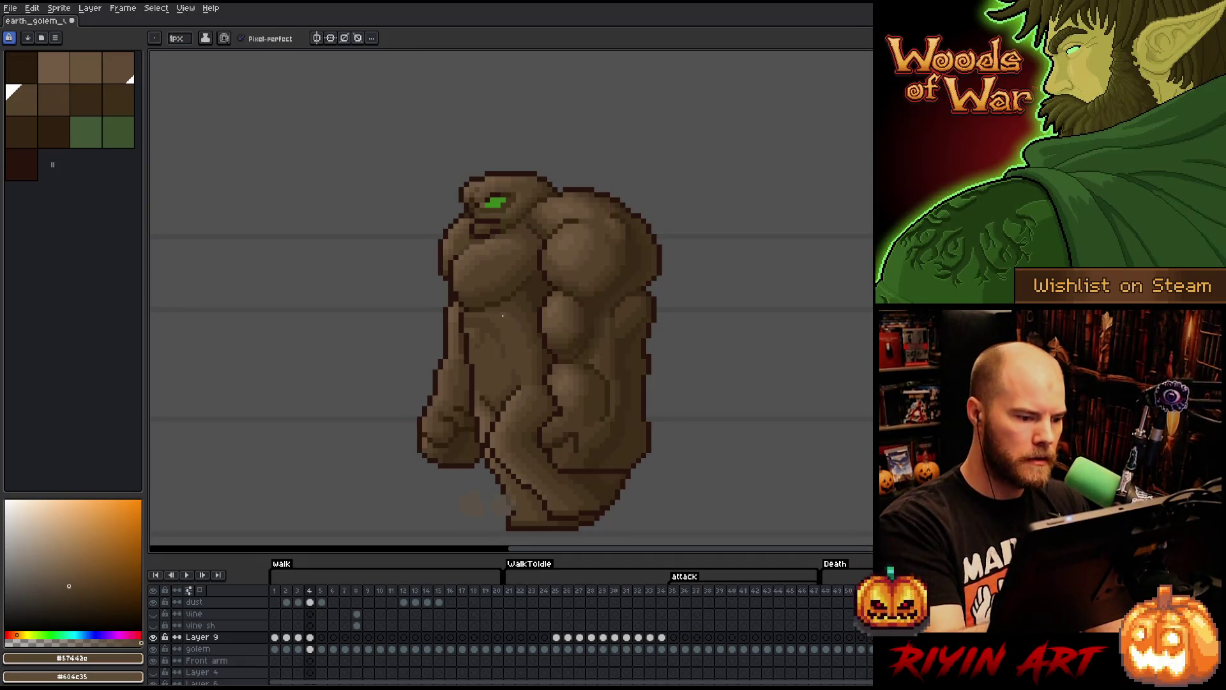
- Flip between walk frames 1 and 2 and pick darker brown #4d3b26
key("Left")
key("Left")
key("Left")
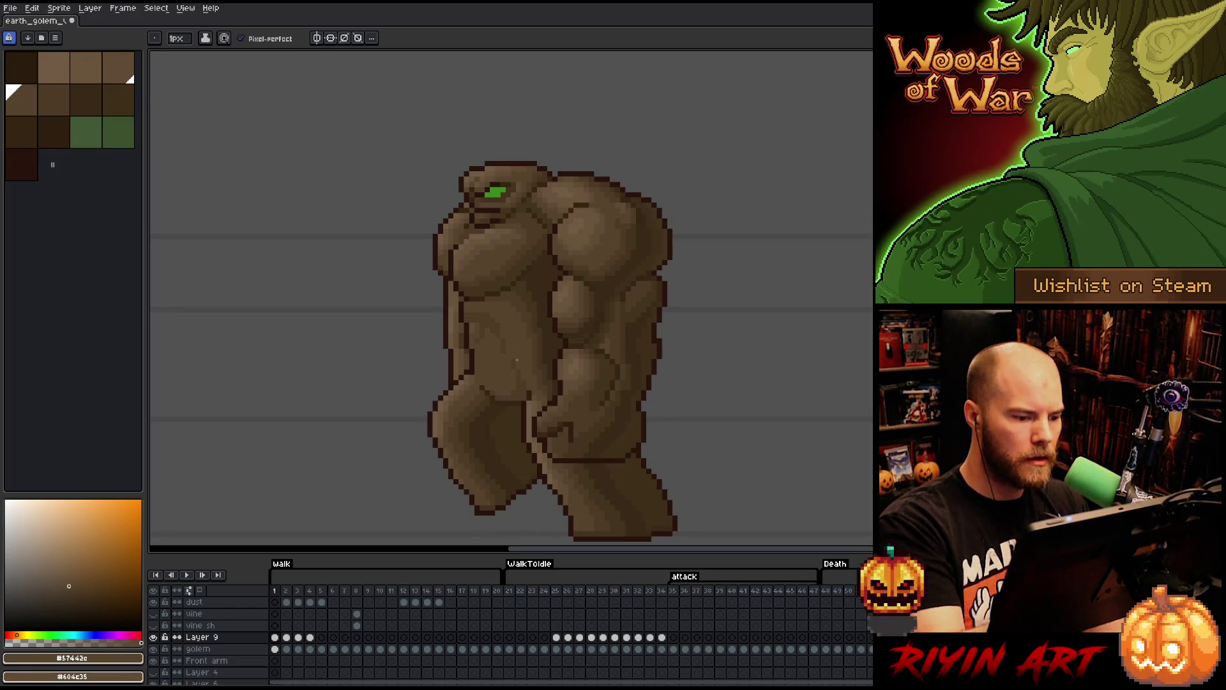
key("Right")
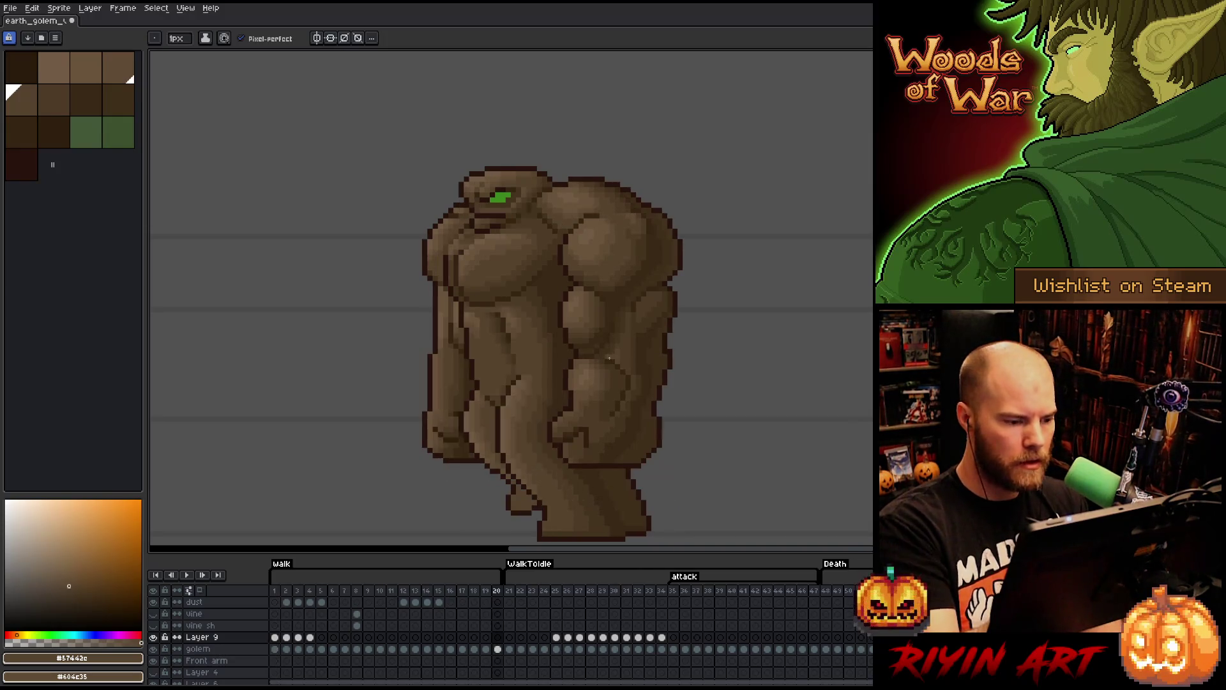
key("Left")
key("Right")
key("Right")
key("Left")
key("Left")
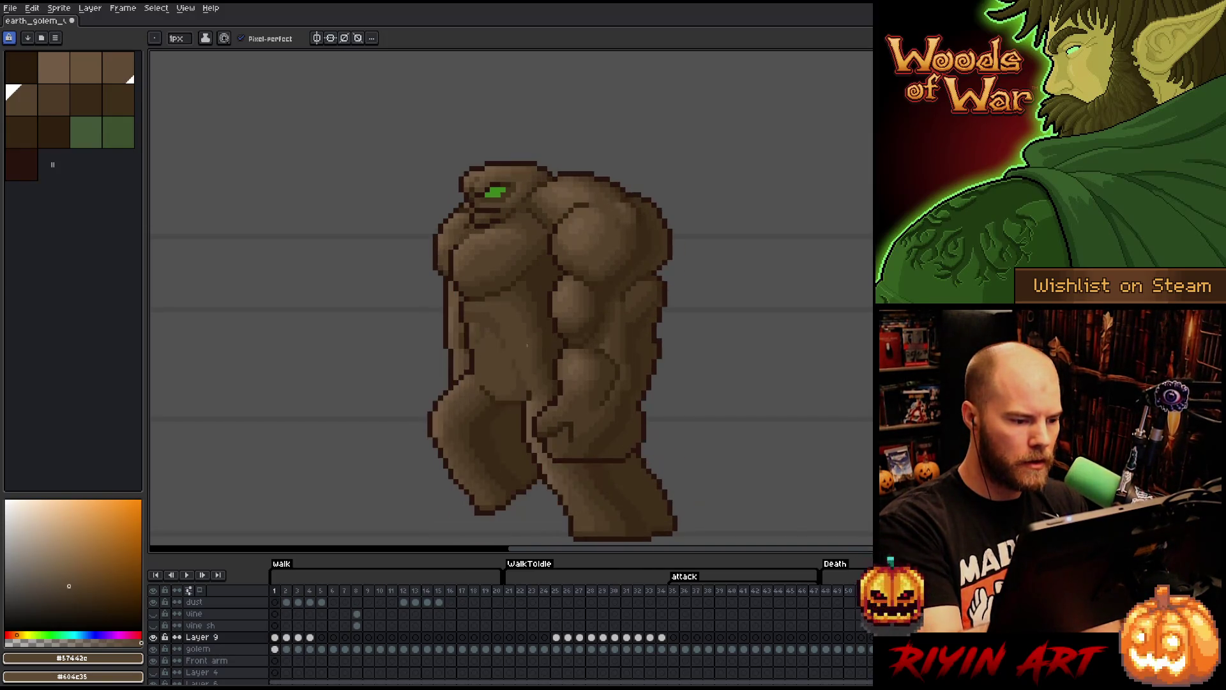
left_click(504, 353, "alt")
- Save the sprite and compare walk frames 1 and 2
key("ctrl+s")
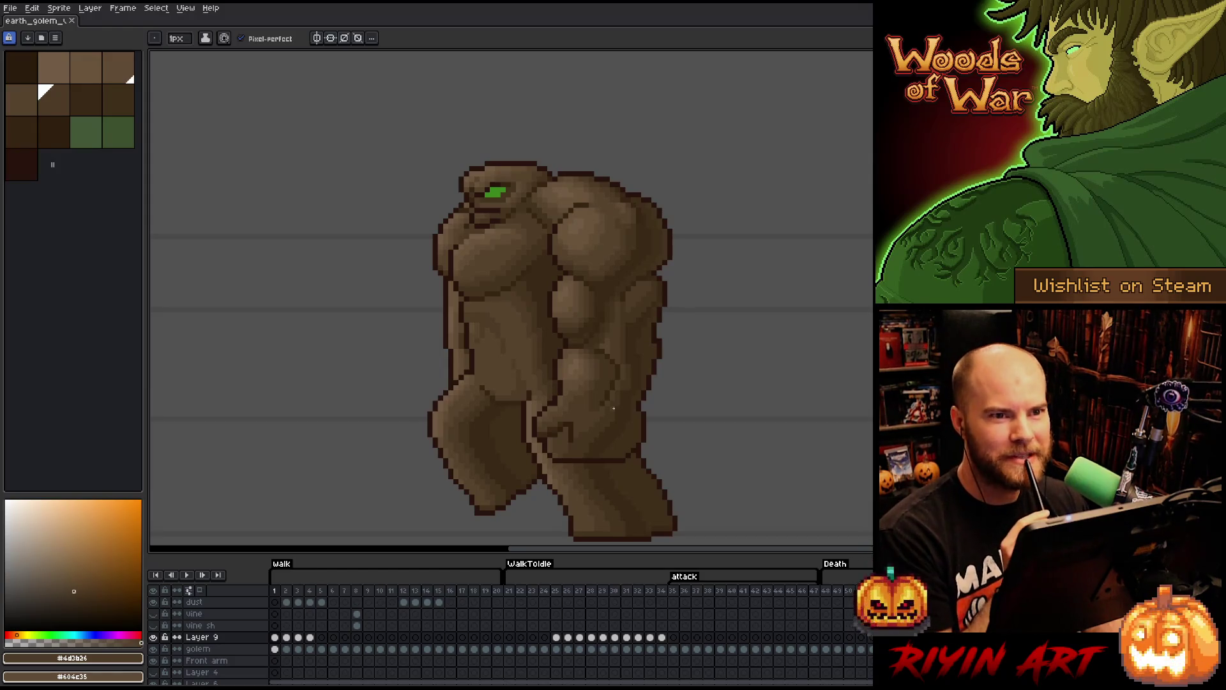
right_click(613, 407)
left_click(613, 407)
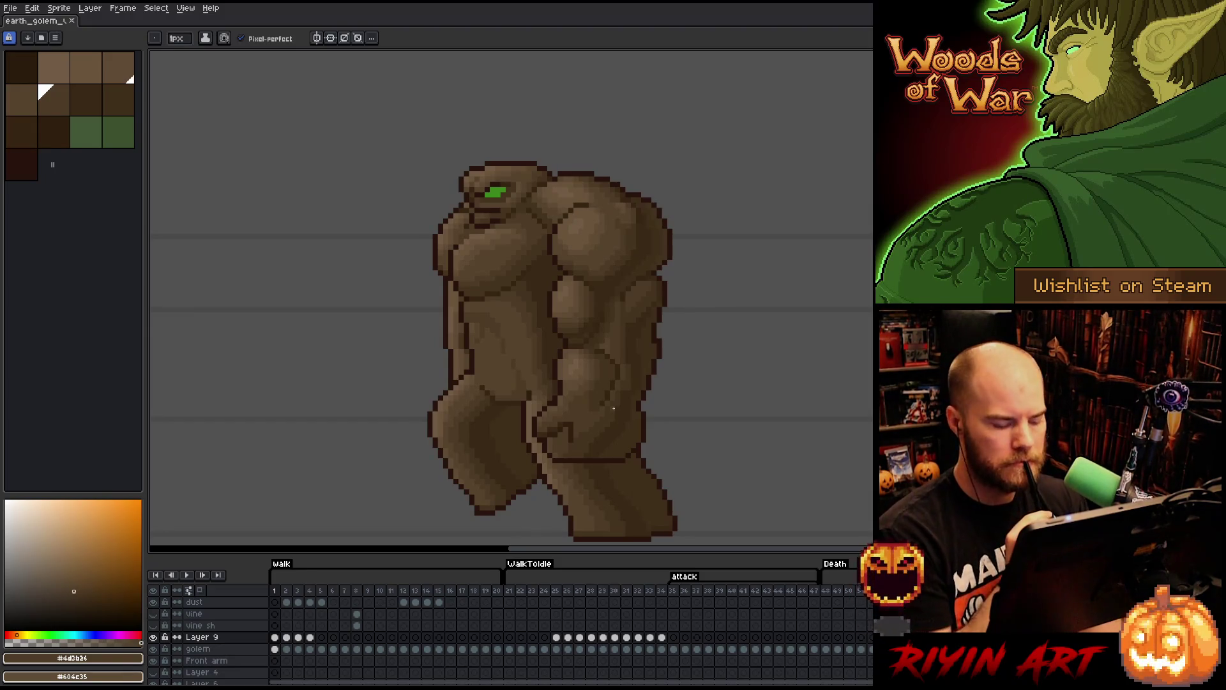
key("Right")
key("Left")
key("Right")
key("Left")
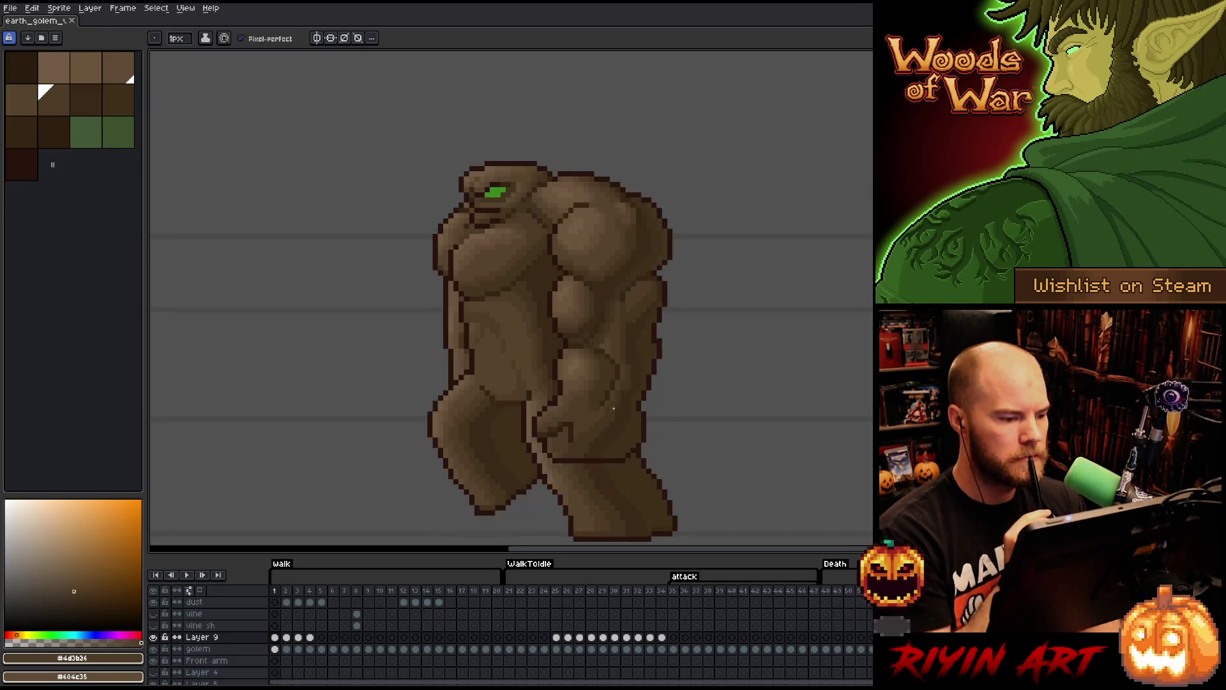
key("Right")
- Marquee and adjust the golem's chest area on frame 2, then save again
key("m")
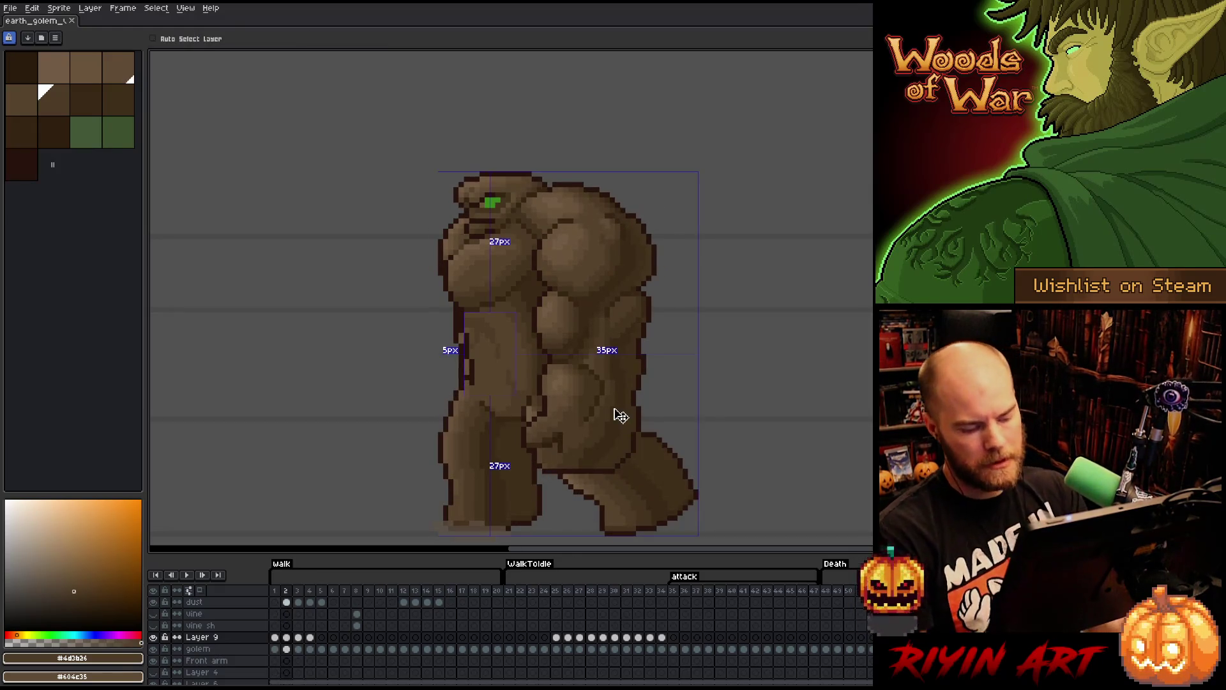
left_click_drag(461, 314, 518, 403)
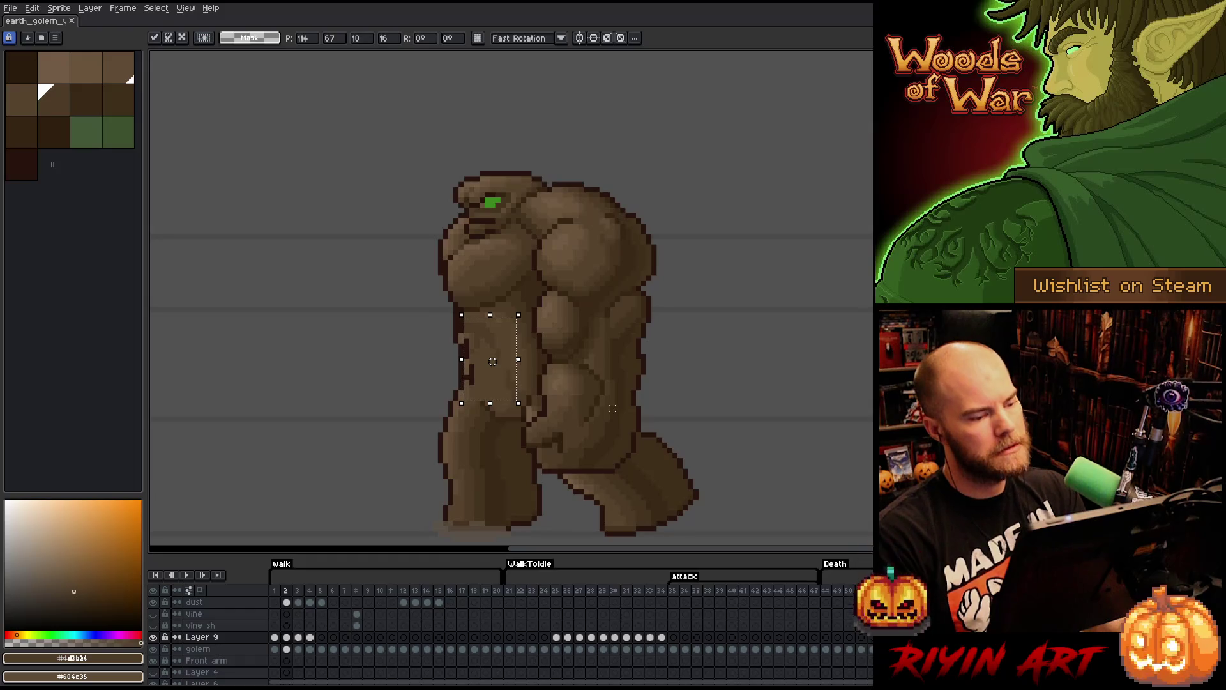
key("ctrl+d")
key("b")
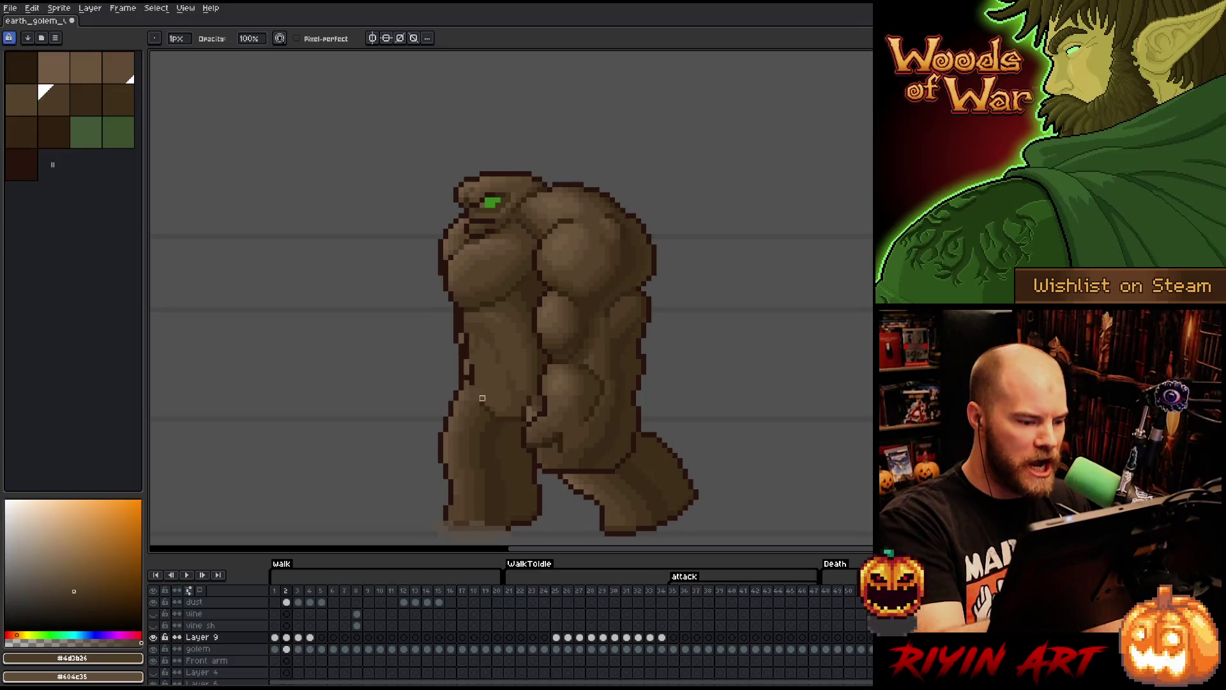
key("ctrl+s")
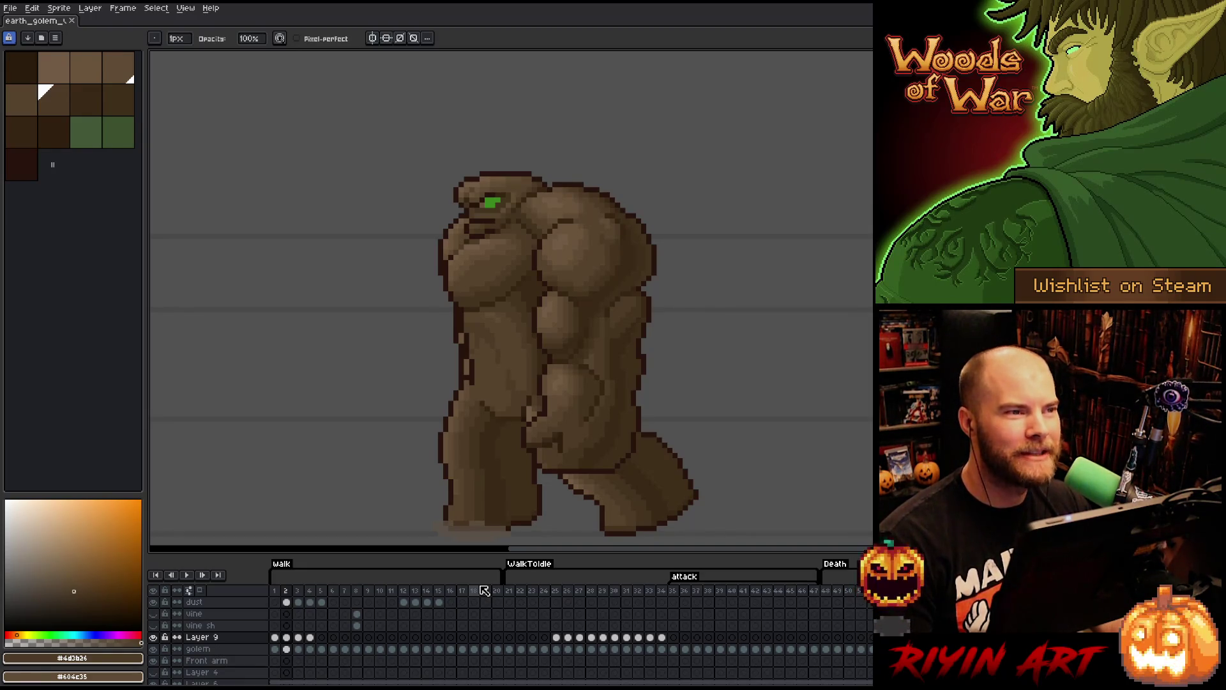
- Play the walk tag, then the attack tag, then the Death tag, stopping between each
left_click(298, 590)
key("Return")
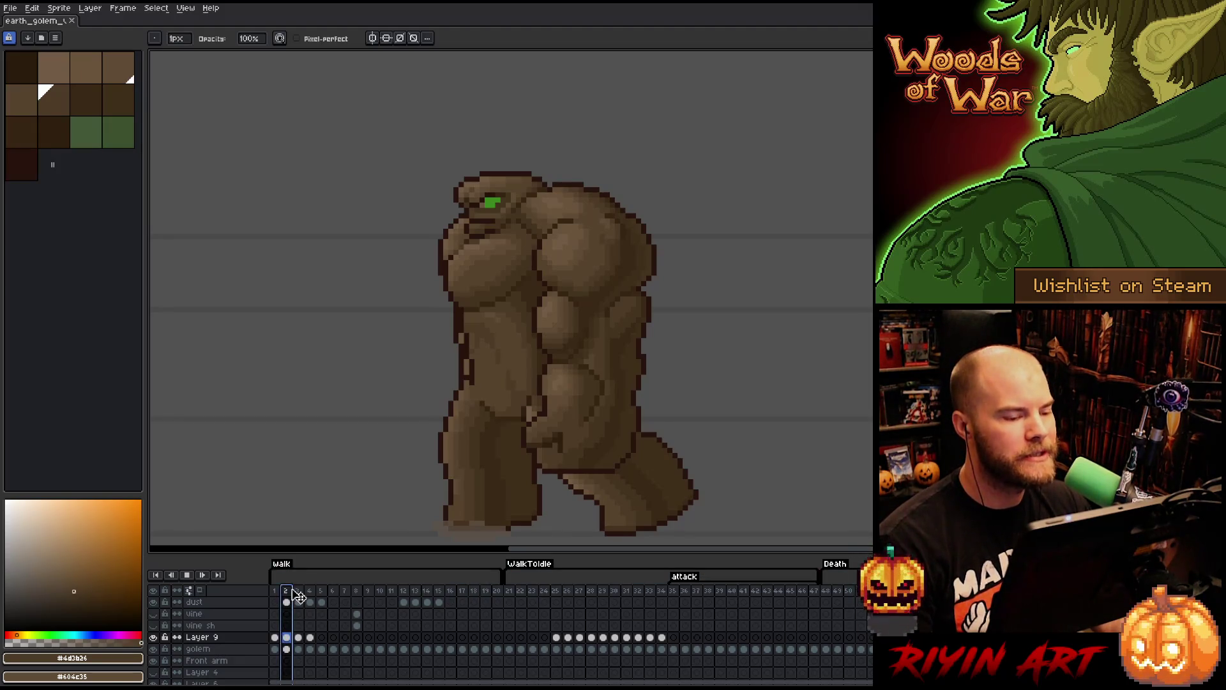
key("Return")
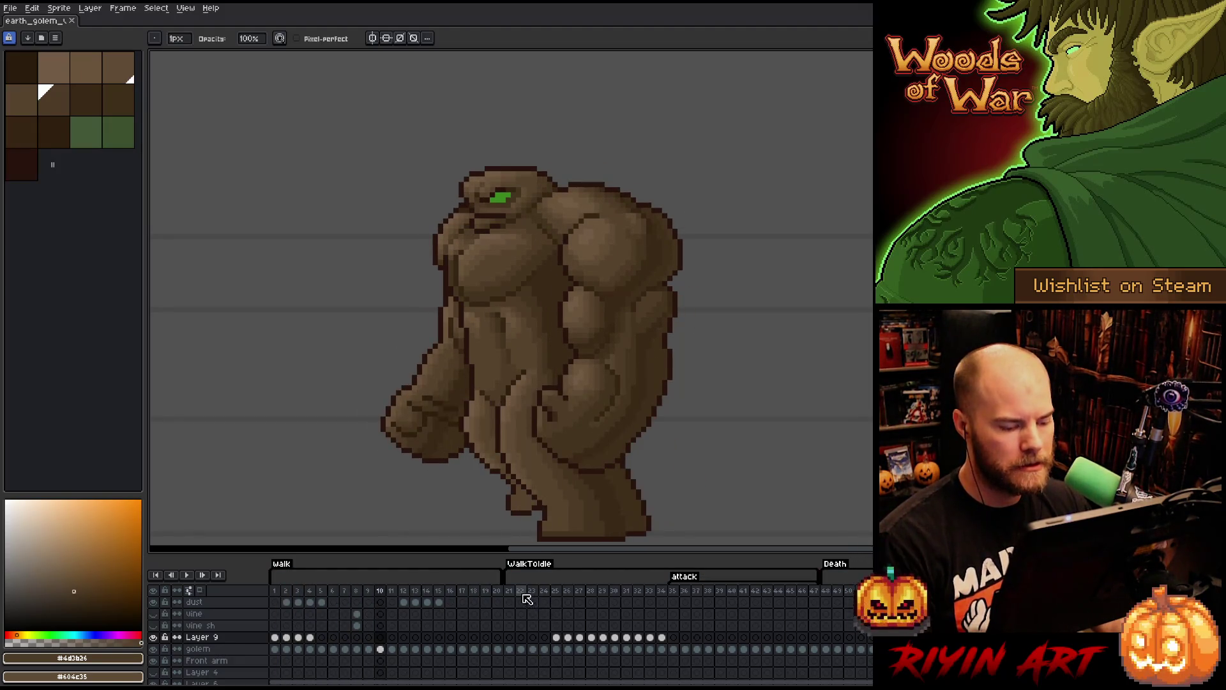
left_click(685, 593)
key("Return")
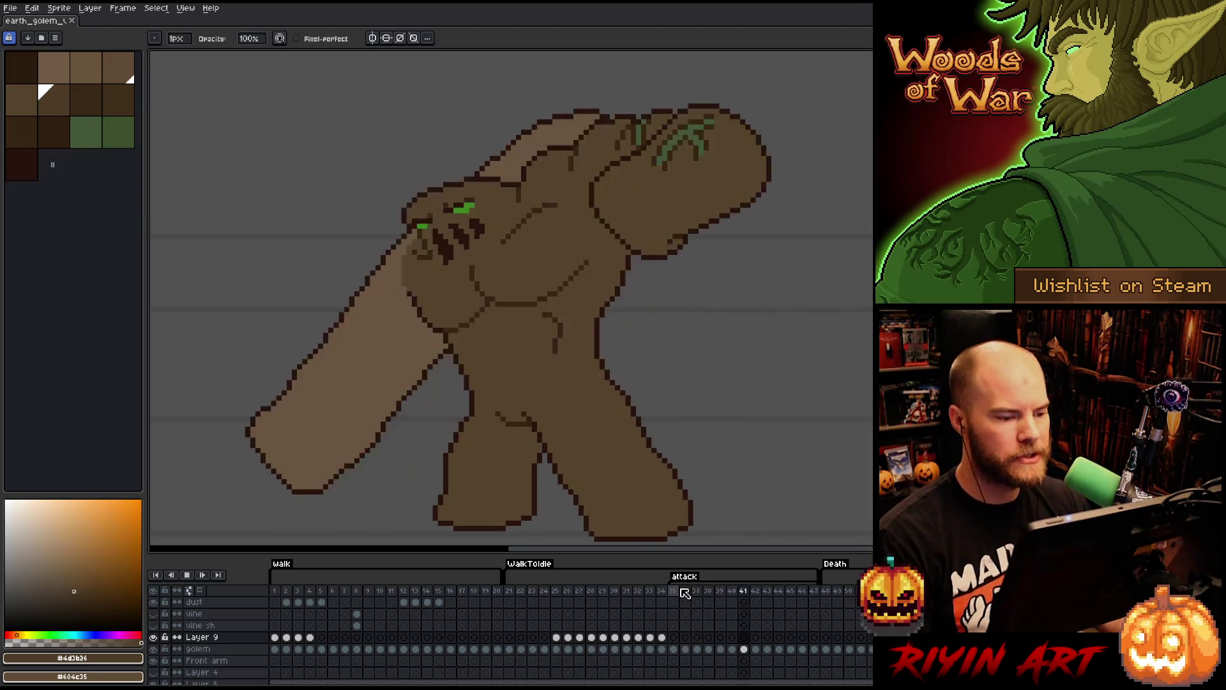
key("Return")
left_click(832, 592)
key("Return")
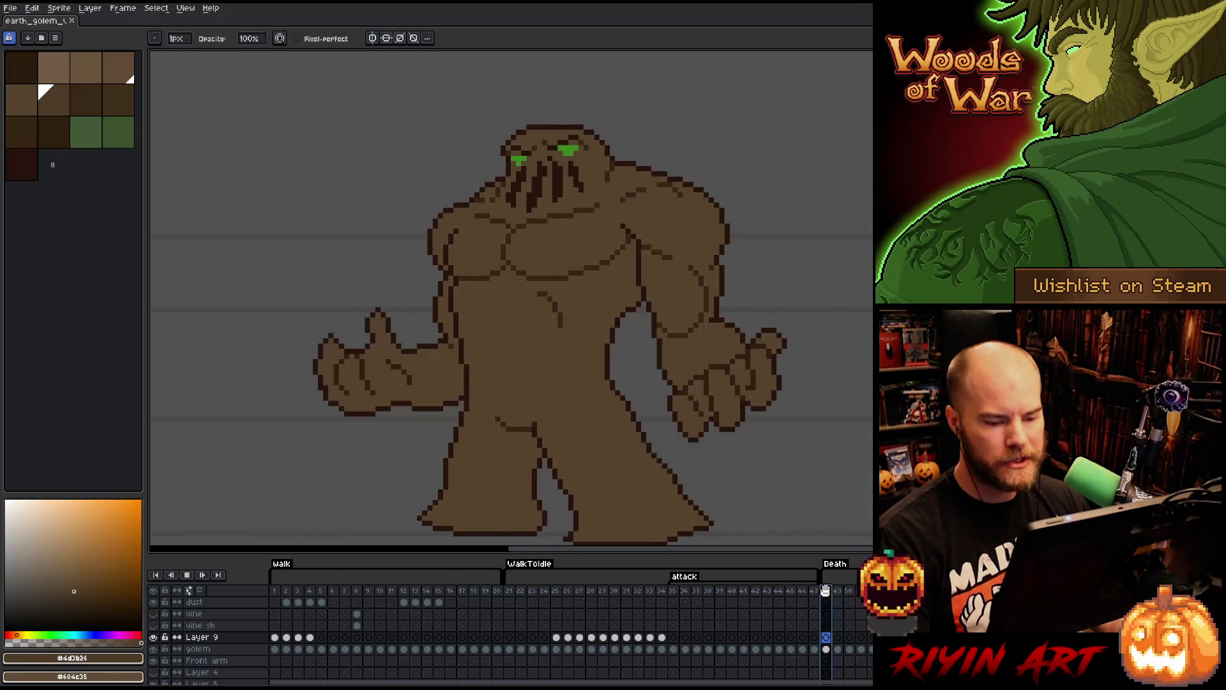
scroll(778, 432, "down", 3)
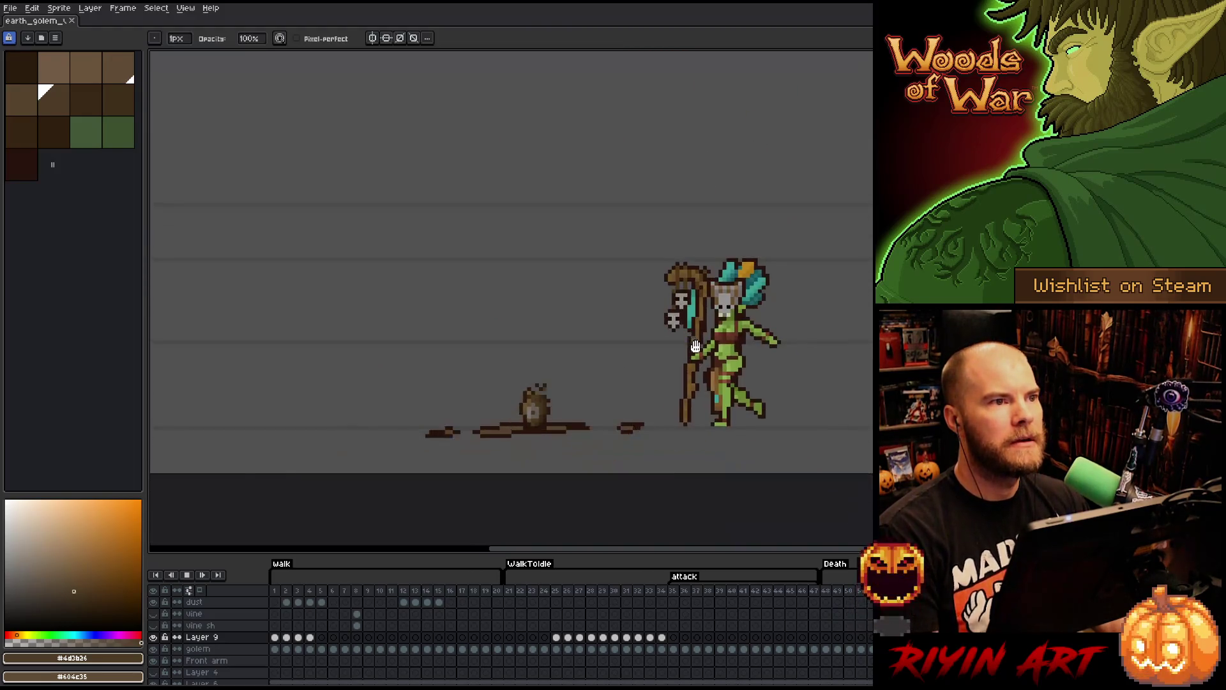
scroll(712, 397, "up", 3)
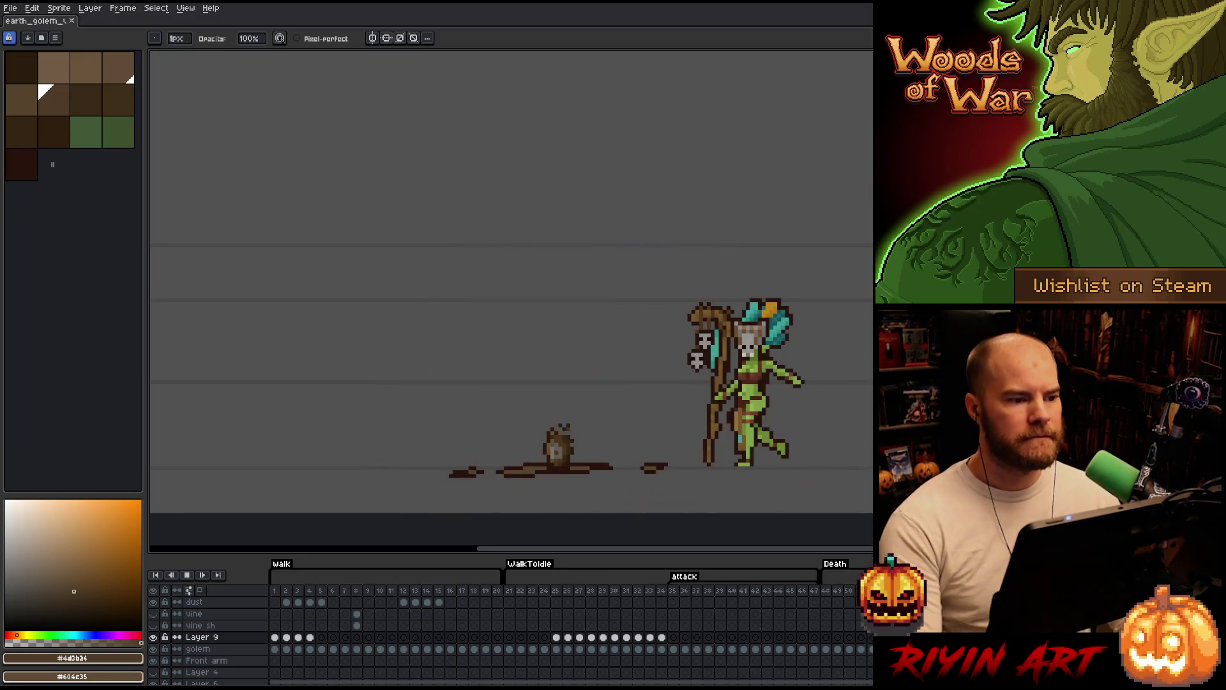
- Stop playback and step back and forth through walk frames 2–4 on Layer 9
left_click(491, 588)
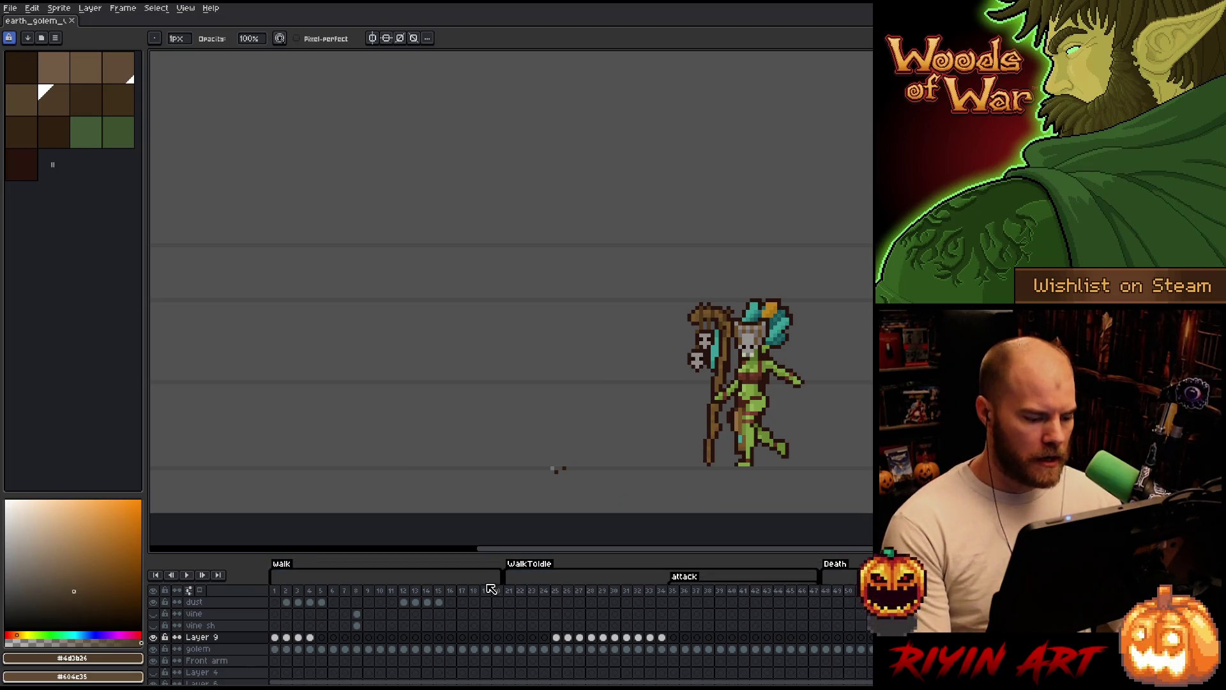
left_click(510, 591)
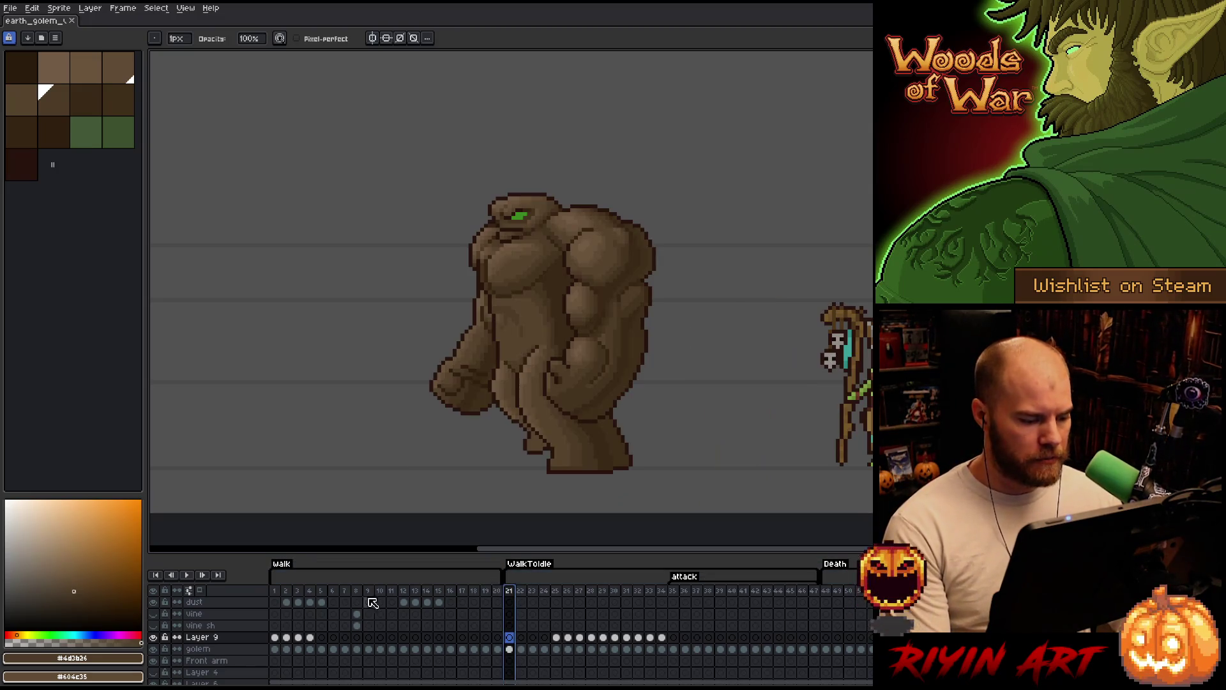
left_click(310, 639)
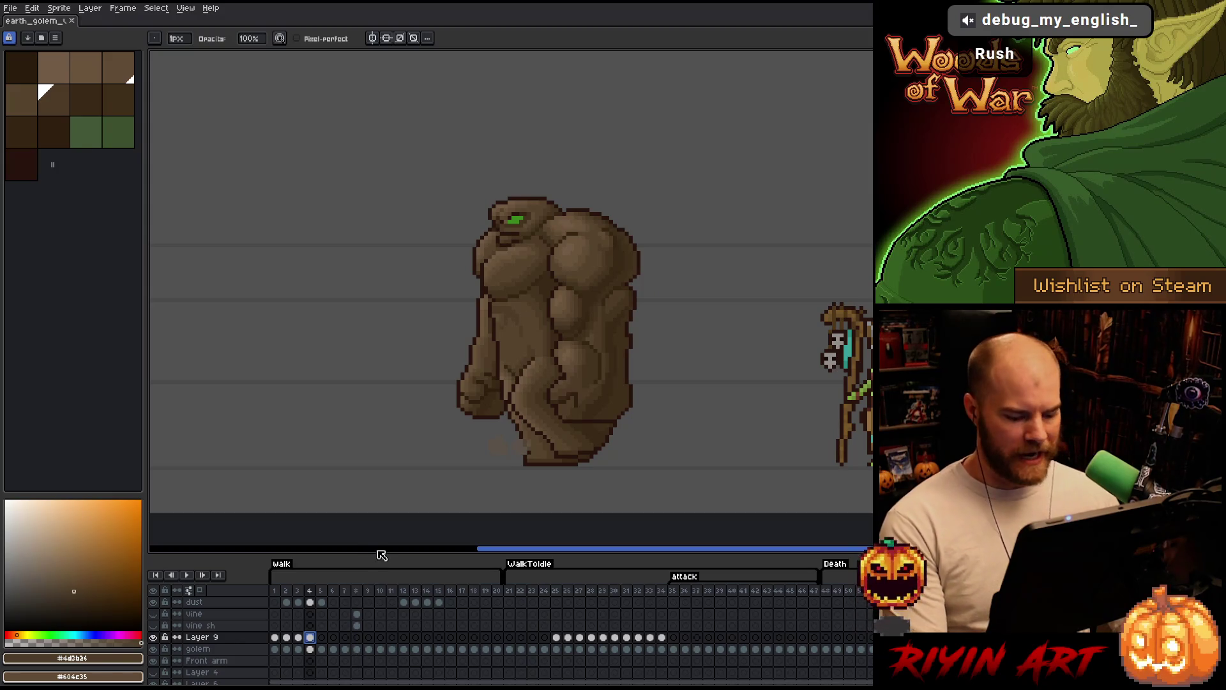
key("Left")
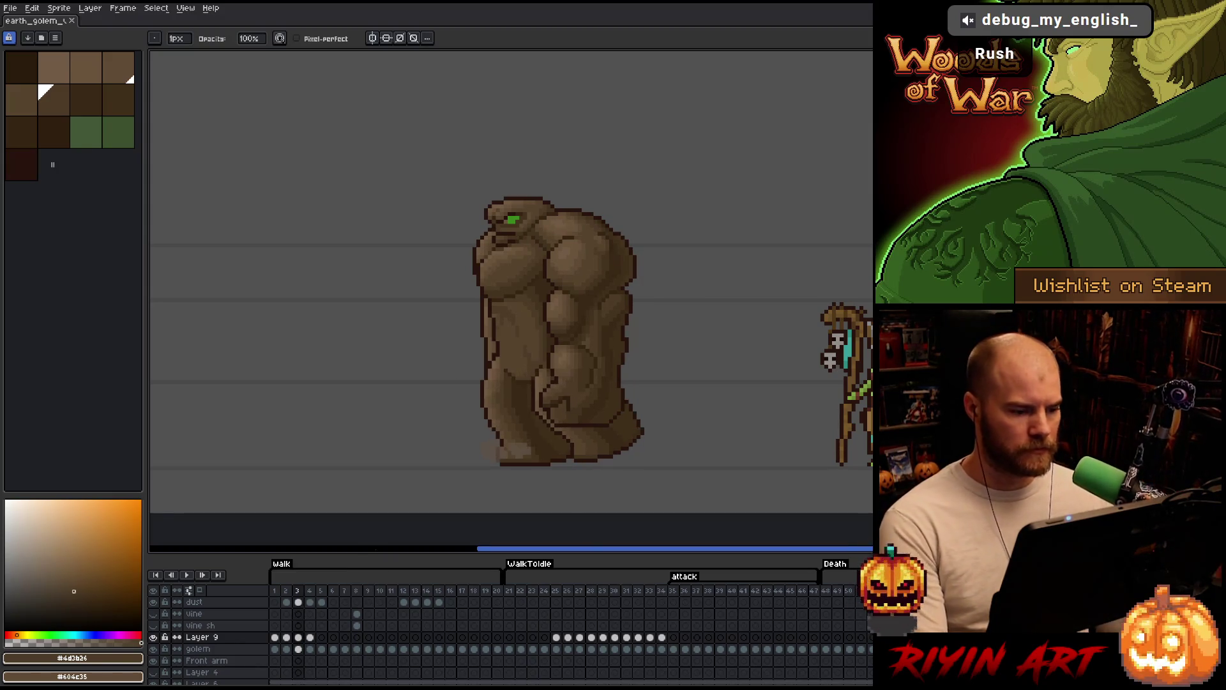
key("Right")
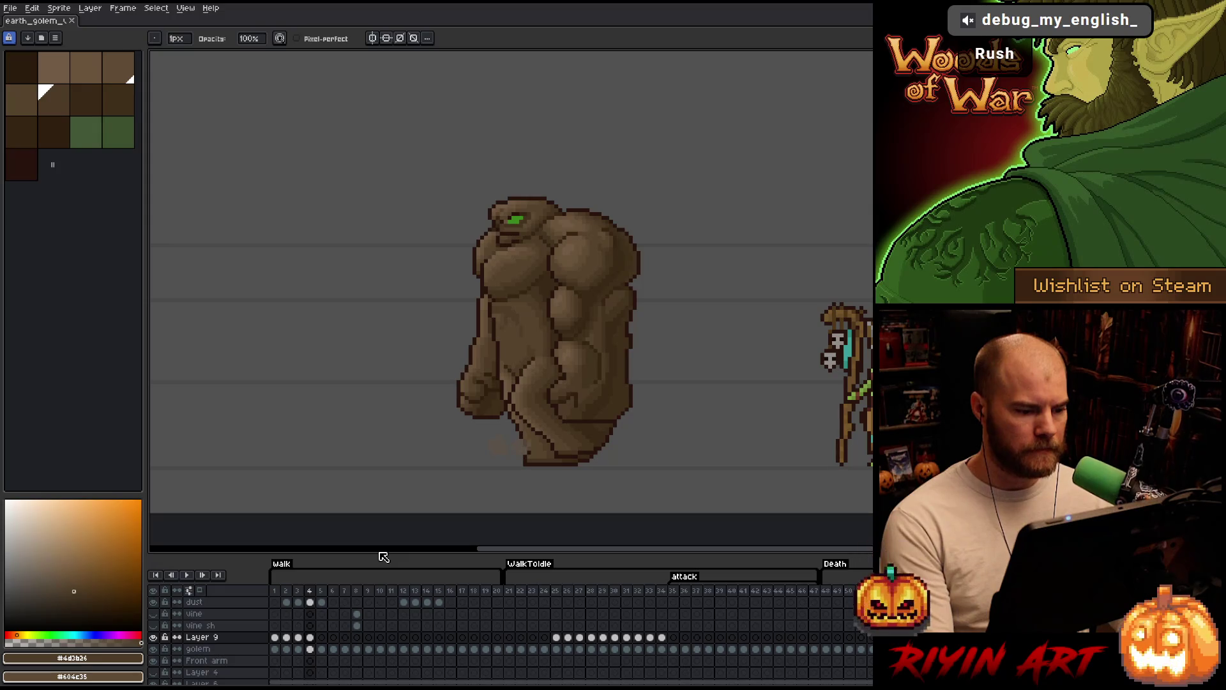
key("Left")
key("Left")
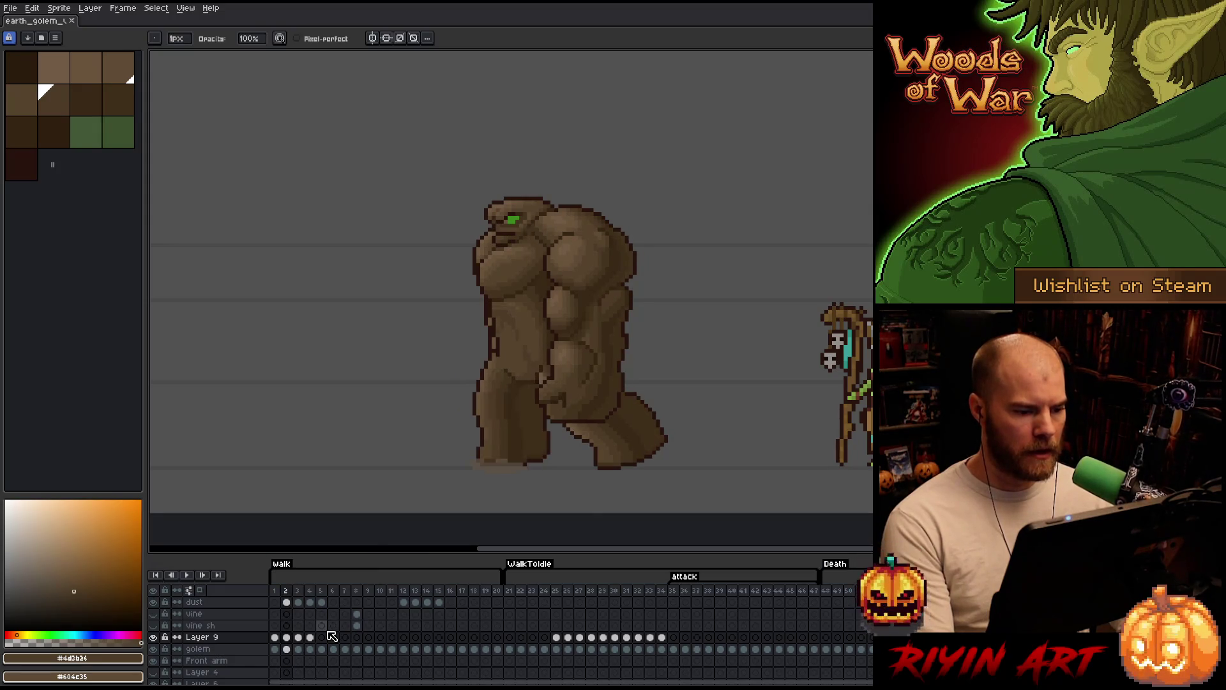
key("Right")
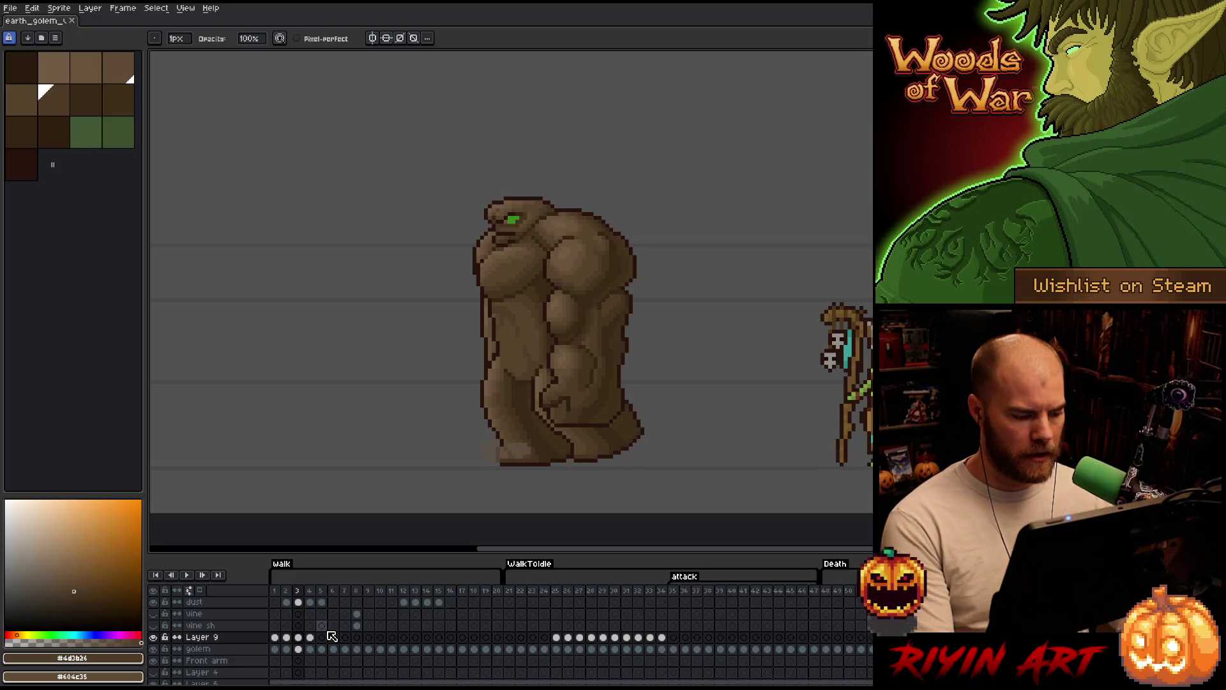
- Marquee the front arm on frame 3, deselect it, and step frames 1–4 zoomed on the torso
key("m")
left_click_drag(490, 303, 534, 370)
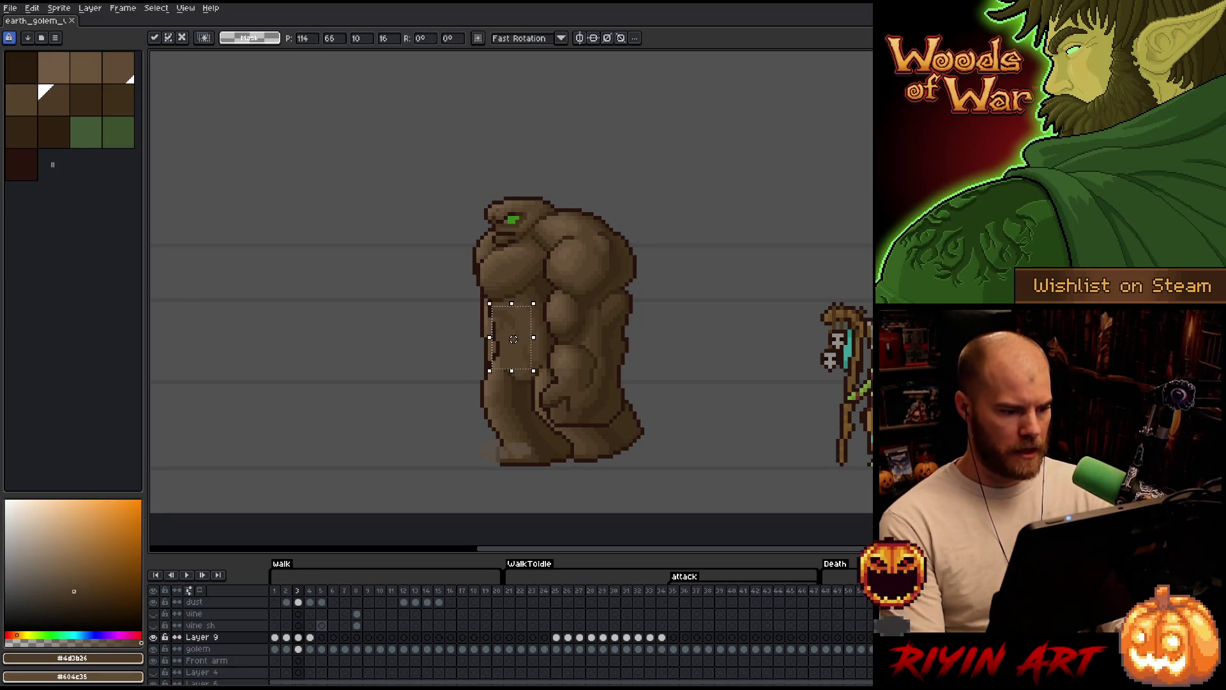
key("ctrl+d")
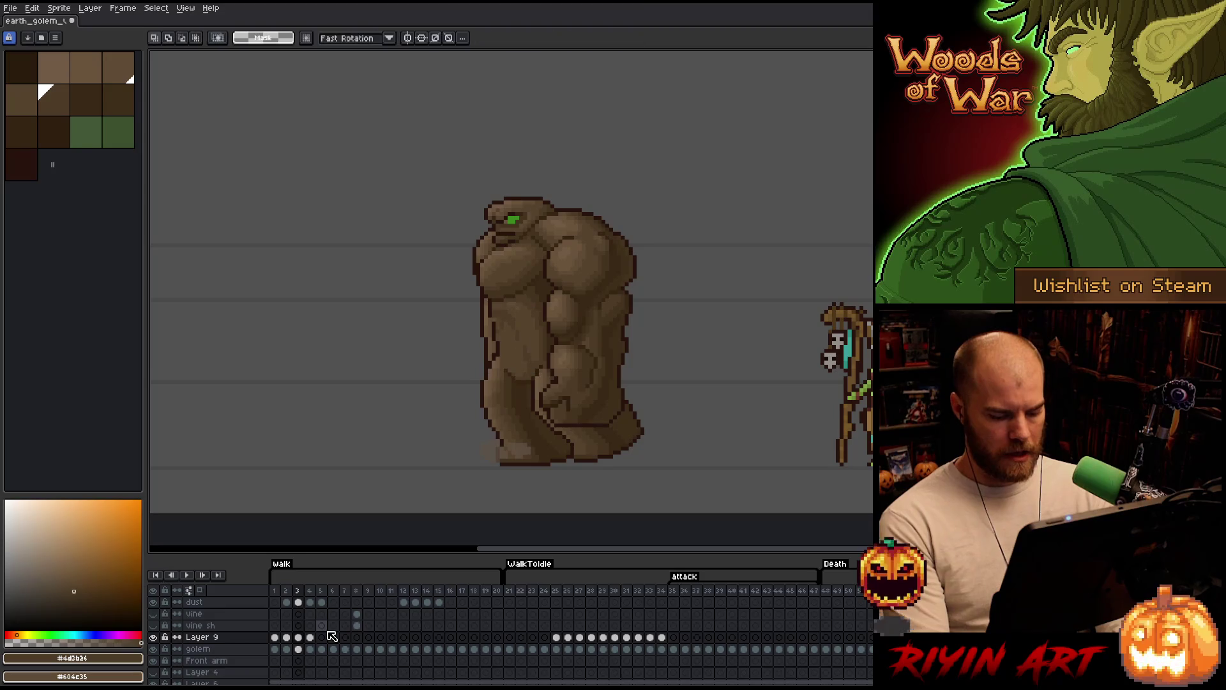
key("Left")
key("Left")
key("Right")
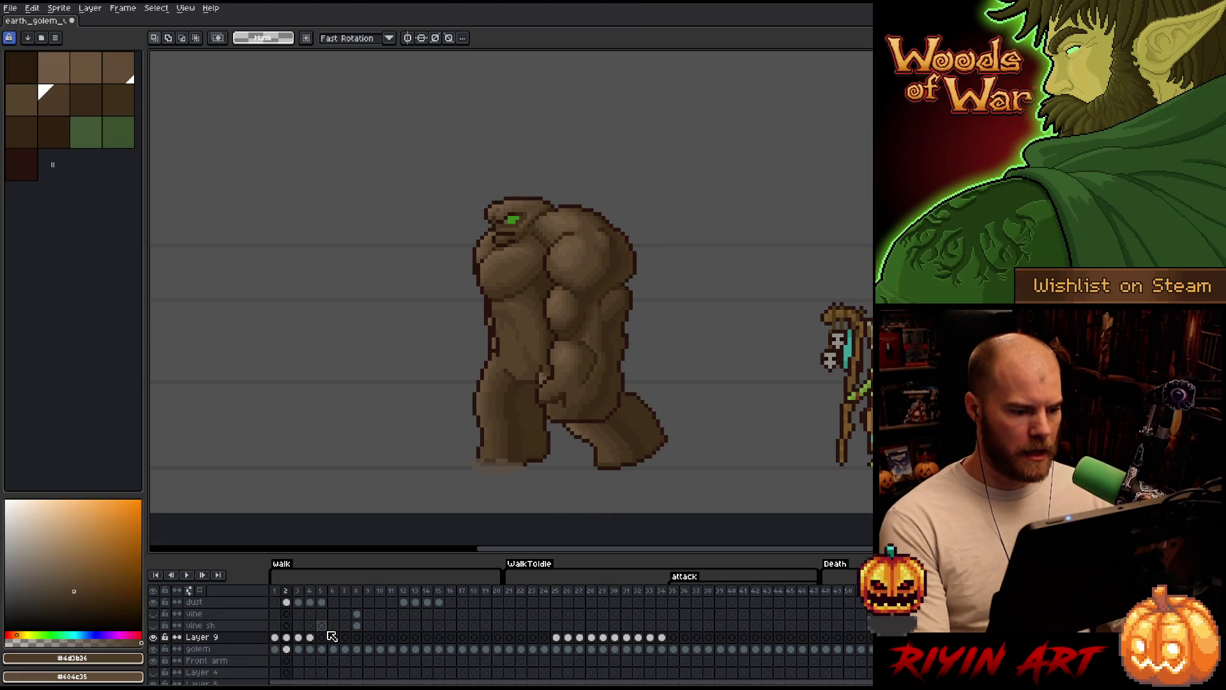
scroll(487, 334, "up", 3)
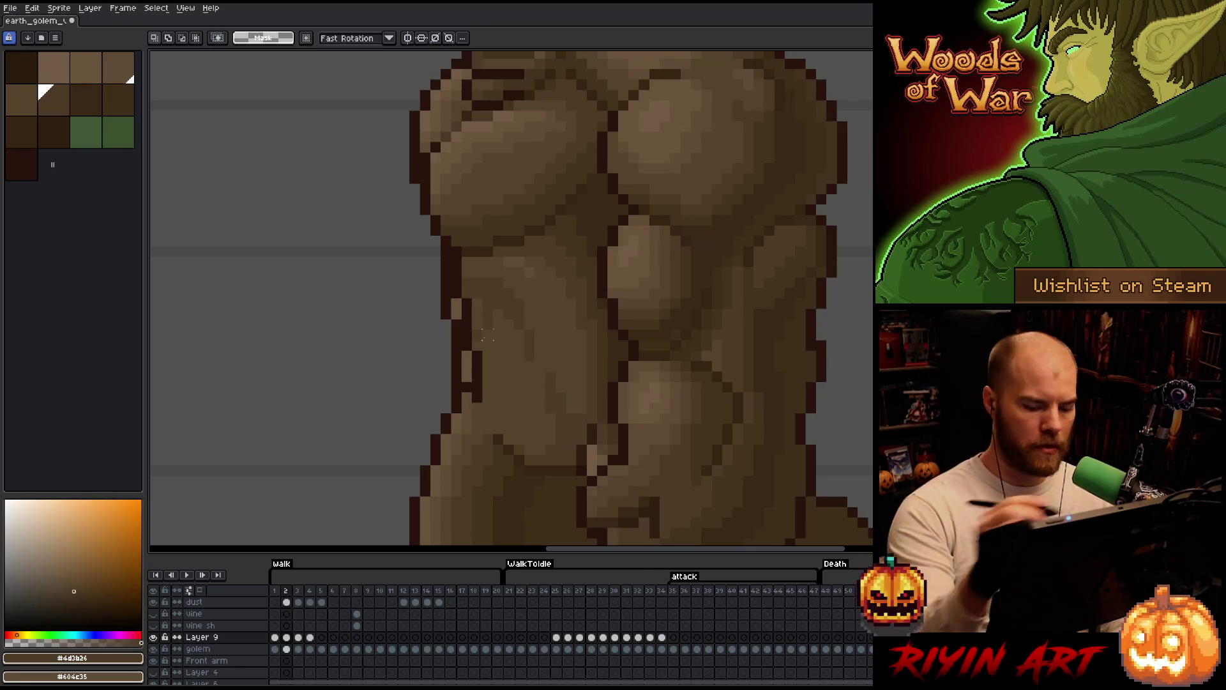
key("Right")
key("b")
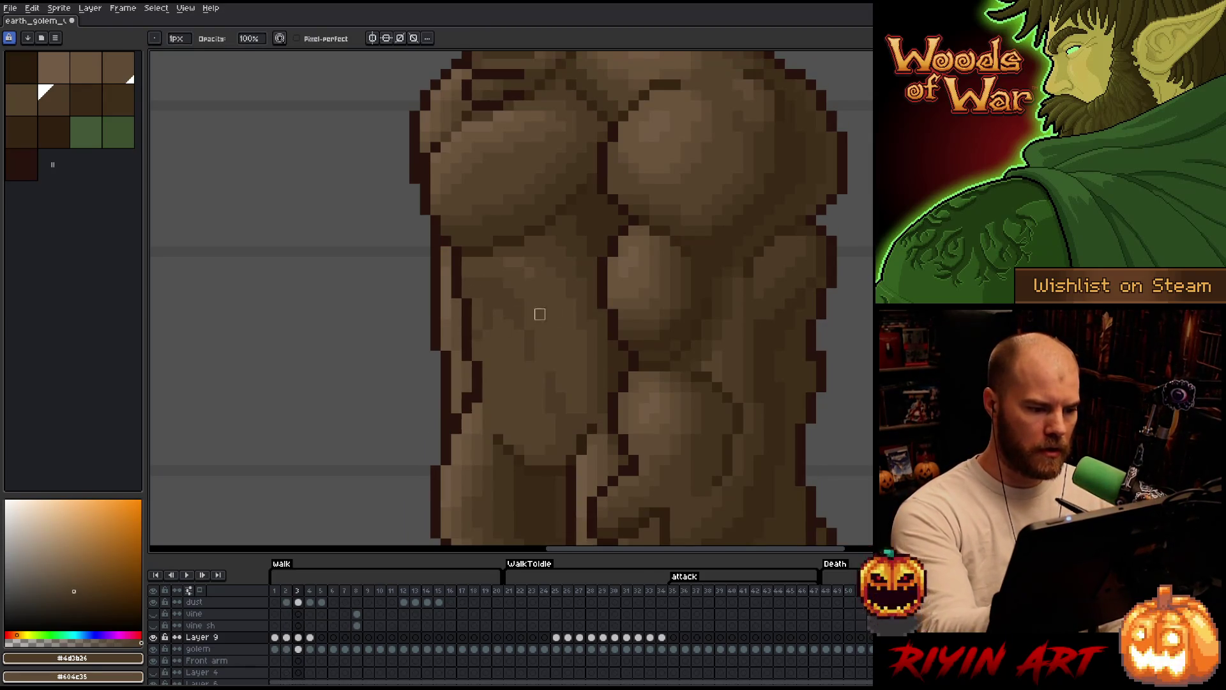
key("Right")
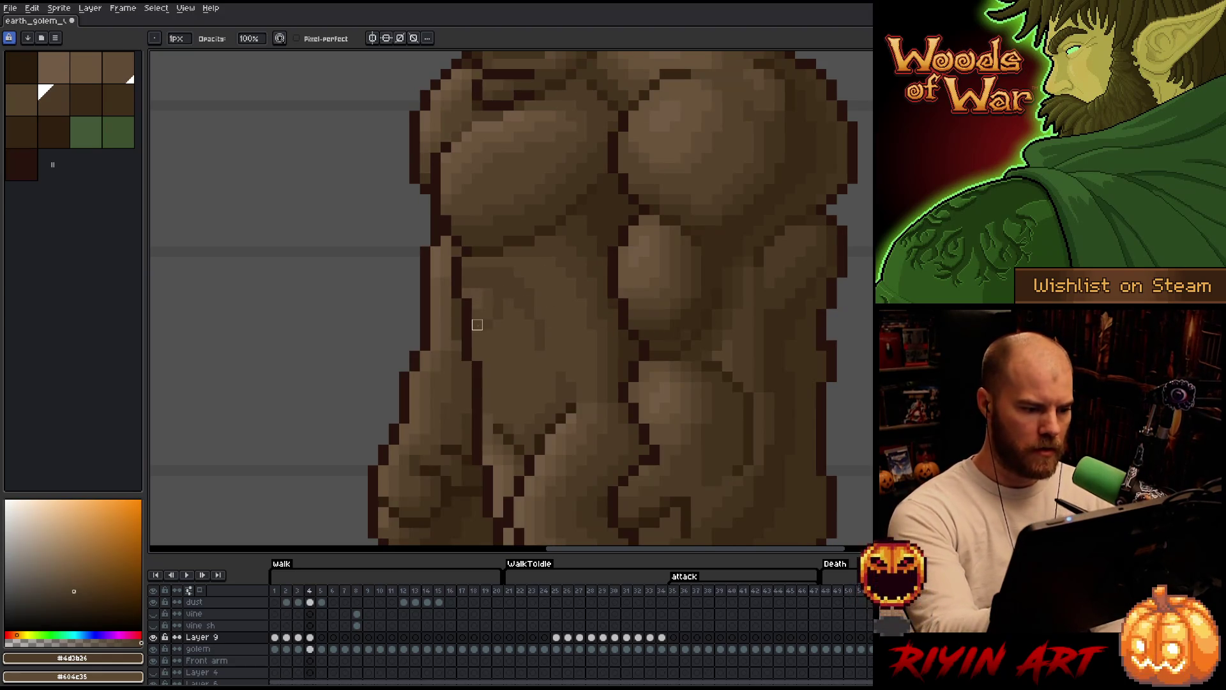
- Select Layer 9's cel on walk frame 5
key("Right")
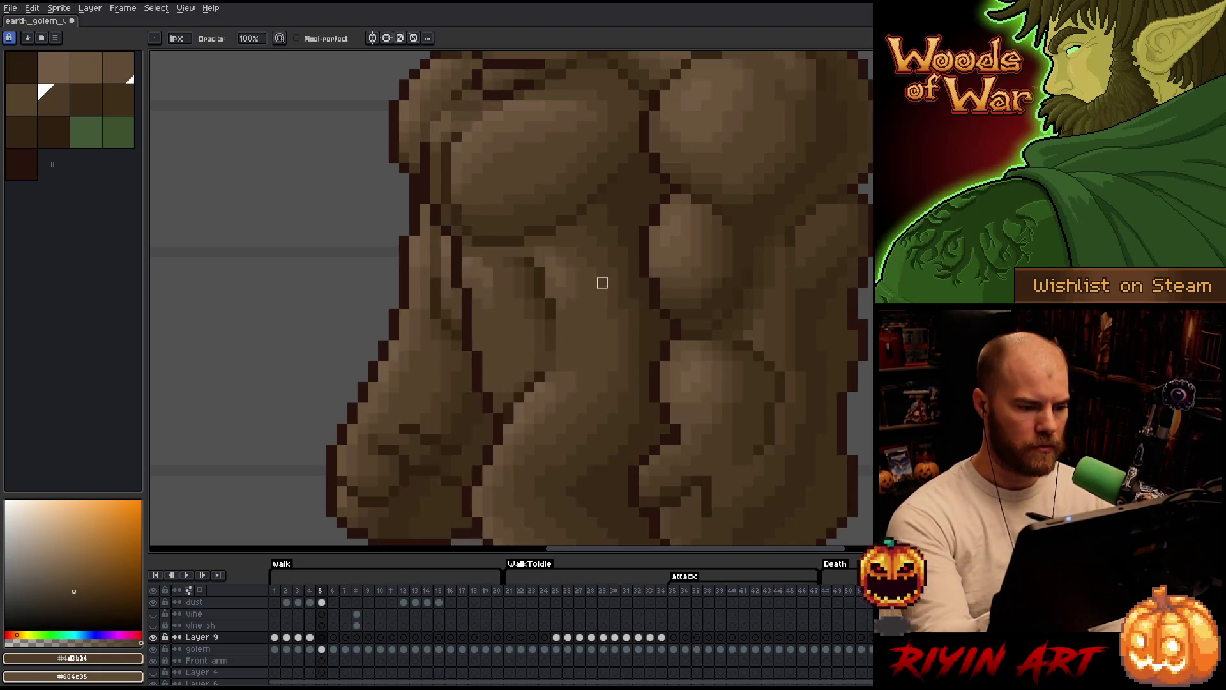
key("Left")
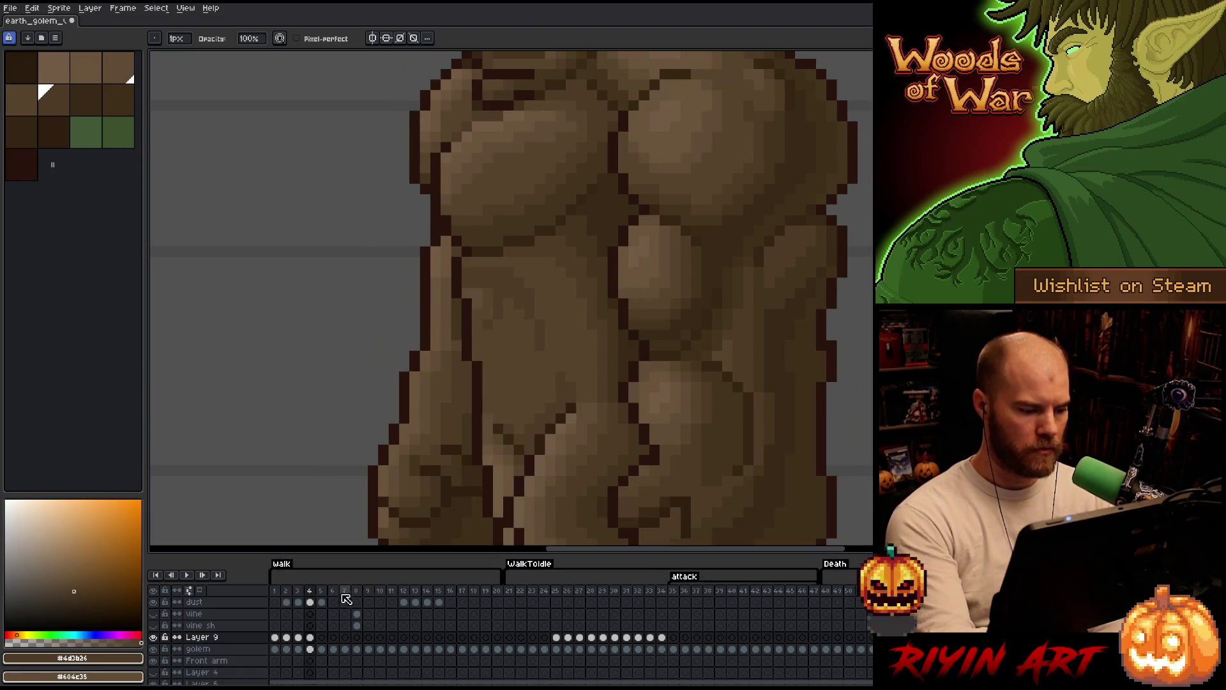
left_click(310, 637)
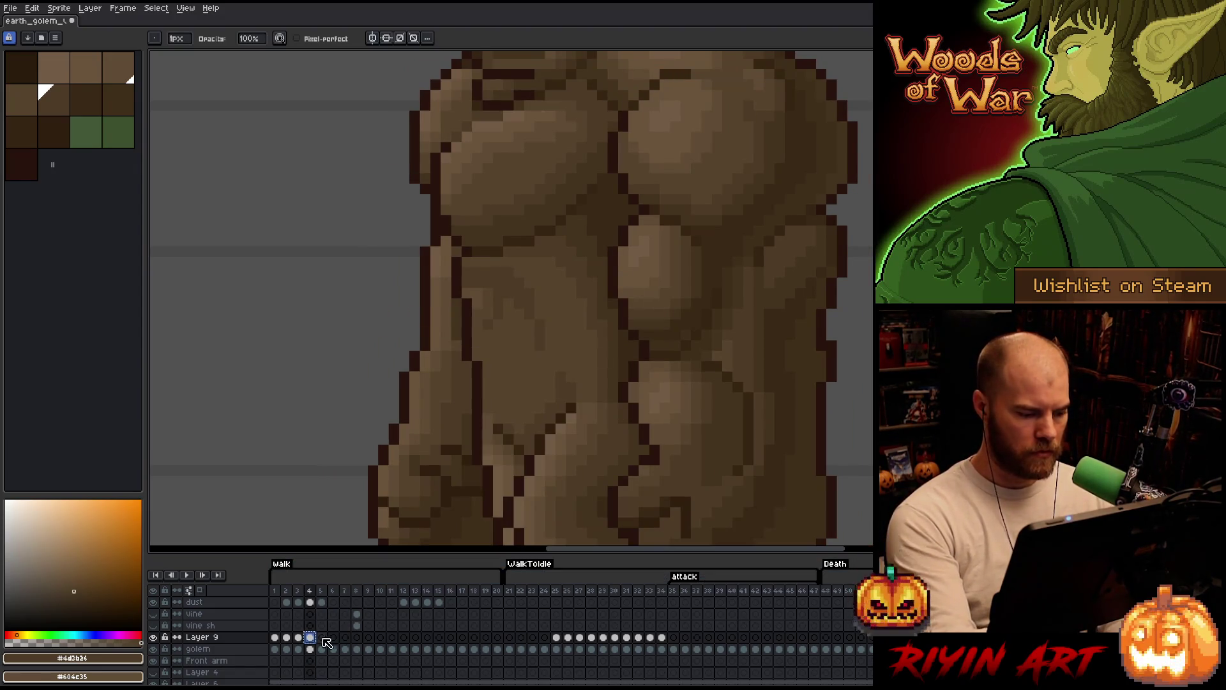
left_click(321, 637)
key("v")
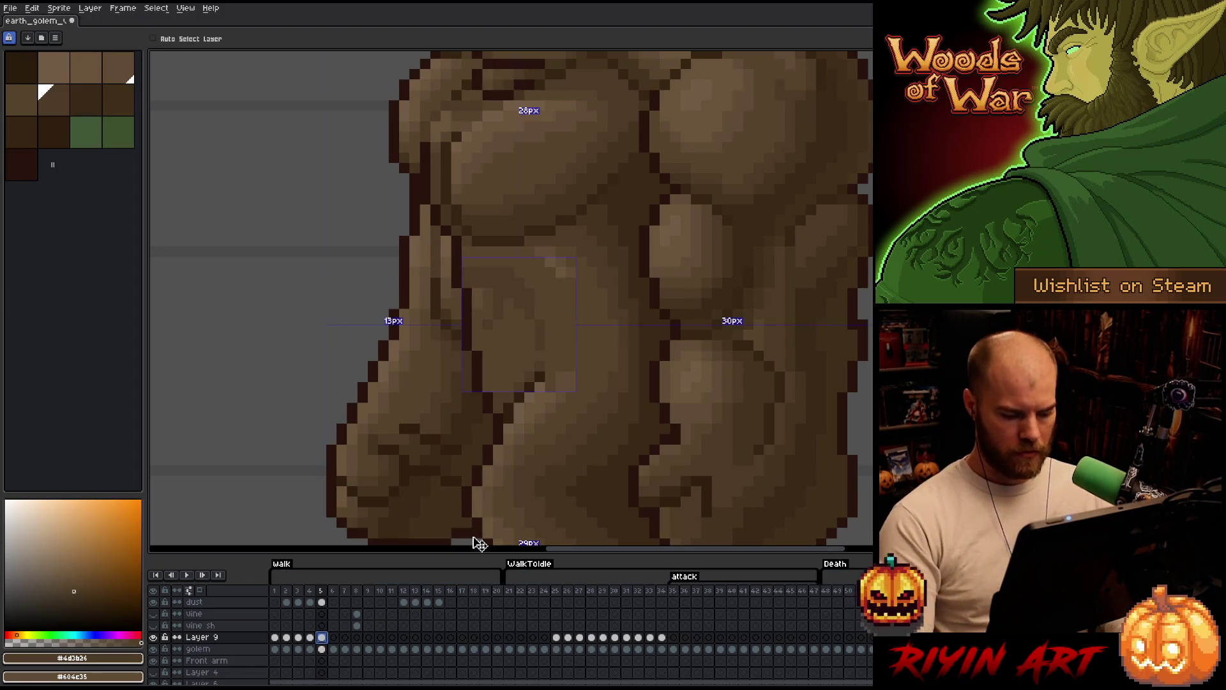
- Nudge the pasted belly shading pixel by pixel to match the pose, checking neighbouring frames
key("Up")
key("Right")
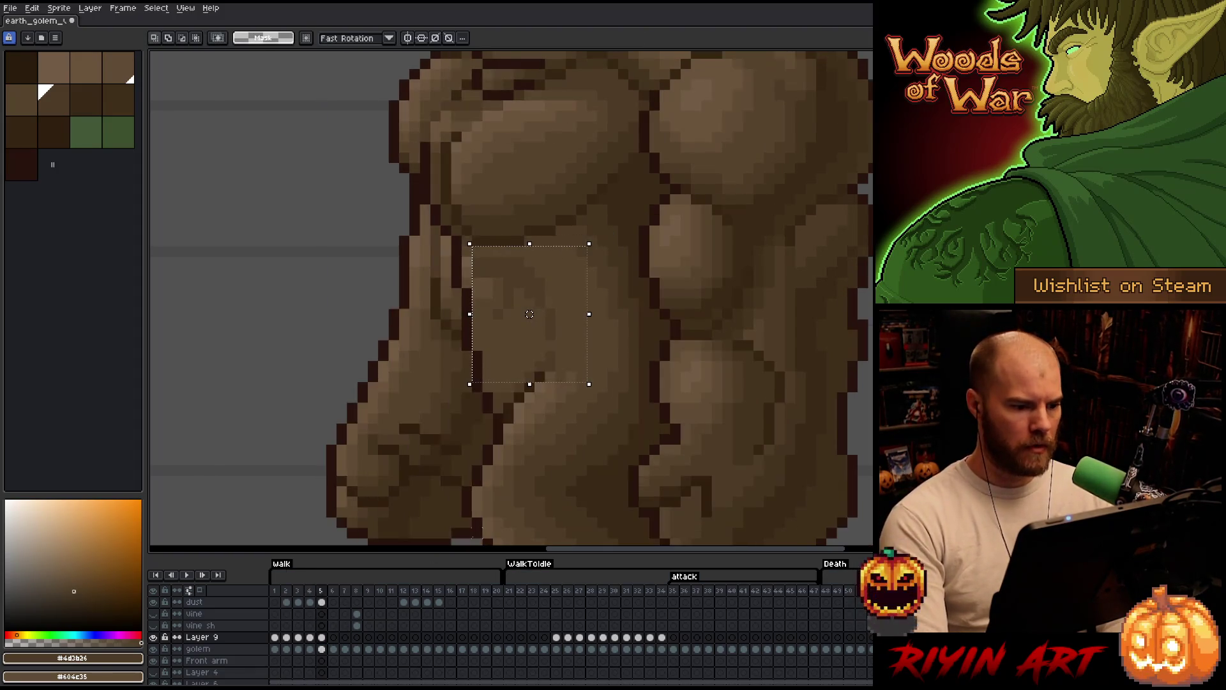
key("comma")
key("period")
key("Down")
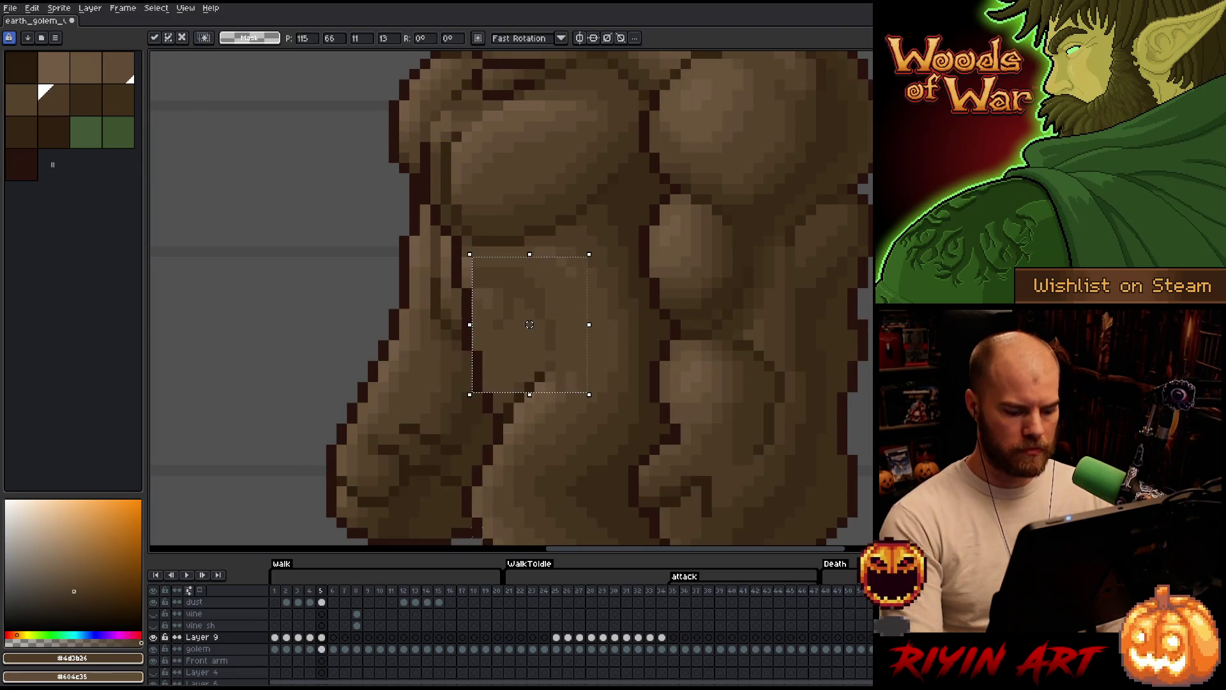
key("comma")
key("Left")
key("Down")
key("period")
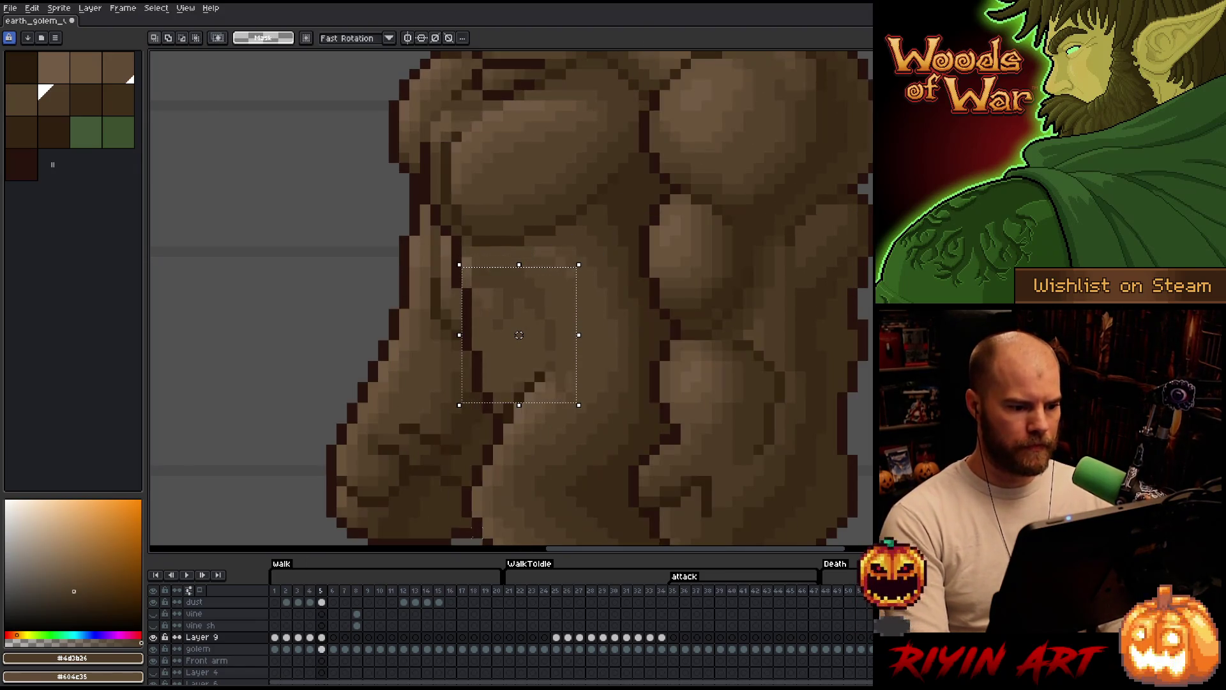
key("comma")
key("comma")
key("period")
key("period")
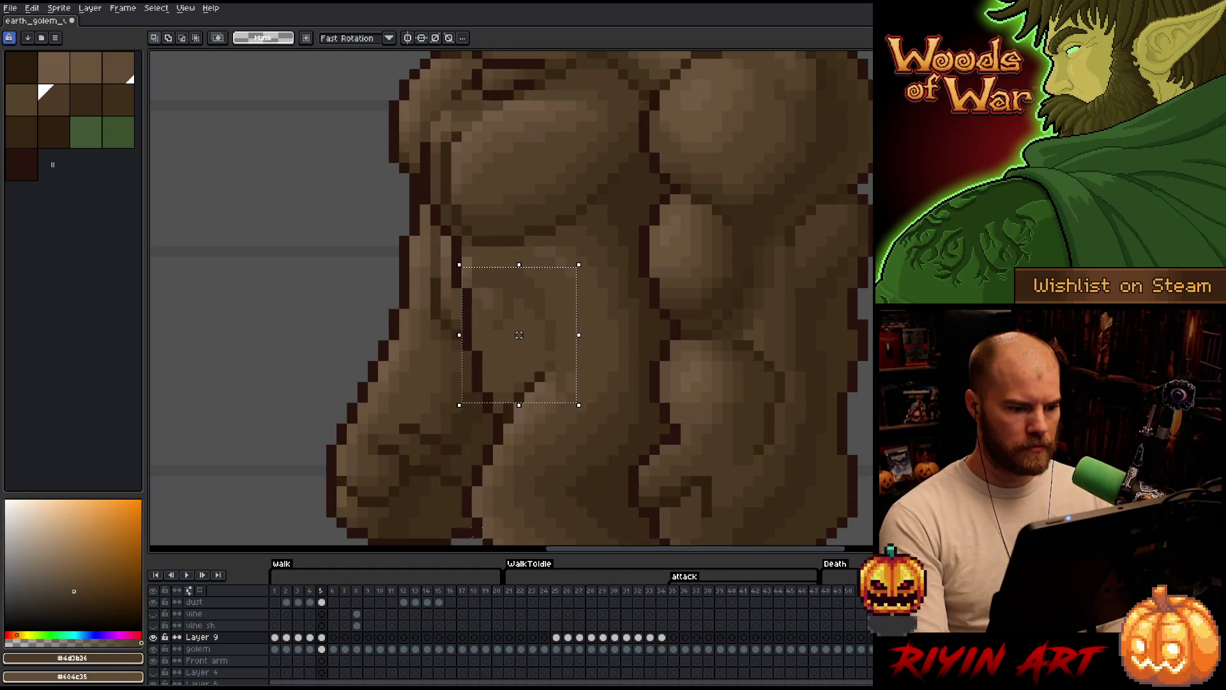
- Commit the shading, sample lighter brown #57442c from the belly, and save the sprite
key("ctrl+d")
key("b")
left_click(476, 272, "alt")
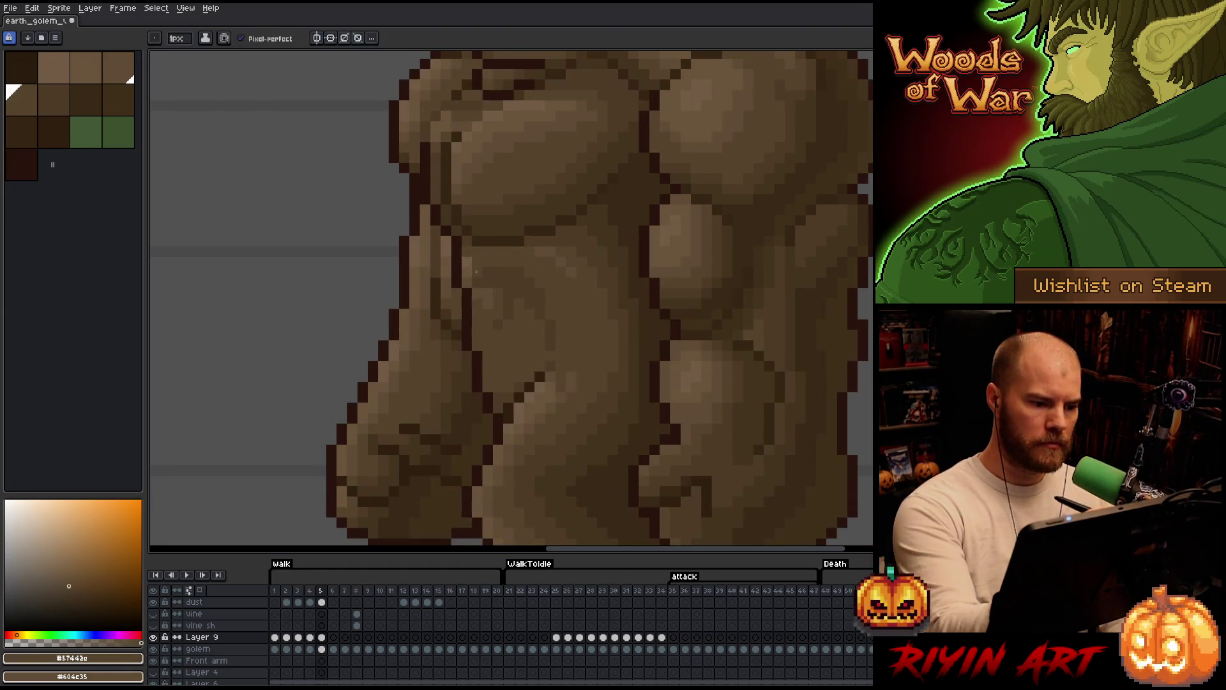
left_click(484, 270, "alt")
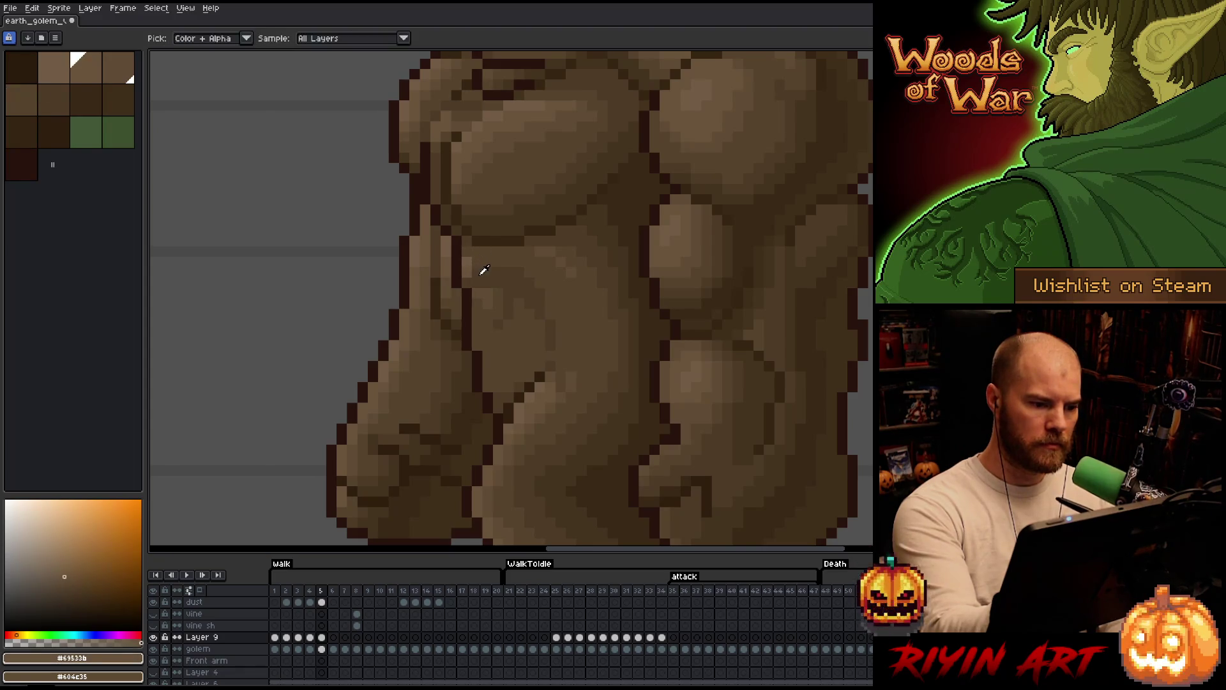
left_click(498, 220, "alt")
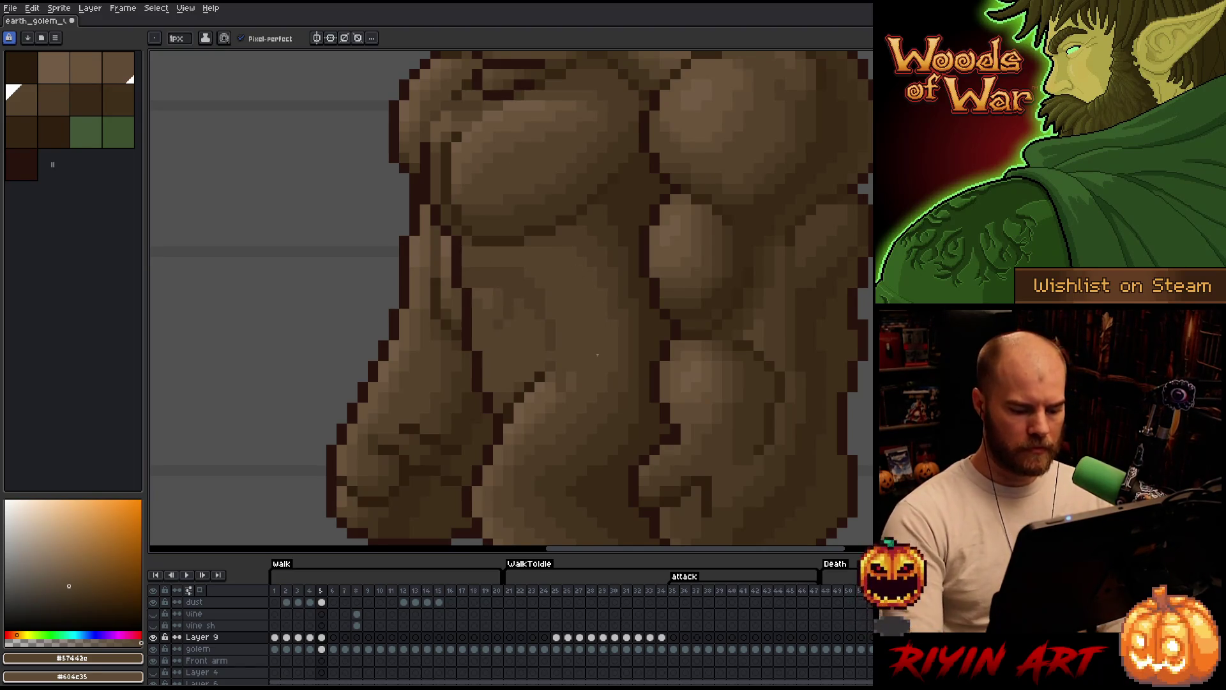
key("comma")
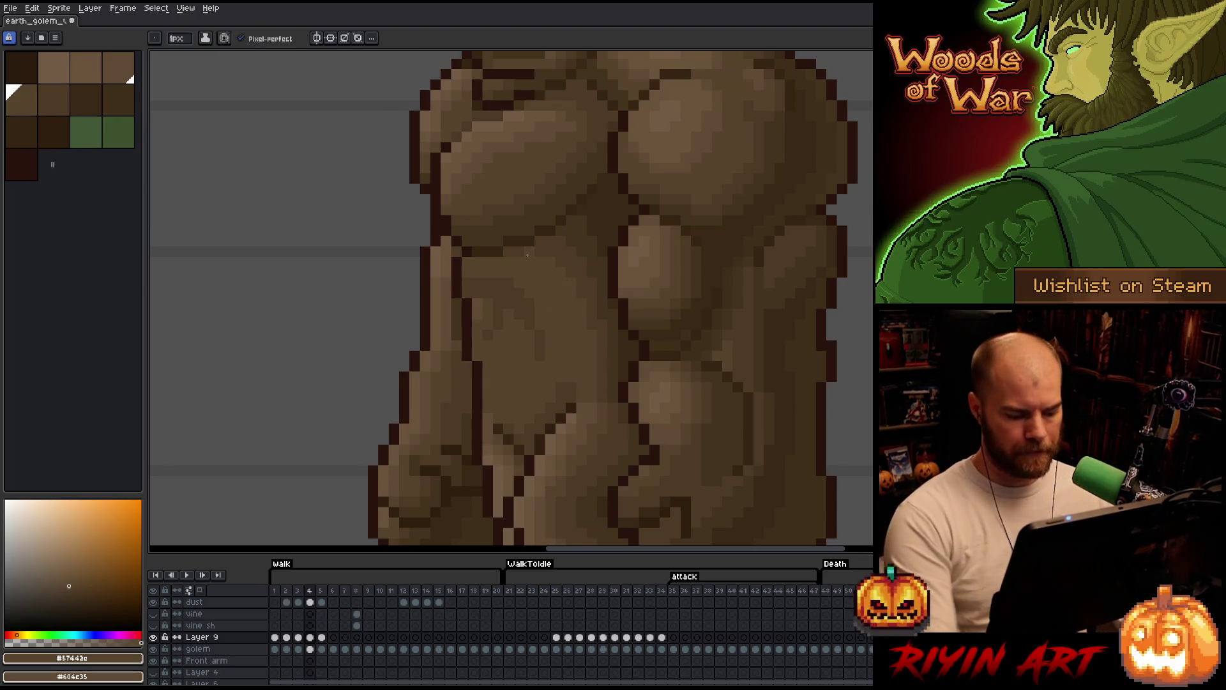
key("ctrl+s")
left_click(322, 637)
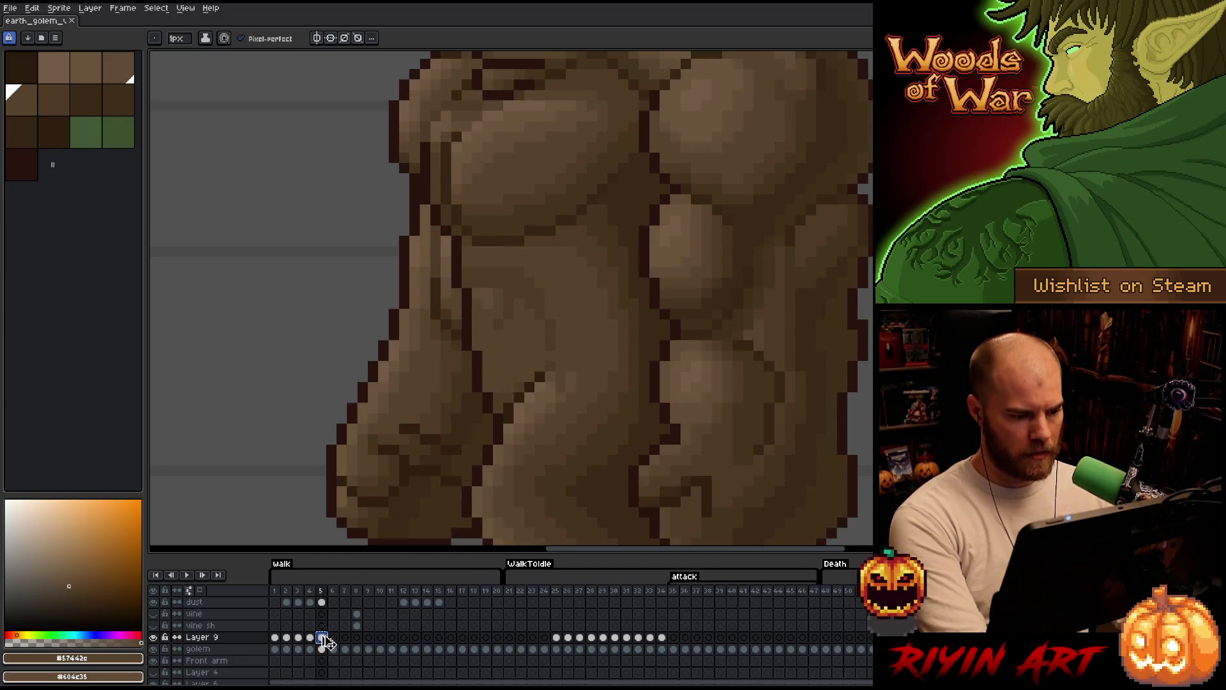
- Replace frame 6's old belly marks with the pasted shading, then sample darker brown #4d3b26
left_click(334, 638)
key("Delete")
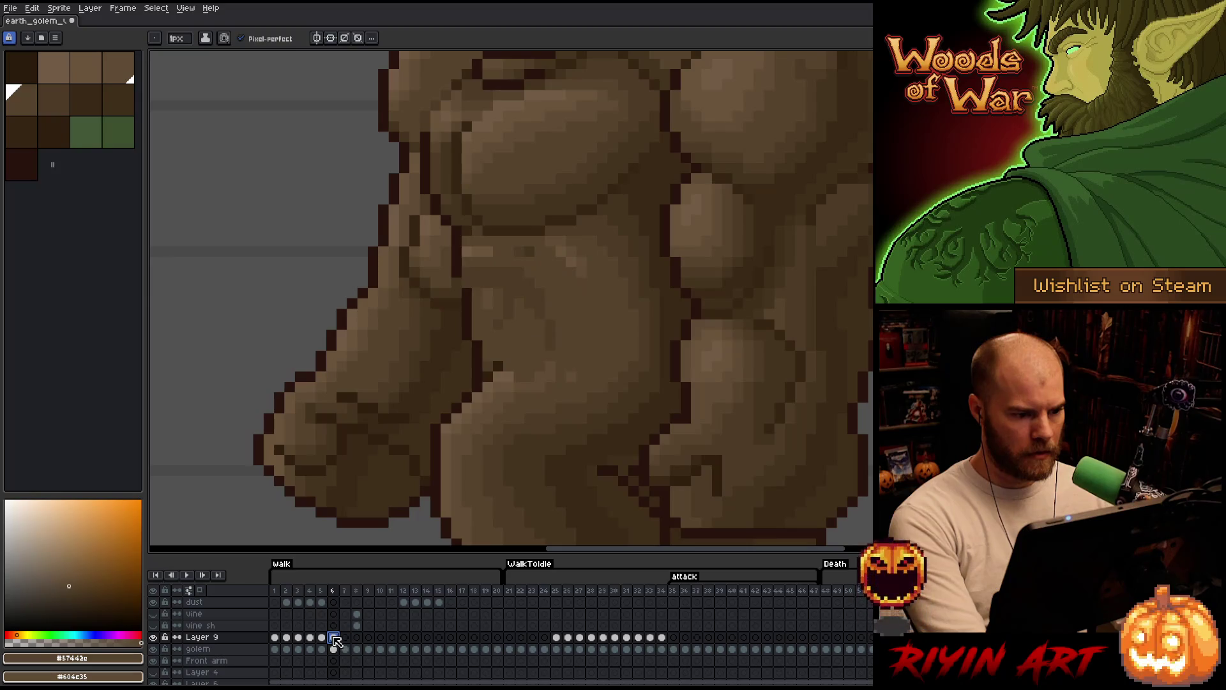
key("ctrl+v")
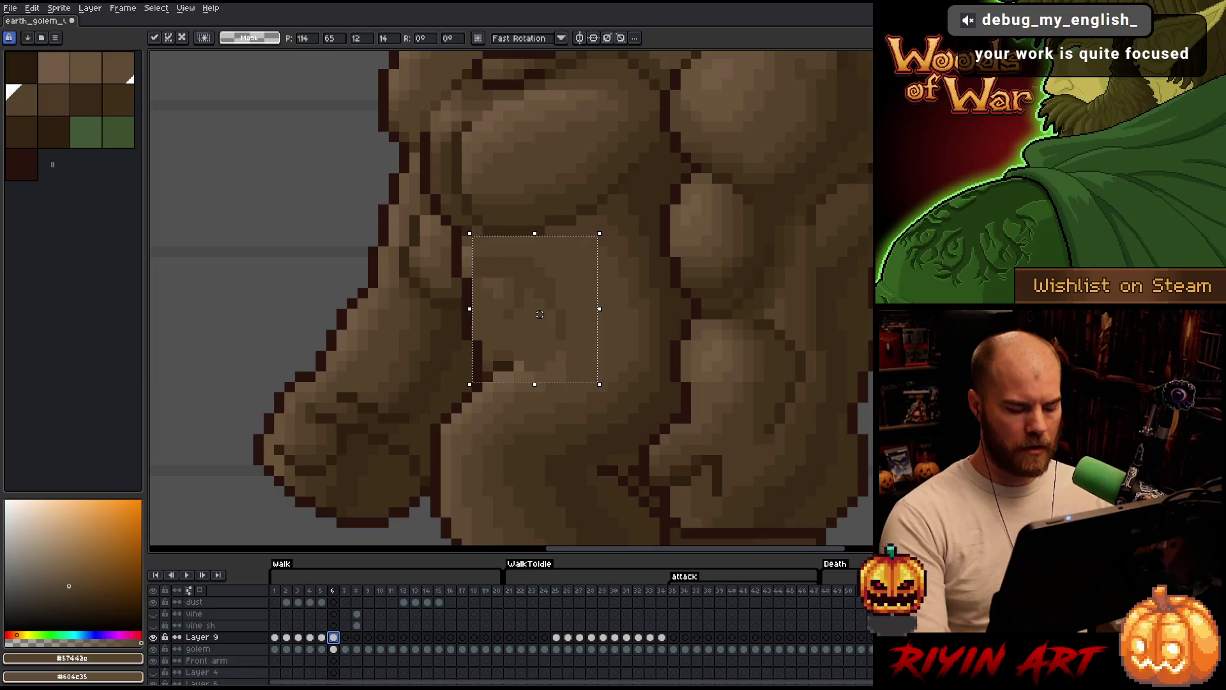
left_click(333, 638)
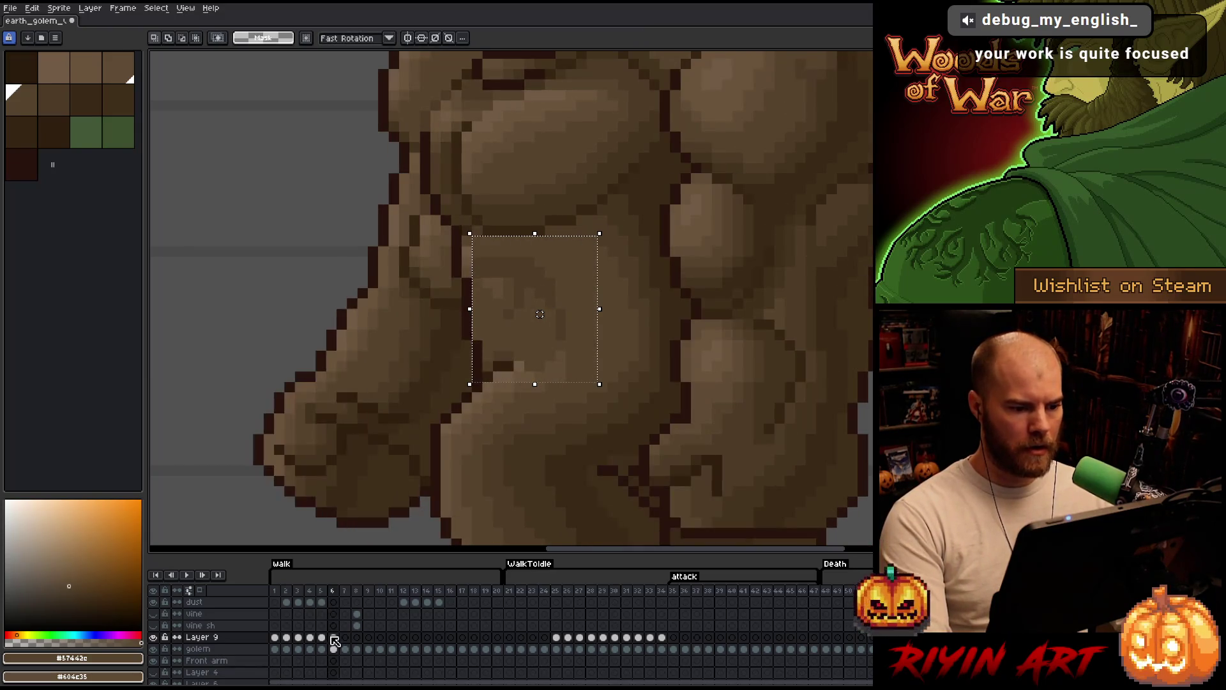
key("Left")
key("Right")
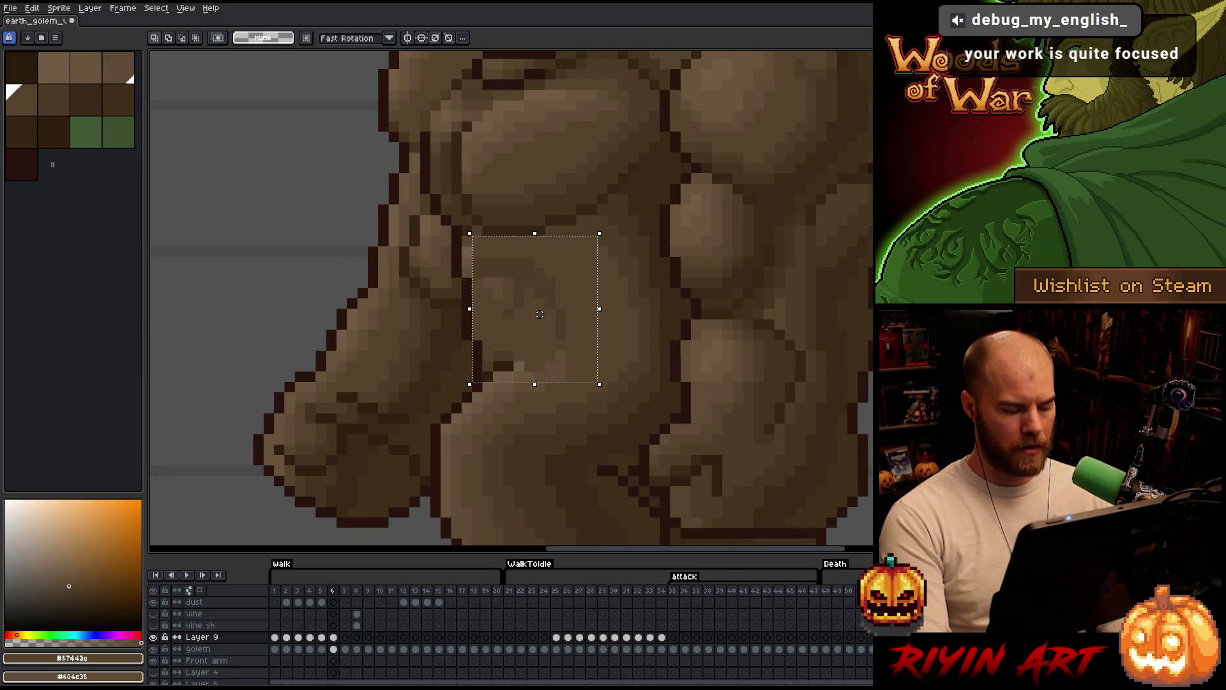
key("ctrl+d")
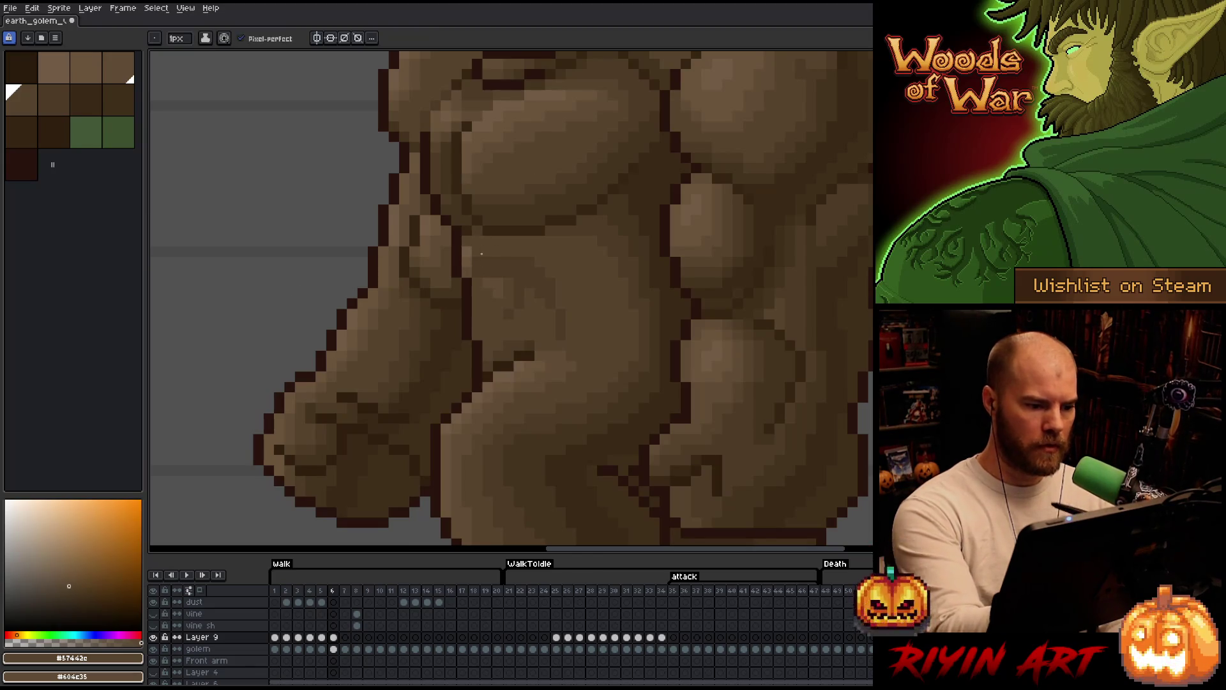
key("alt")
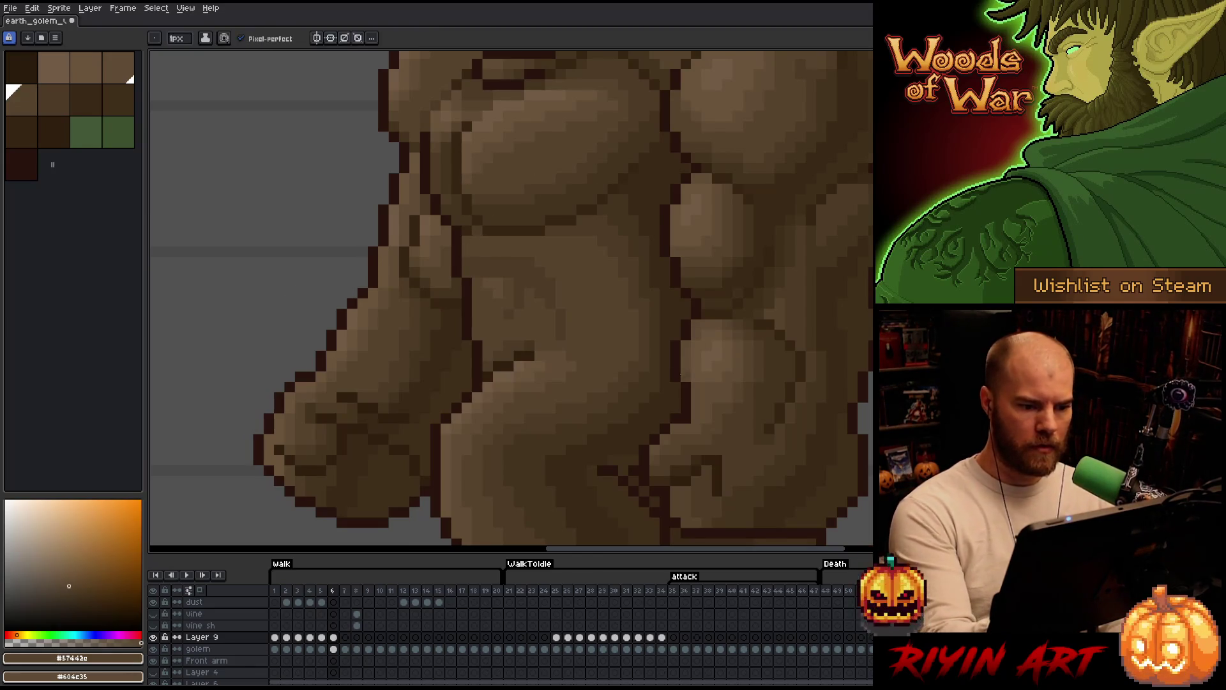
left_click(487, 255, "alt")
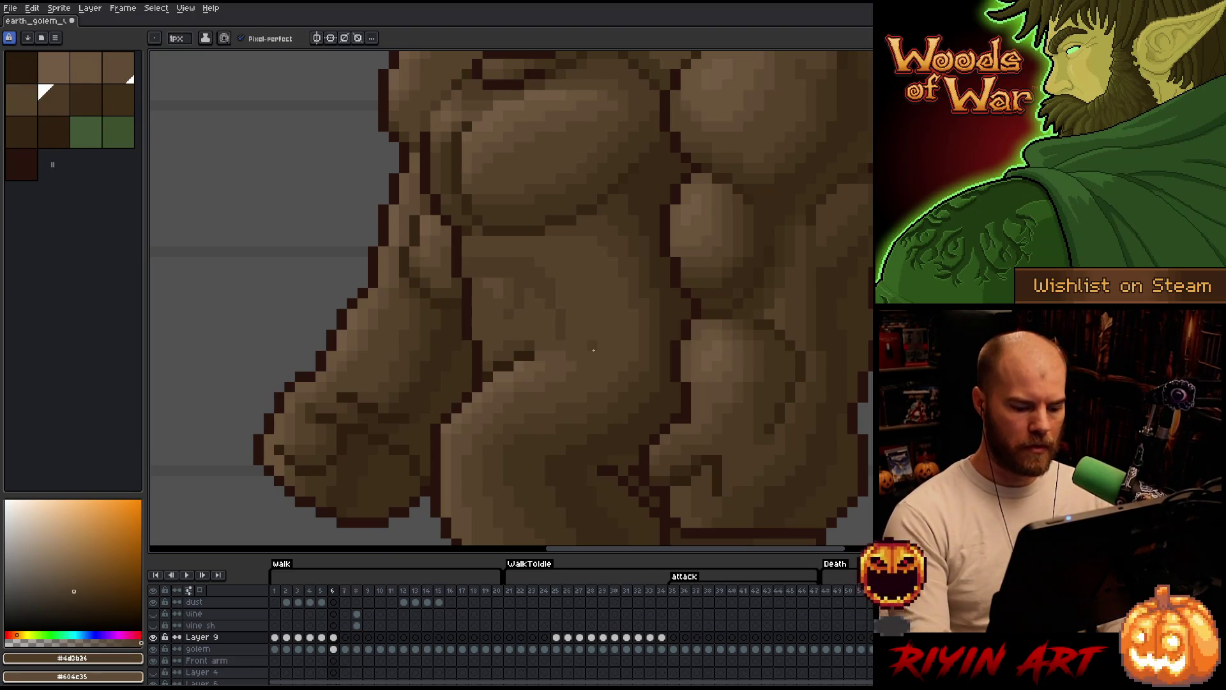
- Paste the belly shading onto walk frame 7, one pixel lower, and commit it
left_click(345, 638)
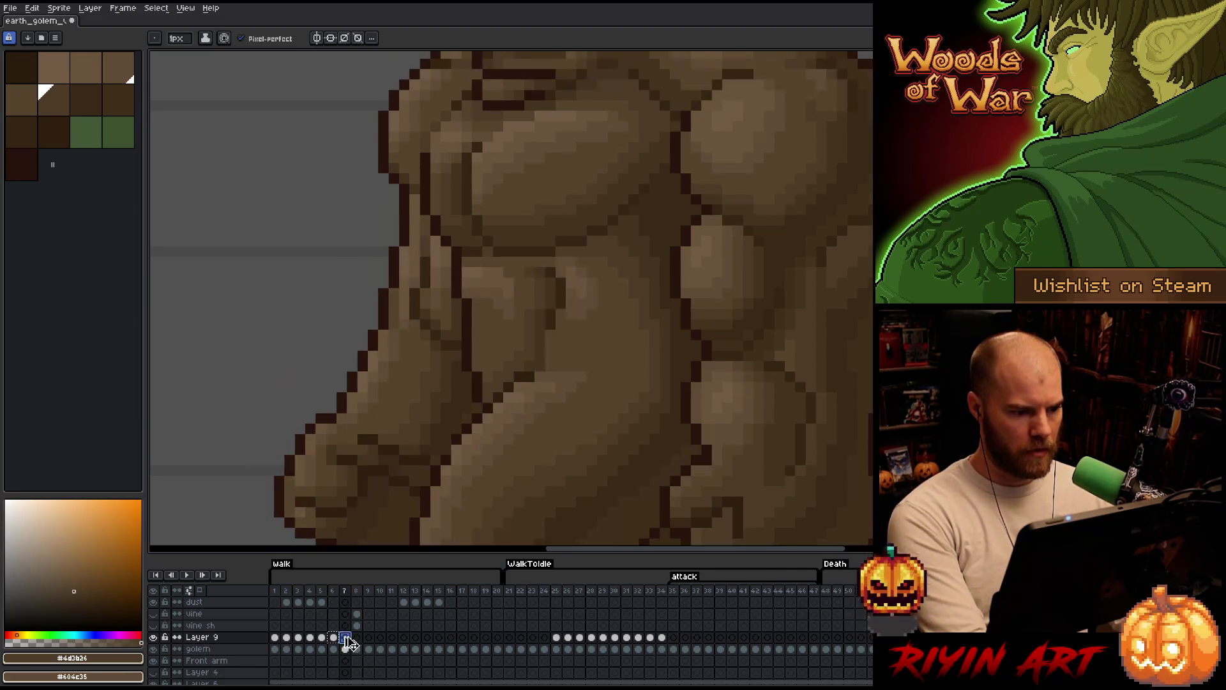
key("ctrl+v")
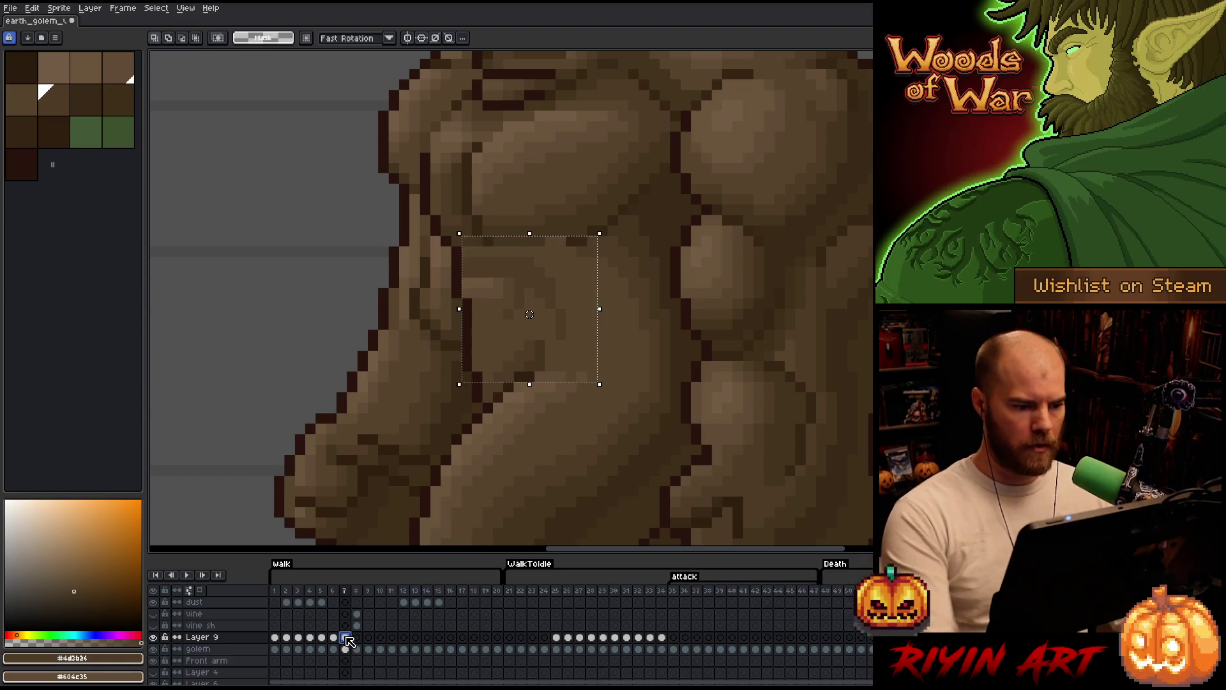
key("Down")
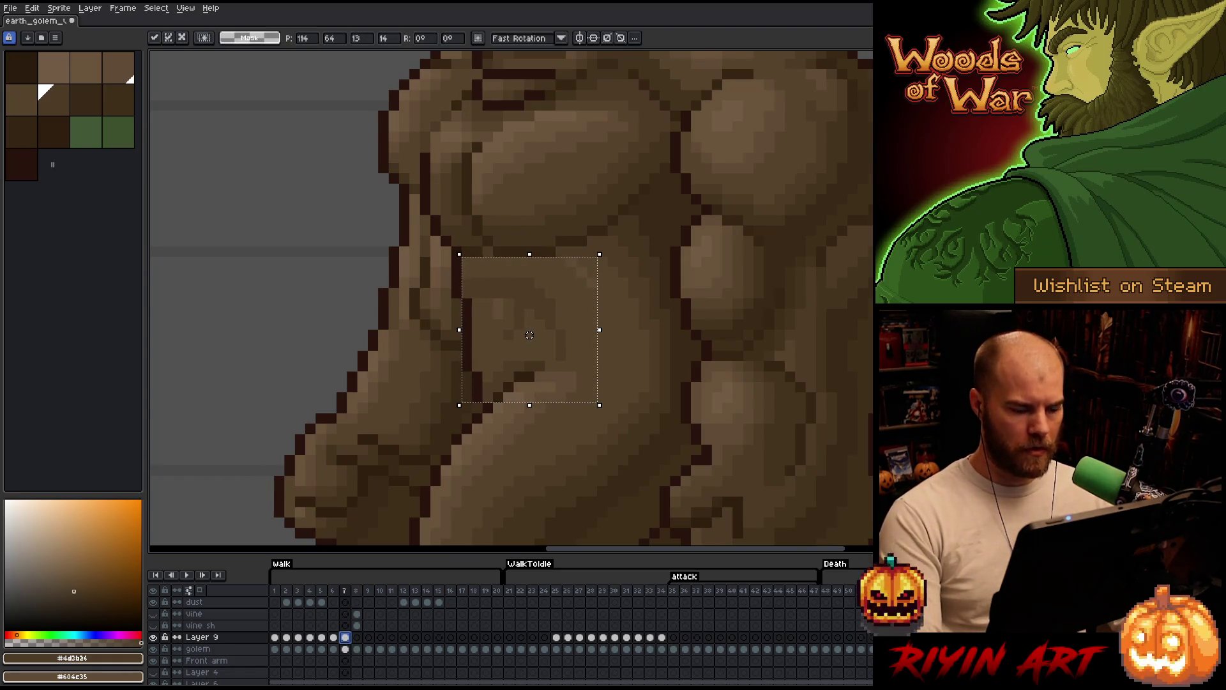
key("Return")
key("Return")
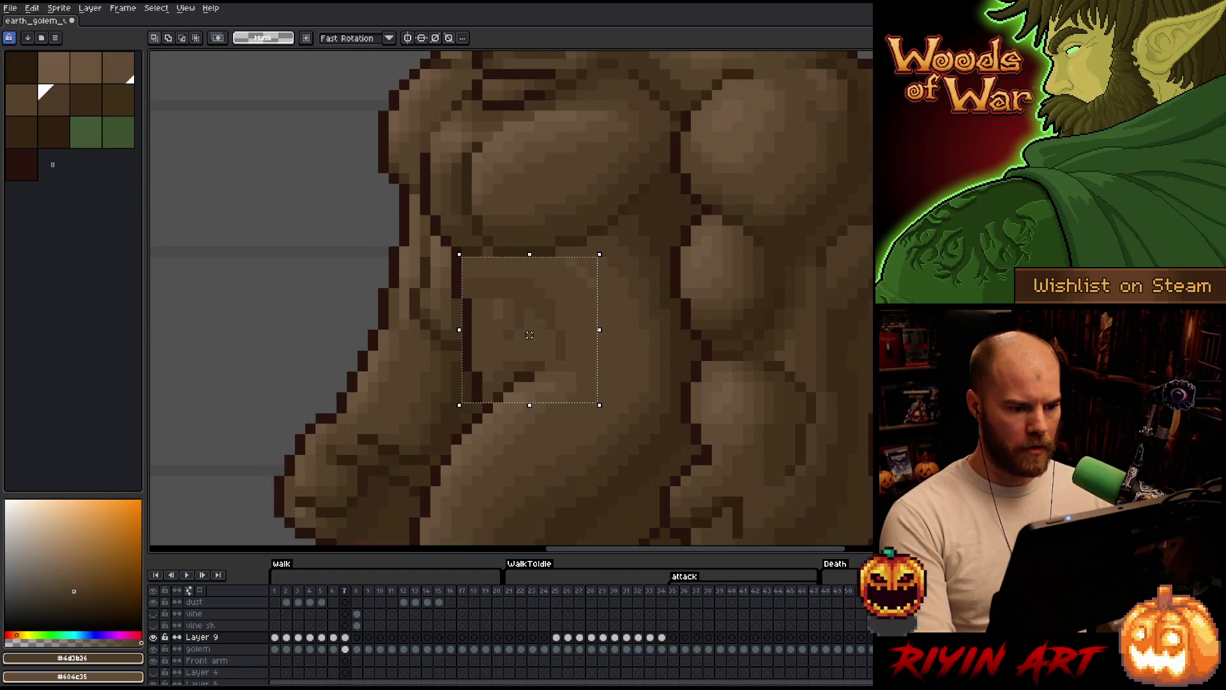
key("ctrl+d")
key("b")
left_click(573, 270, "alt")
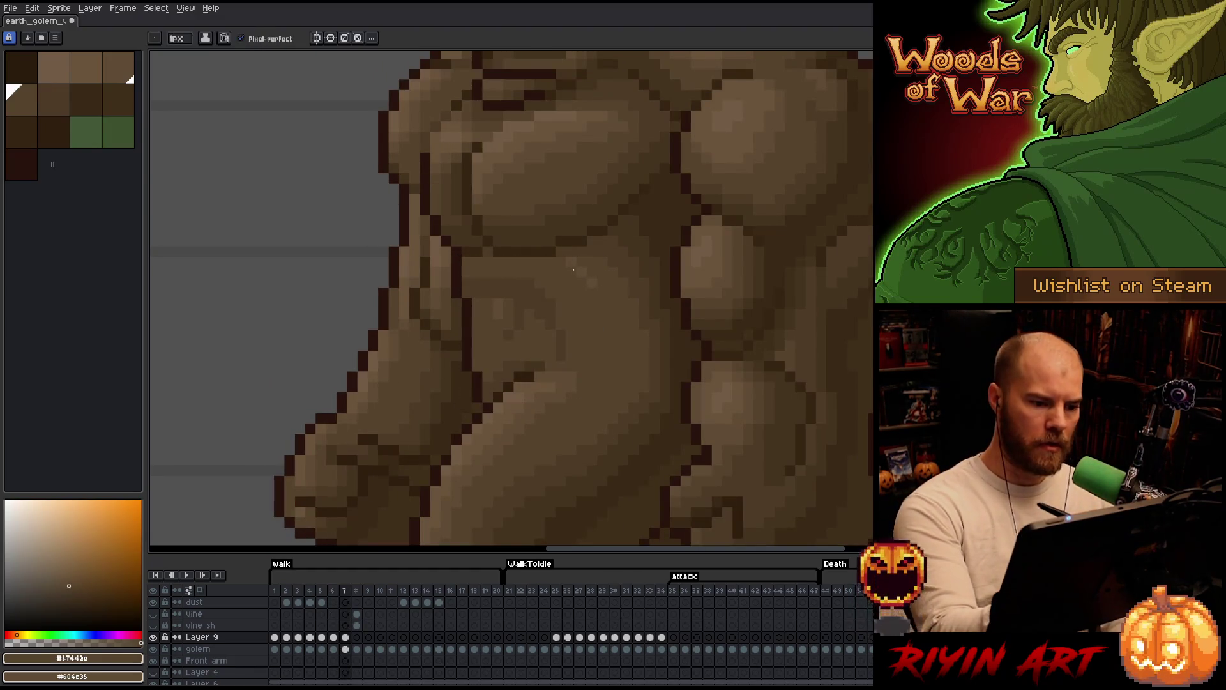
- Compare frames 6 and 7, then sample the darkest brown from the belly
key("comma")
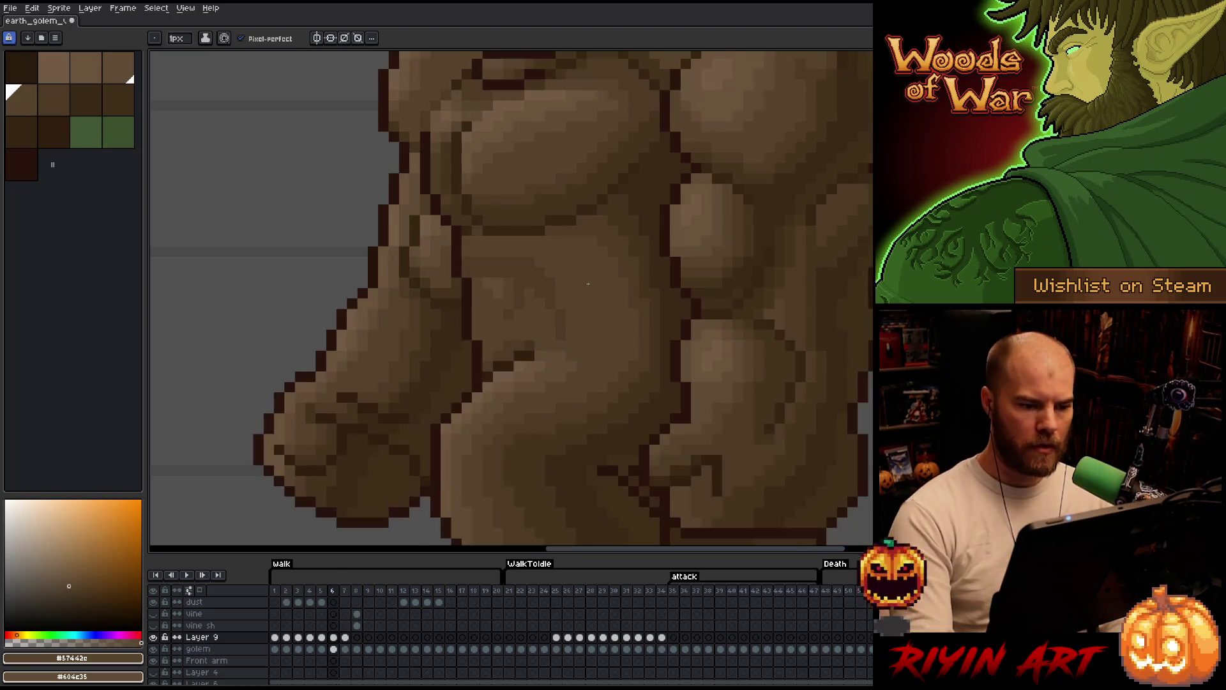
key("period")
key("comma")
key("period")
key("comma")
key("period")
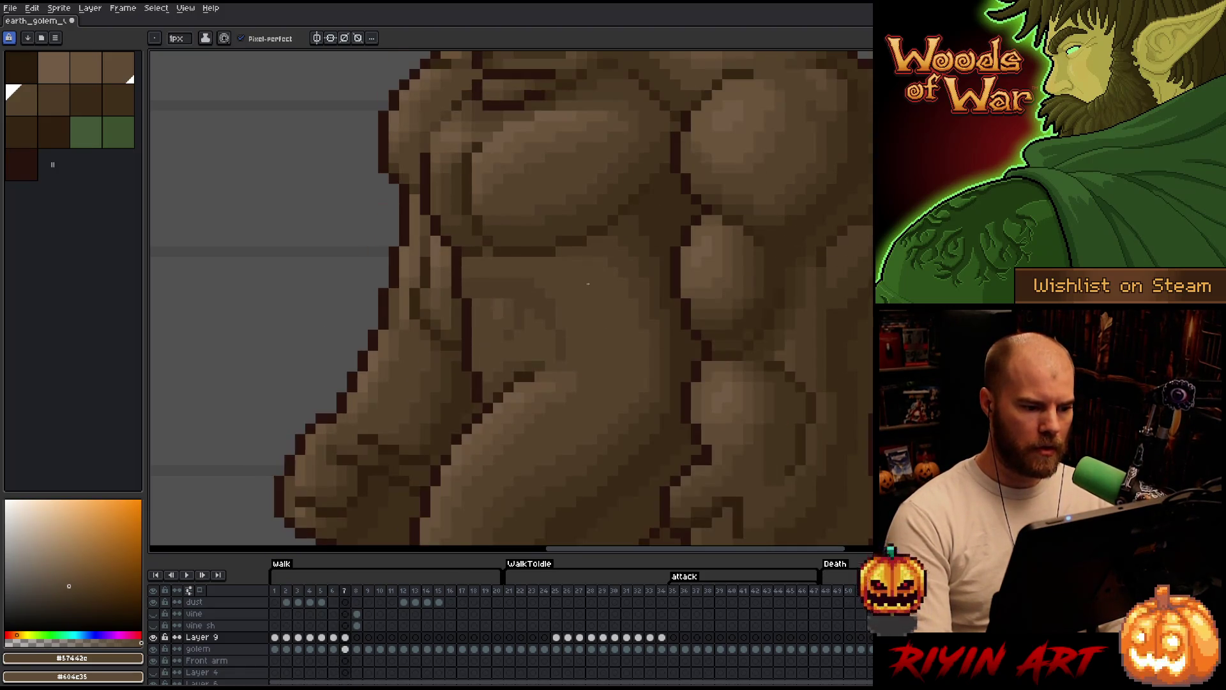
key("comma")
key("period")
key("comma")
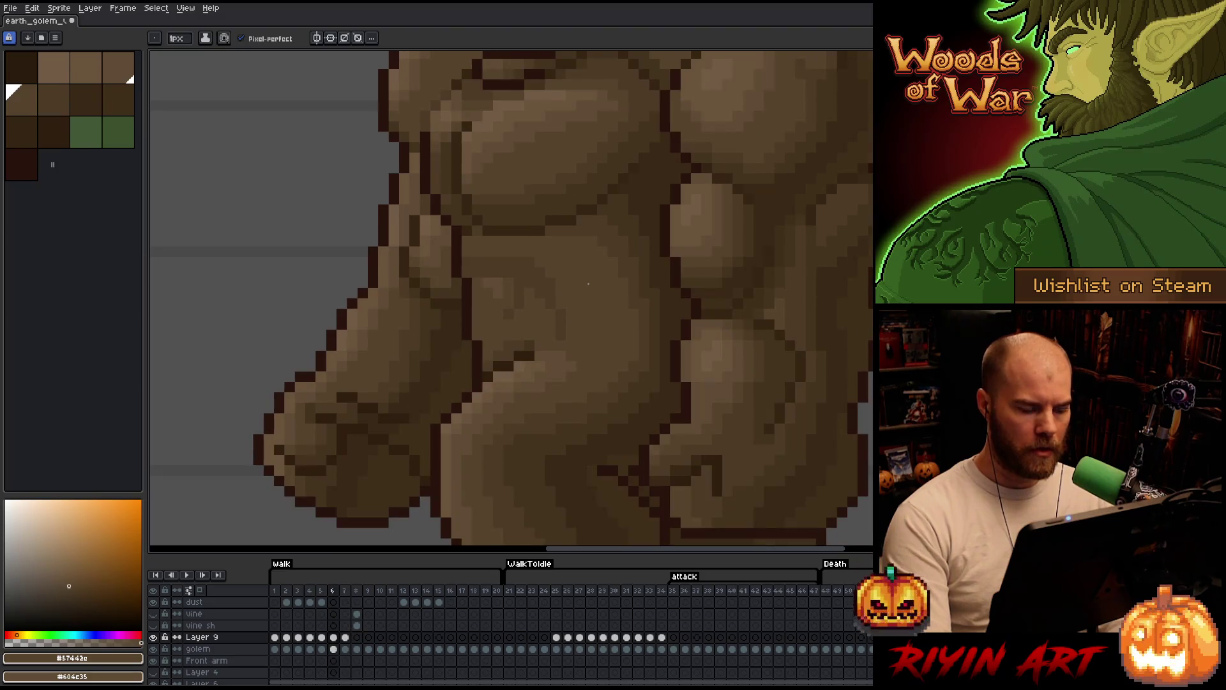
key("period")
key("comma")
key("comma")
key("period")
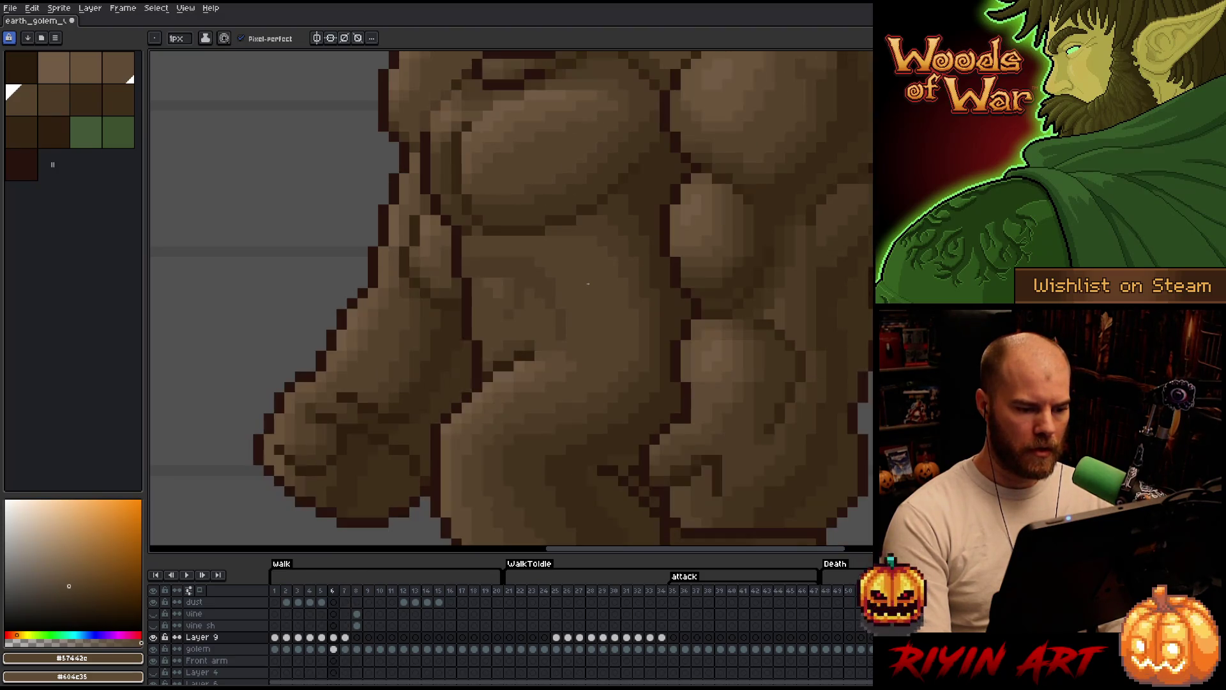
left_click(537, 340, "alt")
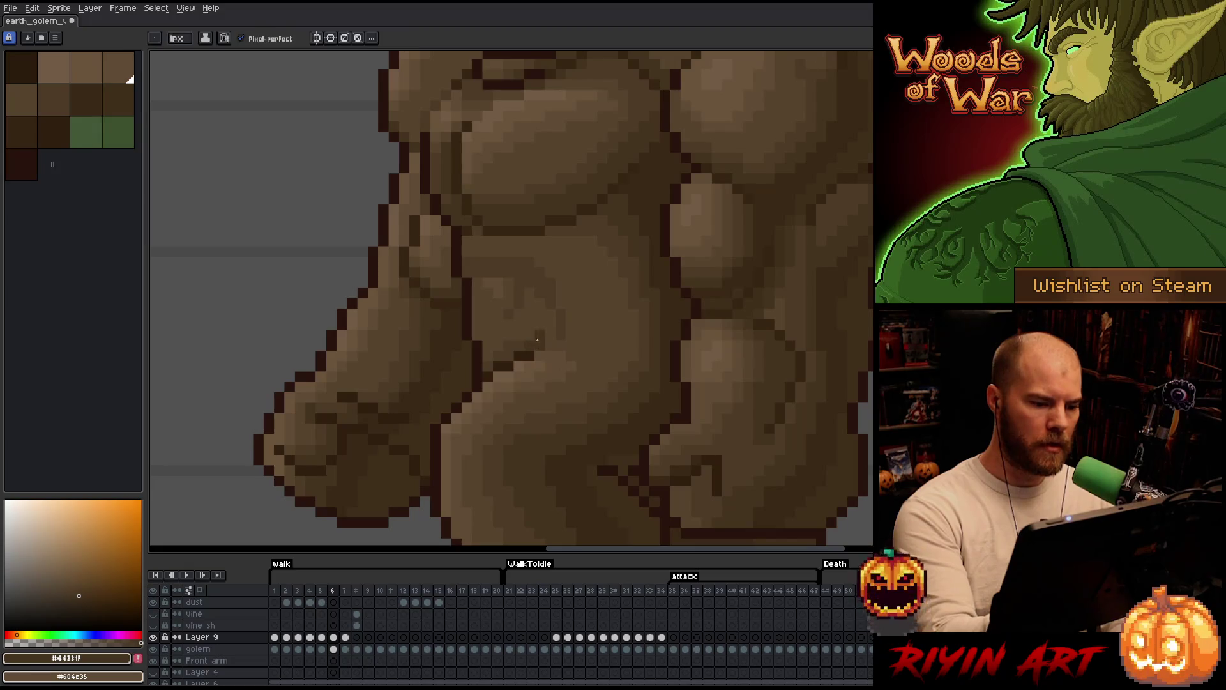
key("period")
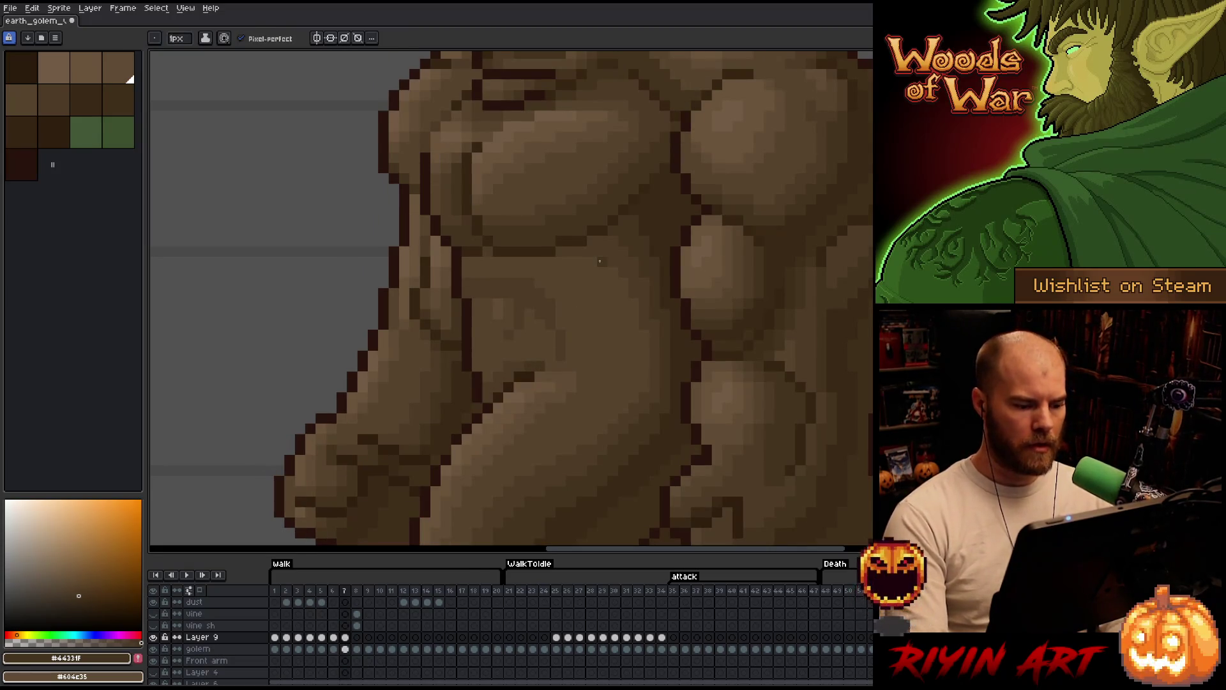
- Check walk frame 8's pose against its neighbour and save the sprite
left_click(359, 639)
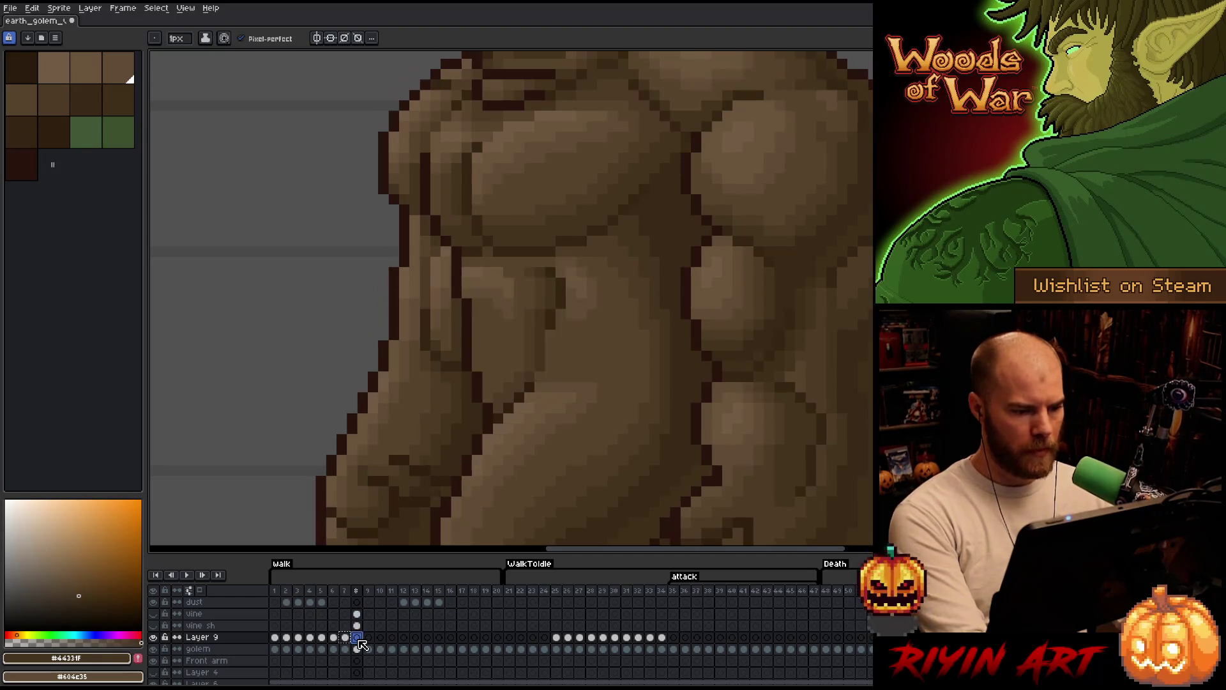
key("Left")
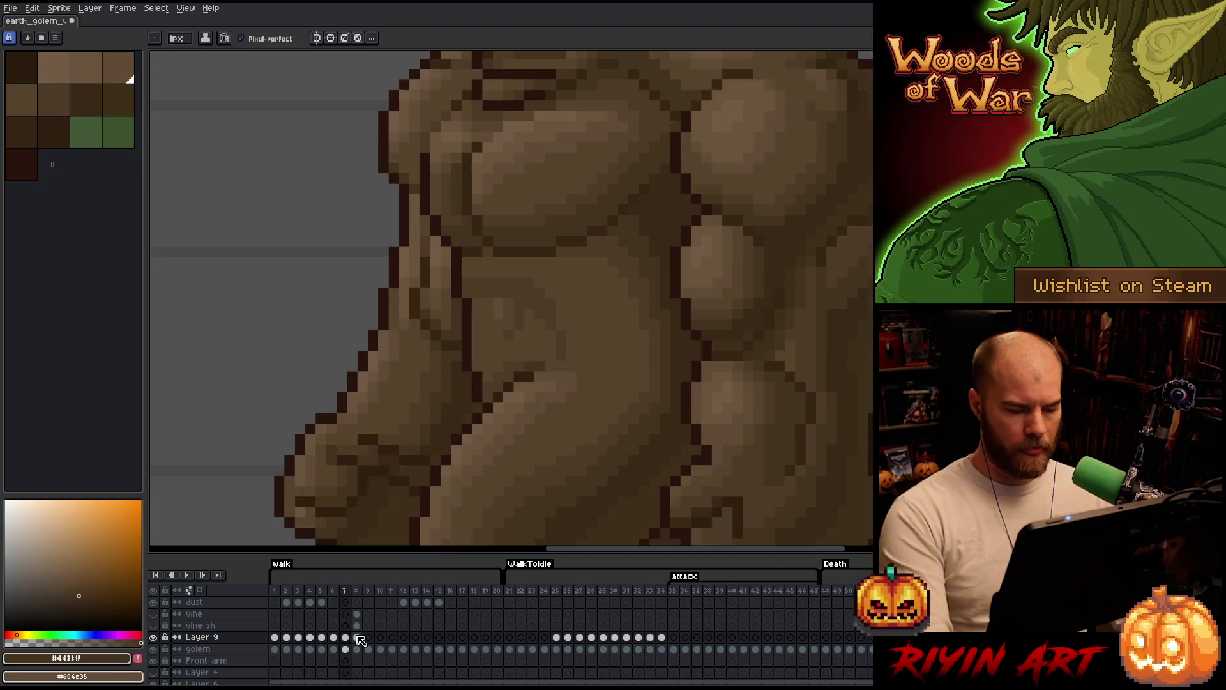
key("Right")
key("Left")
key("Right")
key("Left")
key("Right")
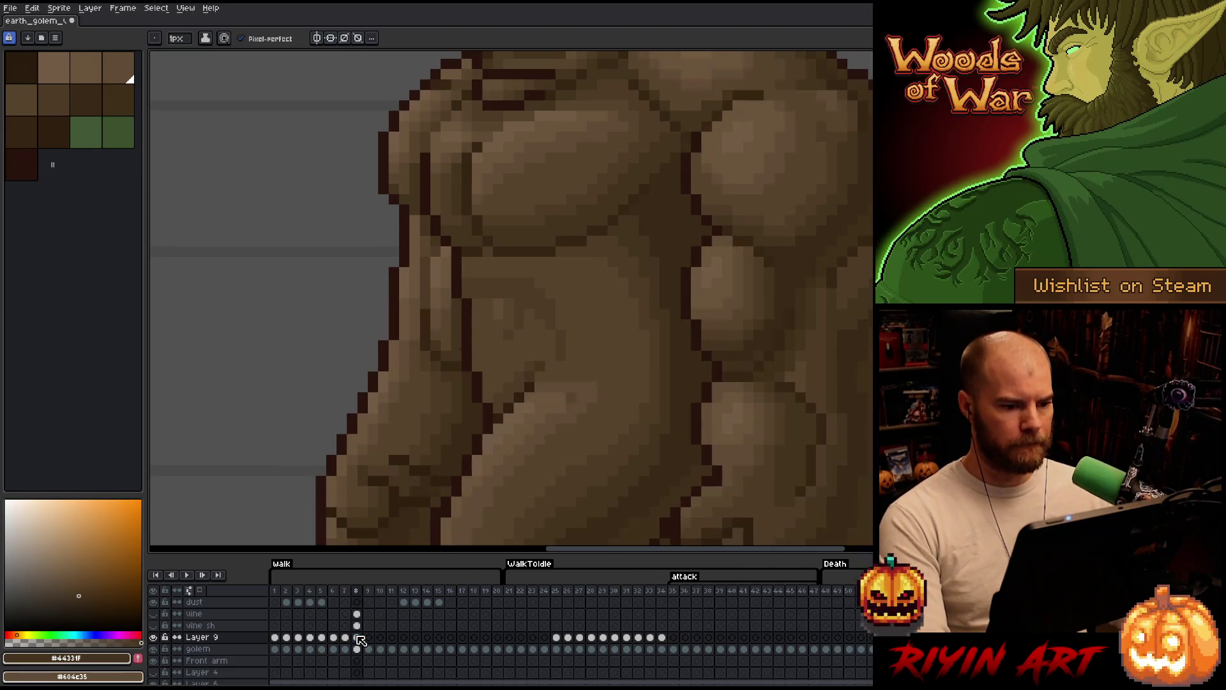
key("Left")
key("Right")
key("Left")
key("Right")
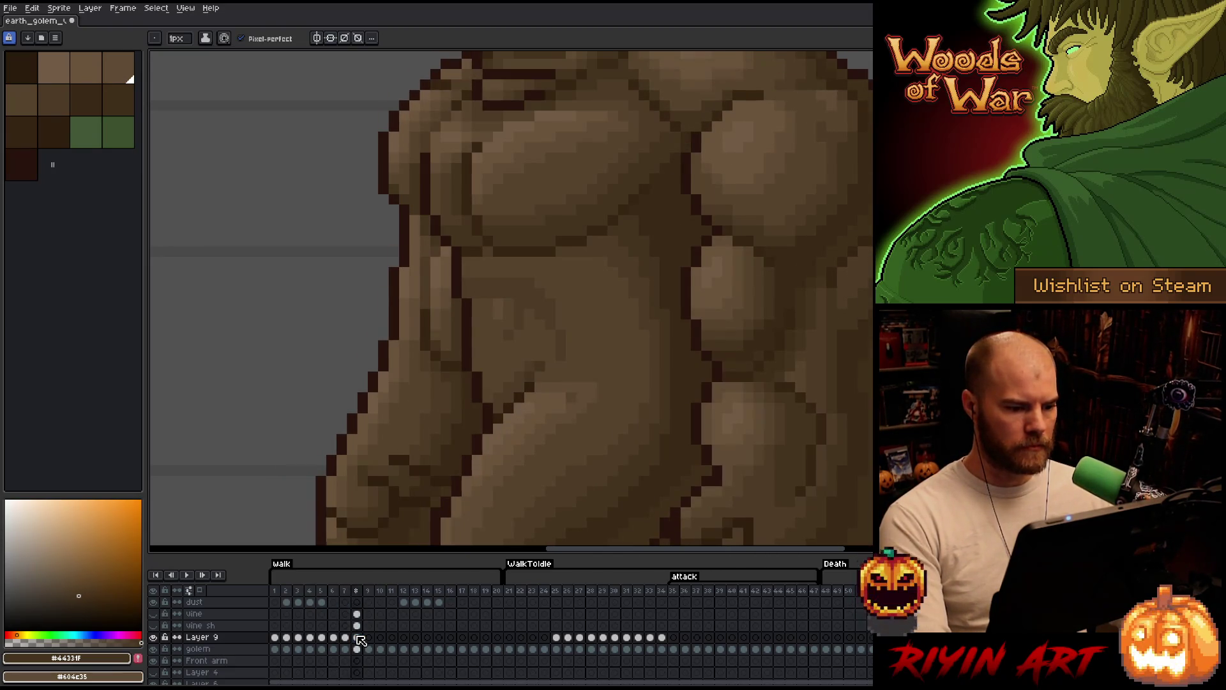
key("Left")
key("Right")
key("e")
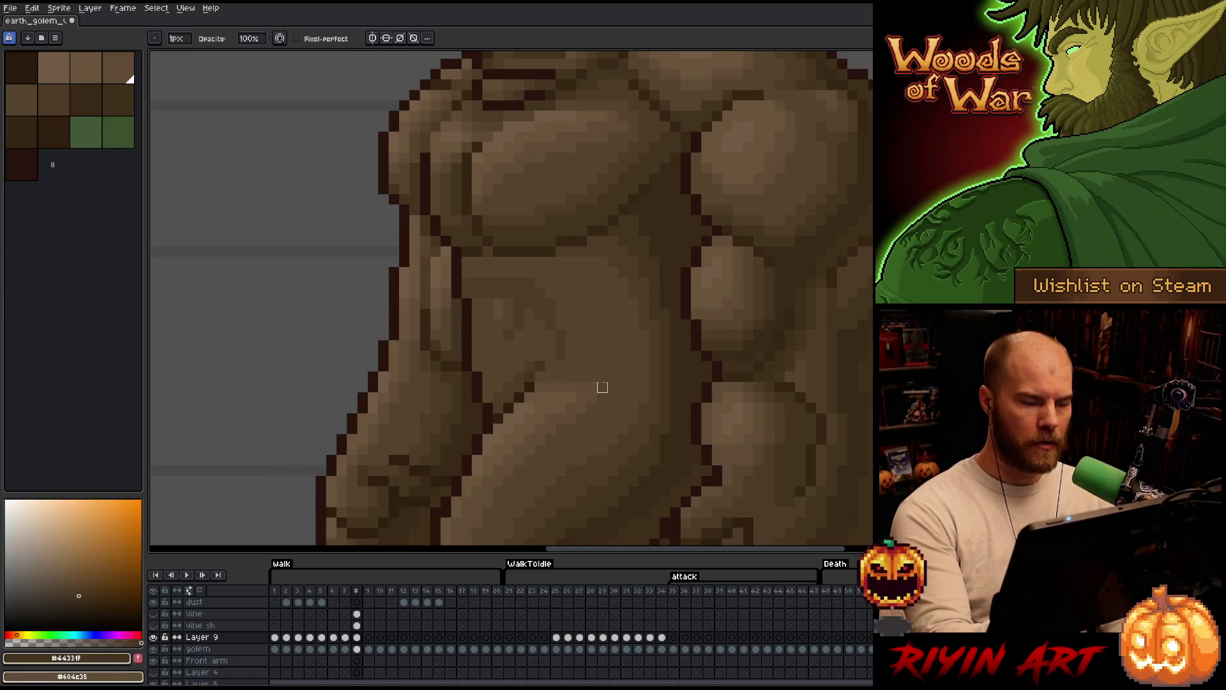
key("ctrl+s")
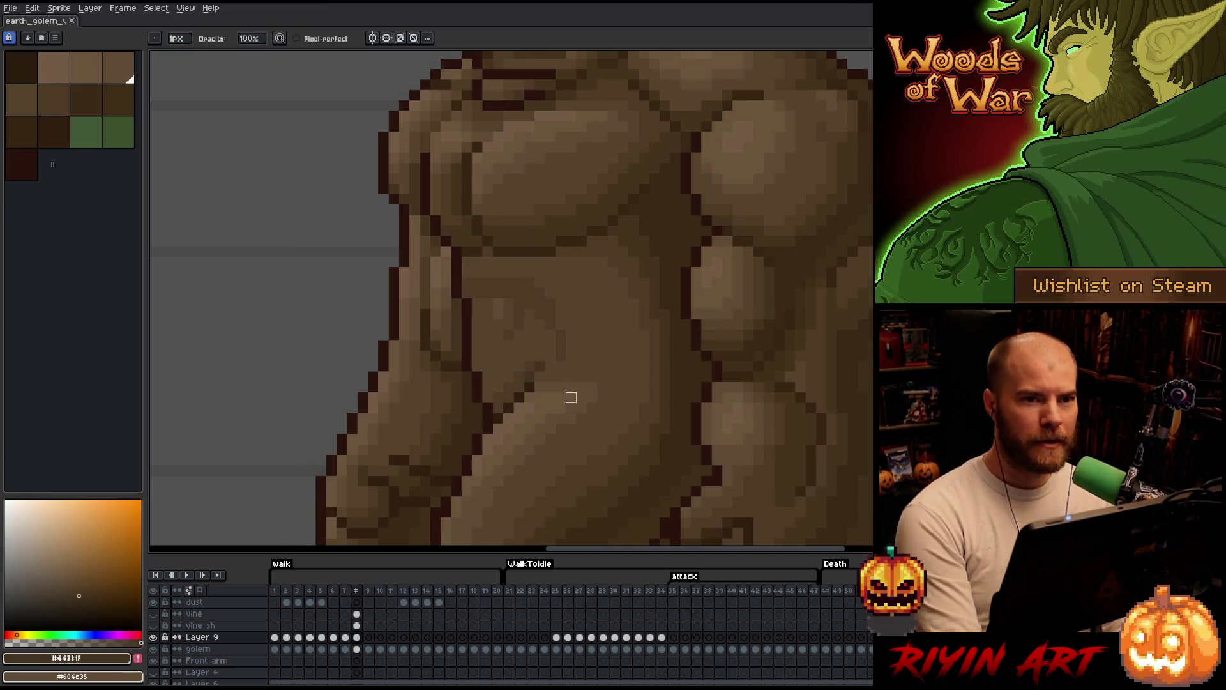
key("ctrl+s")
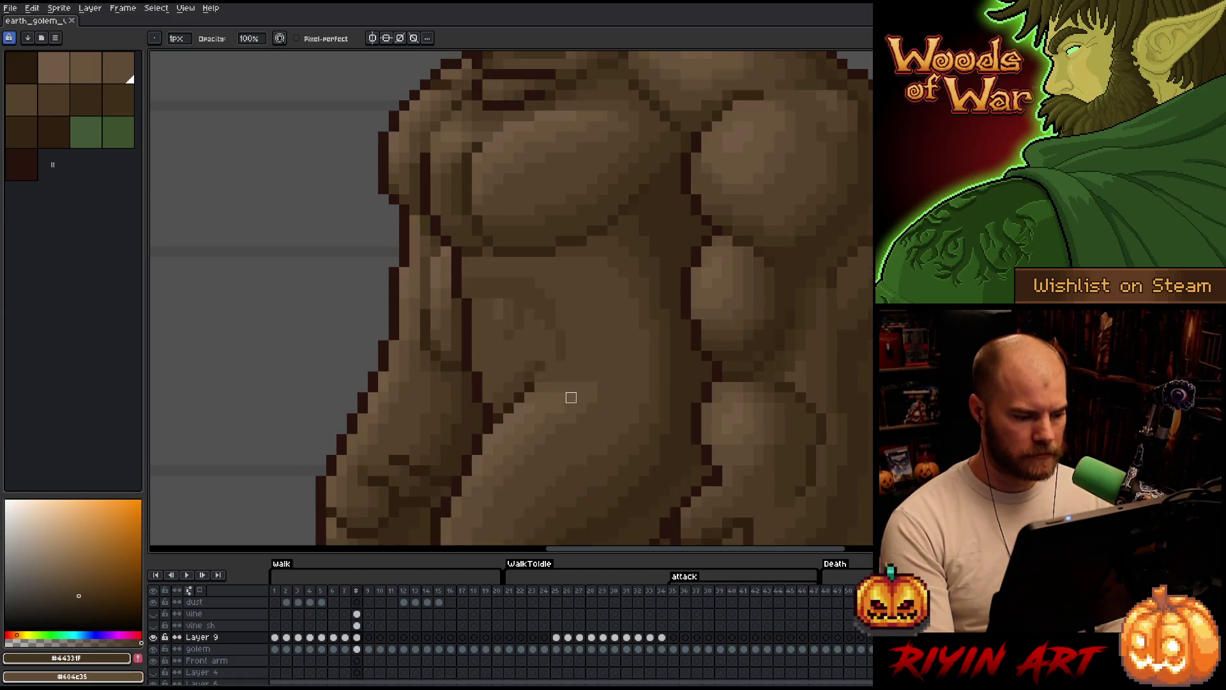
- Paste the shading onto frame 9 one pixel left, pencil a dark side outline, and save
left_click(357, 638)
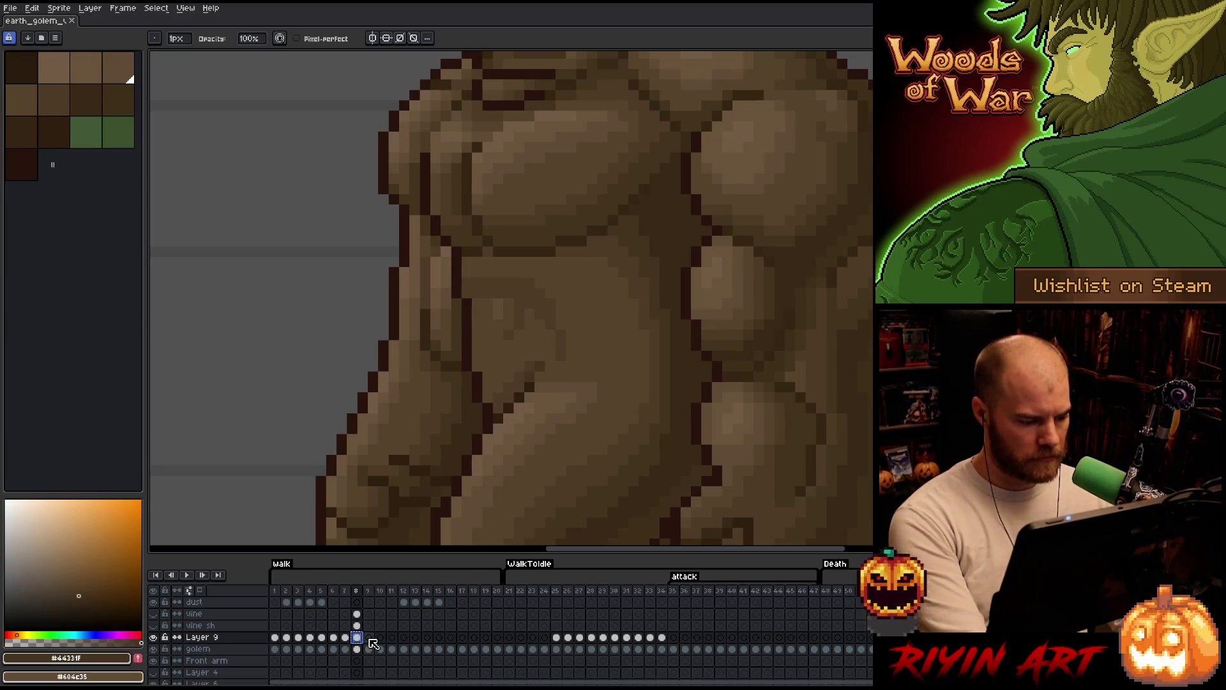
left_click(369, 638)
key("ctrl+v")
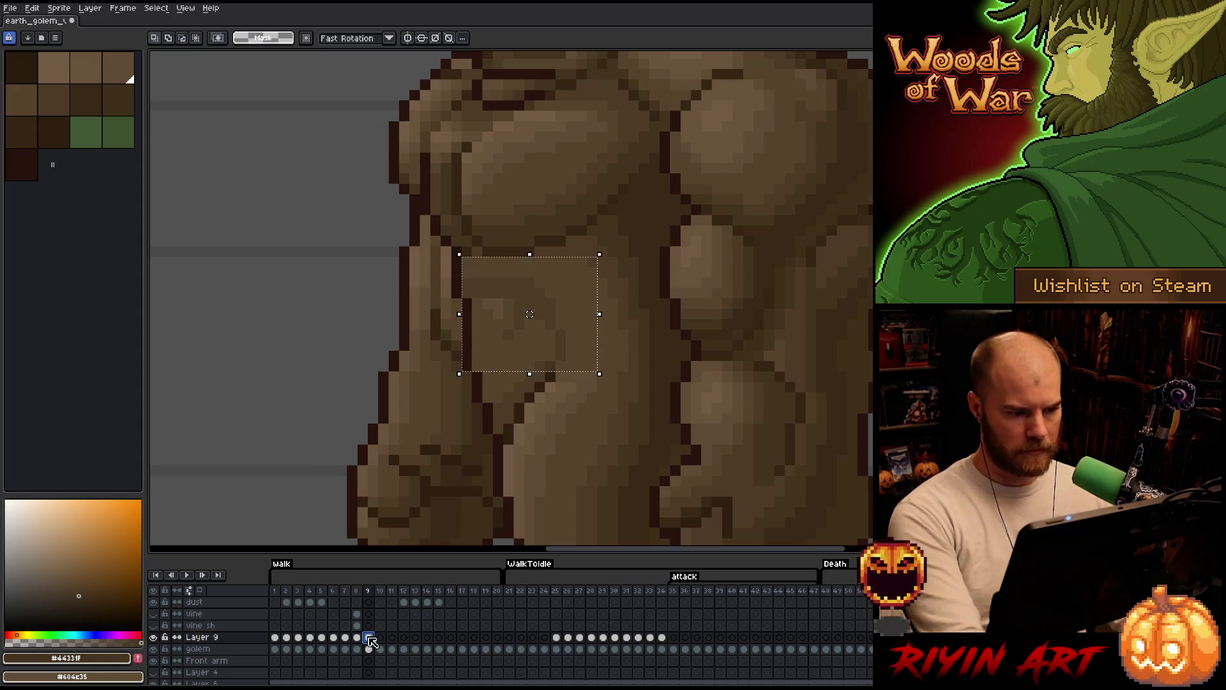
key("Left")
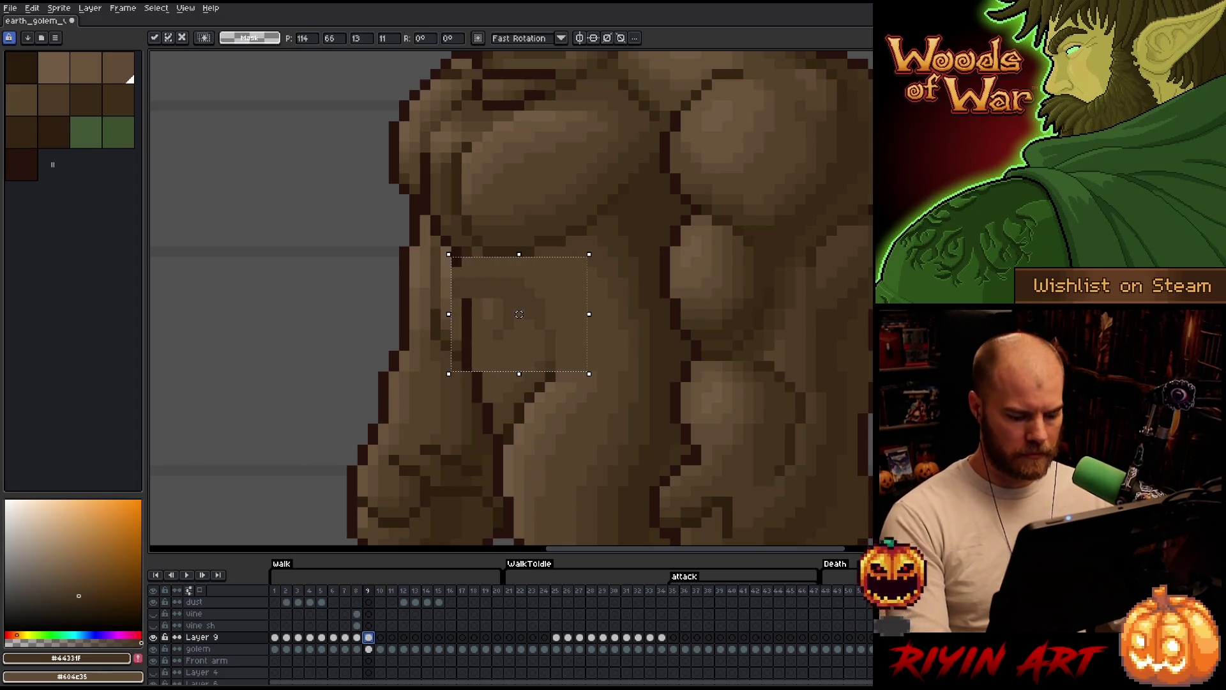
key("Return")
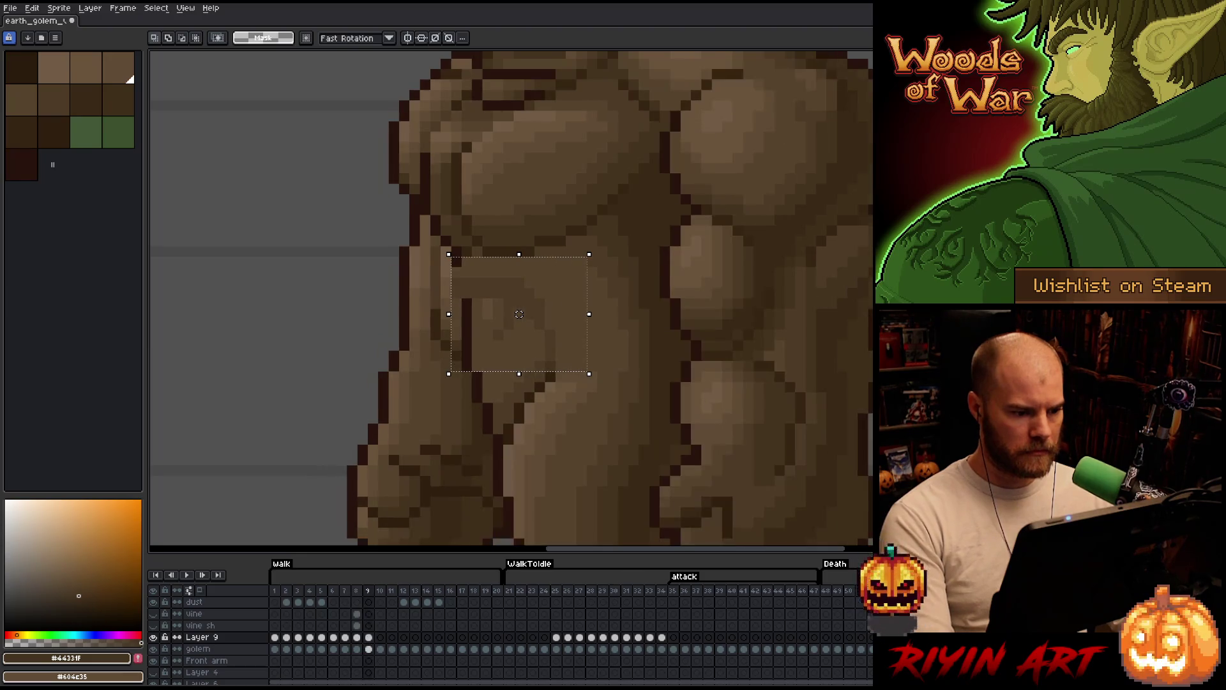
key("ctrl+d")
key("b")
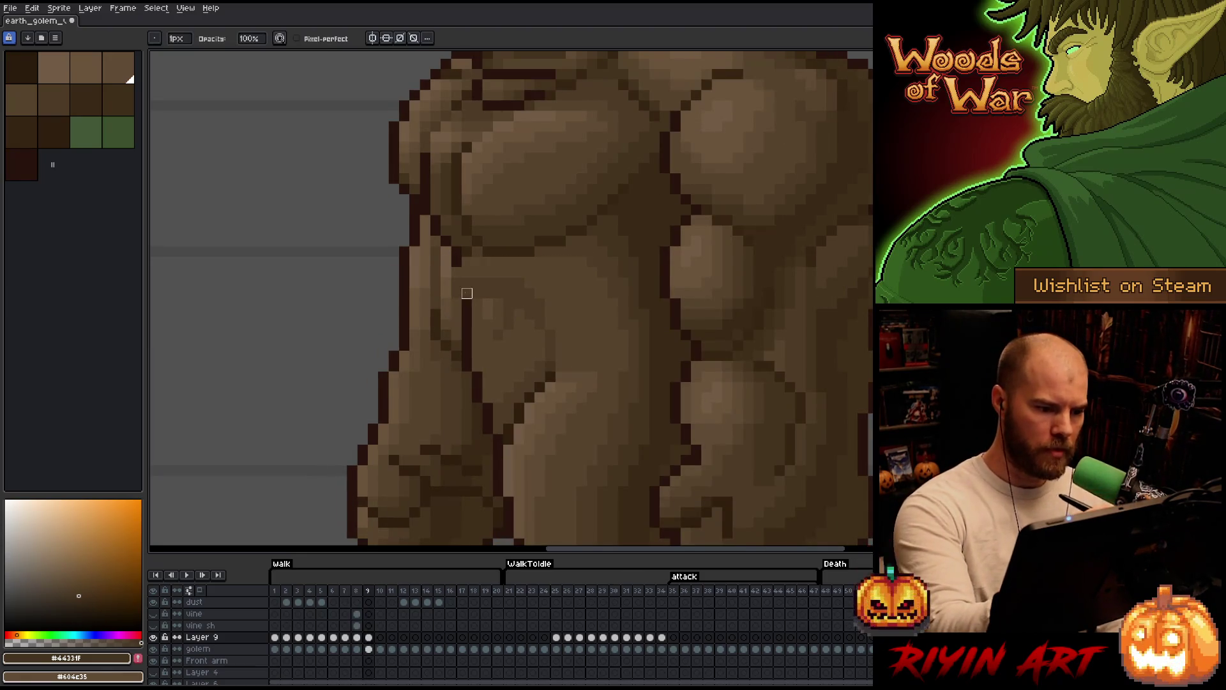
left_click_drag(456, 252, 456, 293)
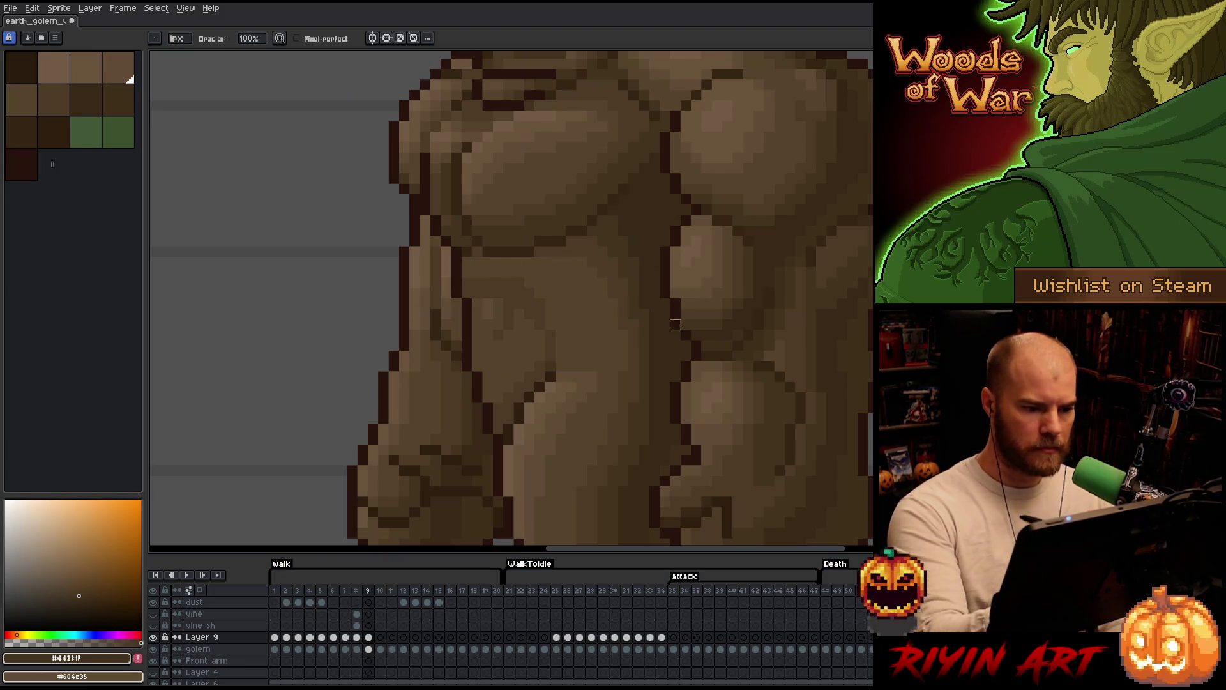
key("ctrl+s")
- Flip between frames 8 and 9 to check the new shading
key("Left")
key("Right")
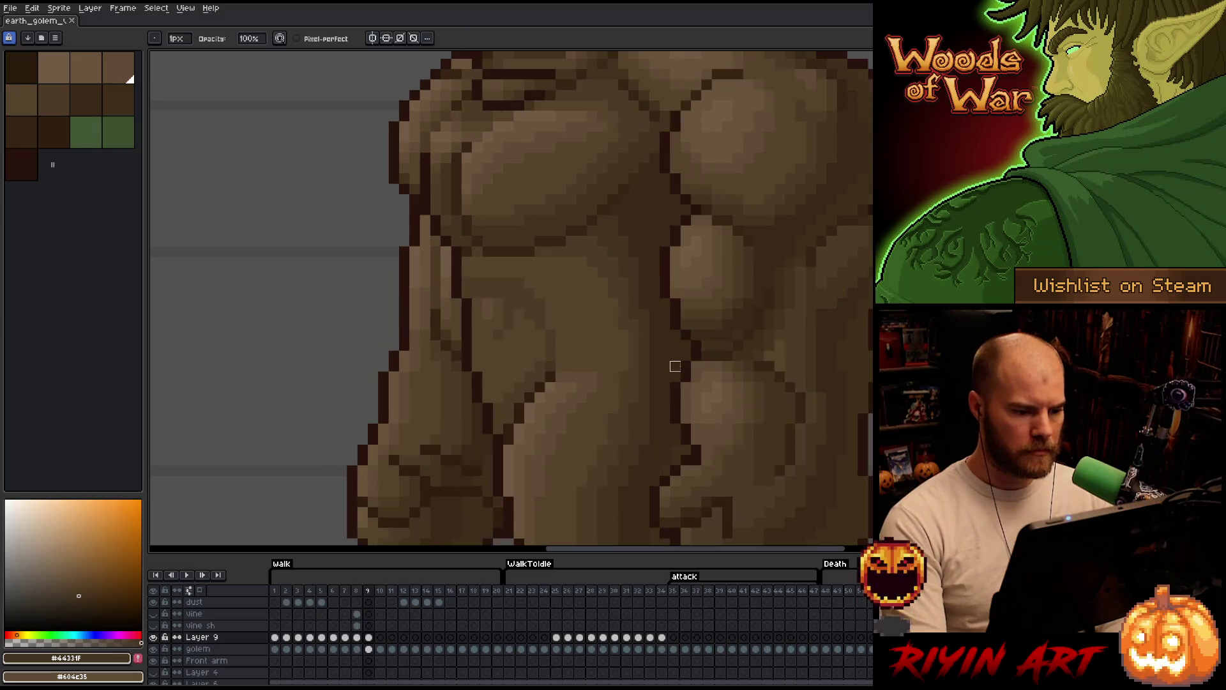
key("Left")
key("Right")
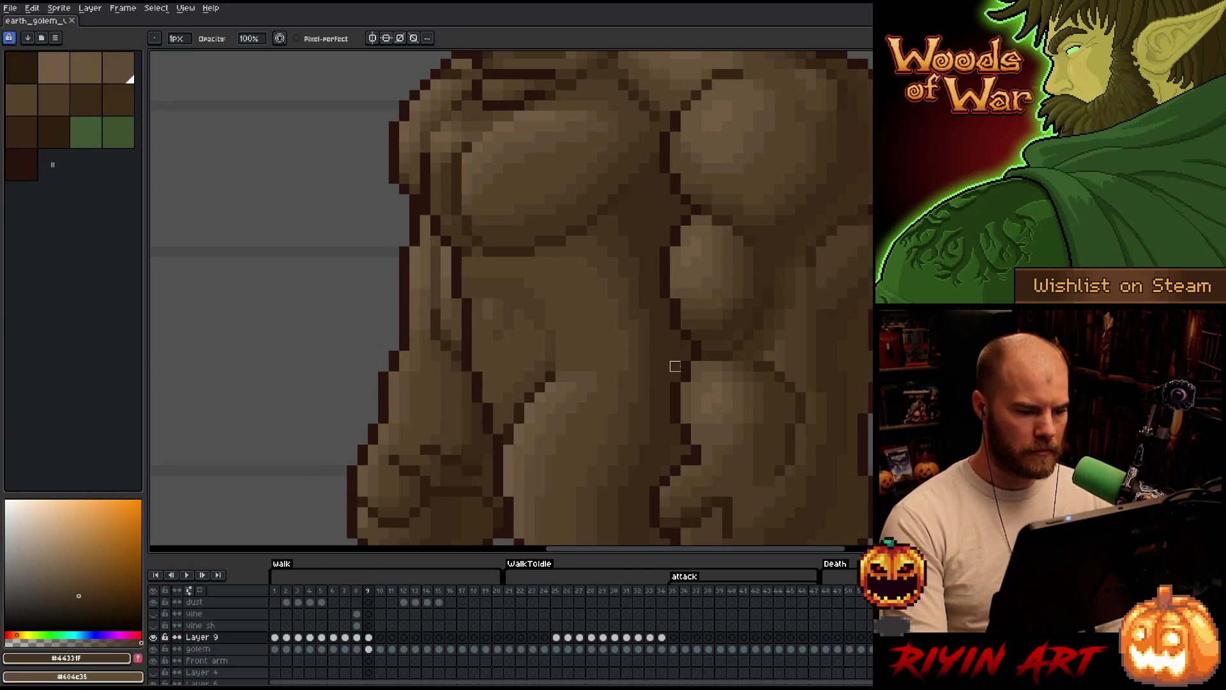
key("Left")
key("Right")
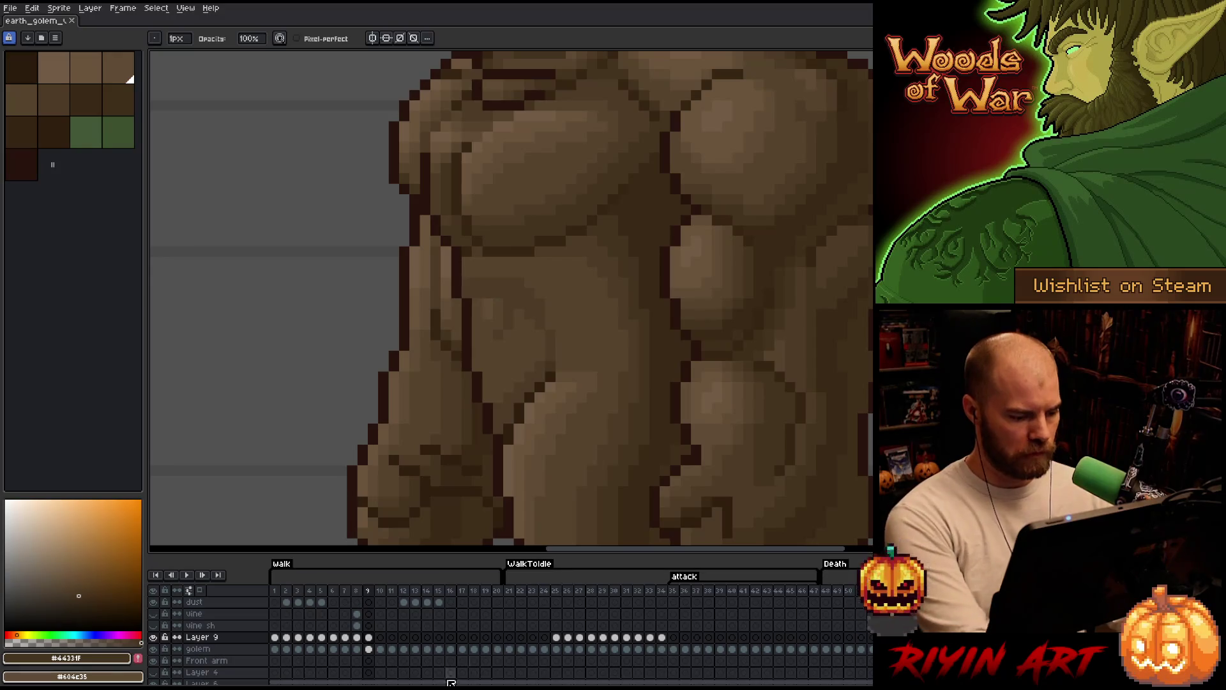
left_click(382, 637)
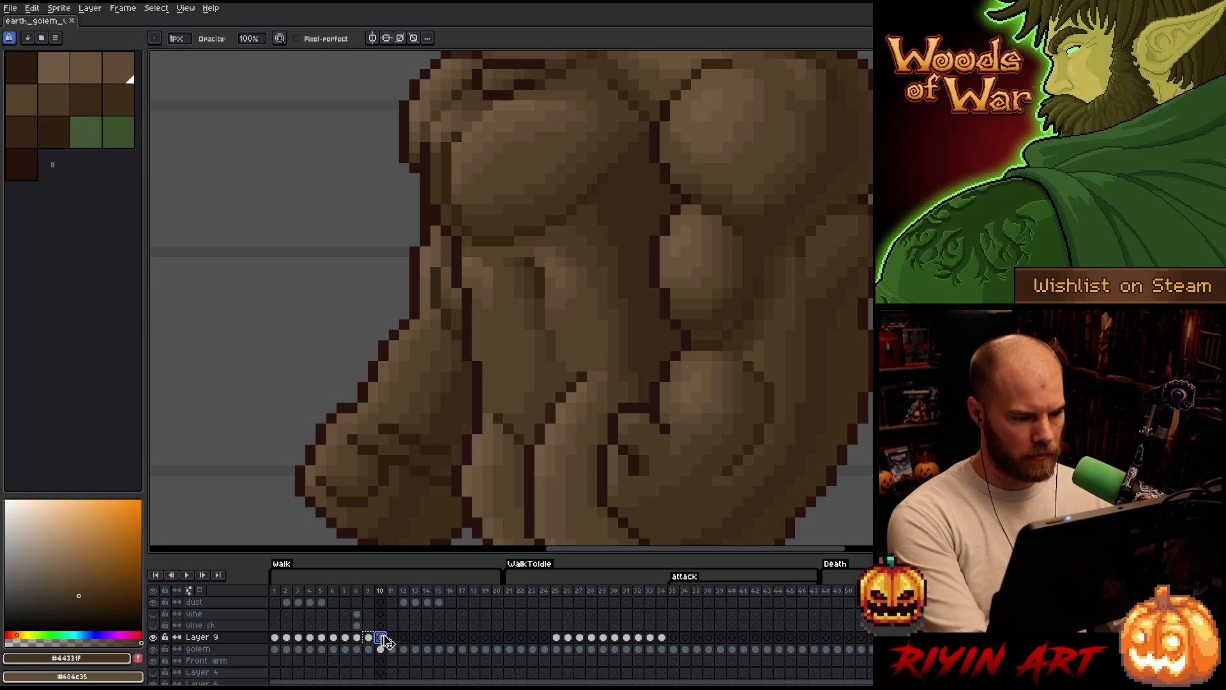
- Paste the belly shading onto Layer 9 frame 10, shifted one pixel left, and commit it
left_click(298, 638)
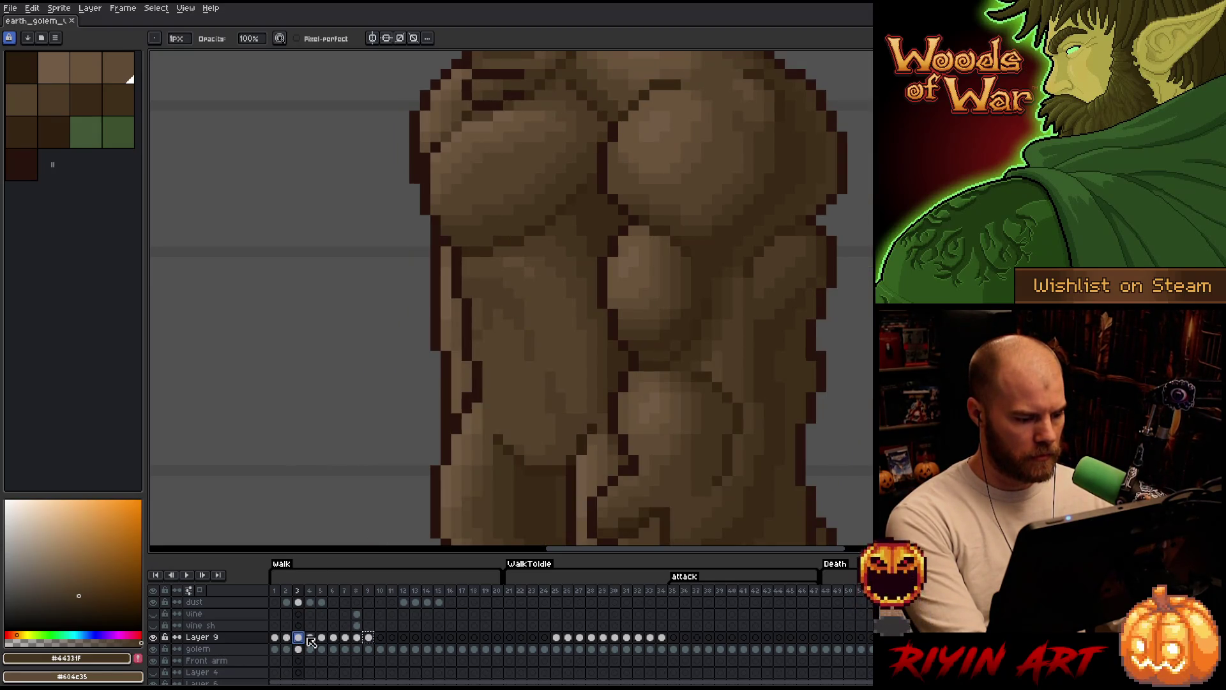
left_click(369, 638)
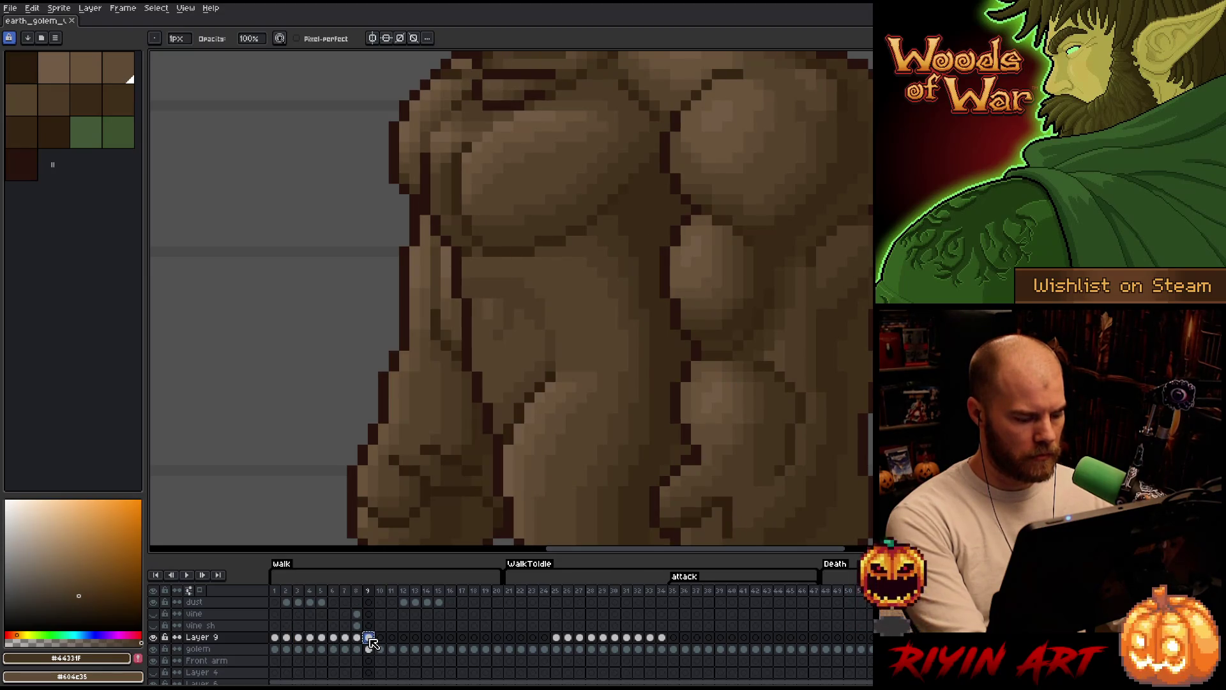
left_click(380, 638)
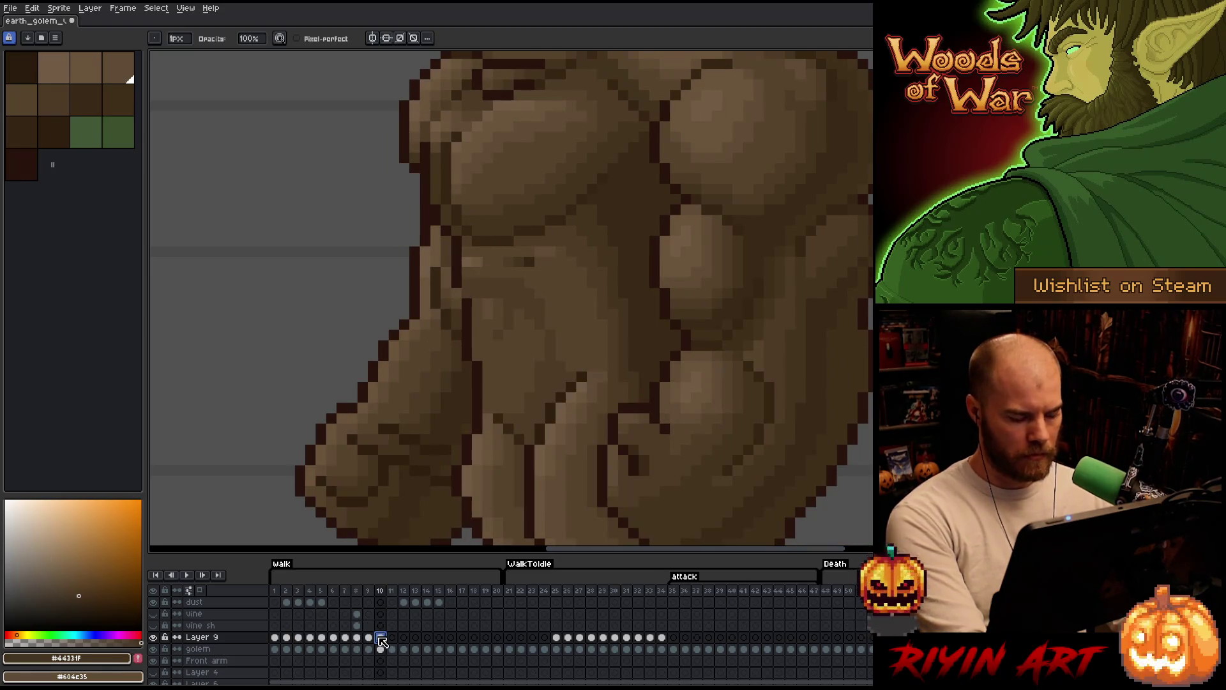
key("t")
key("alt+Up")
key("alt+Up")
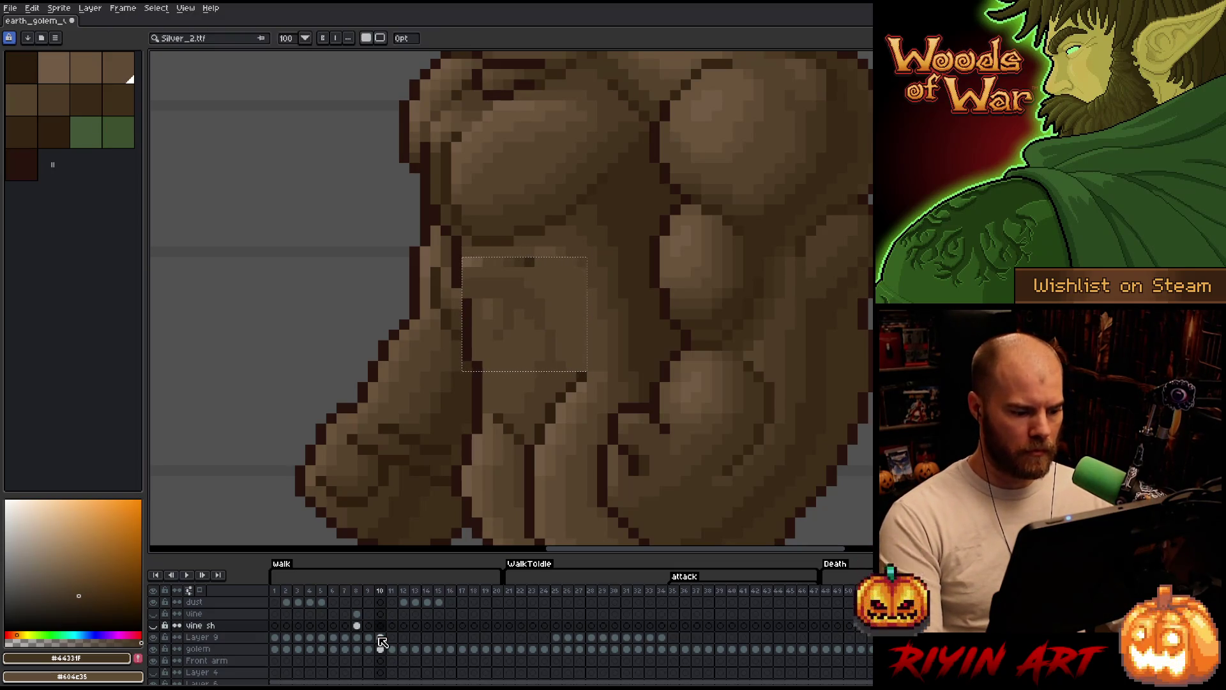
left_click(380, 638)
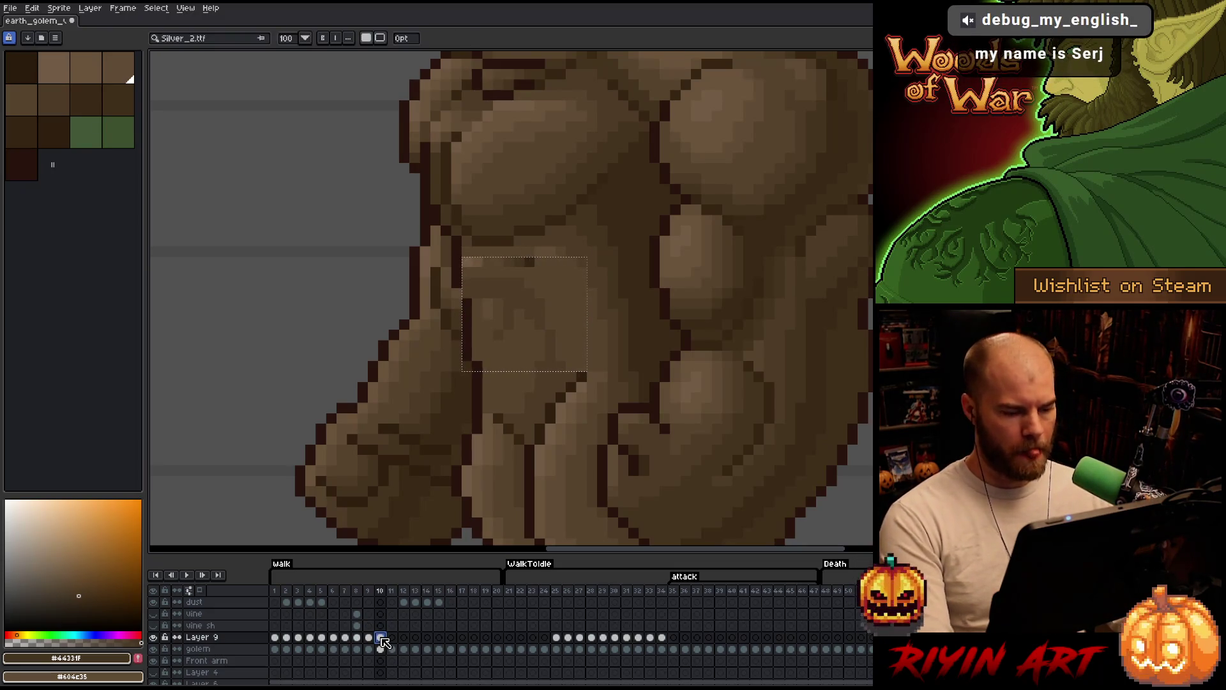
key("ctrl+t")
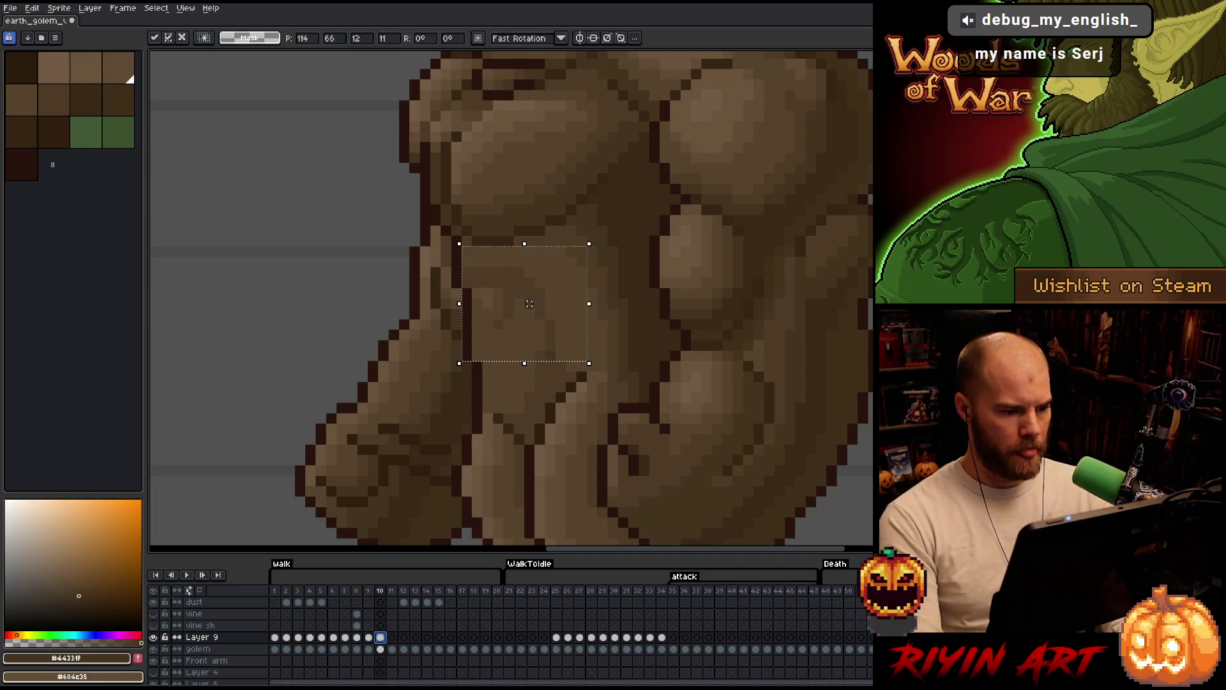
key("Left")
key("Return")
- Flip between frames 9 and 10 to compare the shading
left_click(369, 638)
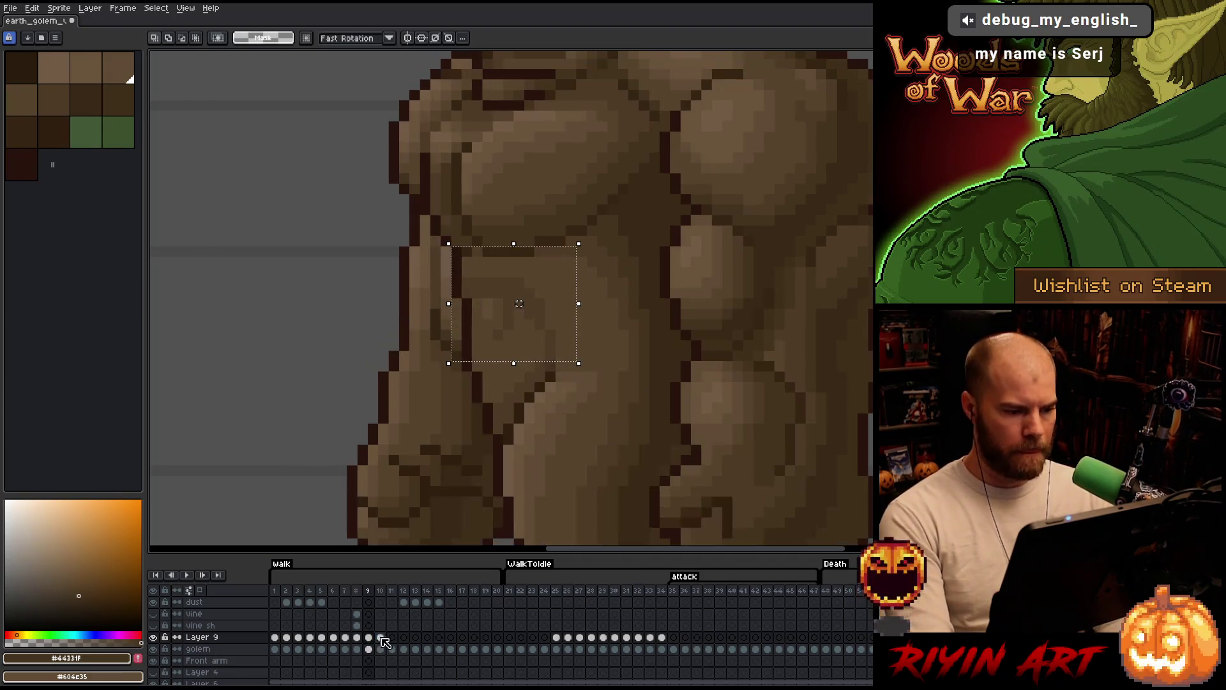
left_click(381, 637)
left_click(369, 637)
left_click(381, 637)
left_click(369, 637)
left_click(381, 638)
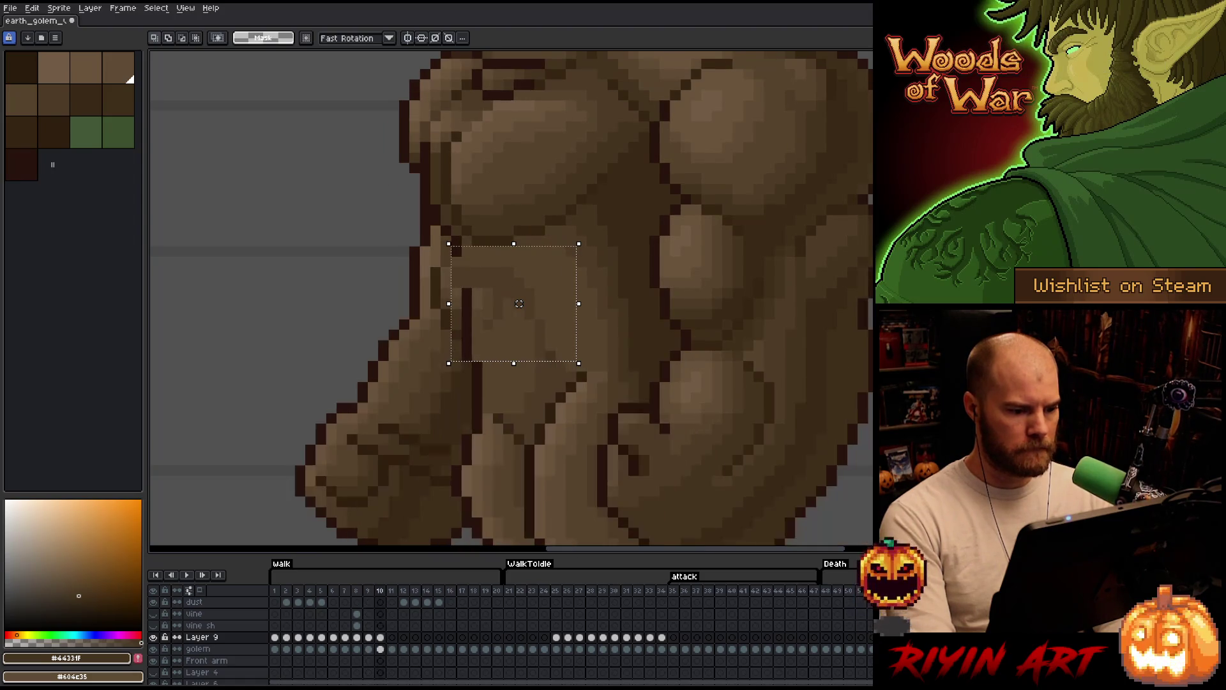
left_click(369, 637)
left_click(382, 637)
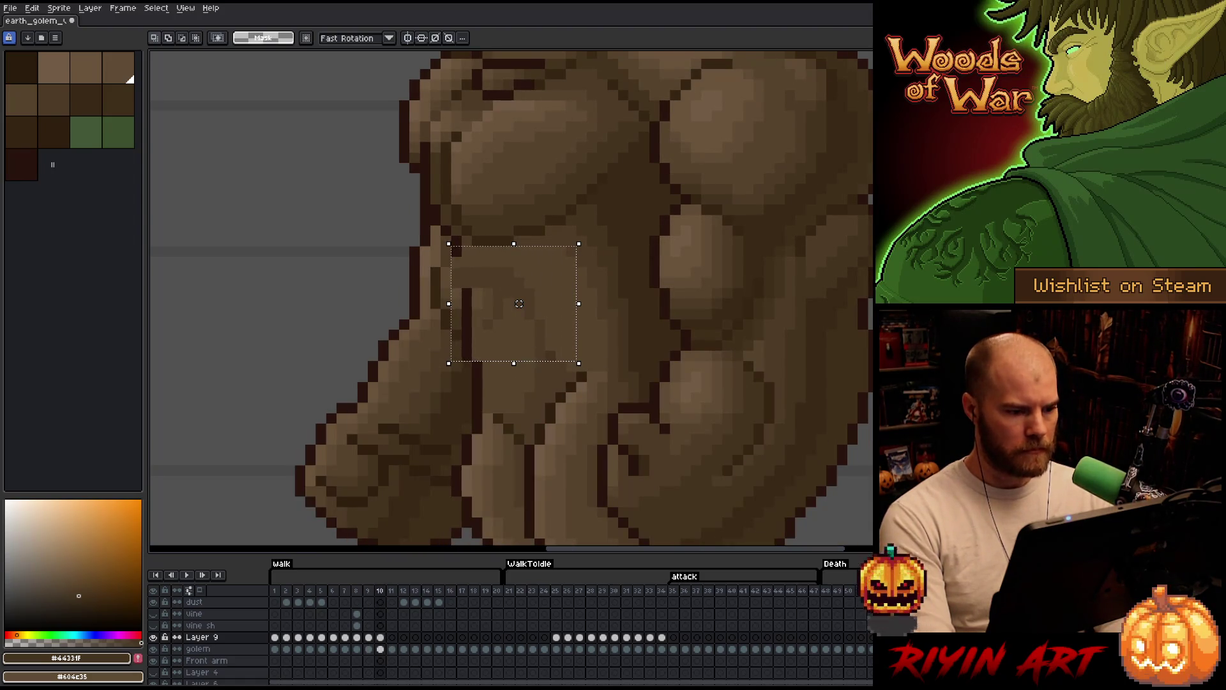
- Sample mid-brown #57442c and toggle Layer 9's visibility to check the shading
key("b")
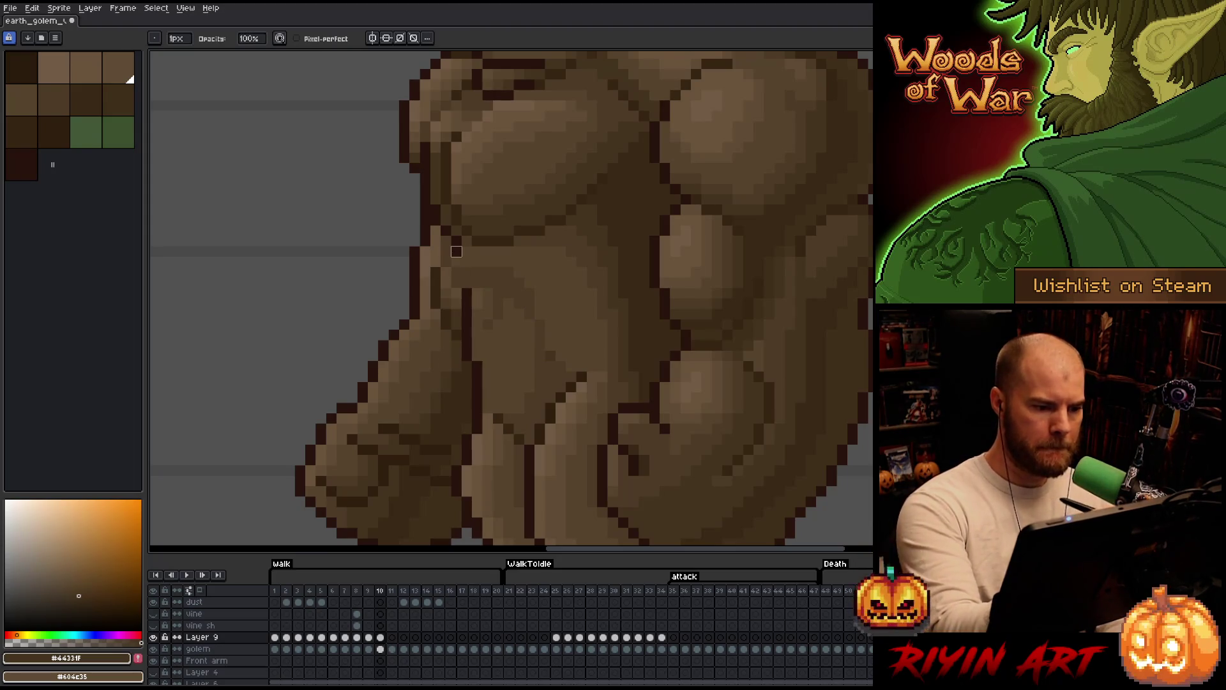
key("e")
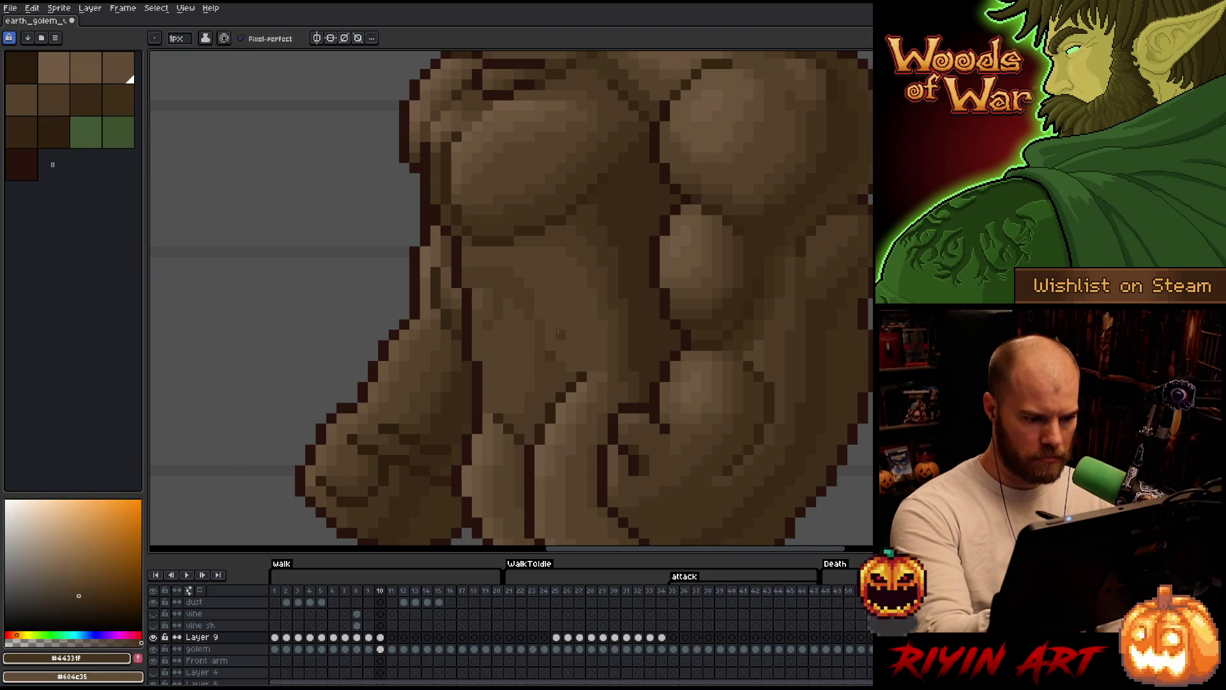
left_click(550, 355, "alt")
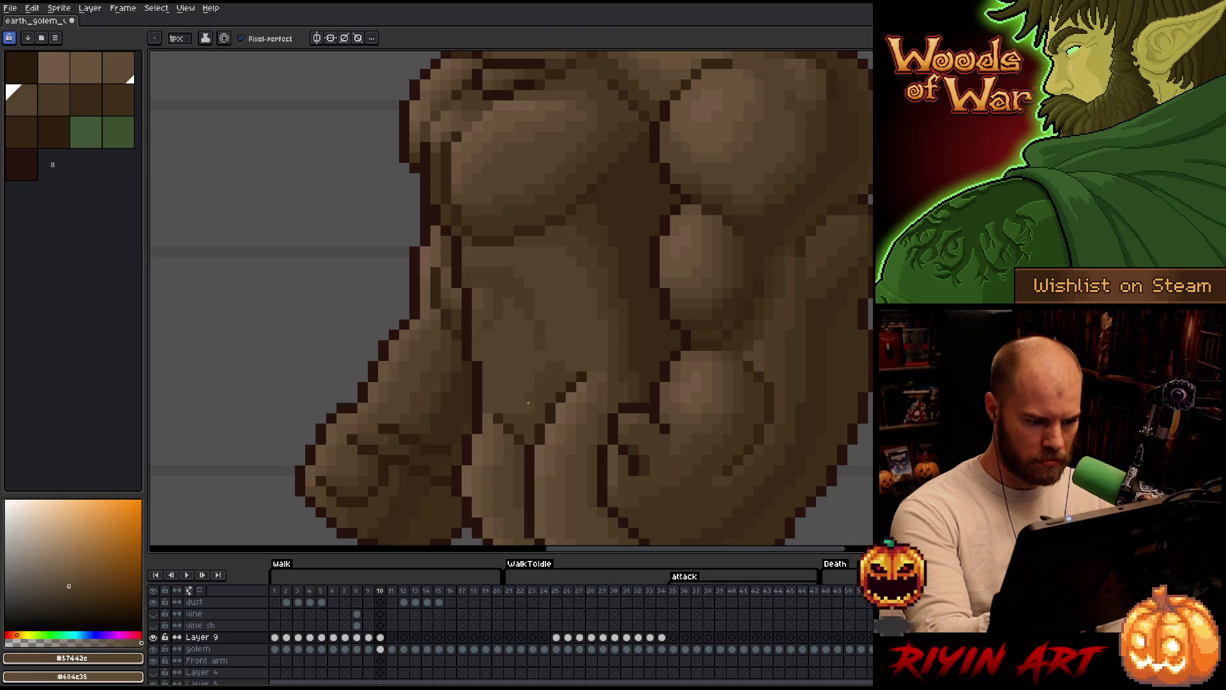
key("e")
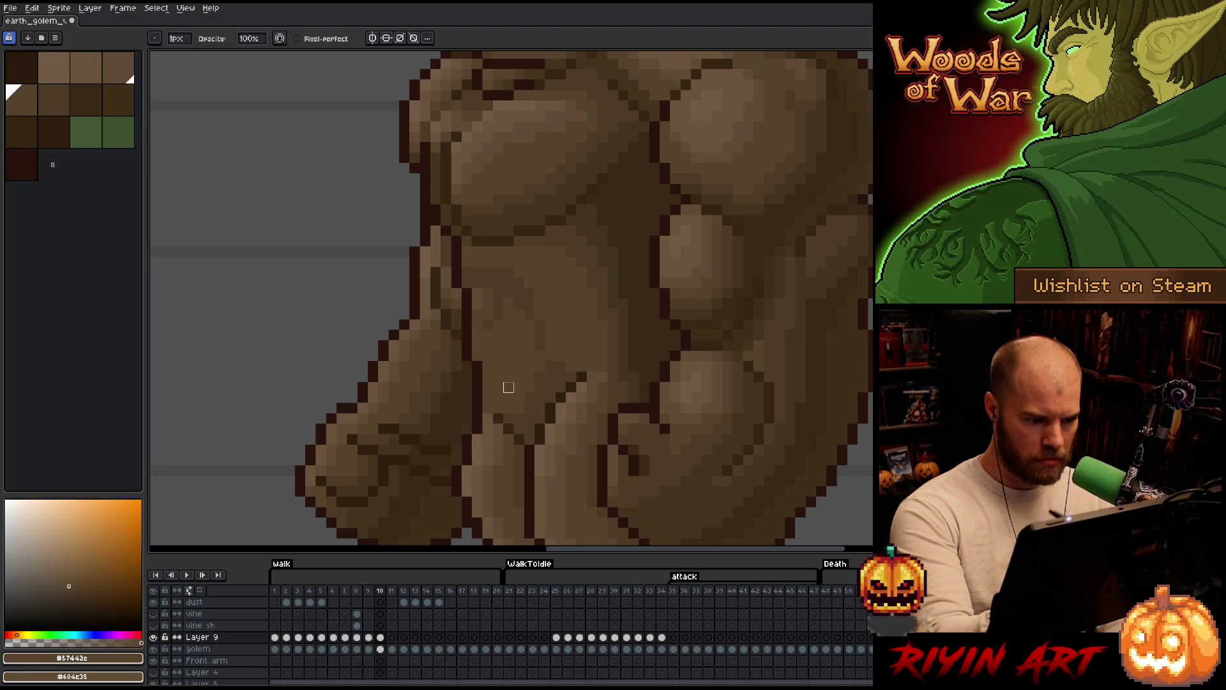
left_click(154, 637)
left_click(154, 637)
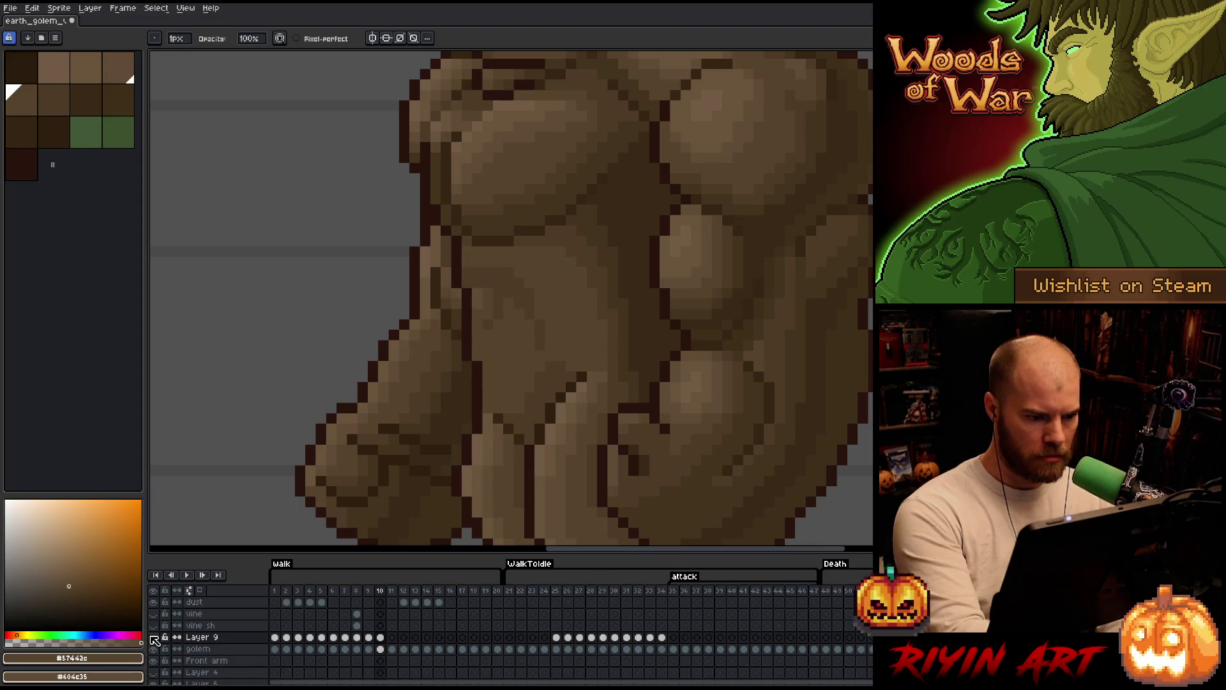
left_click(154, 637)
left_click(154, 638)
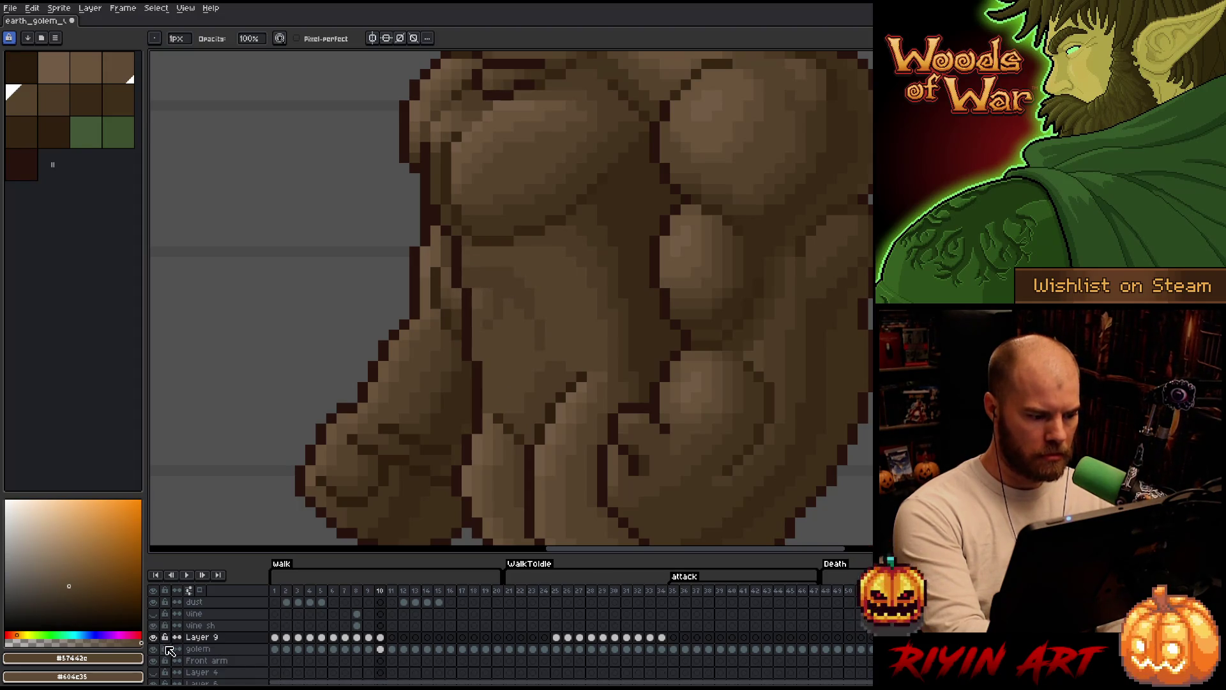
left_click(155, 639)
left_click(154, 638)
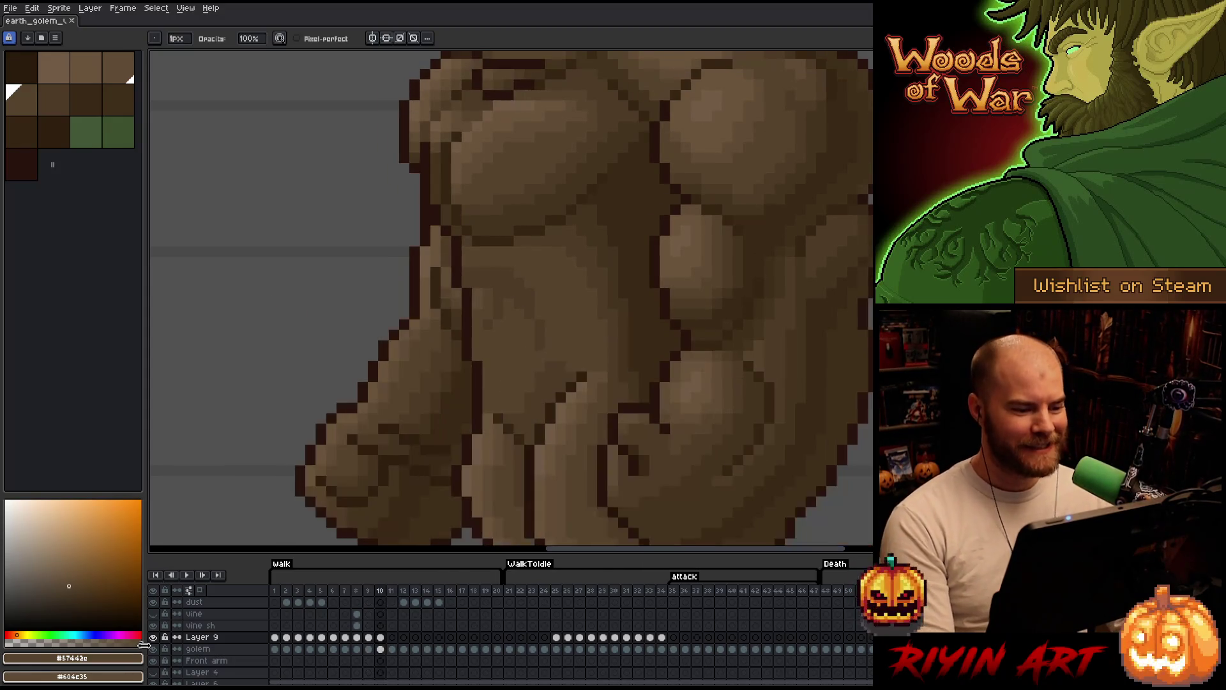
- Paste the copied belly shading block onto frame 11 and save the sprite
left_click(392, 638)
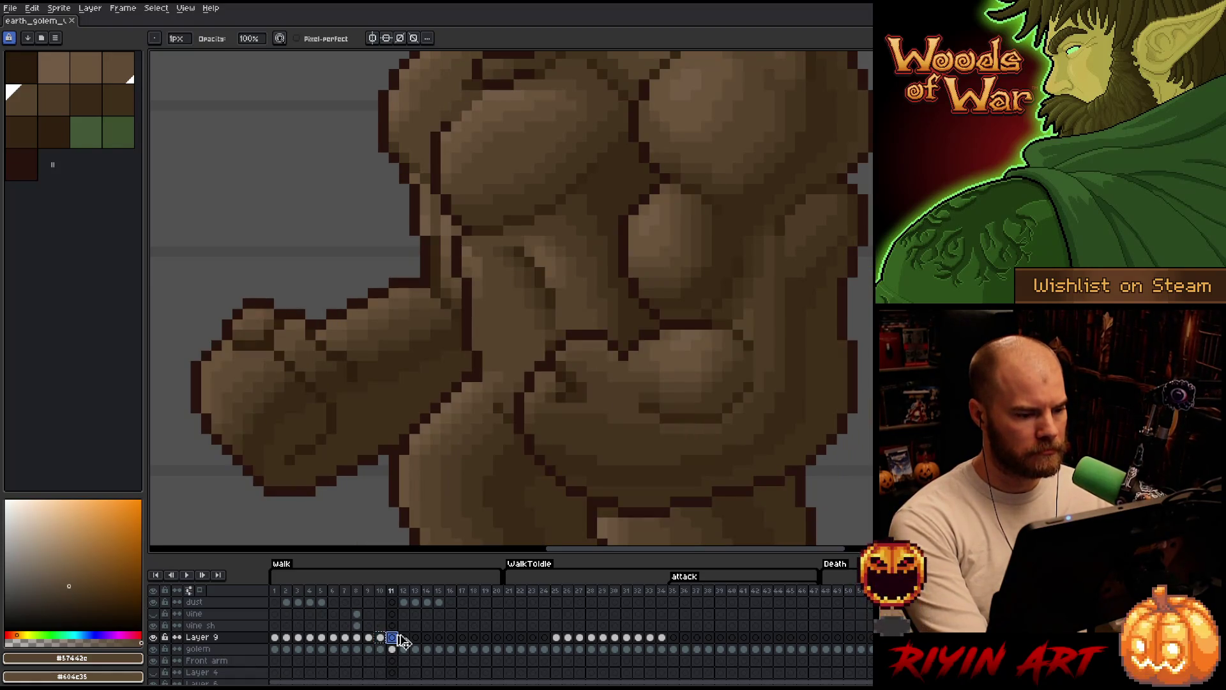
key("ctrl+z")
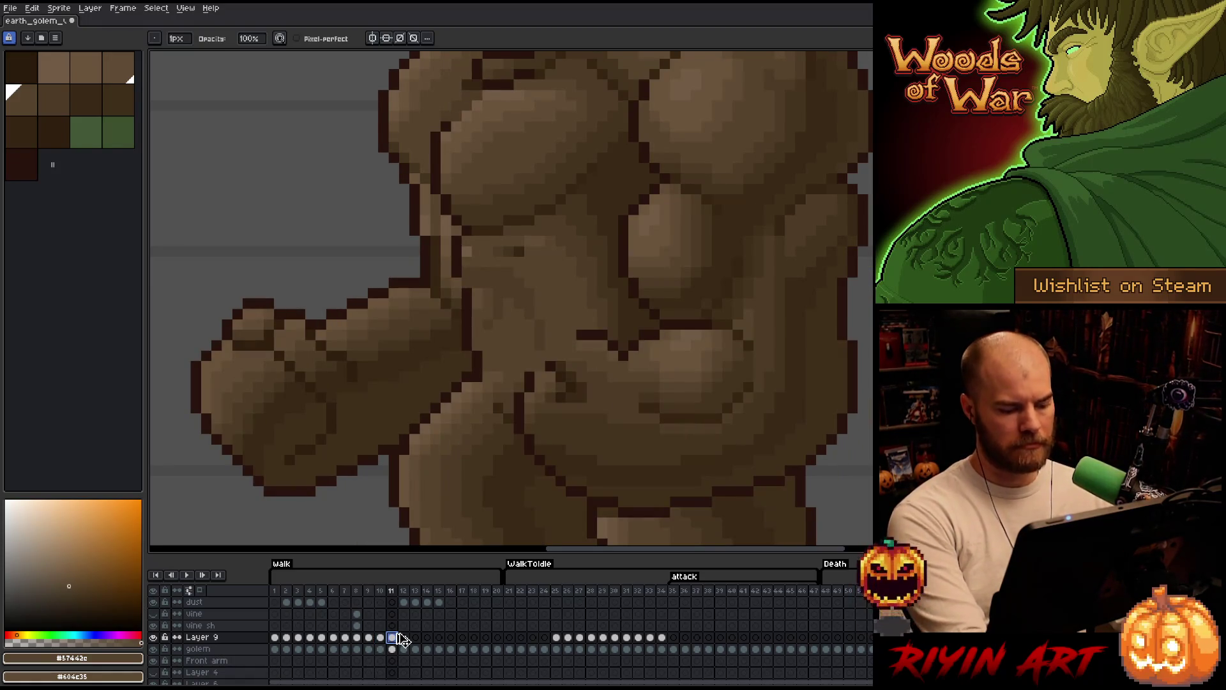
key("ctrl+v")
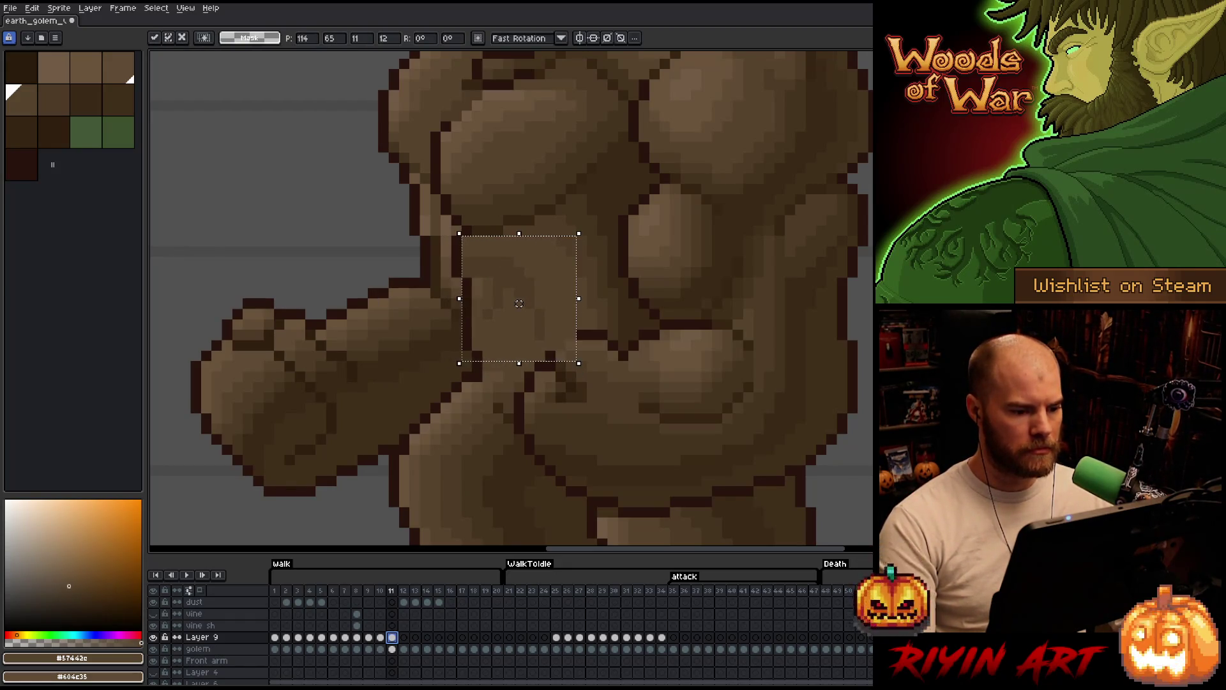
key("Return")
key("b")
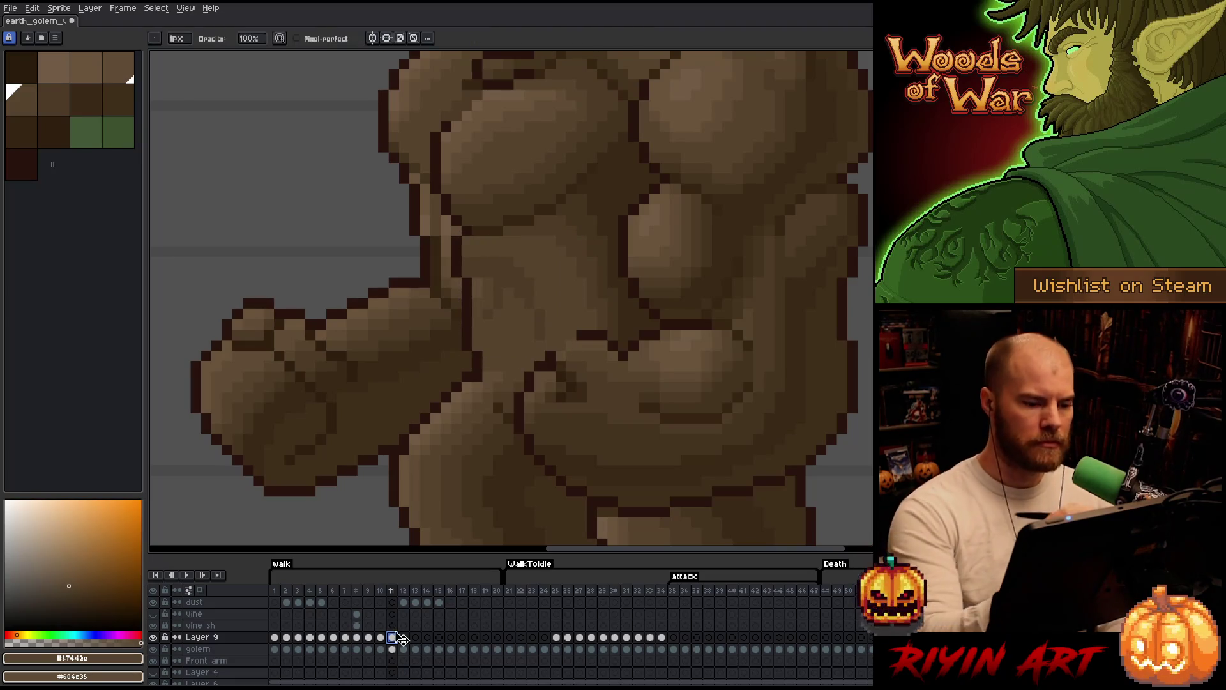
left_click(560, 366)
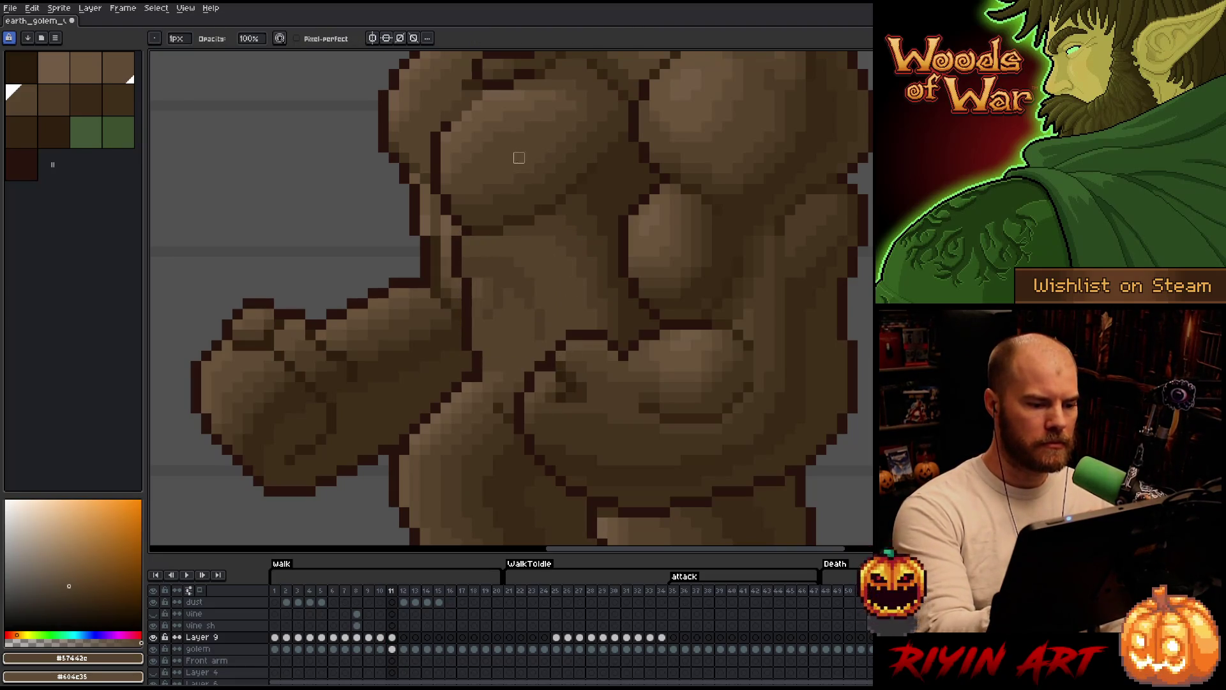
key("ctrl+s")
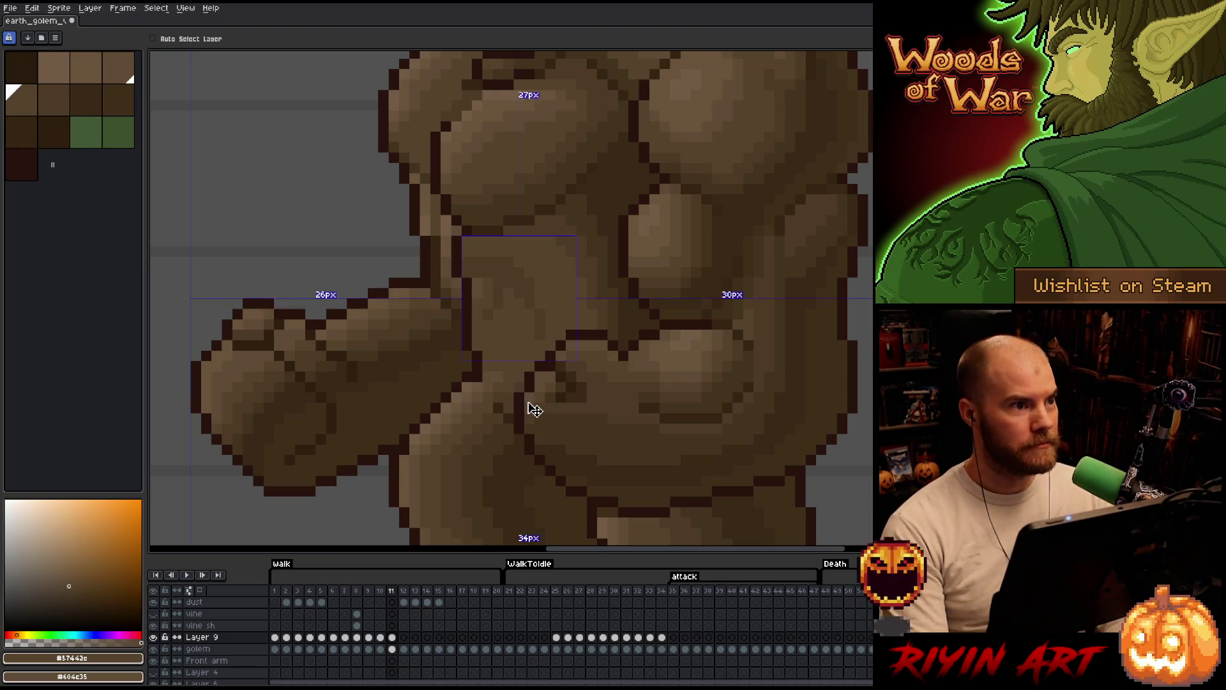
- Flip between frames 10 and 11 to compare the torso shading
key("Left")
key("Right")
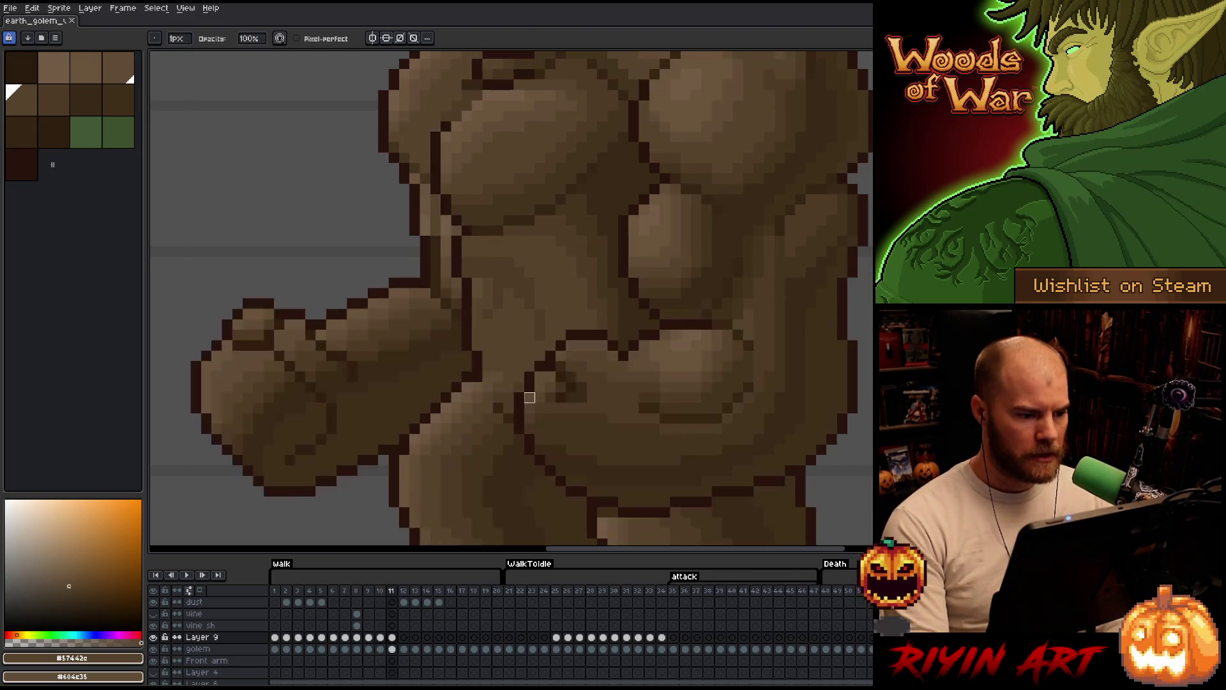
key("Left")
key("Right")
key("Left")
key("Right")
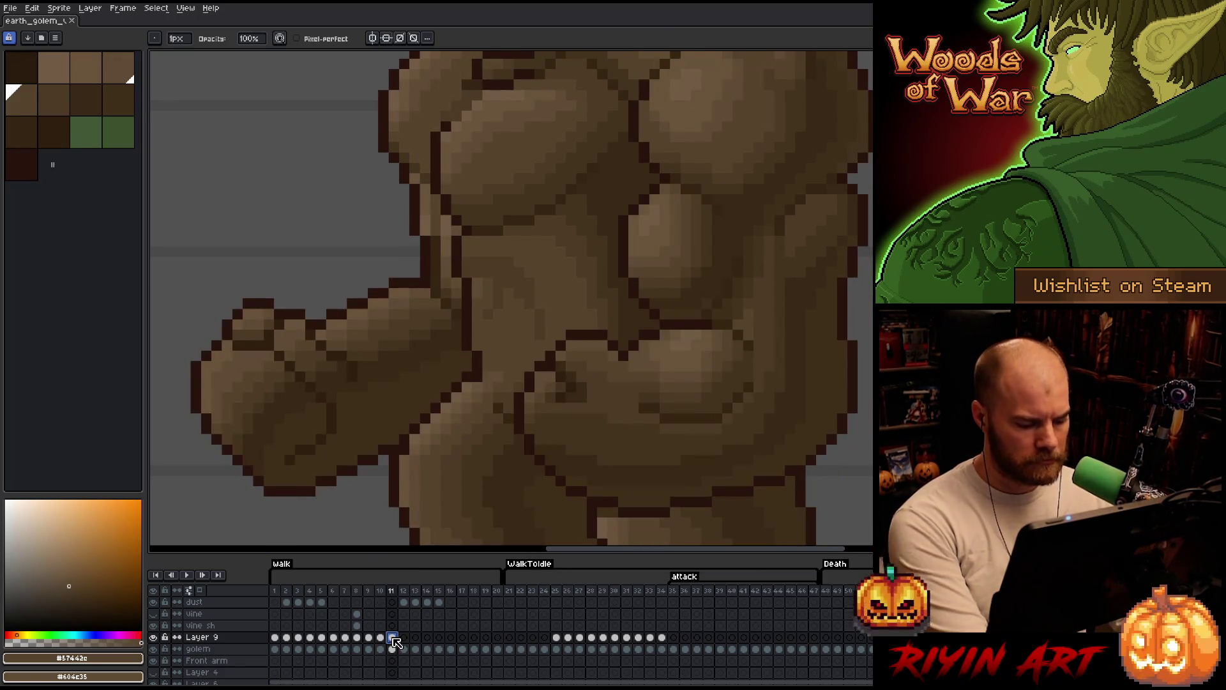
key("Left")
key("Right")
key("Left")
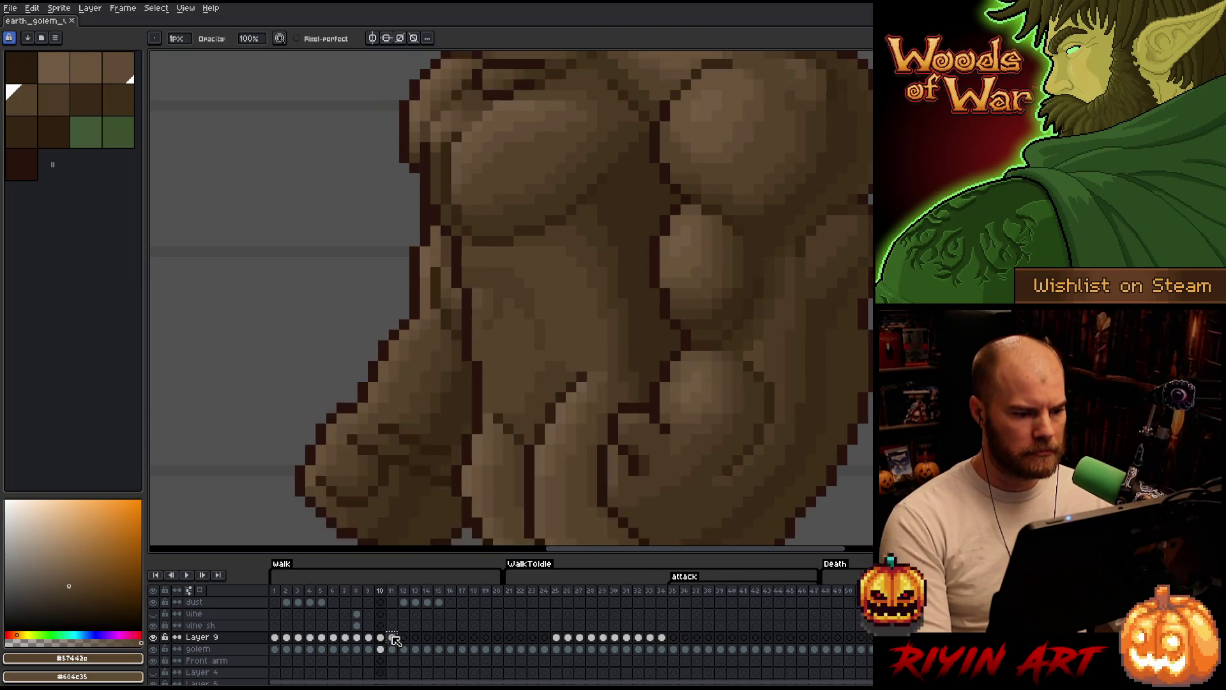
key("Right")
key("Left")
key("Right")
key("Left")
key("Right")
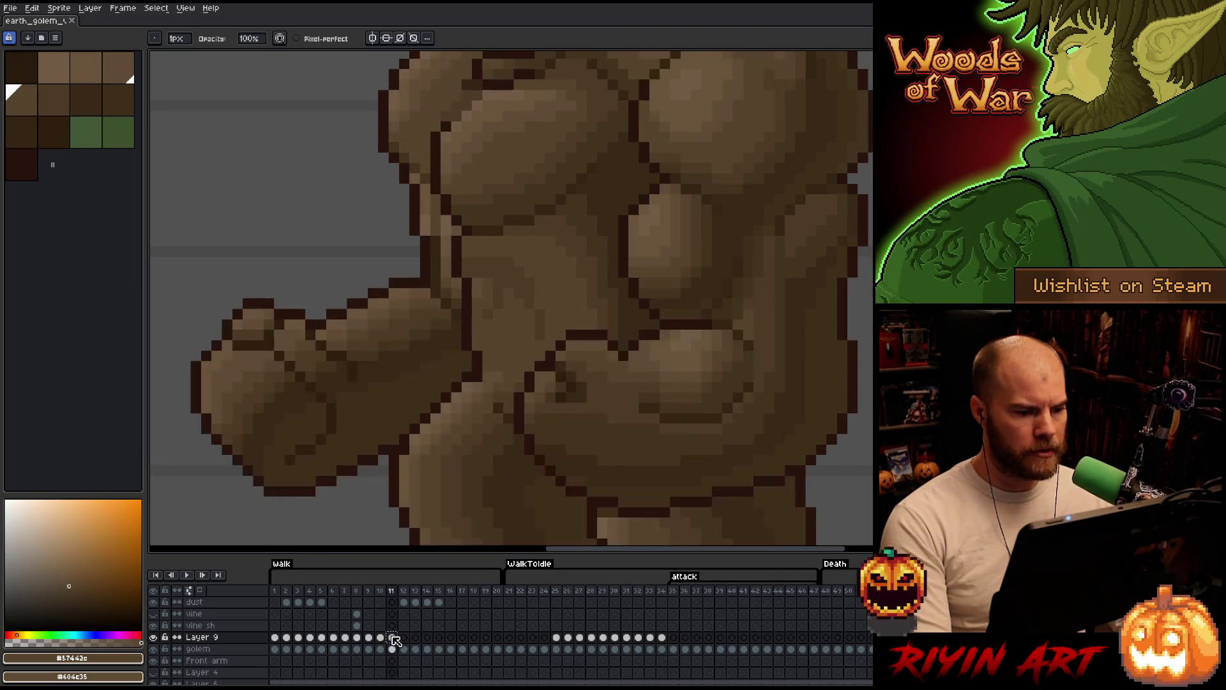
key("Left")
key("Right")
key("Right")
key("Left")
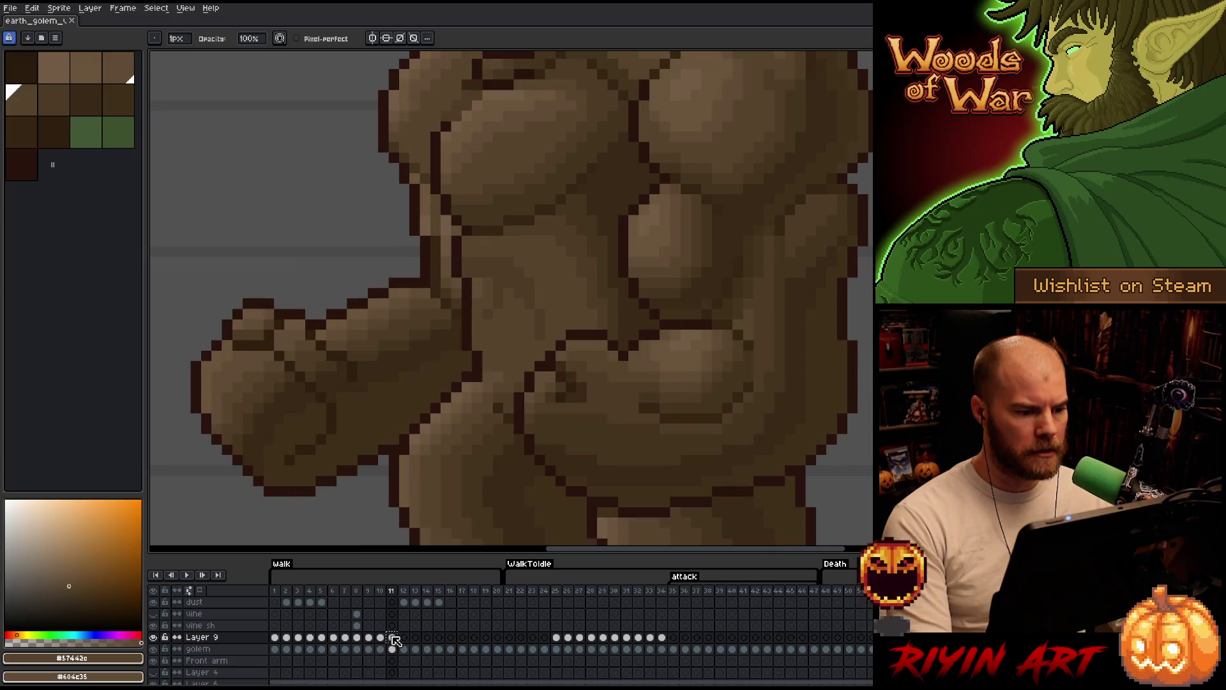
- Re-paste the belly block on frame 11, shifted one pixel left, and commit it
key("ctrl+v")
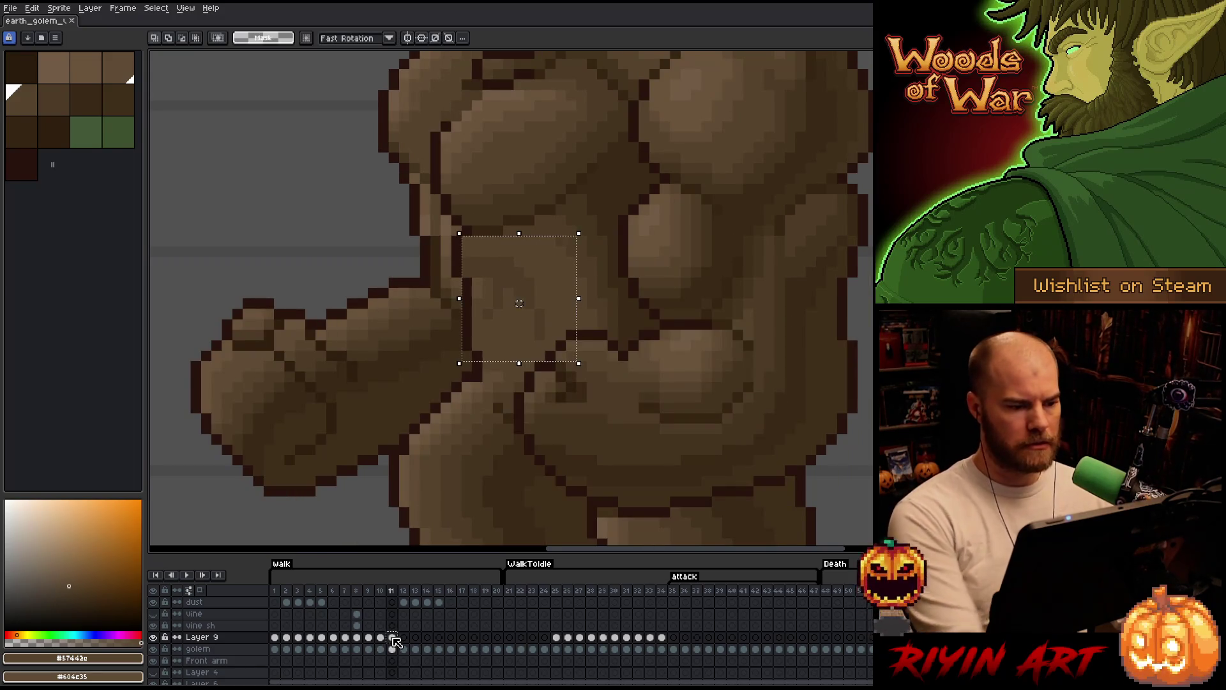
key("Left")
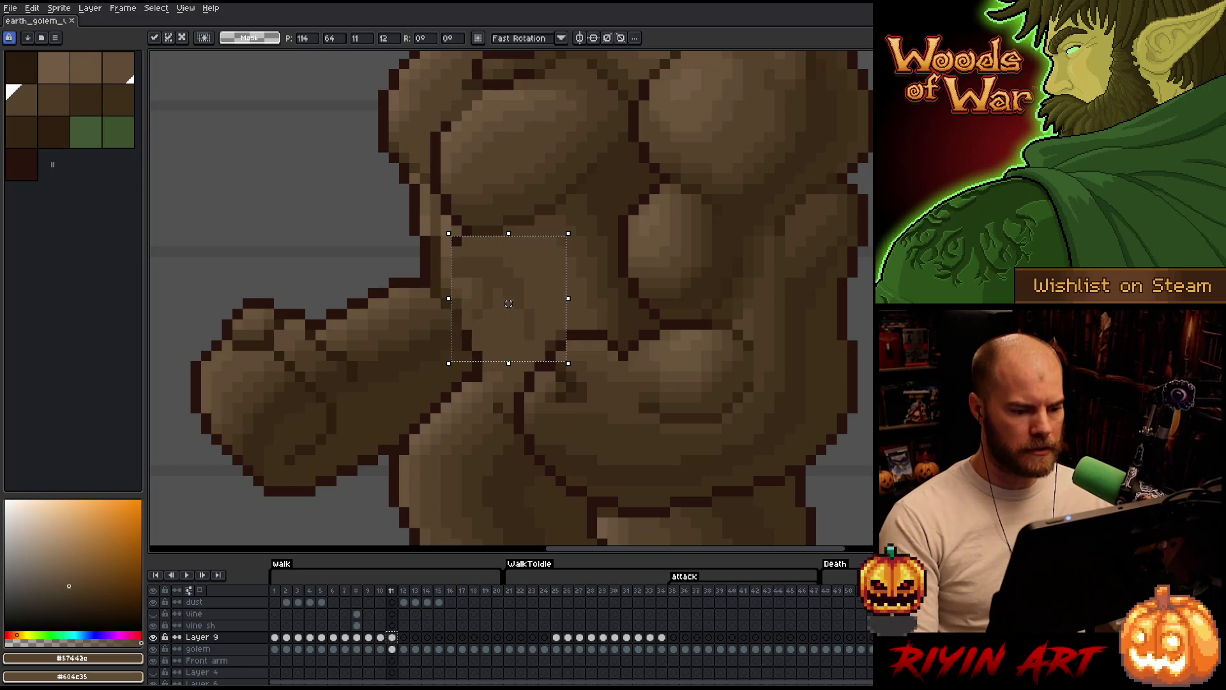
key("Return")
key("Left")
key("Right")
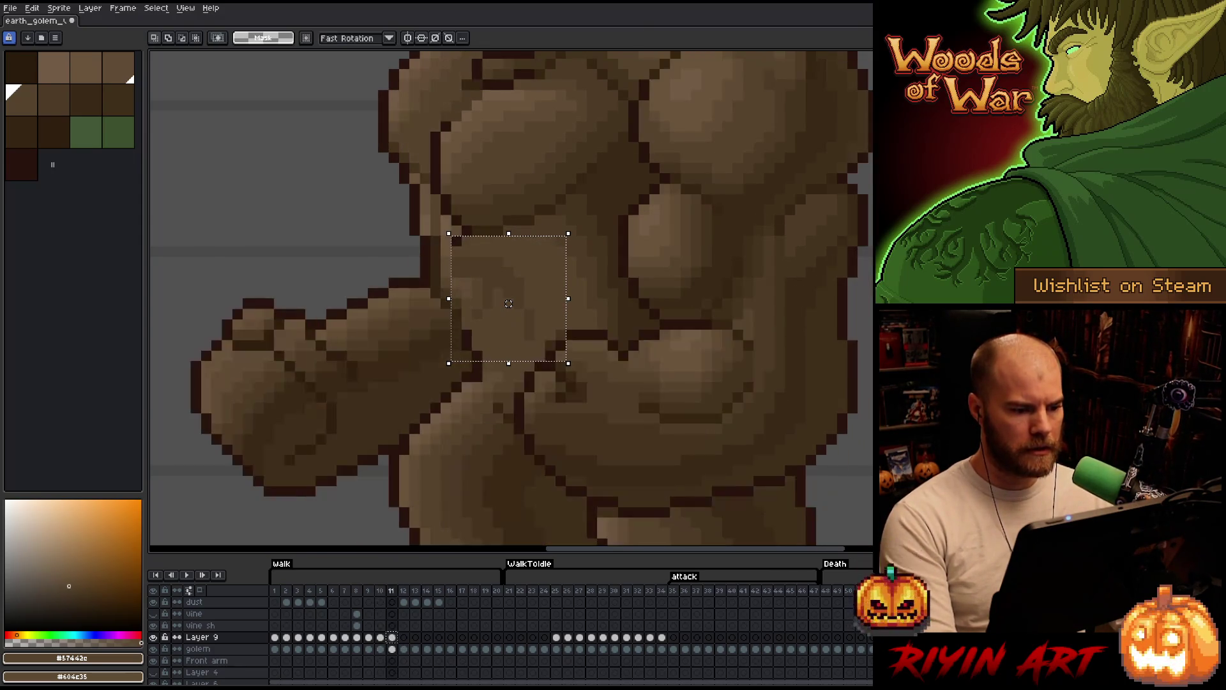
left_click(393, 637)
- Draw a dark Pencil outline down the torso's left side and check it against neighbouring frames
key("b")
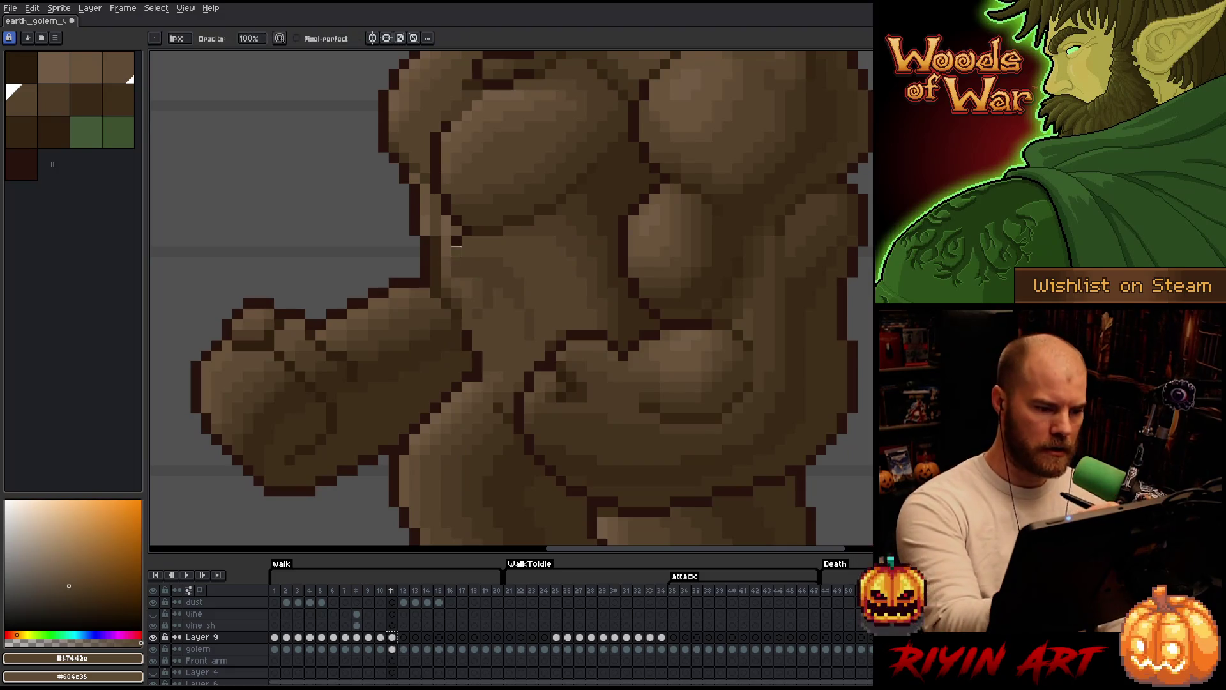
left_click_drag(467, 283, 466, 327)
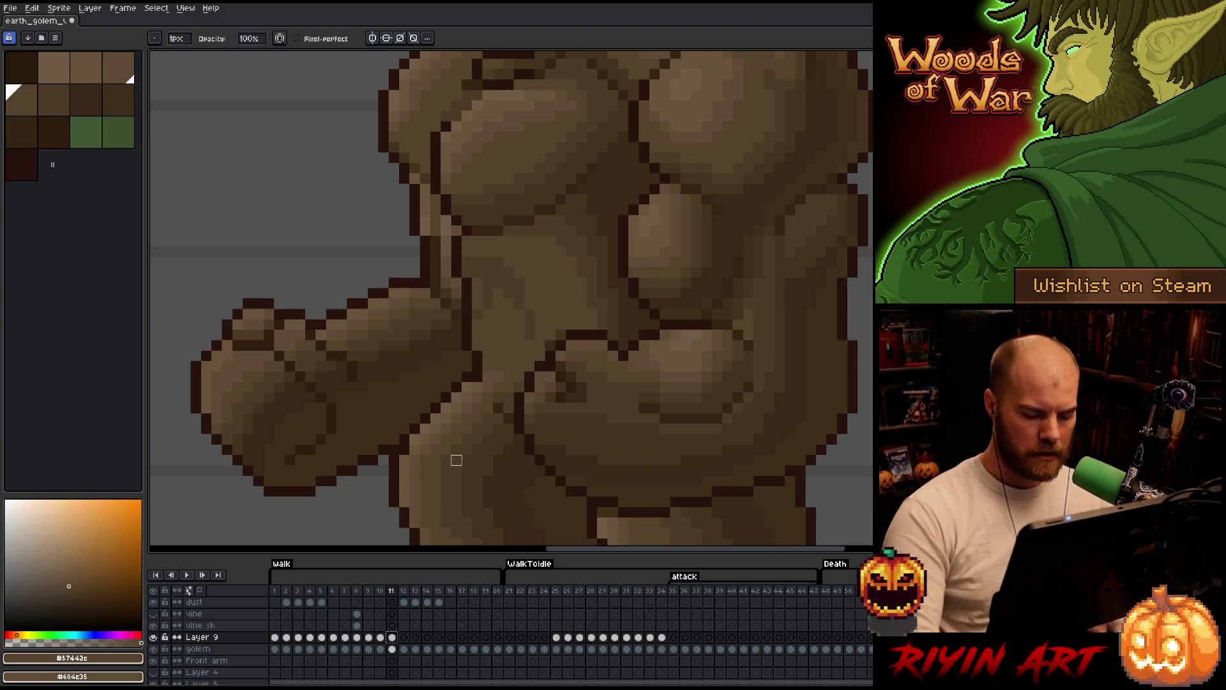
key("Left")
key("Right")
key("Left")
key("Right")
key("Left")
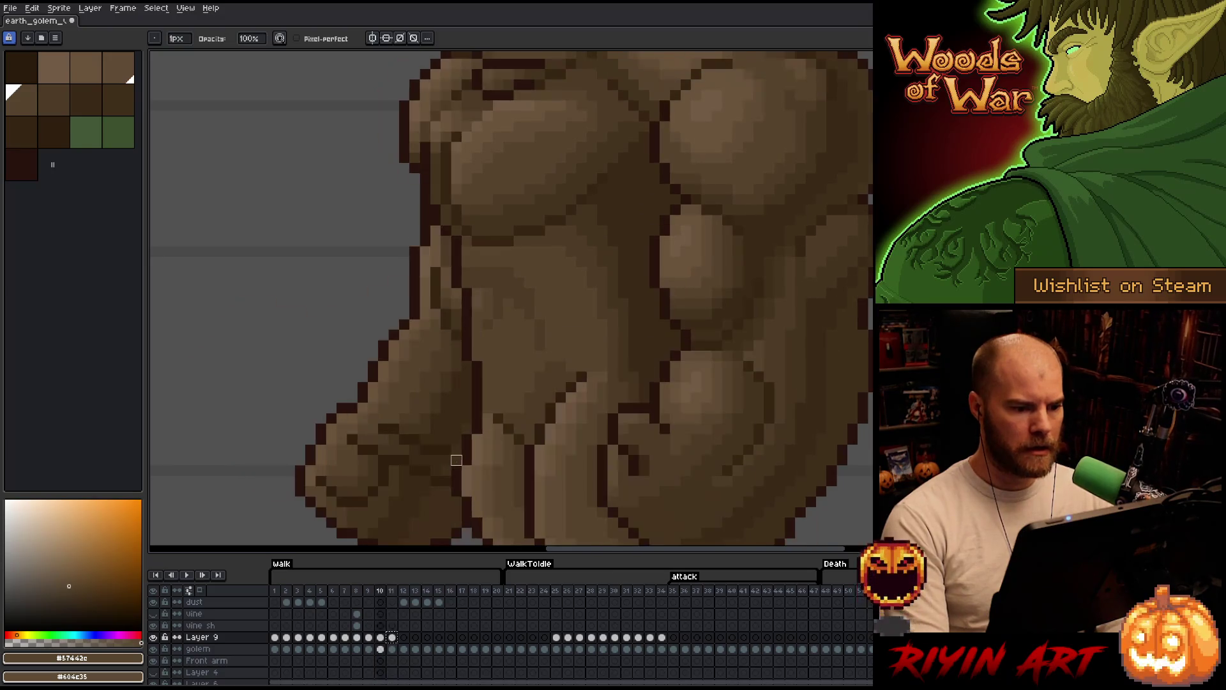
key("Left")
key("Right")
key("Right")
- Flip between frames 10 and 11, then move on to frame 12 of Layer 9
key("Left")
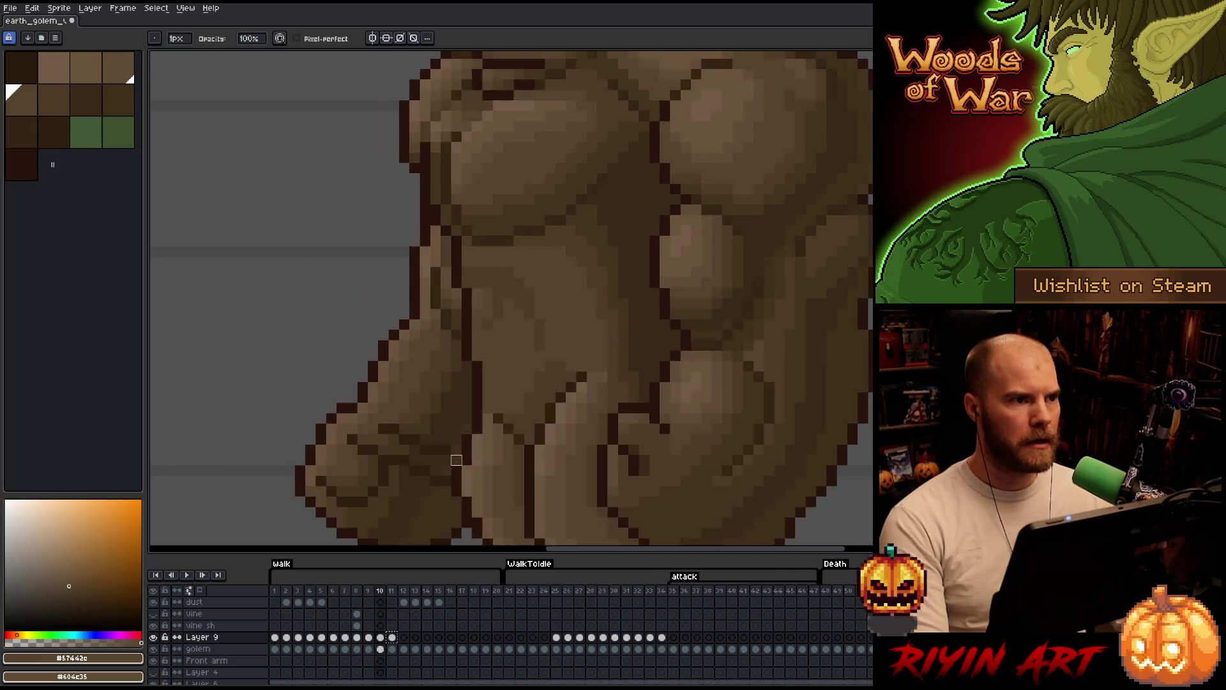
key("Right")
key("Left")
key("Right")
key("Left")
key("Right")
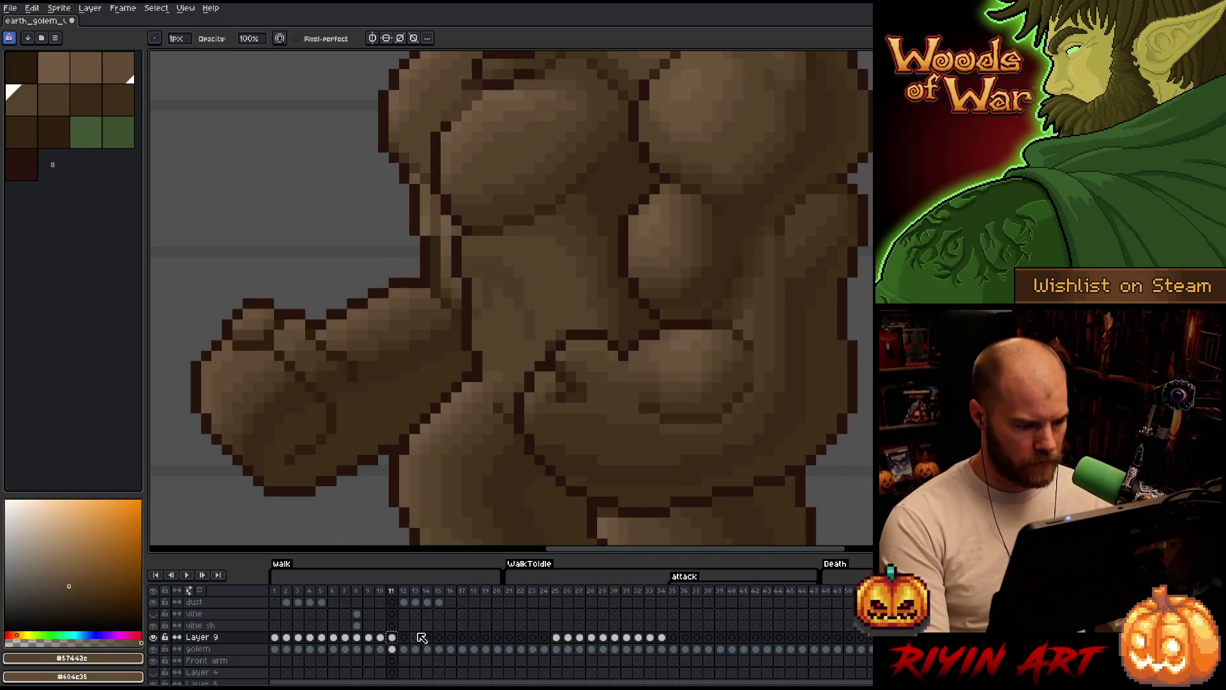
left_click(393, 638)
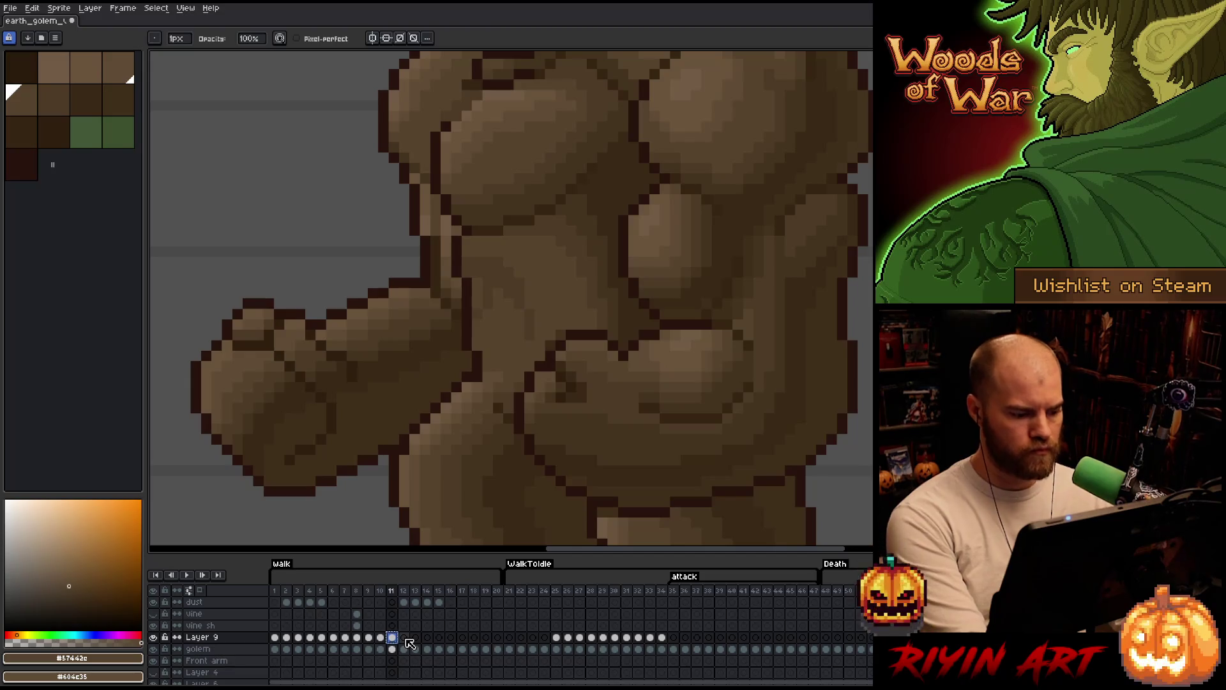
left_click(406, 638)
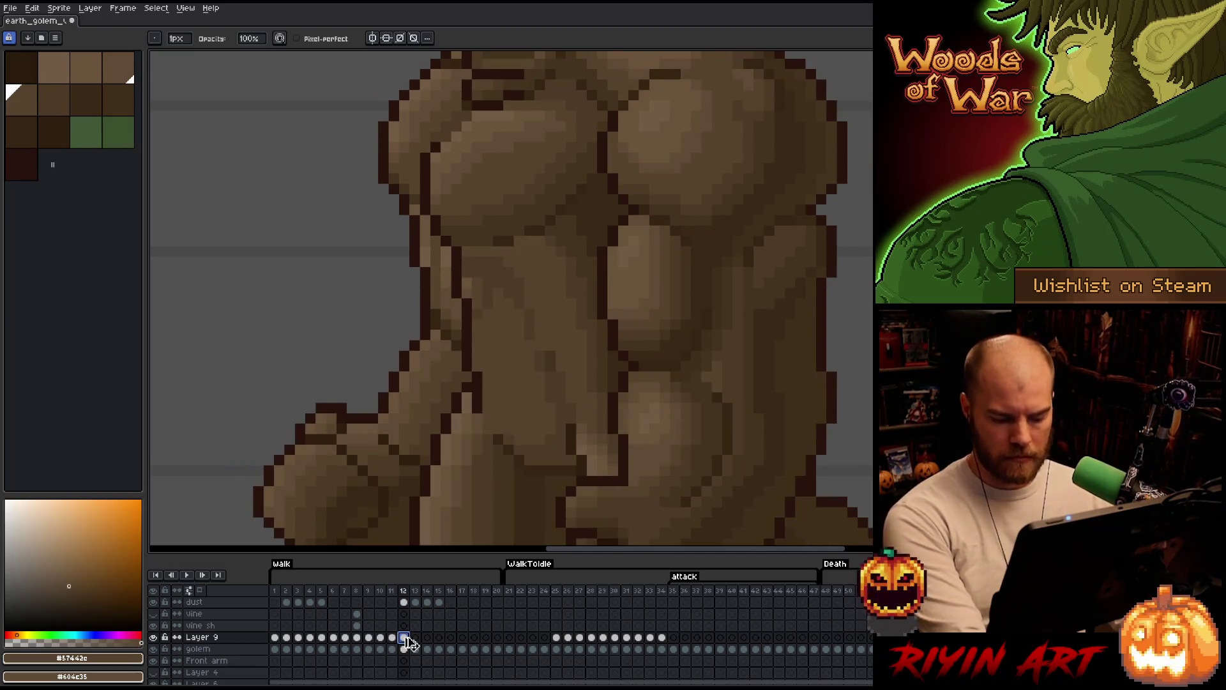
- Shift a 10x12 block of frame 12's torso down about 2 pixels
key("m")
left_click_drag(459, 233, 568, 364)
left_click_drag(518, 304, 519, 324)
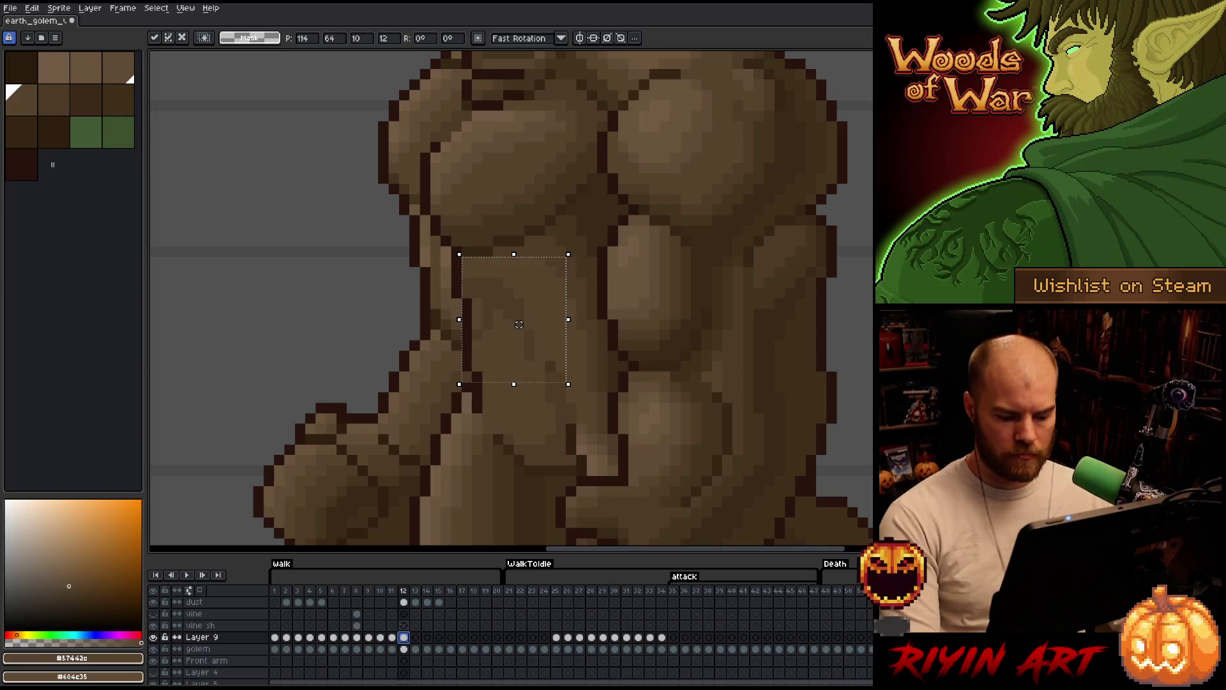
key("comma")
key("period")
key("comma")
key("period")
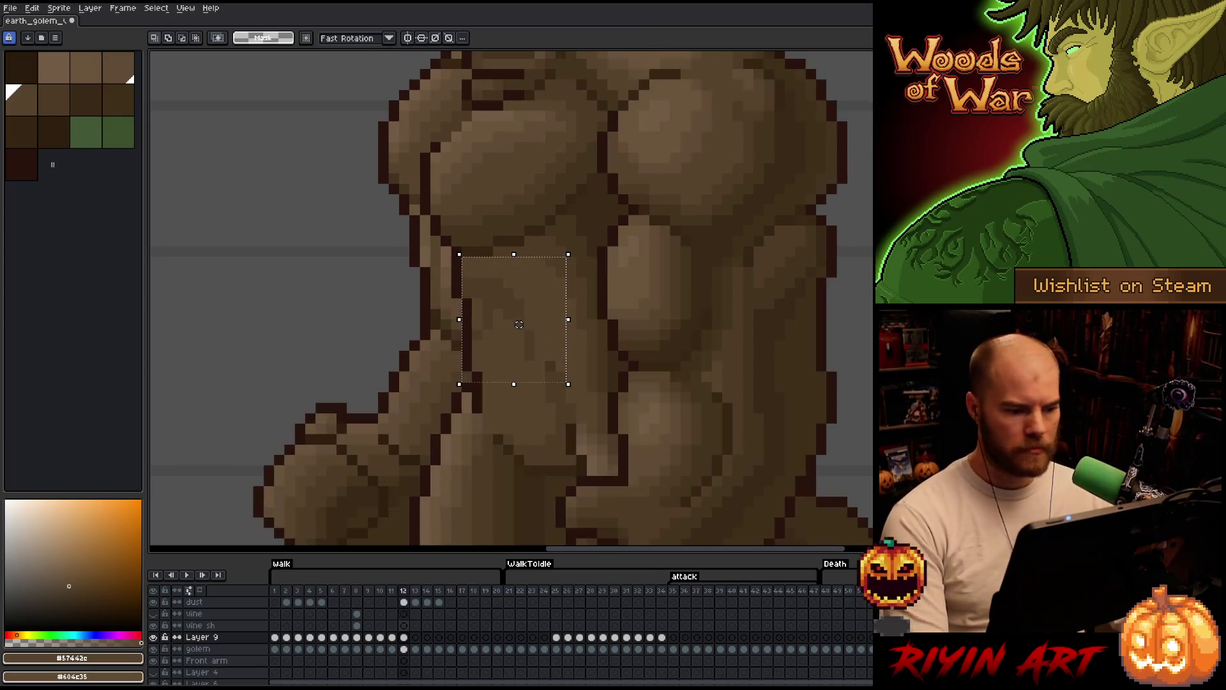
key("comma")
key("period")
key("ctrl+d")
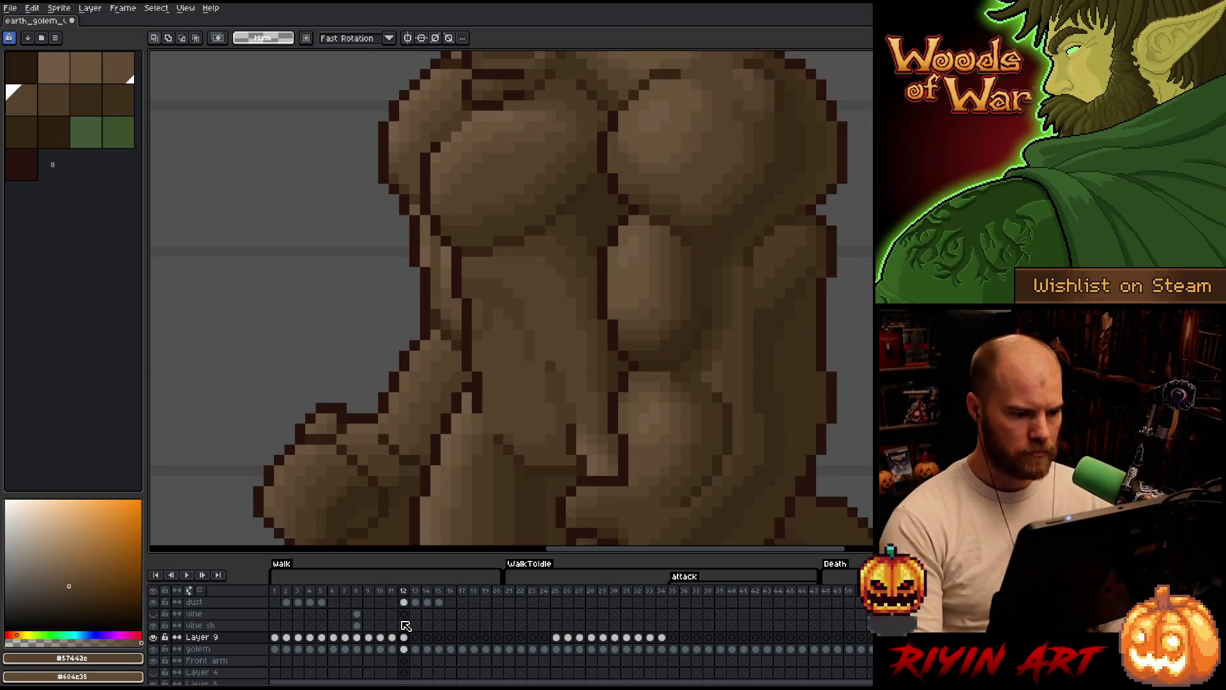
key("b")
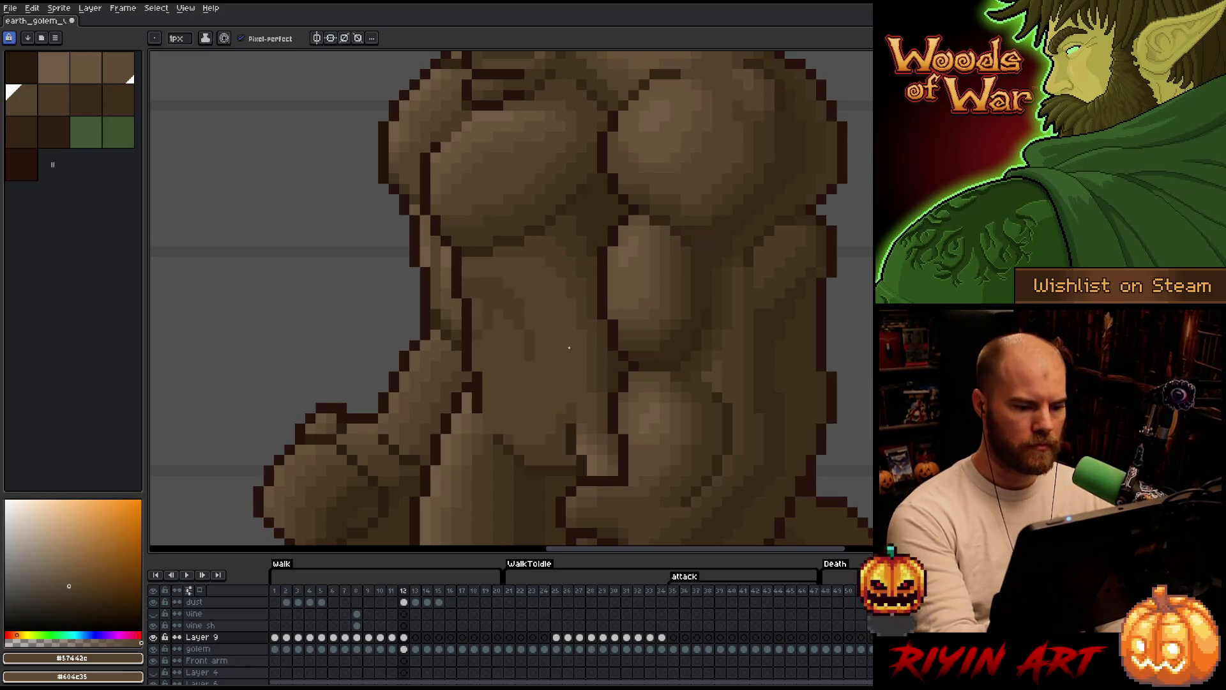
- Show frame 13 with the raised arm and compare it against frame 12
scroll(602, 306, "down", 2)
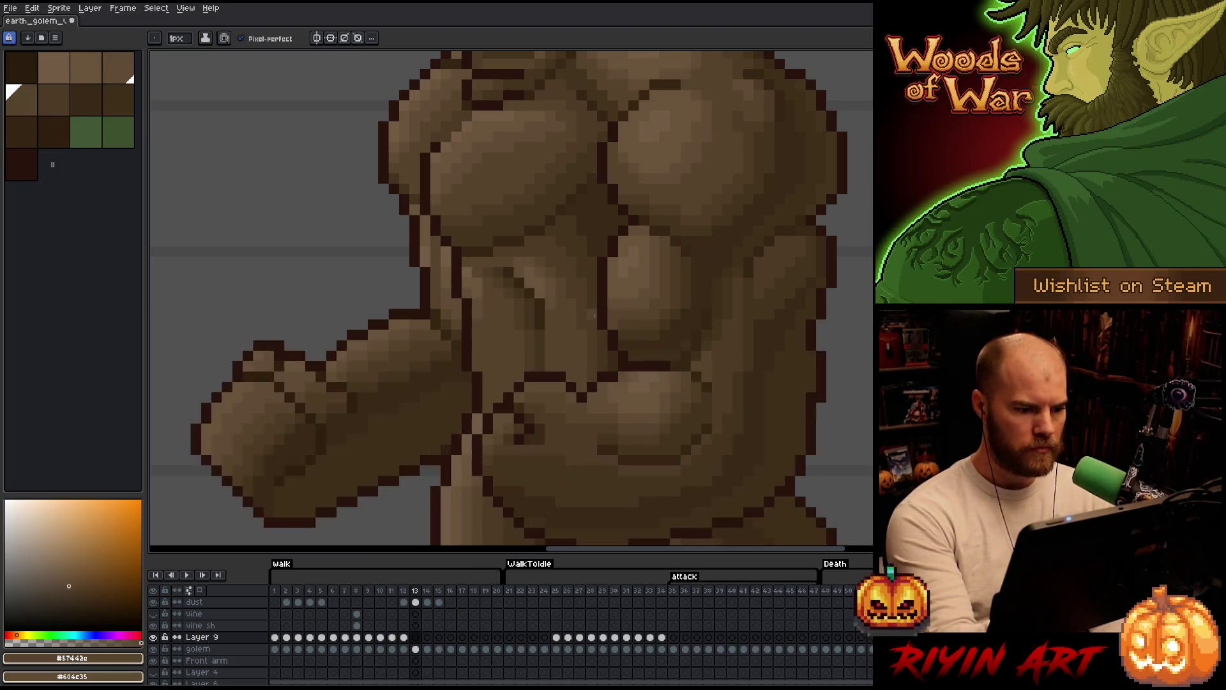
scroll(580, 317, "up", 2)
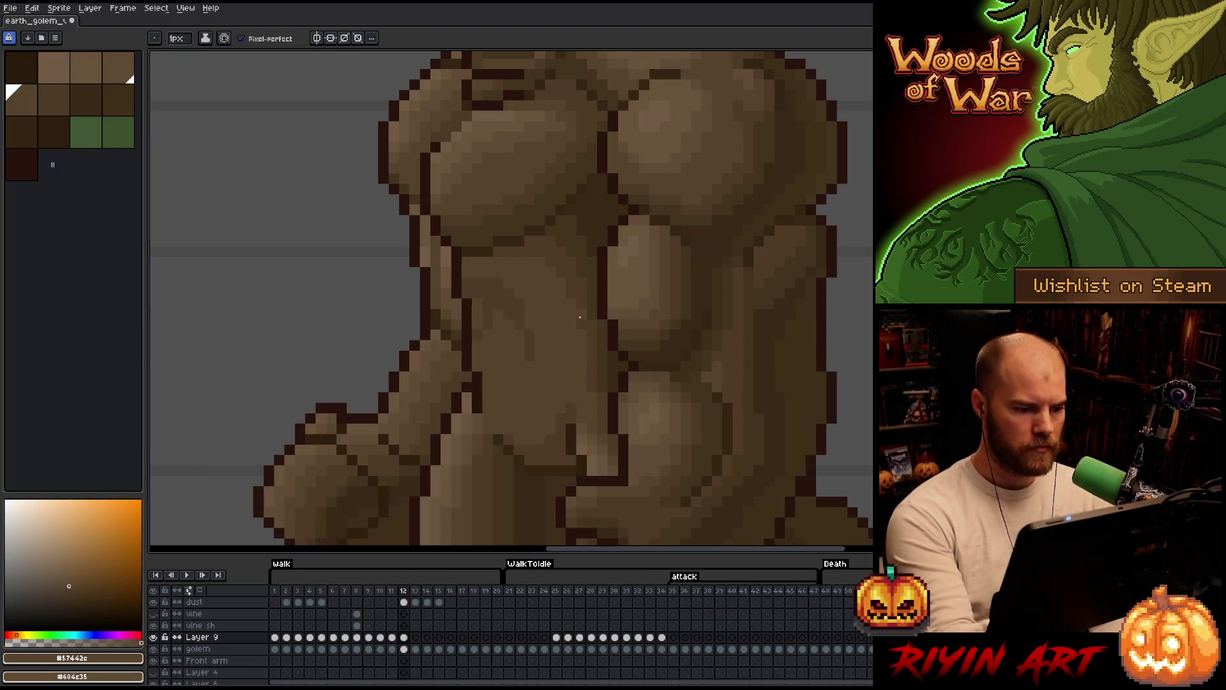
left_click(416, 638)
left_click(416, 639)
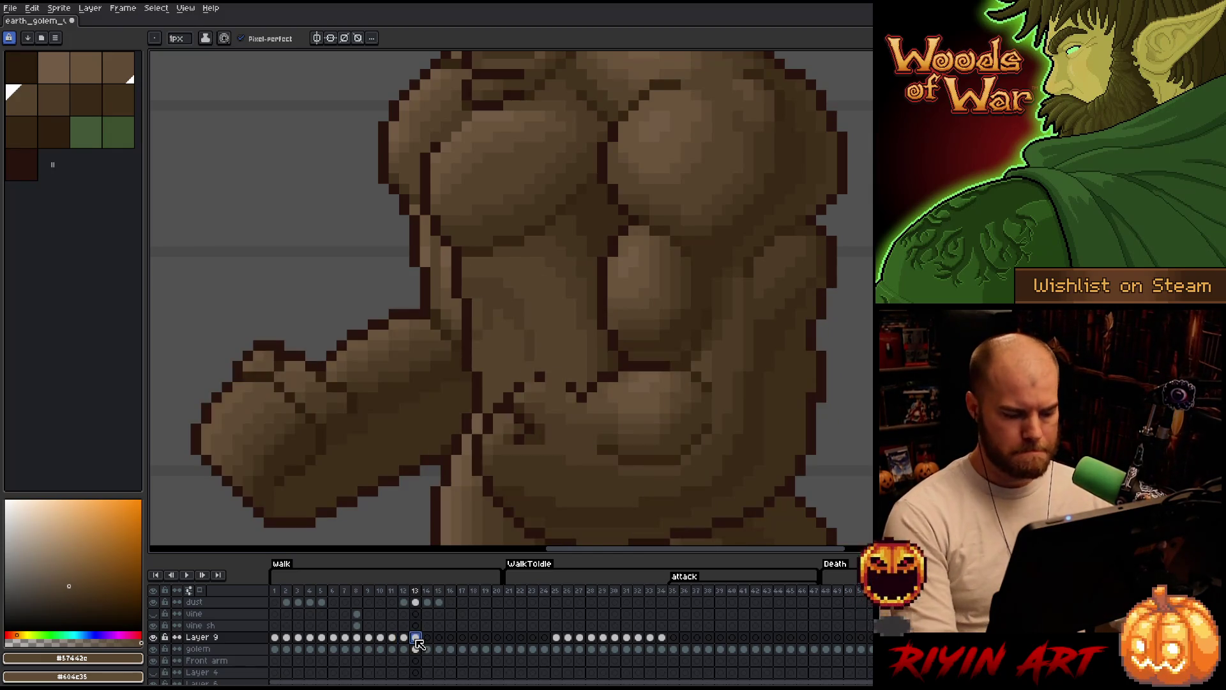
key("Left")
key("Right")
key("Left")
key("Right")
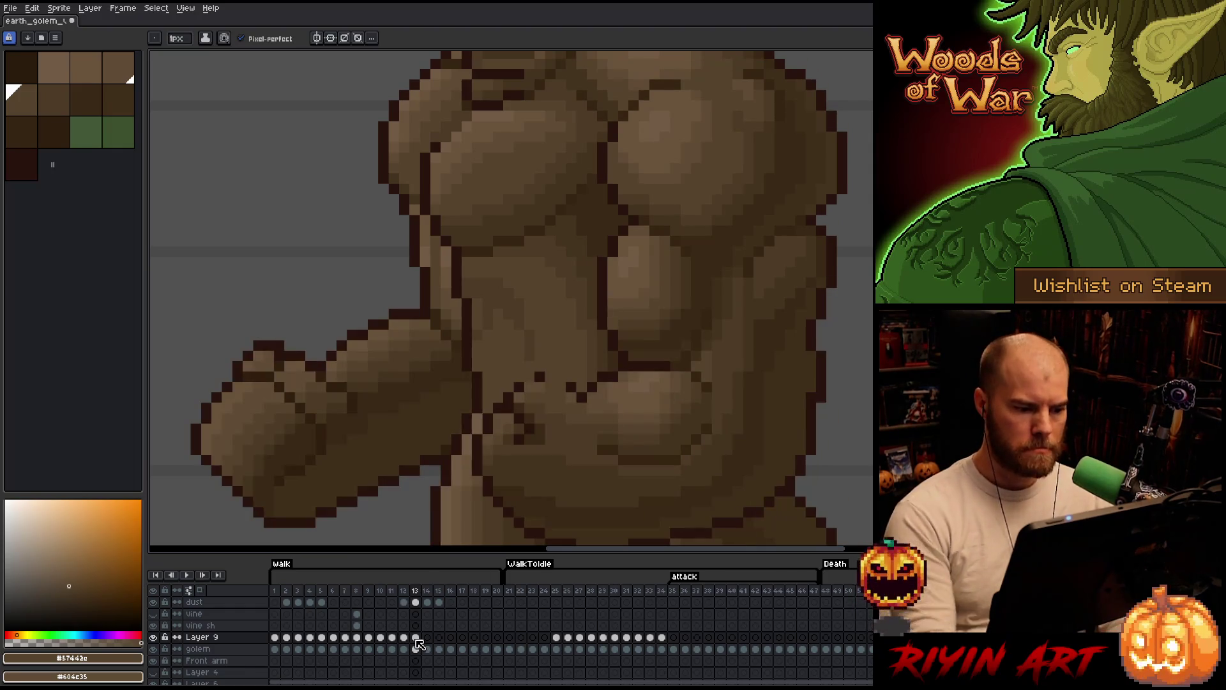
- Draw a dark line across the golem's chest, then step back to frame 11
key("b")
left_click_drag(567, 378, 535, 378)
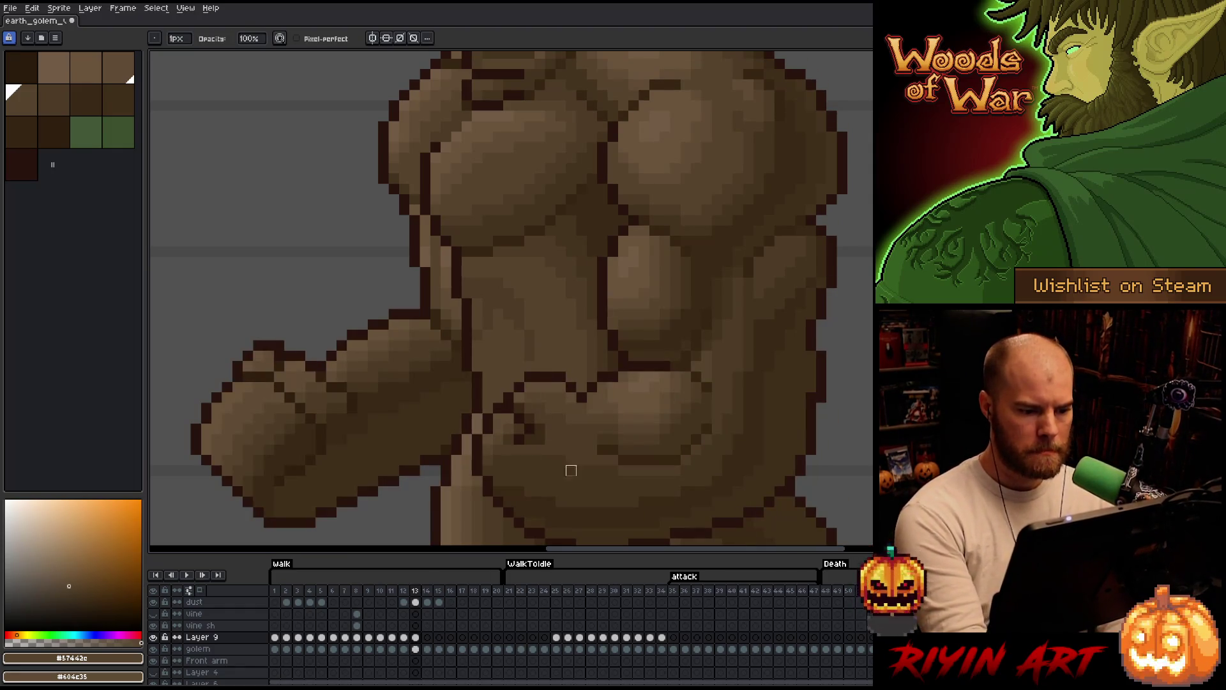
key("comma")
key("comma")
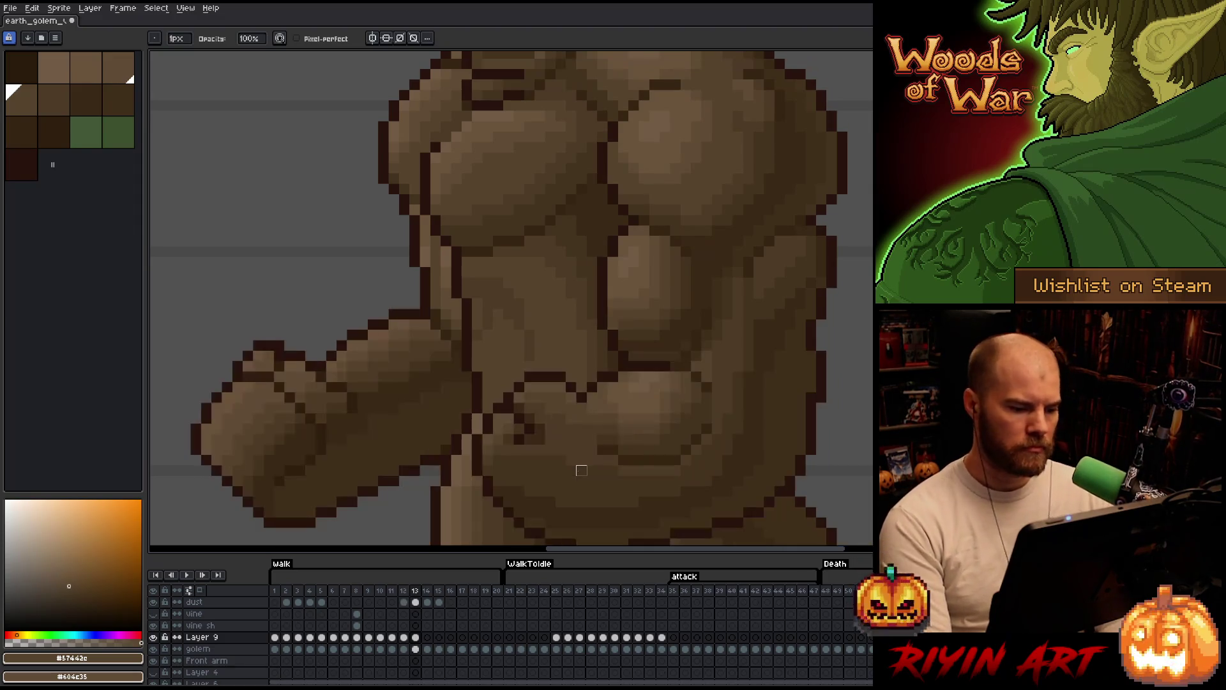
key("period")
key("comma")
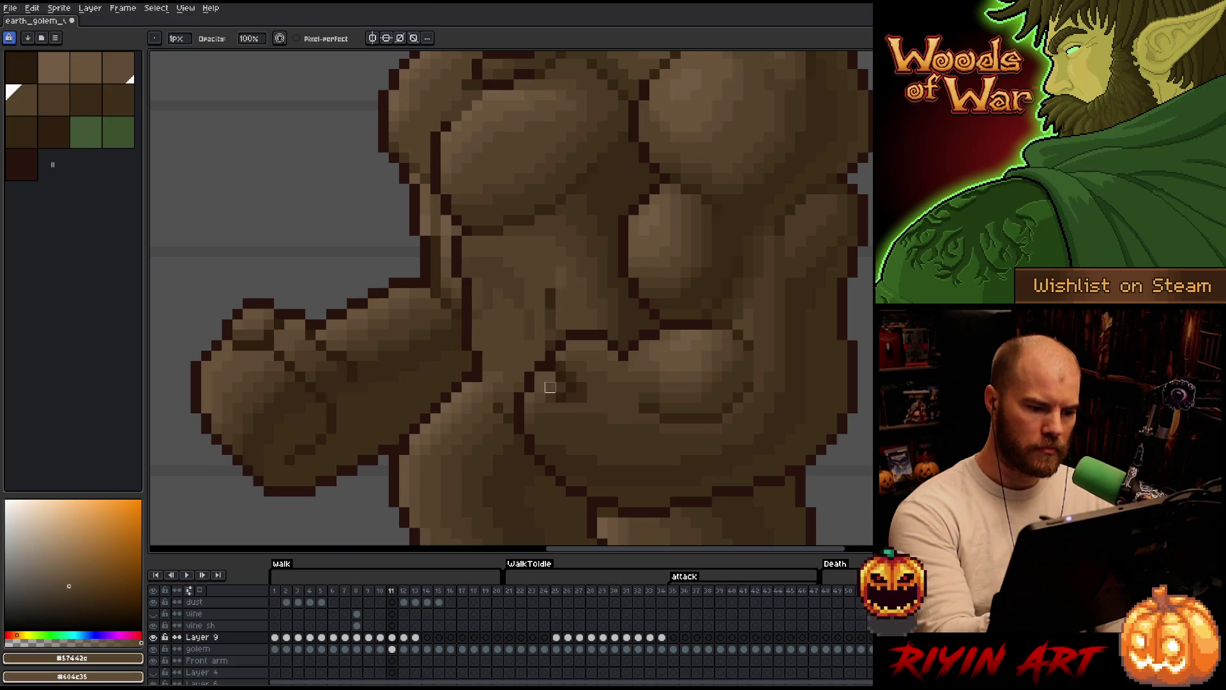
- Add shading pixels to the golem's belly on frame 9
key("i")
key("b")
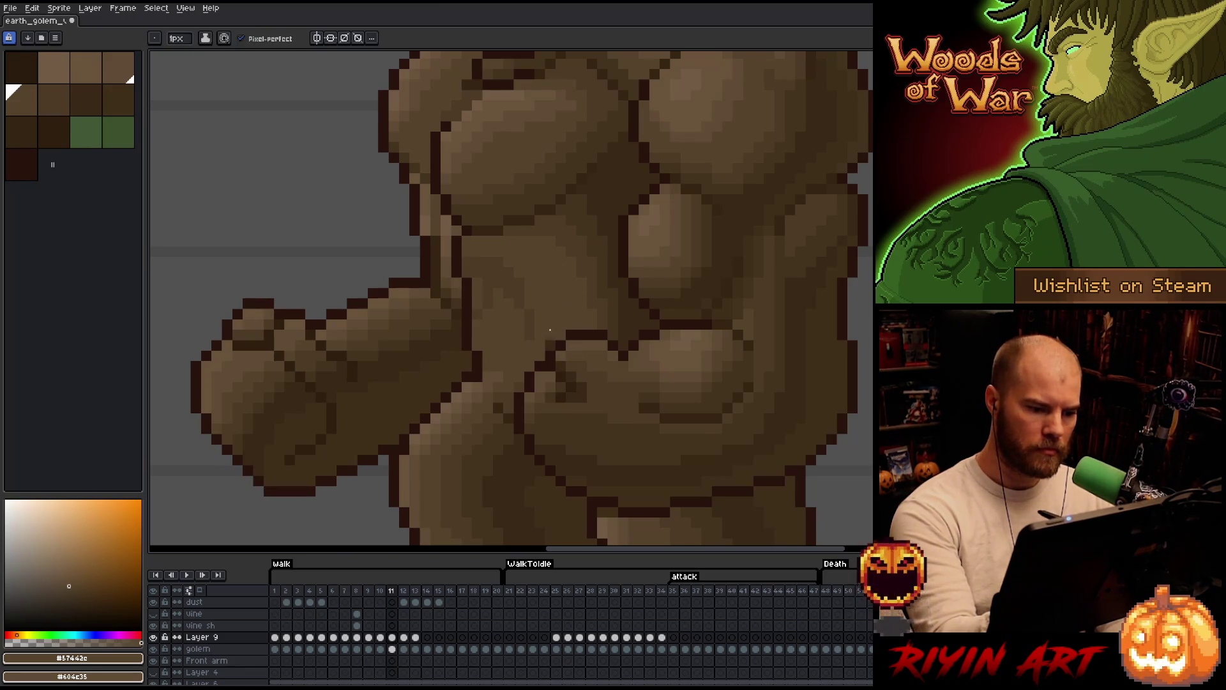
key("m")
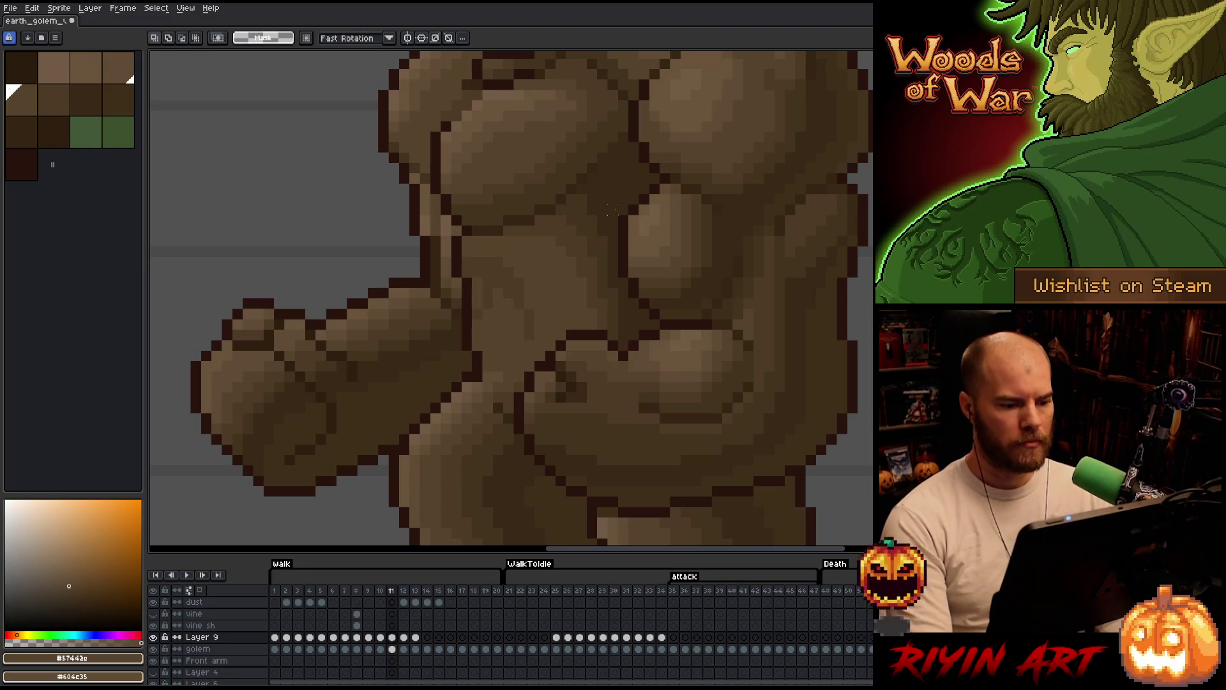
key("b")
key("comma")
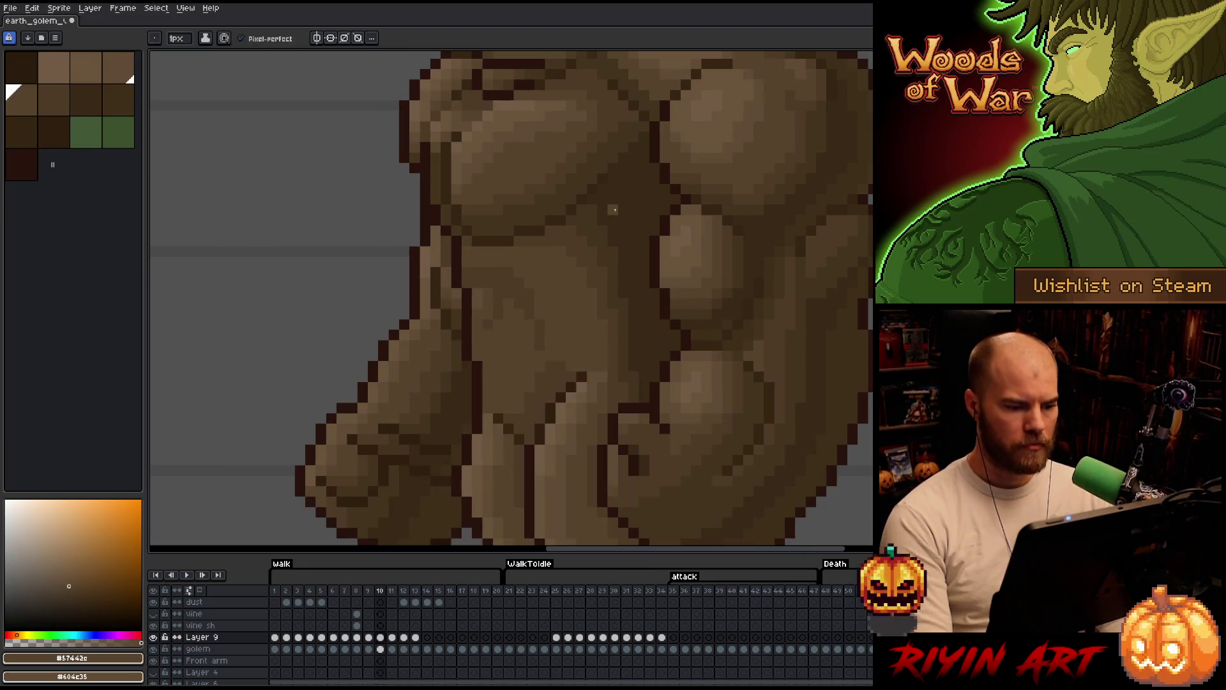
key("comma")
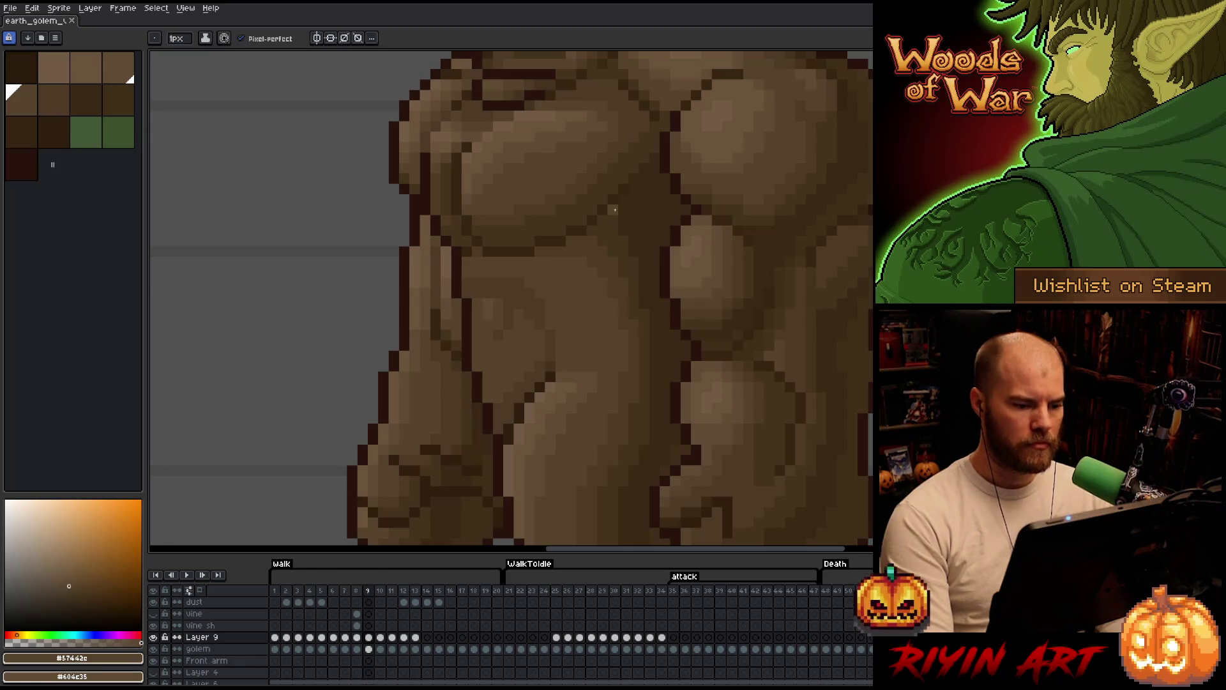
key("period")
key("comma")
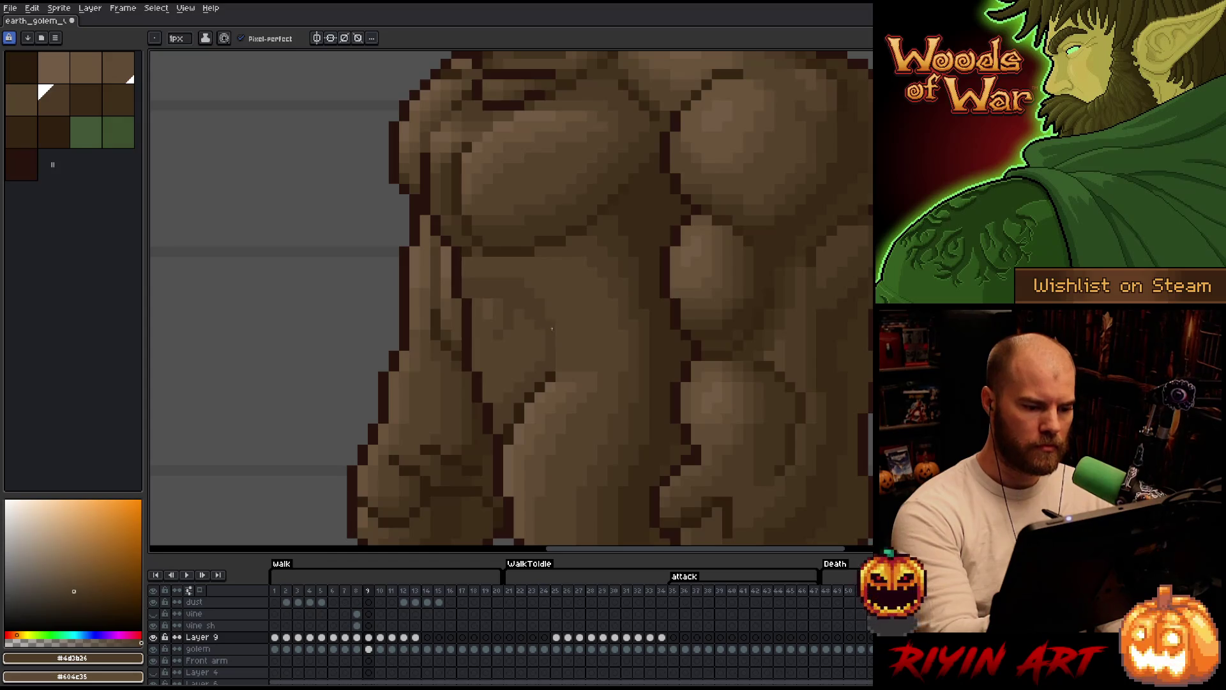
left_click(542, 346)
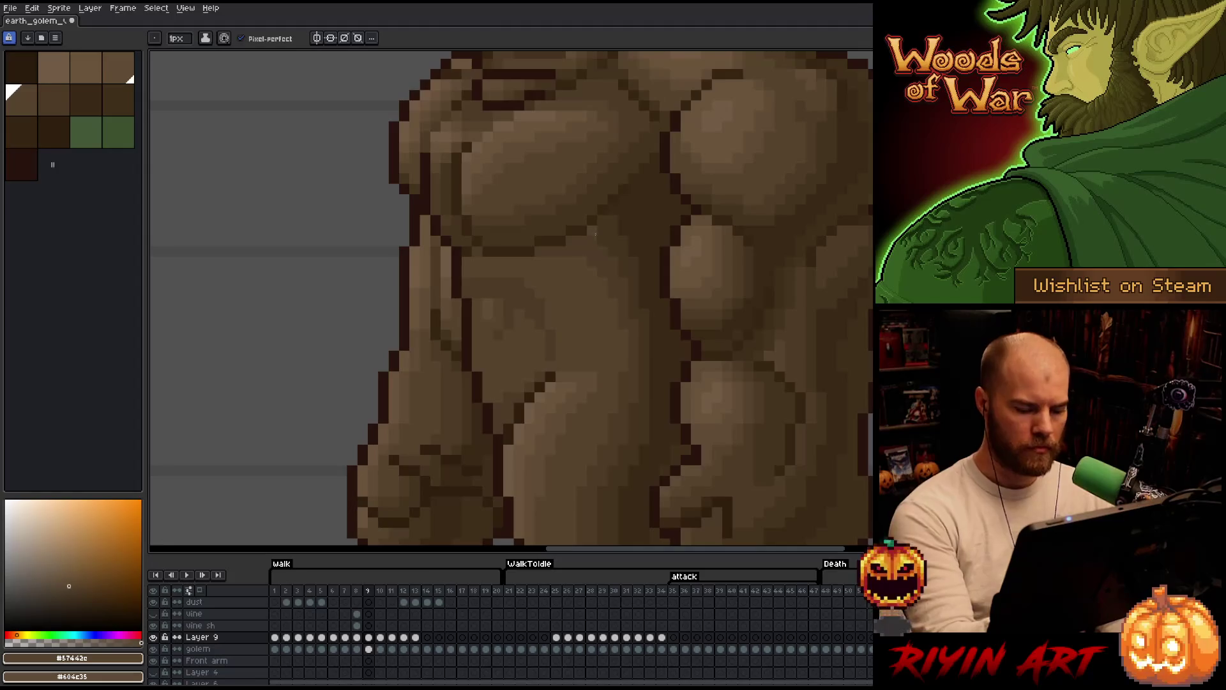
- Review frames 8 down to 5, pick darker brown #4d3b26, and return to frame 8
key("comma")
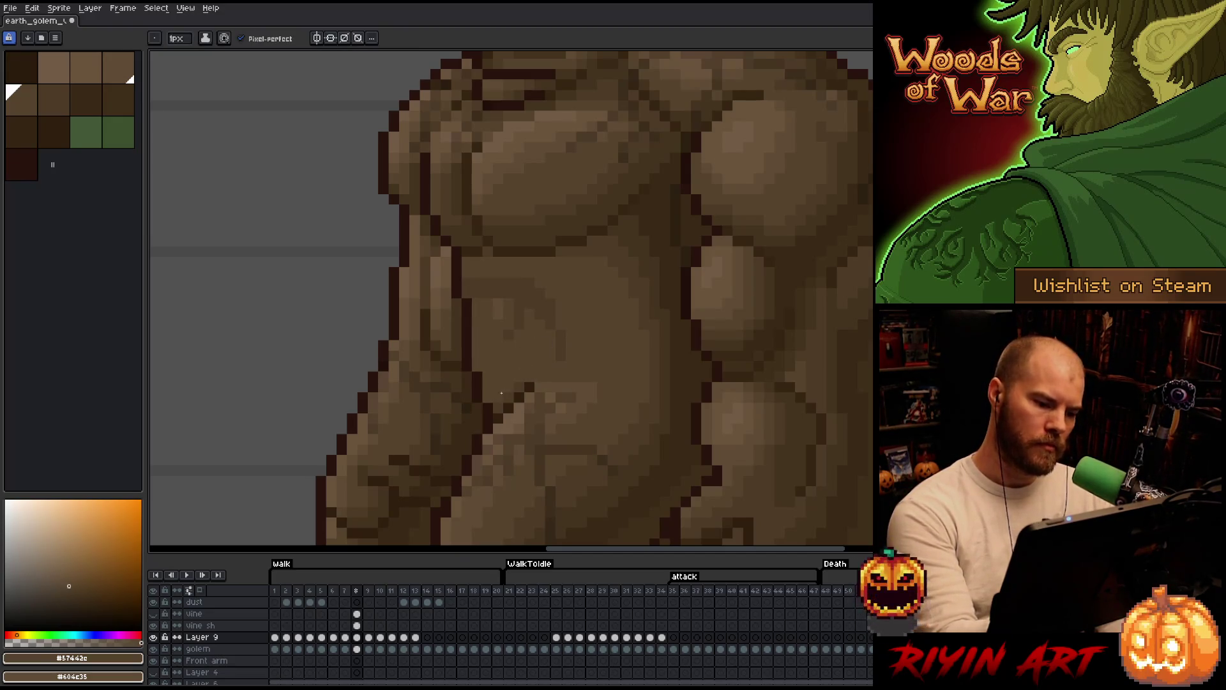
key("comma")
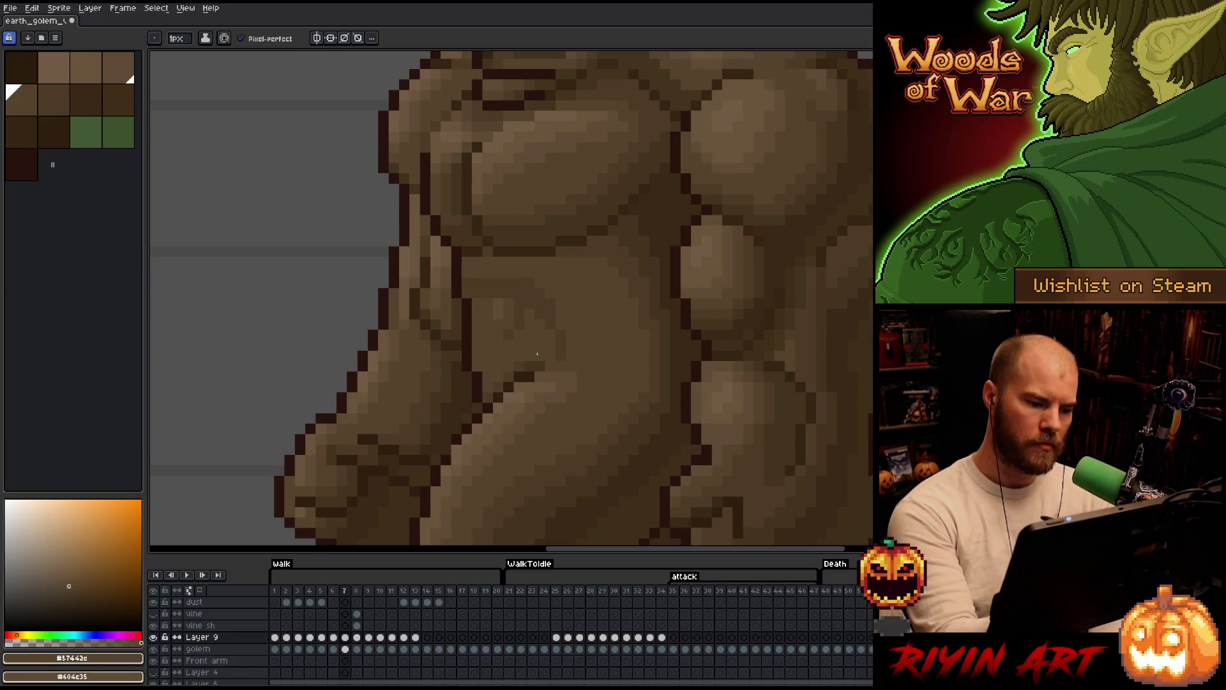
key("comma")
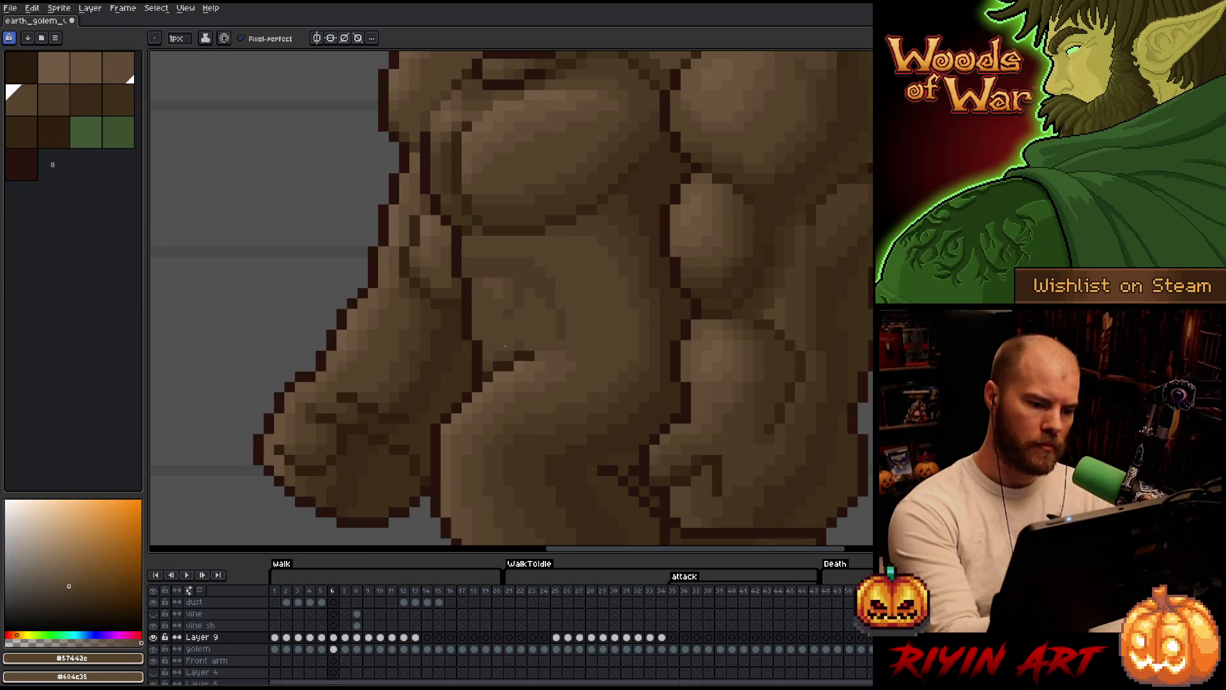
key("comma")
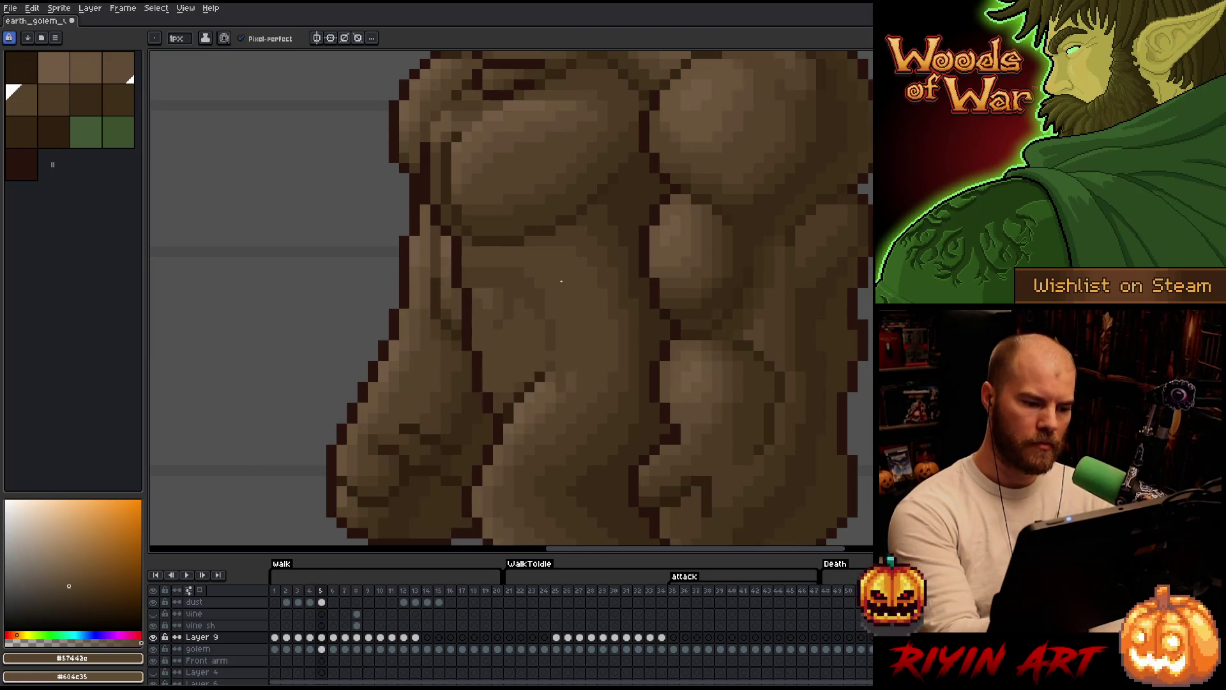
left_click(530, 378, "alt")
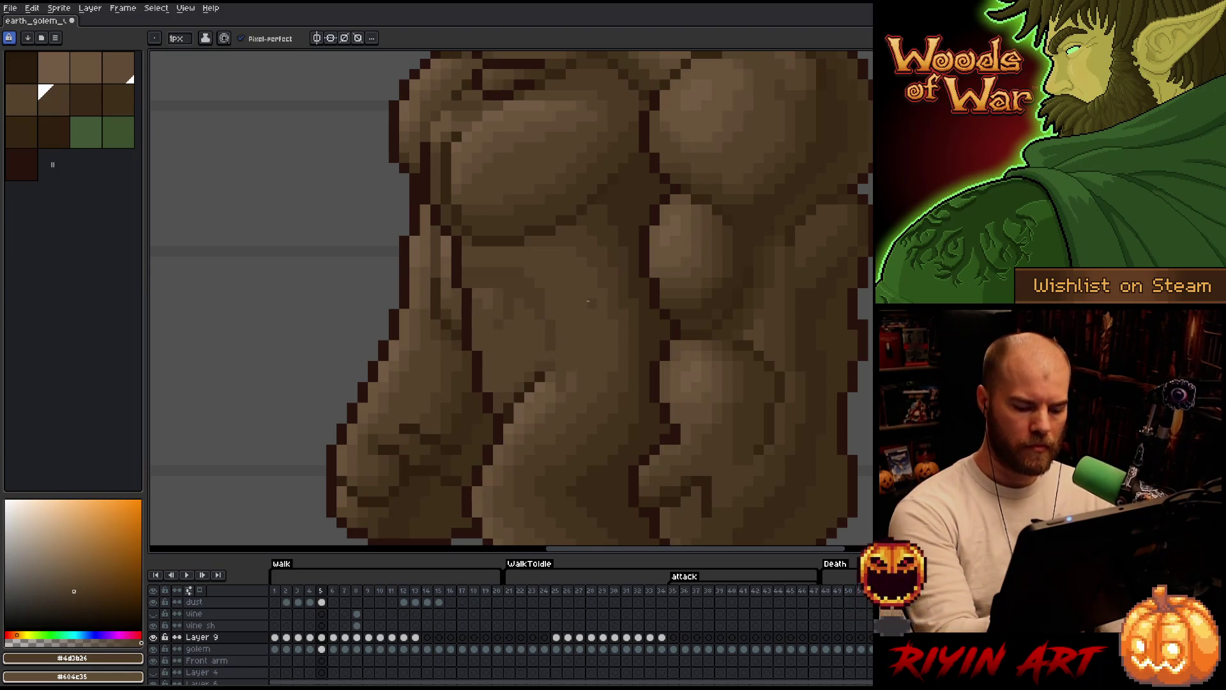
key("period")
key("period")
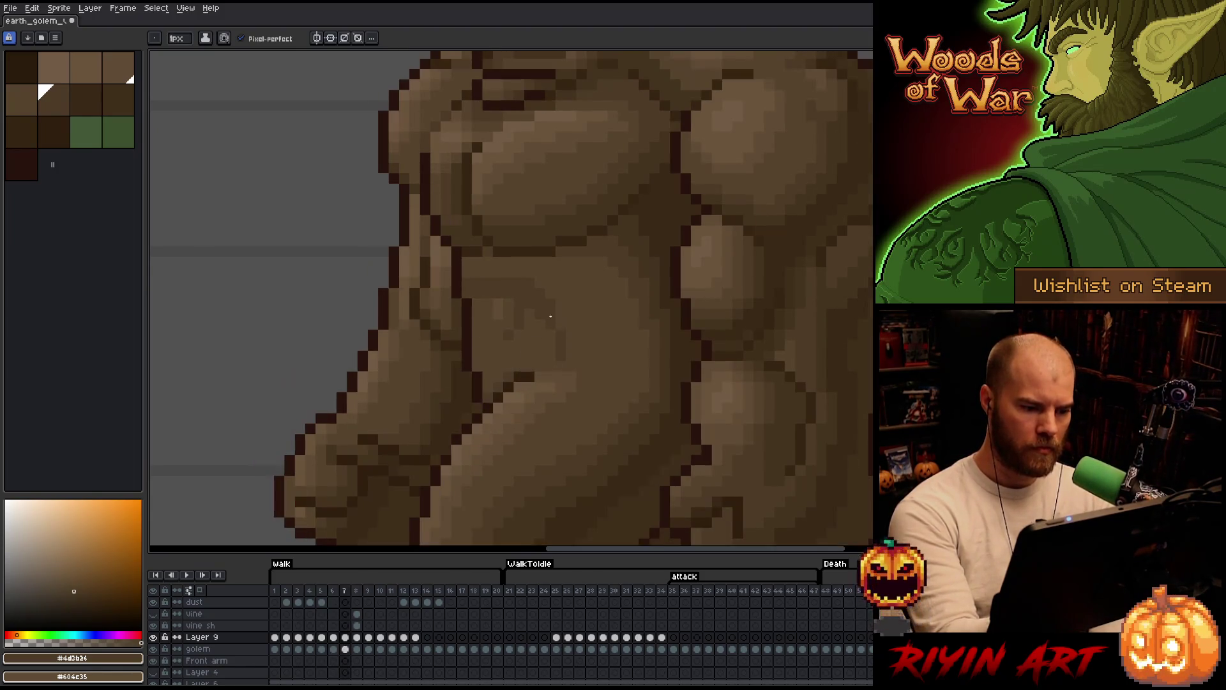
key("period")
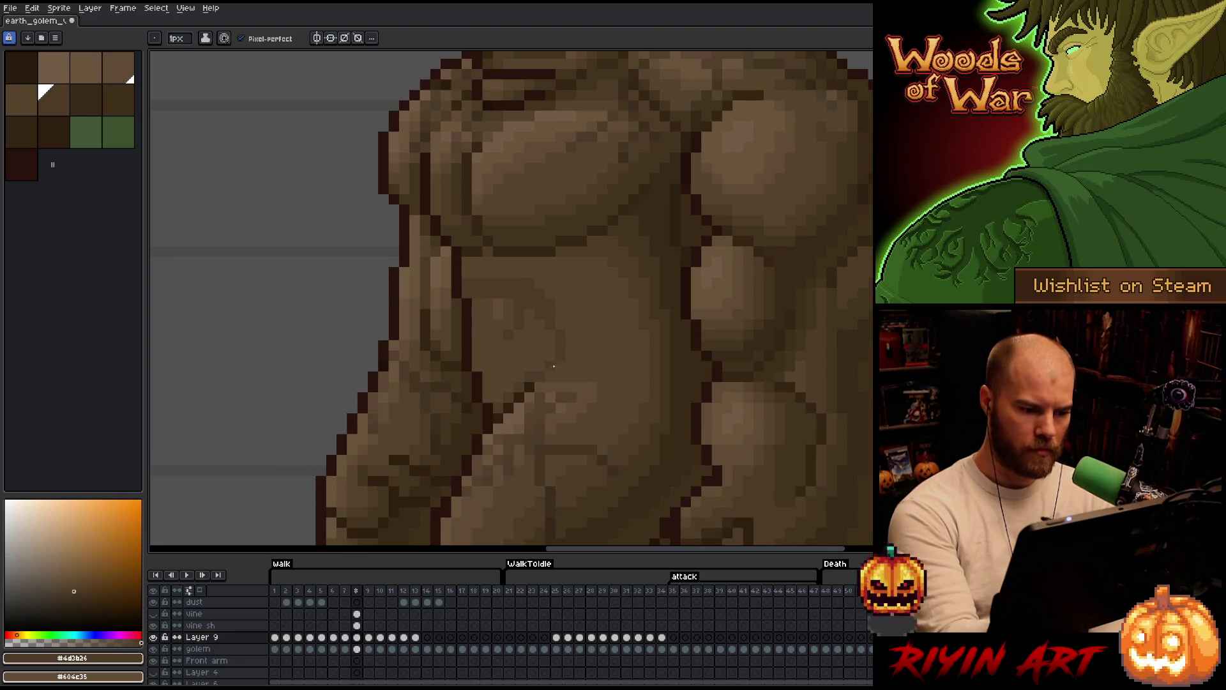
key("period")
key("comma")
mouse_move(635, 347)
left_mouse_down()
mouse_move(701, 235)
mouse_move(667, 339)
left_mouse_up()
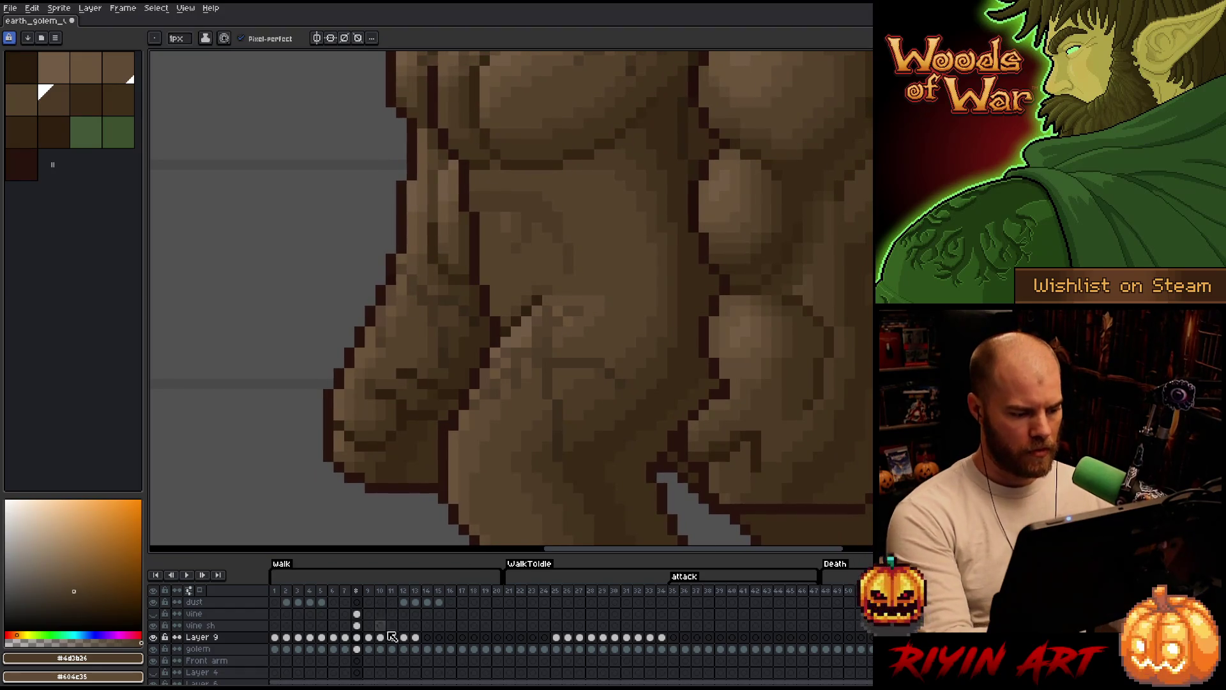
- Hide the vine shading layer
scroll(392, 637, "up", 1)
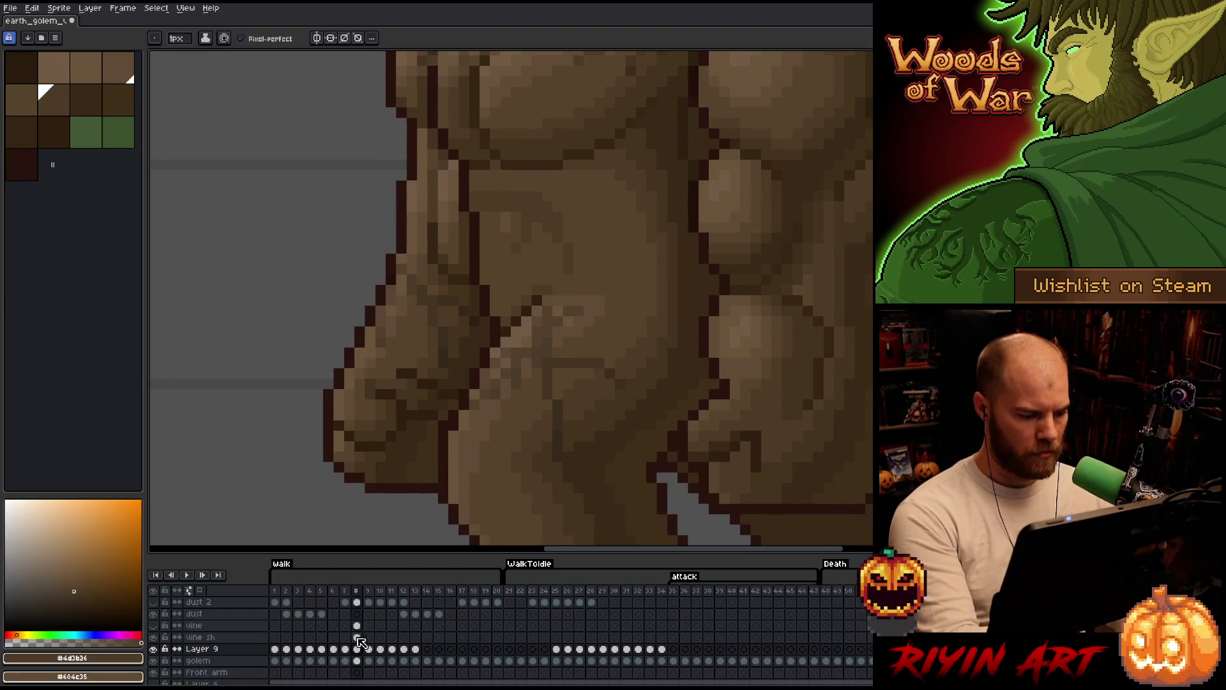
left_click(153, 637)
scroll(627, 382, "down", 3)
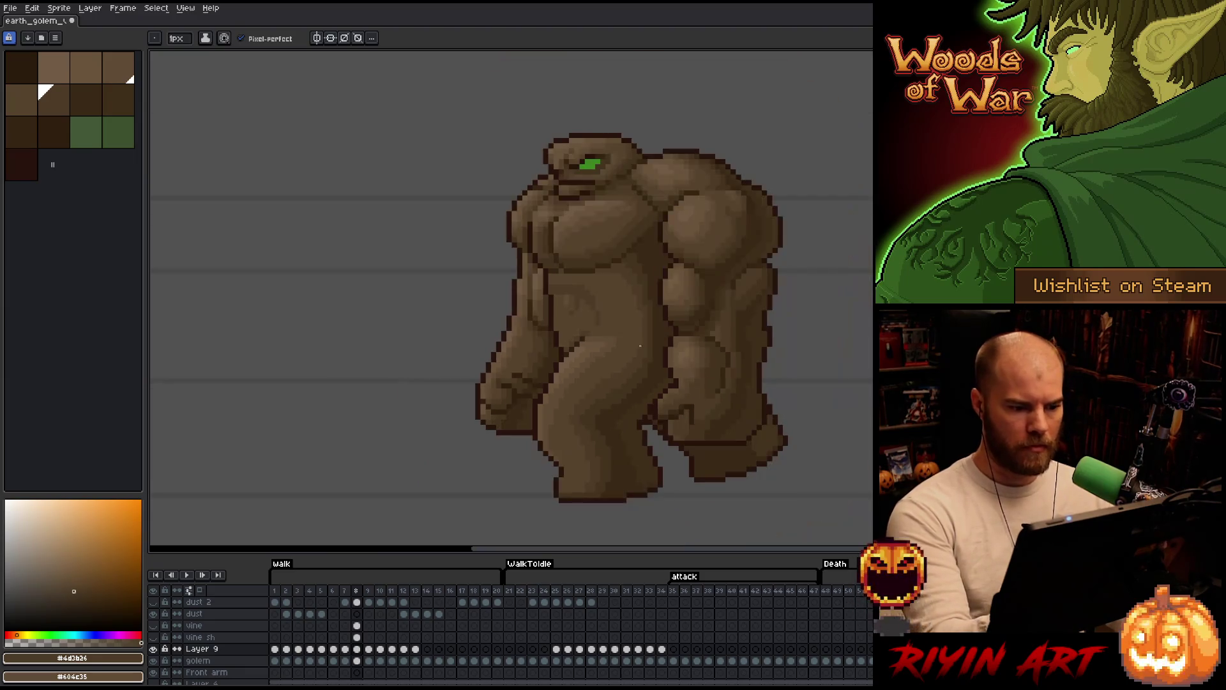
scroll(604, 324, "up", 3)
- Compare walk frames 7 to 9 and switch the colour back to lighter brown #57442c
key("comma")
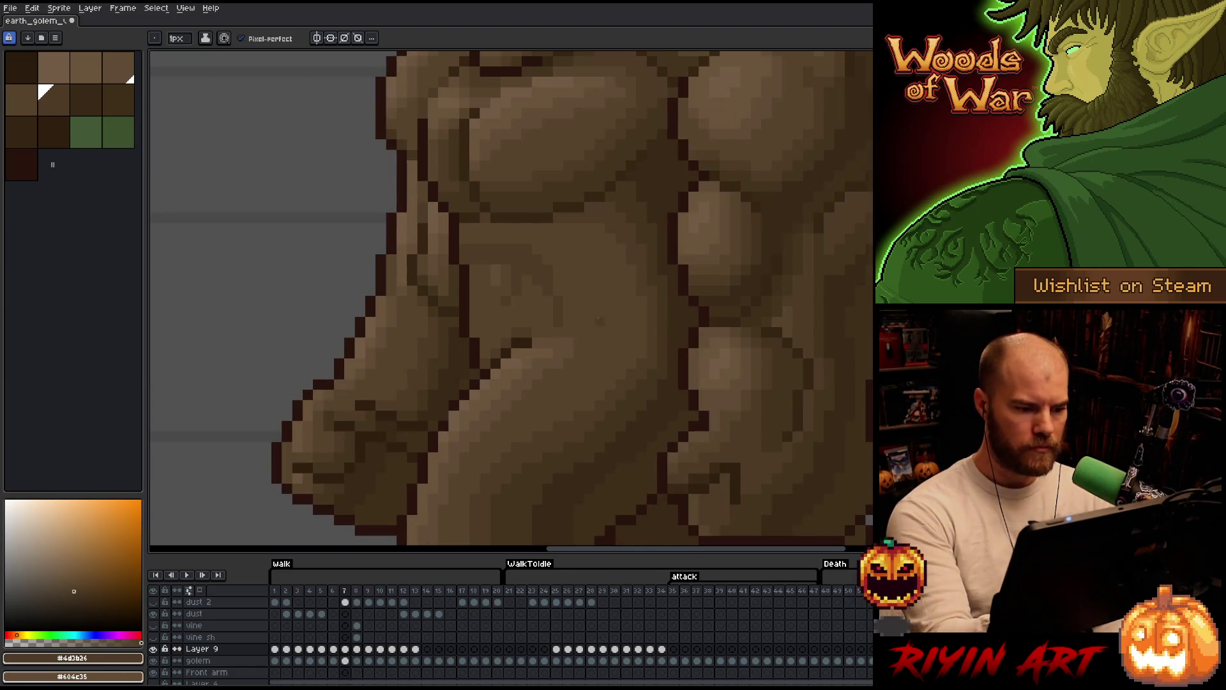
key("period")
key("comma")
key("comma")
key("period")
key("period")
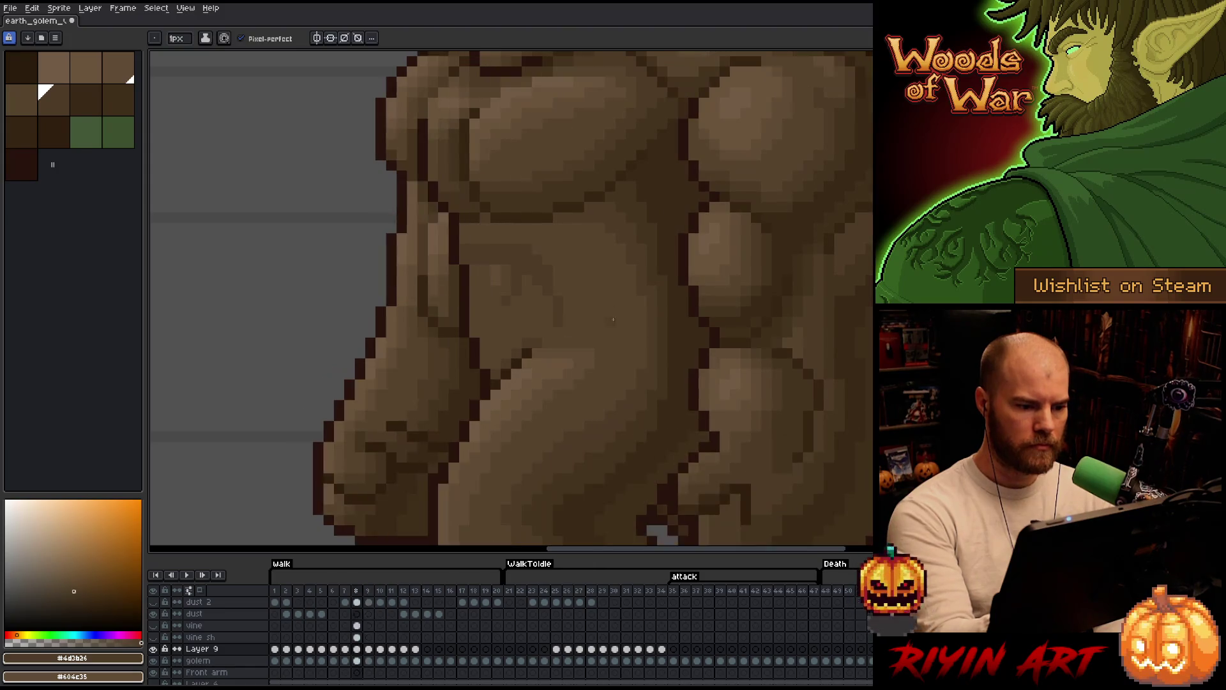
key("comma")
key("period")
key("comma")
key("period")
key("period")
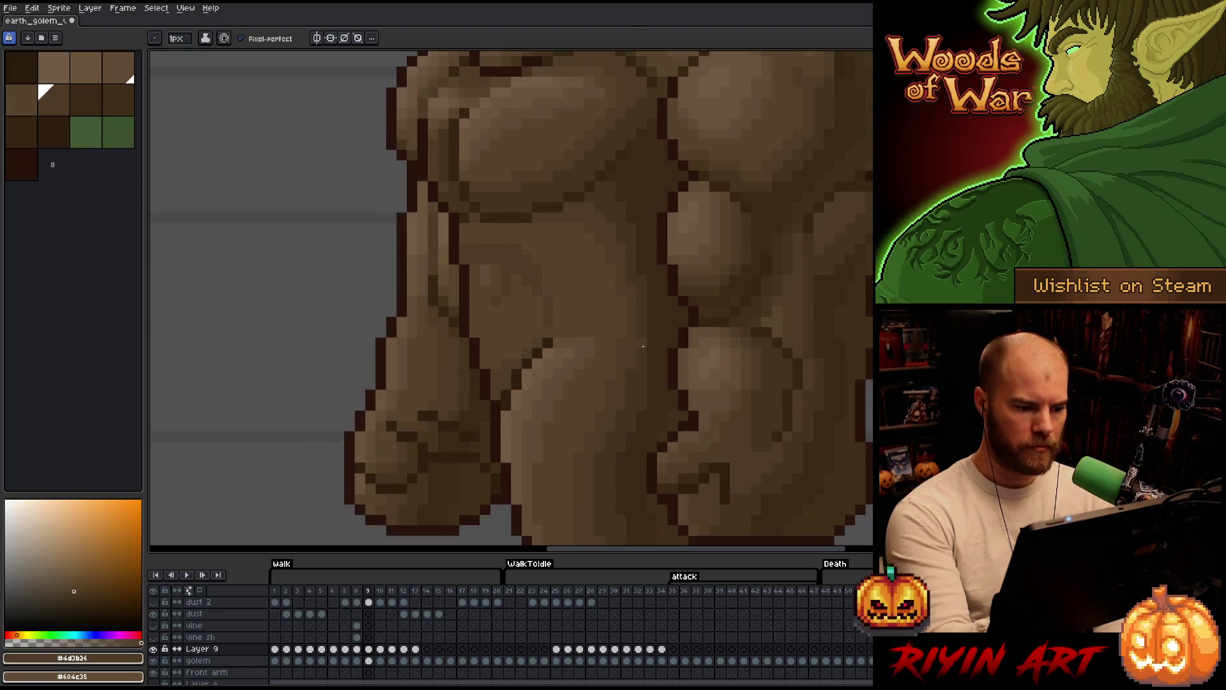
key("comma")
key("comma")
key("comma")
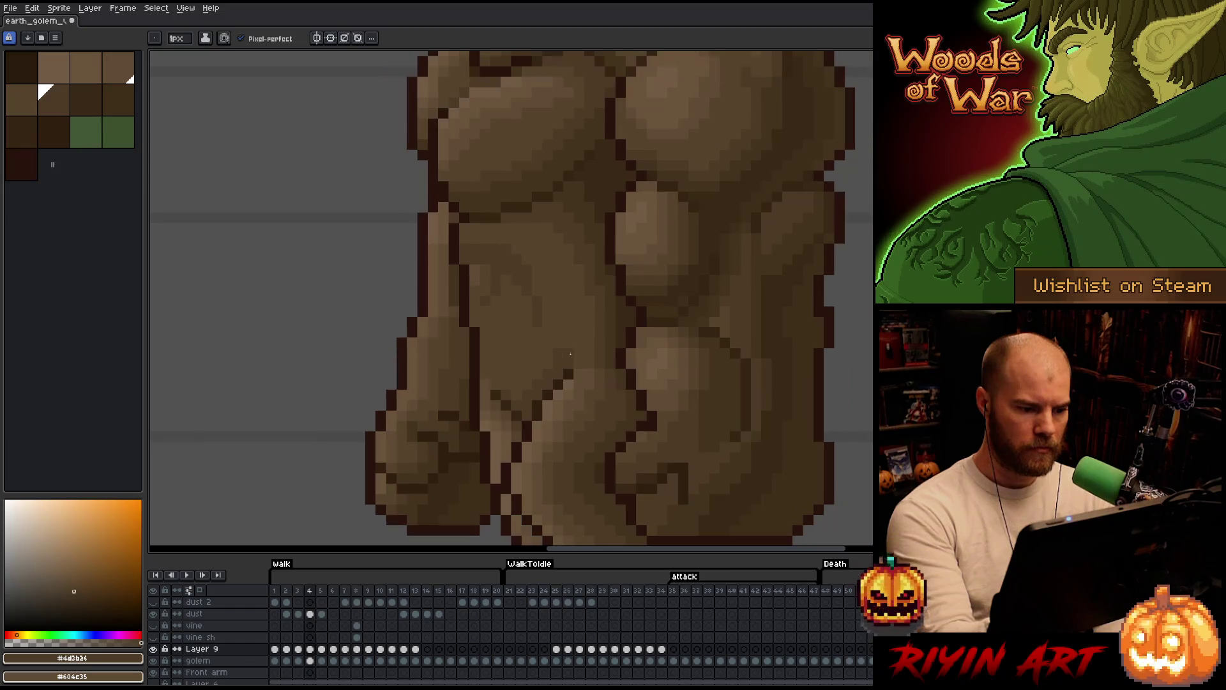
key("bracketleft")
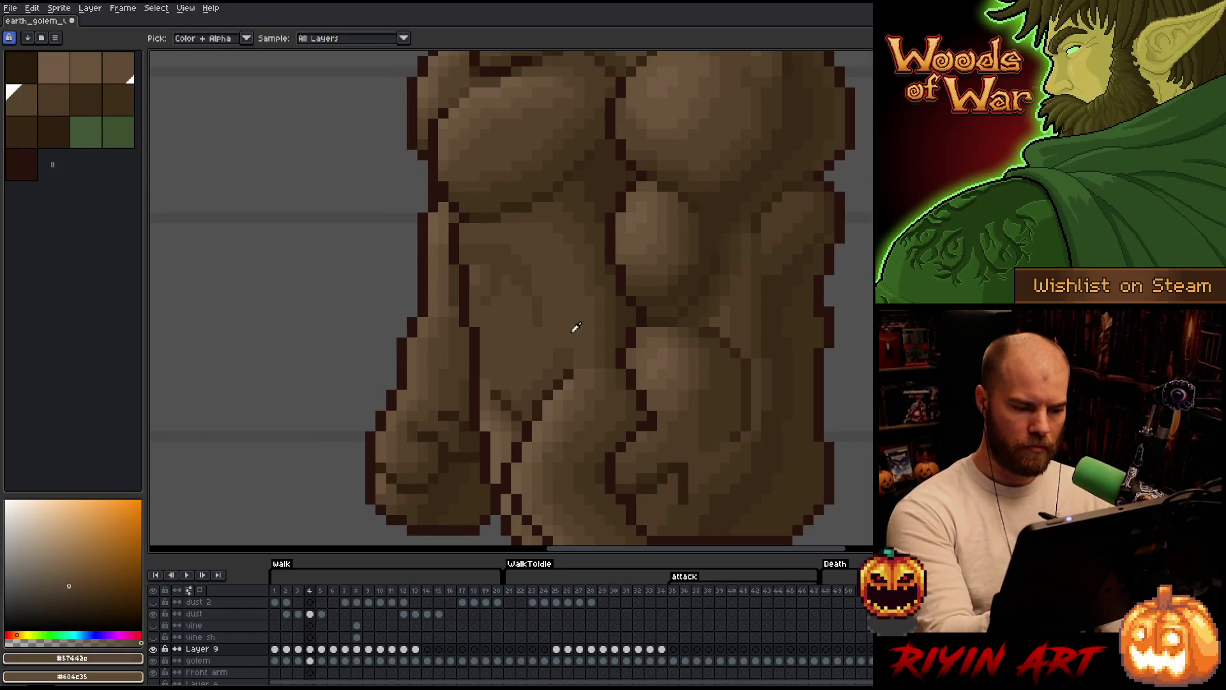
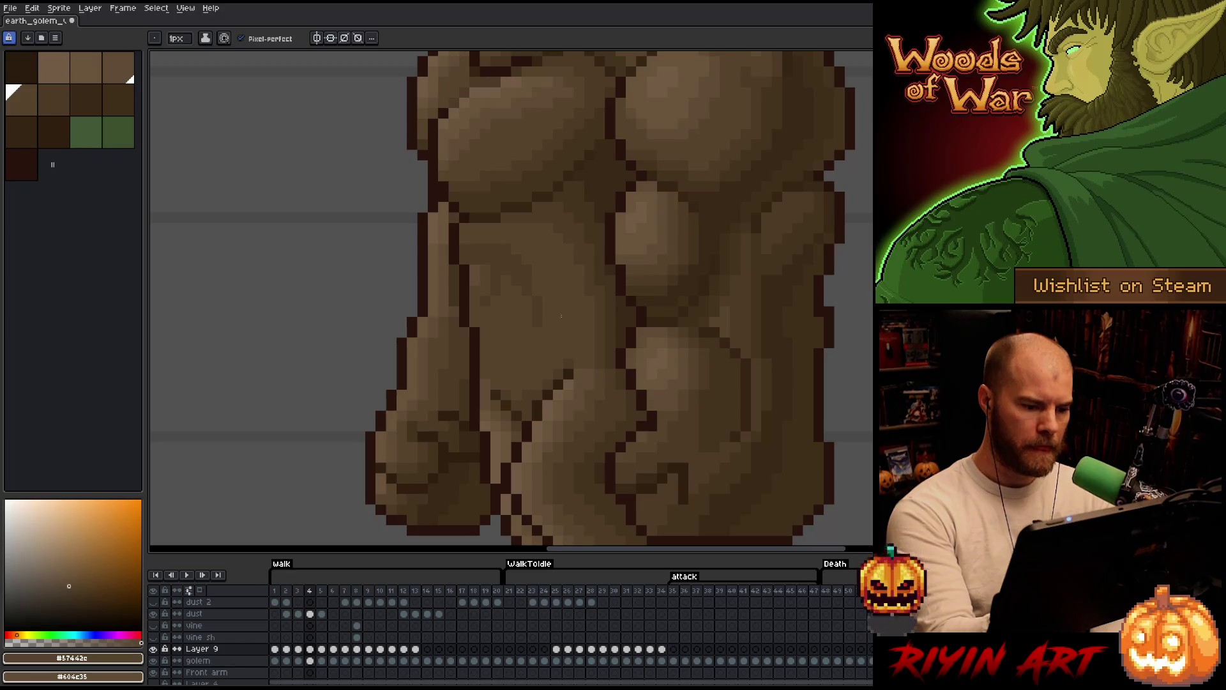
- Sample the darker brown #4d3b26 from the torso and compare walk frames 2 and 3
key("comma")
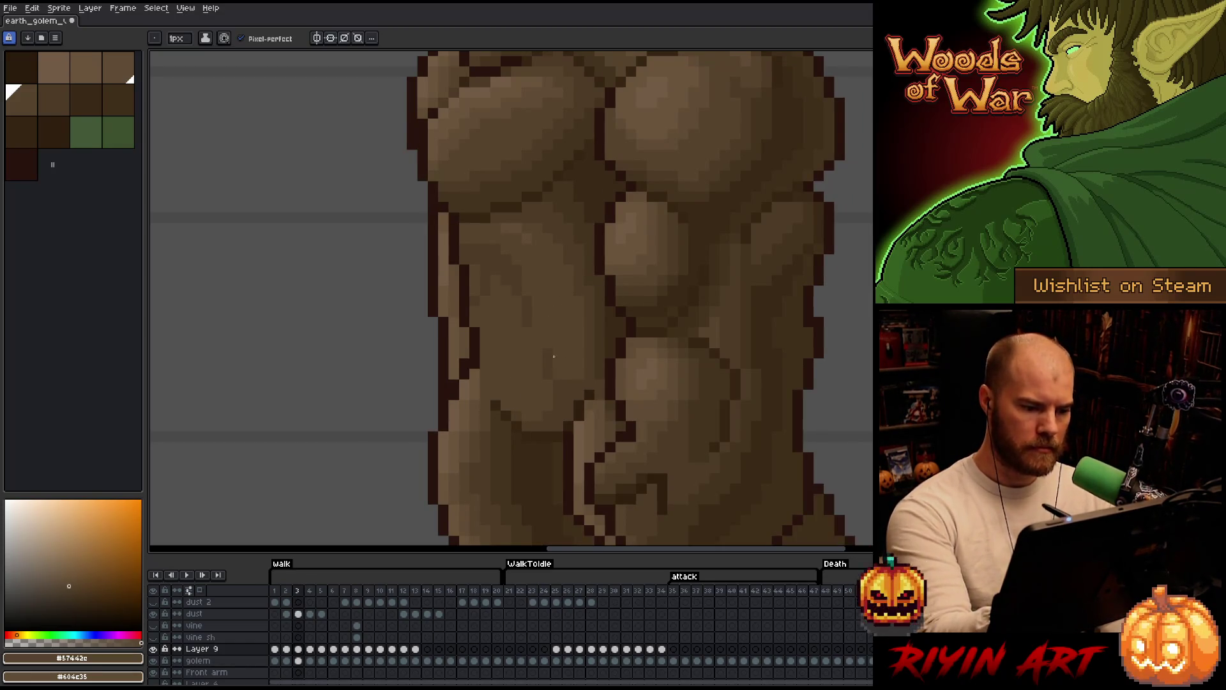
left_click(574, 386, "alt")
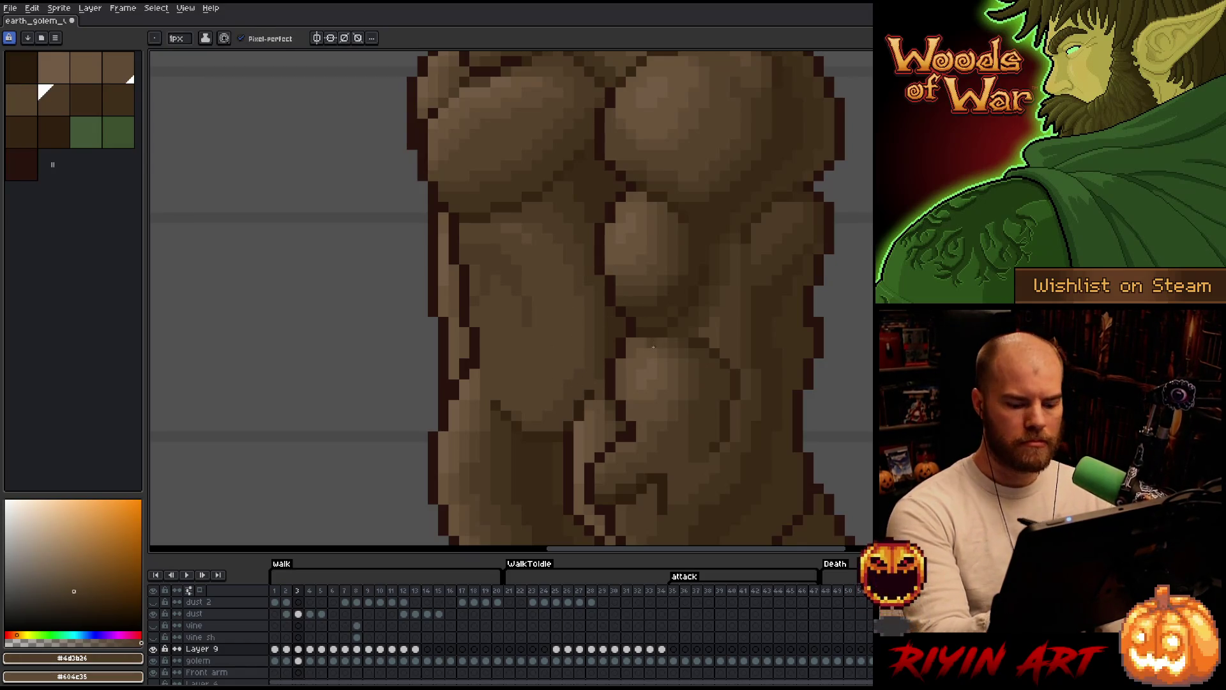
key("comma")
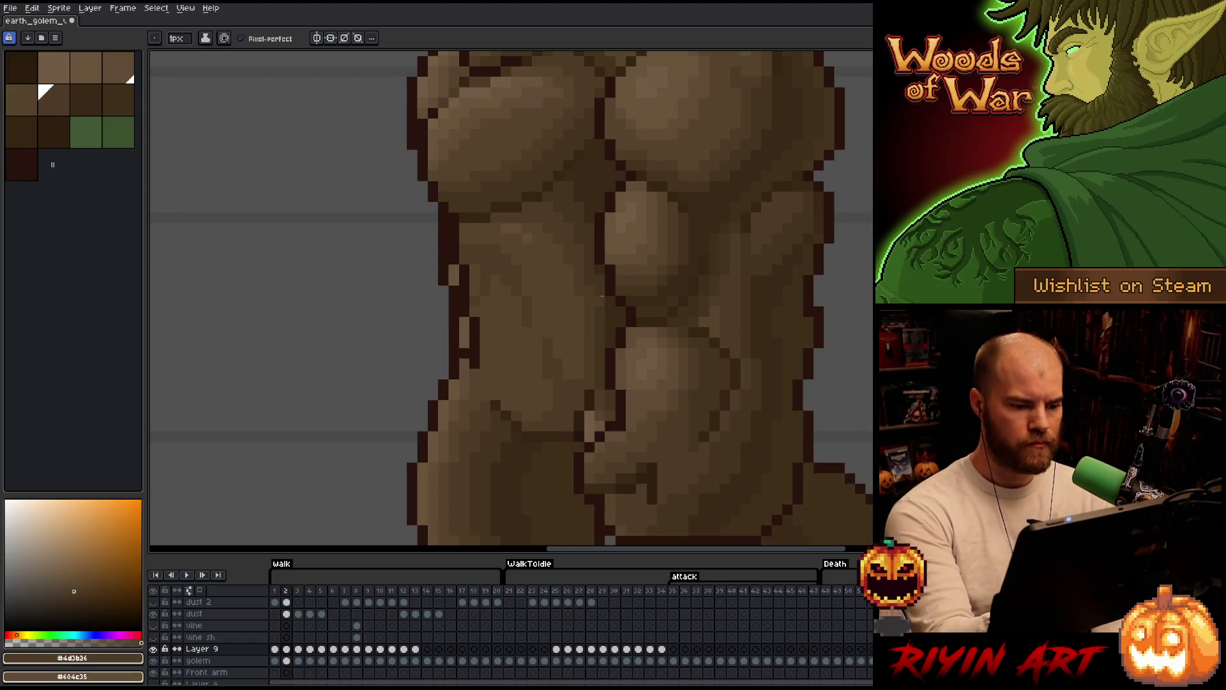
key("period")
key("comma")
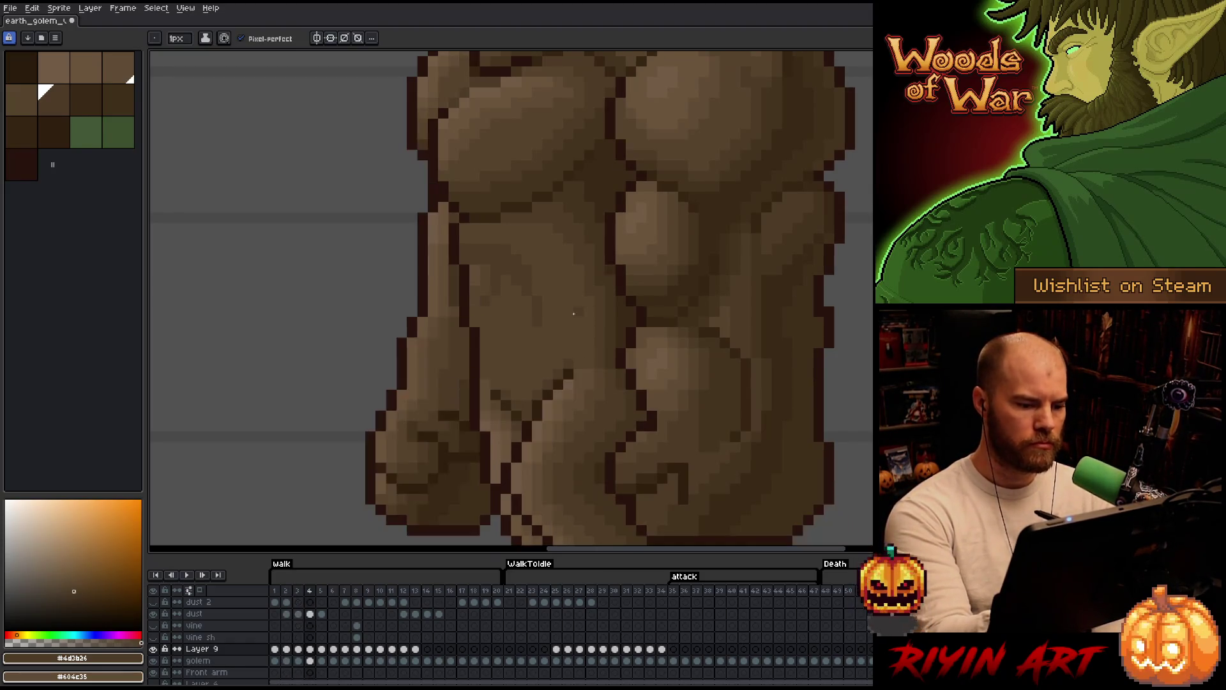
key("period")
key("ctrl")
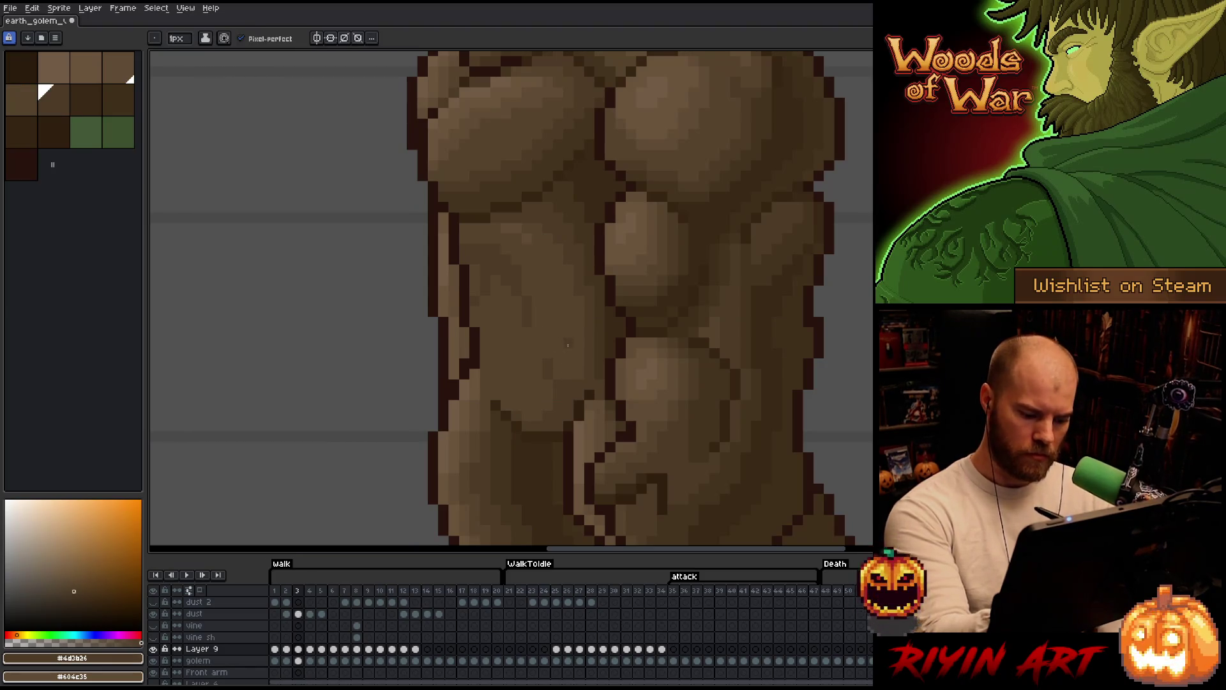
- Step through walk frames 2 to 5 to check the torso shading
key("comma")
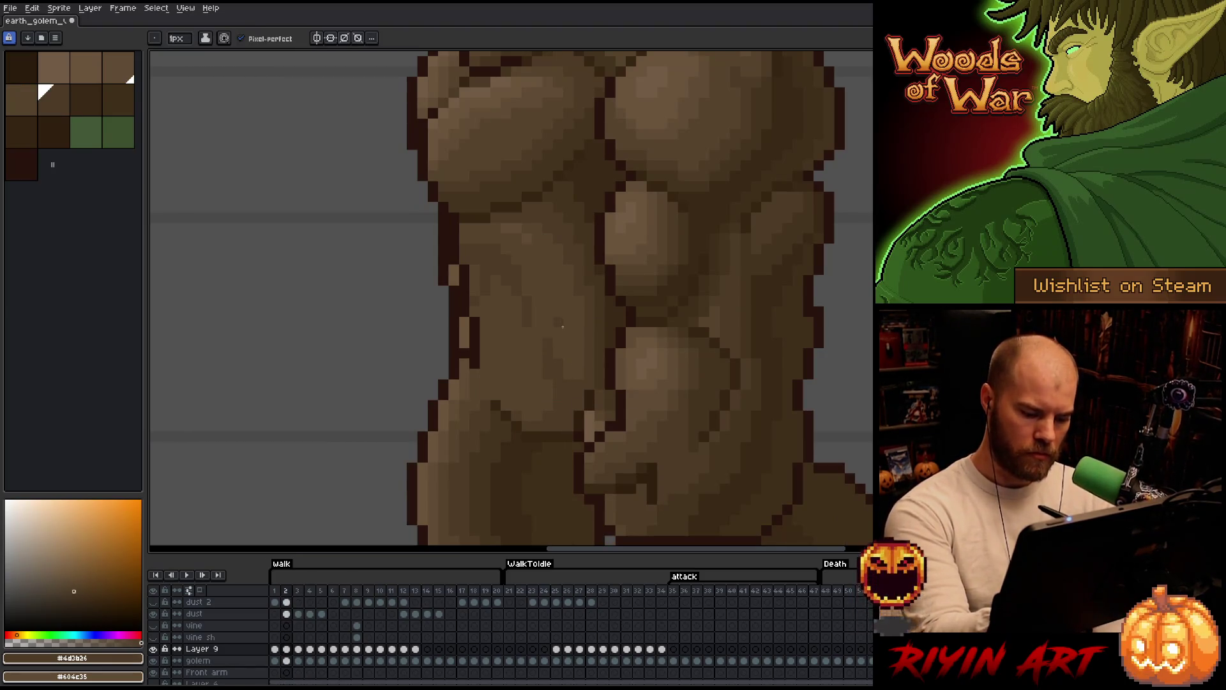
key("period")
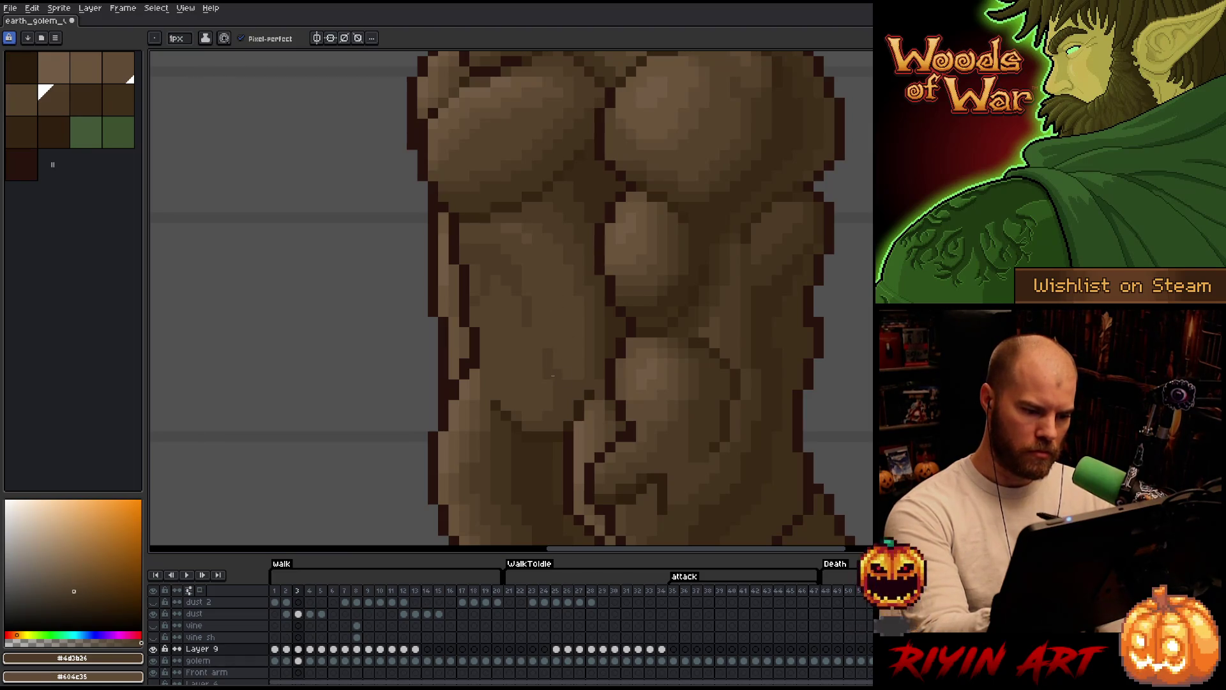
key("comma")
key("period")
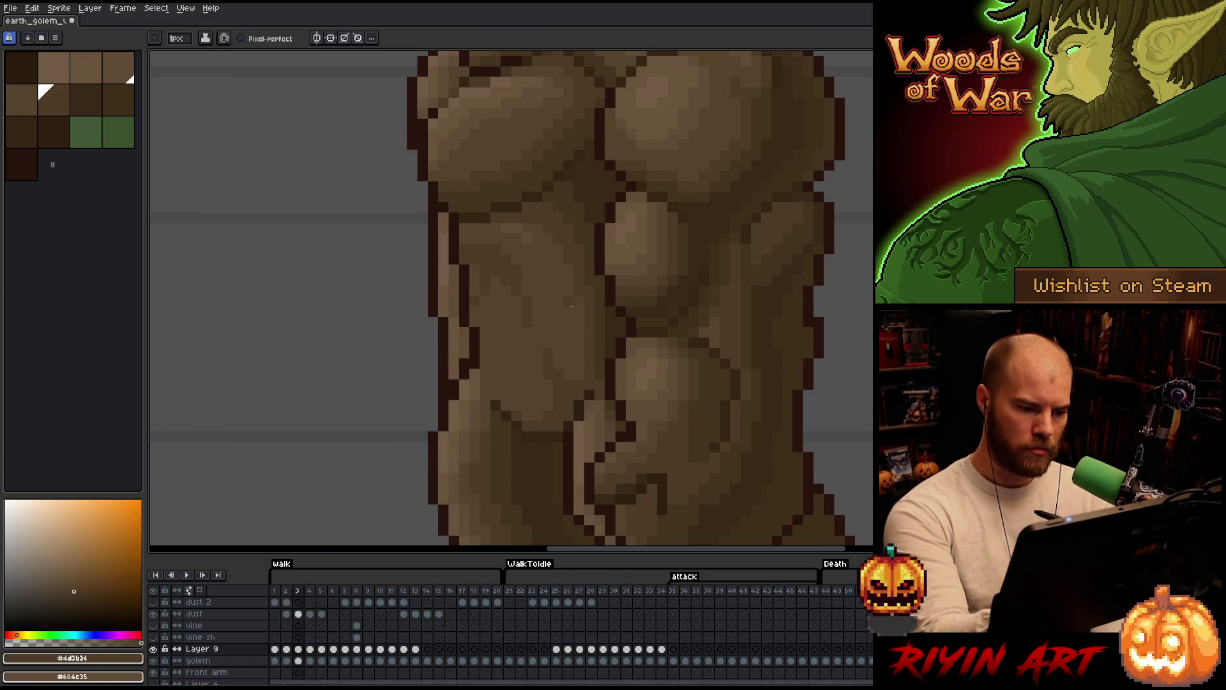
key("period")
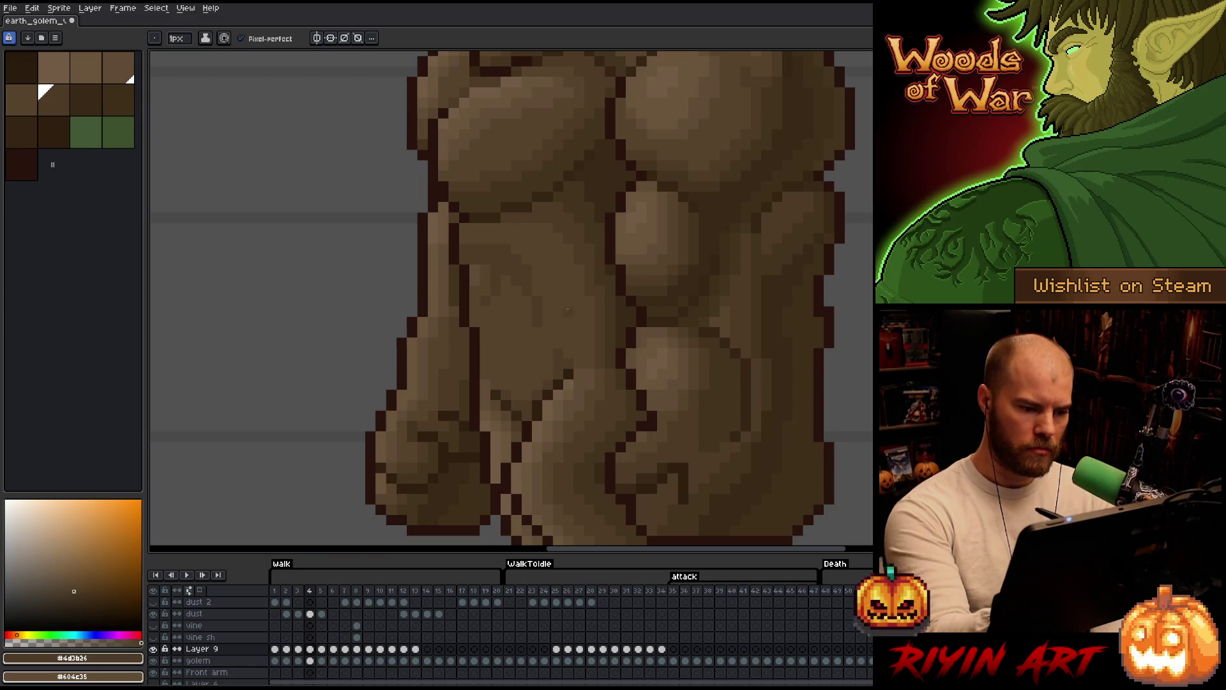
key("period")
key("period")
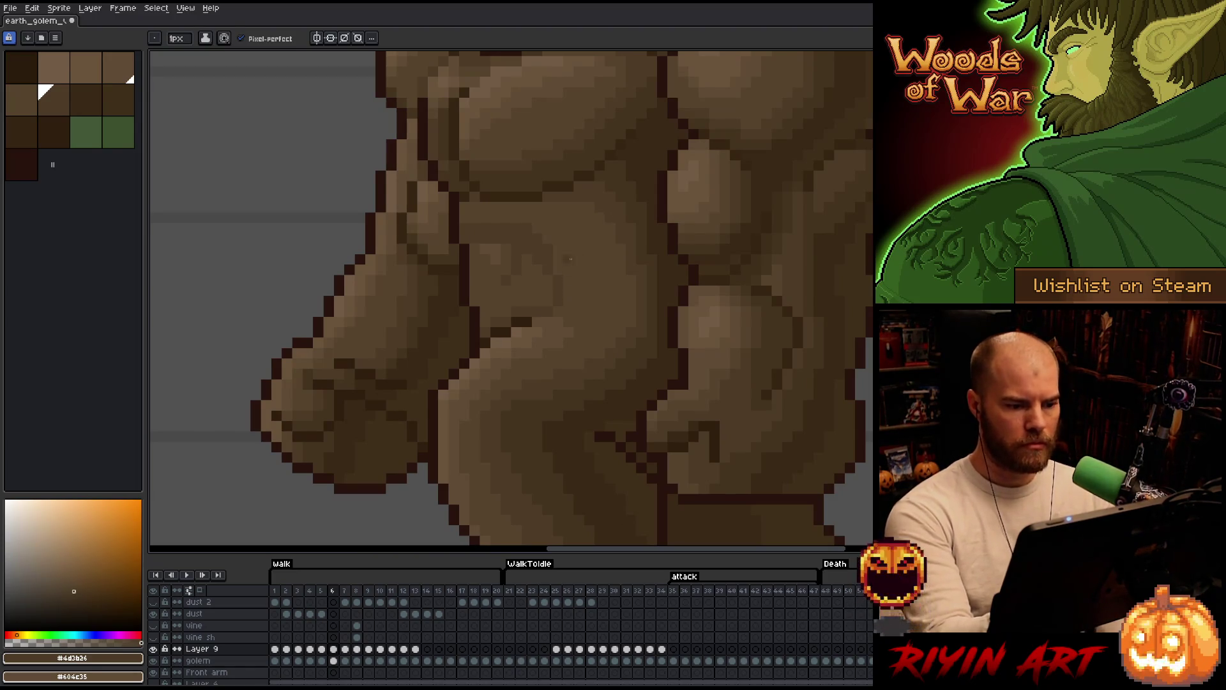
- Step through walk frames 7–11, swapping to the lighter brown #57442c and the Eraser
key("period")
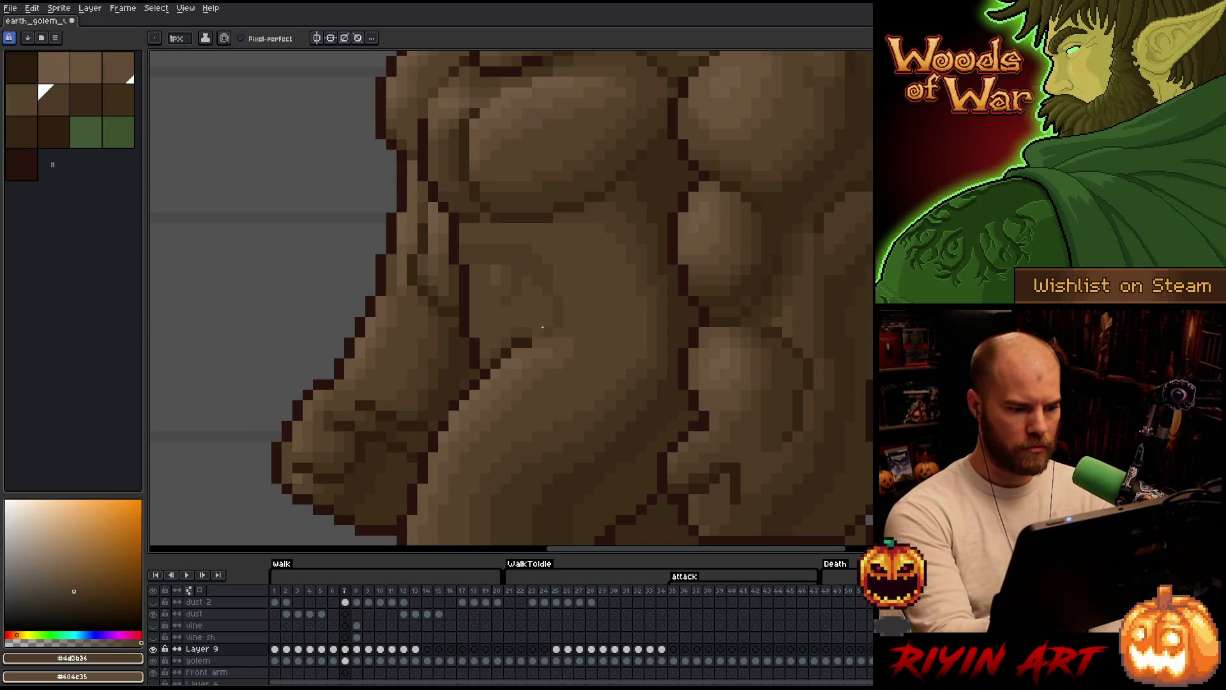
key("period")
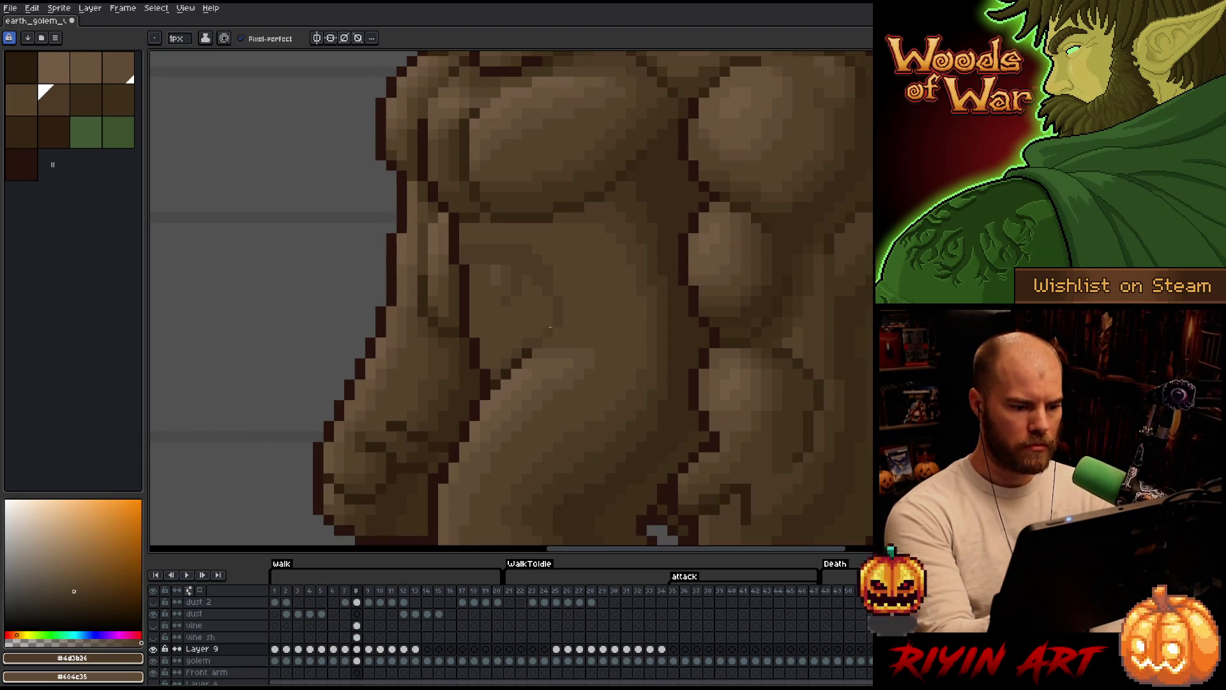
key("period")
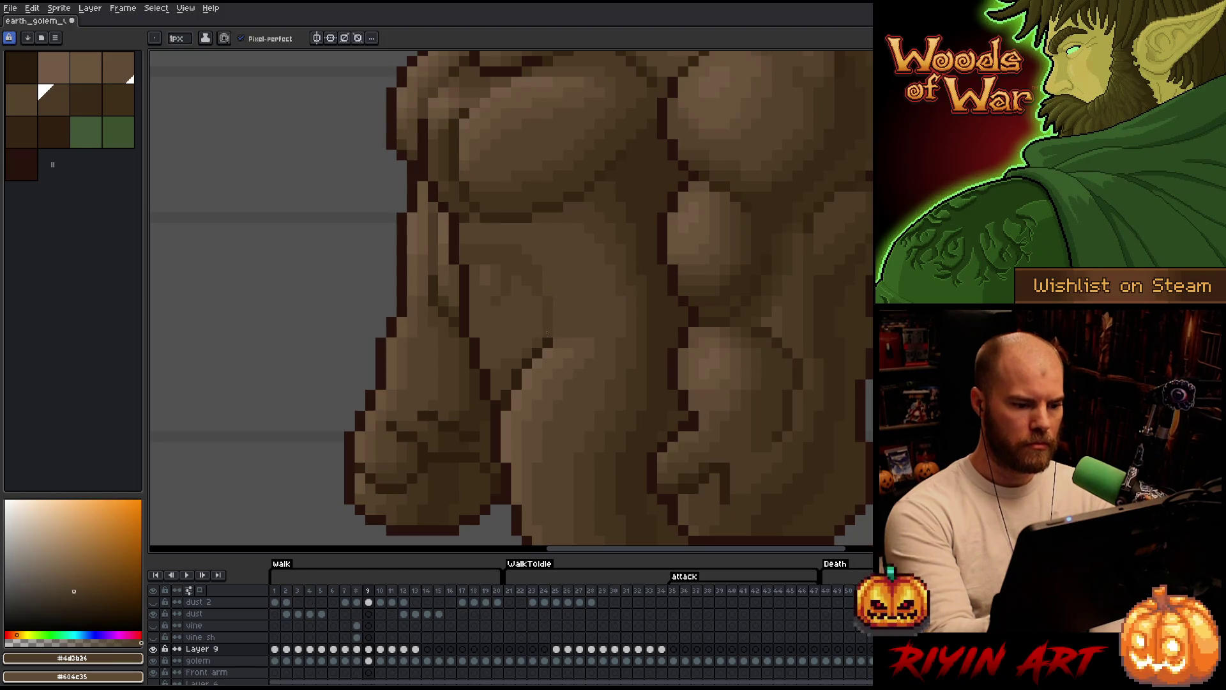
key("period")
key("period")
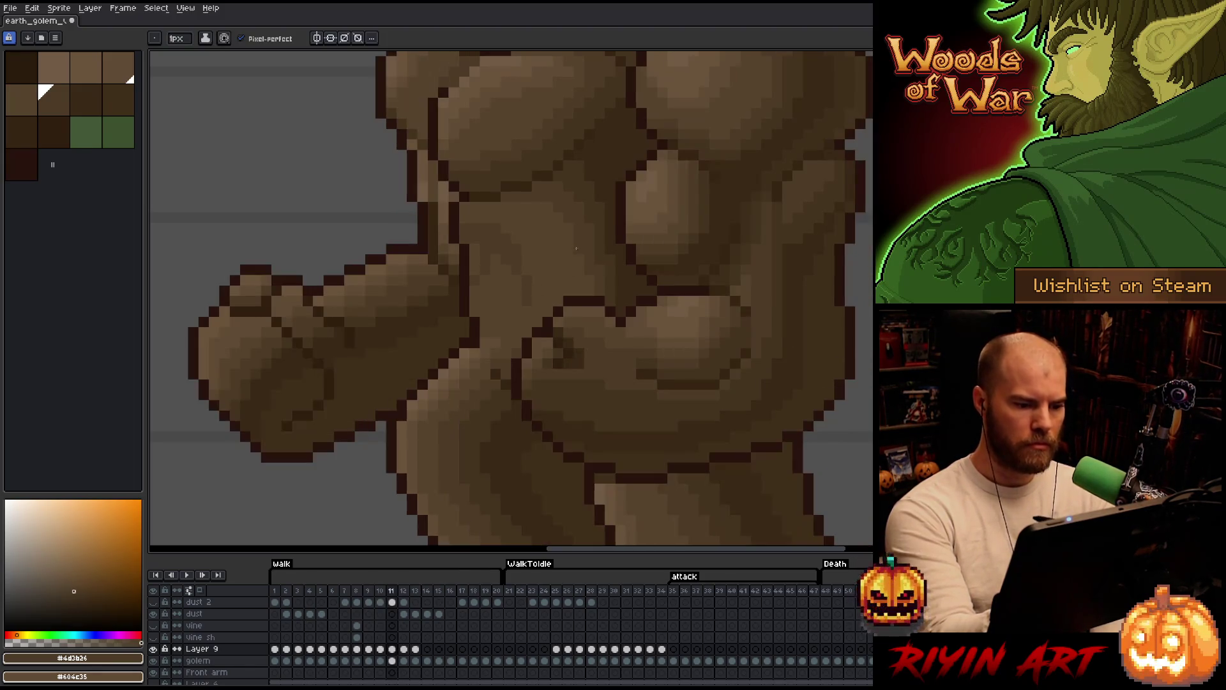
key("comma")
key("bracketleft")
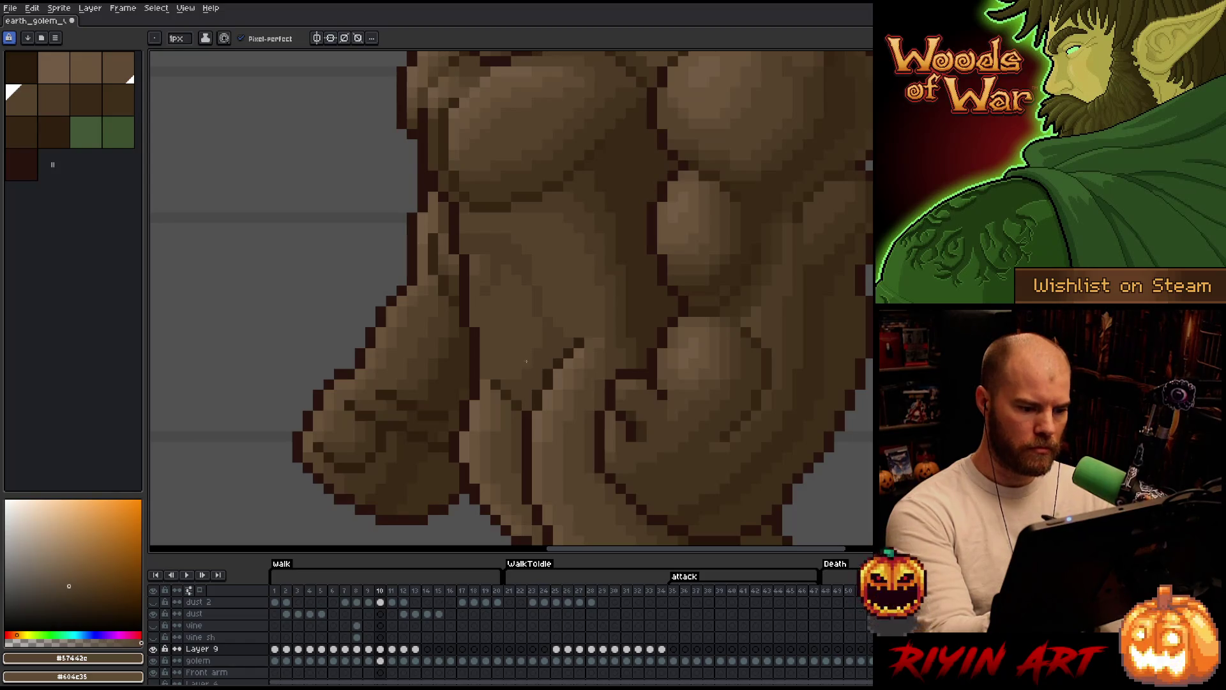
key("bracketright")
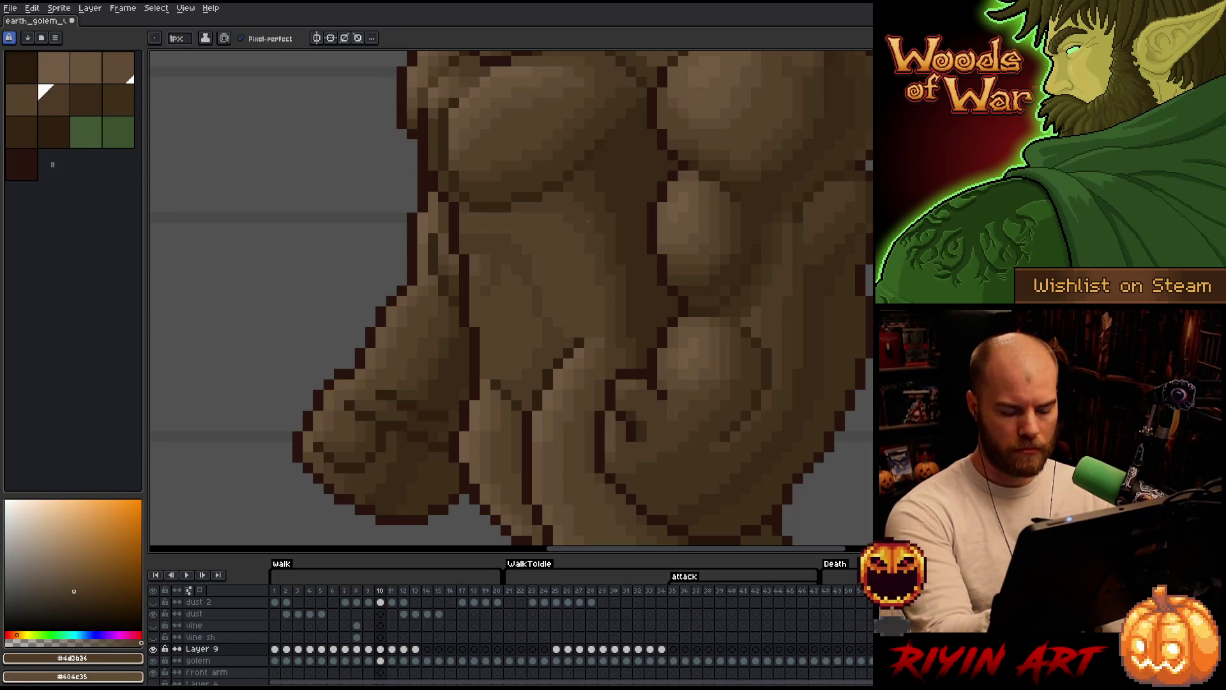
key("period")
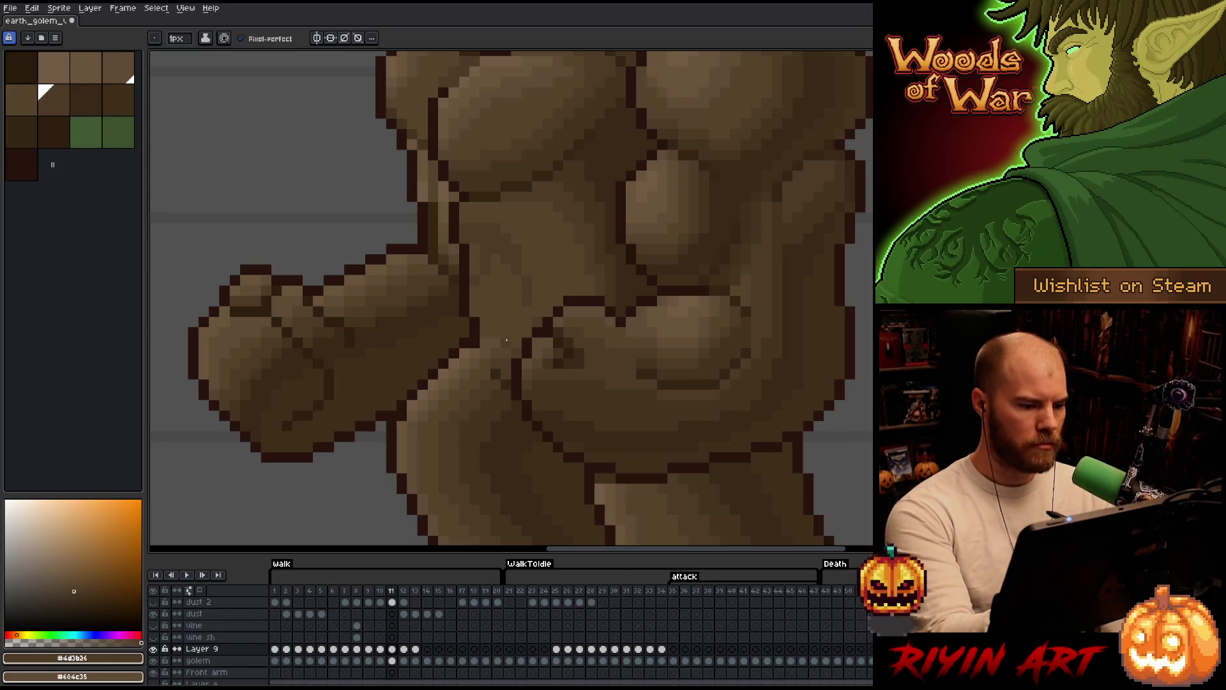
key("bracketleft")
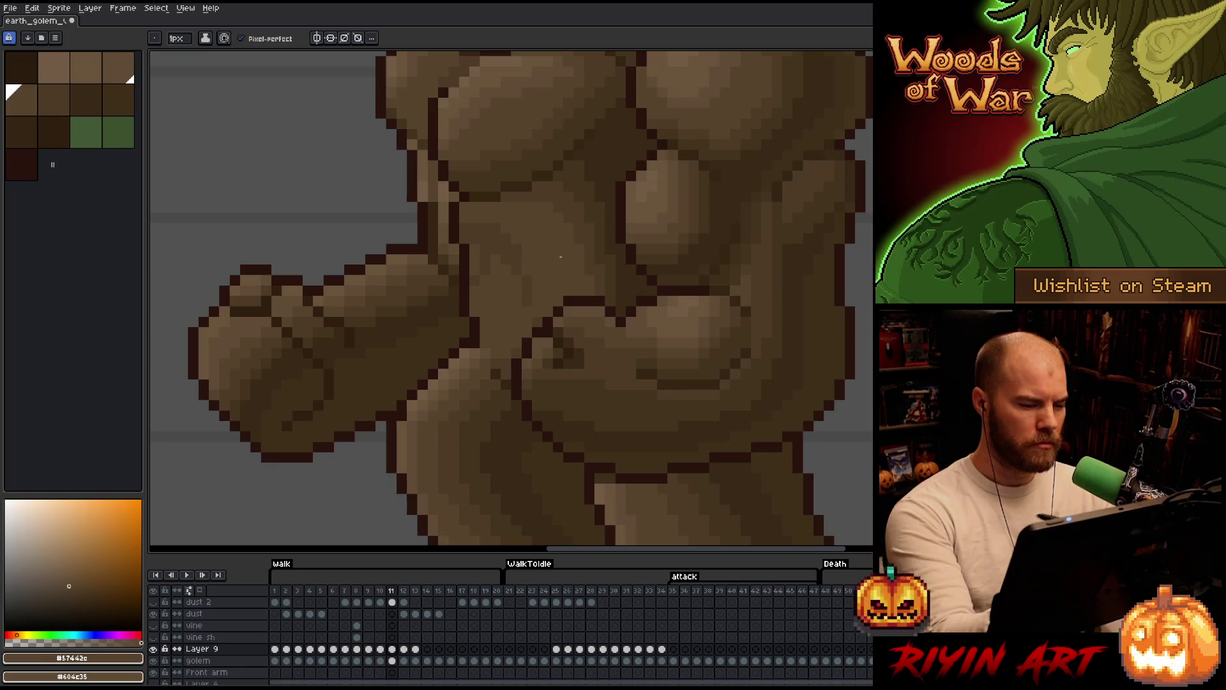
key("e")
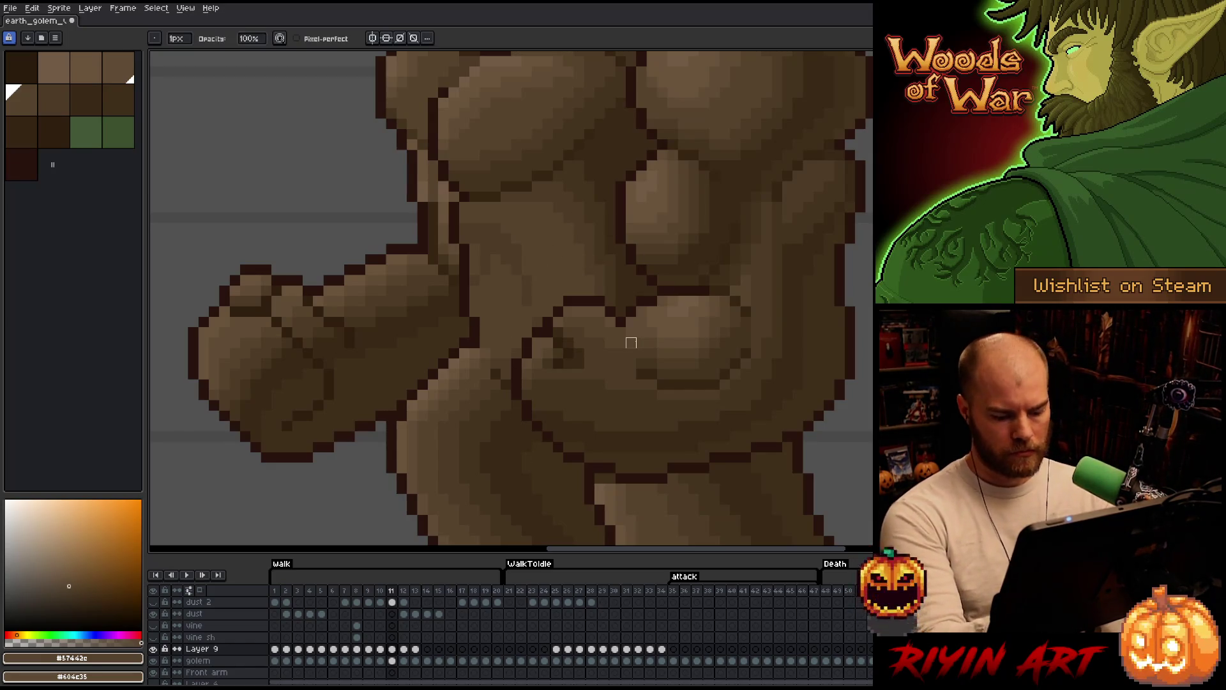
- Sample #4d3b26 on frame 12, then compare frames 11–14
key("period")
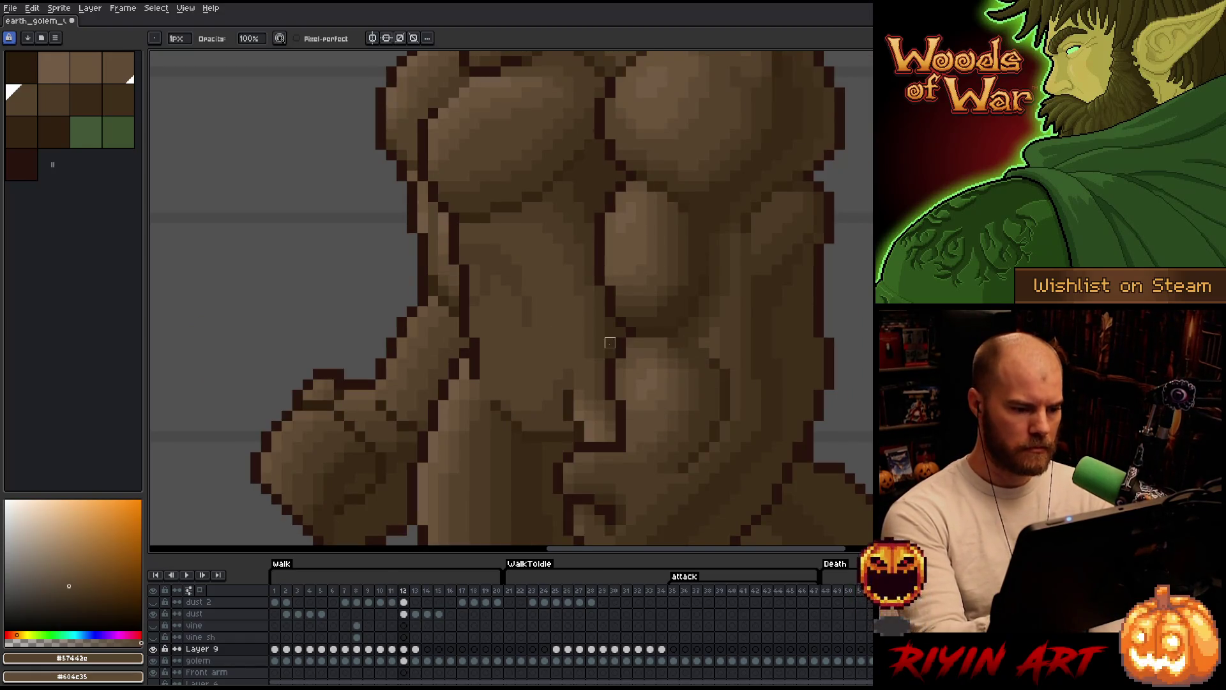
left_click(552, 370, "alt")
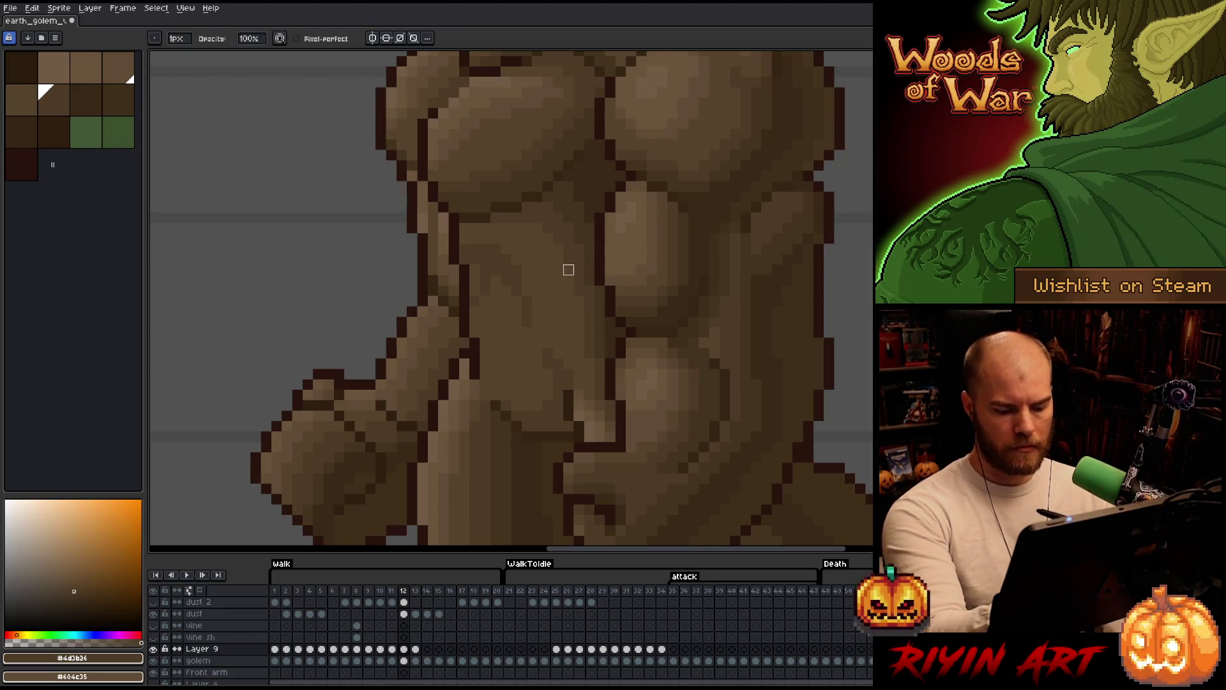
key("comma")
key("period")
key("period")
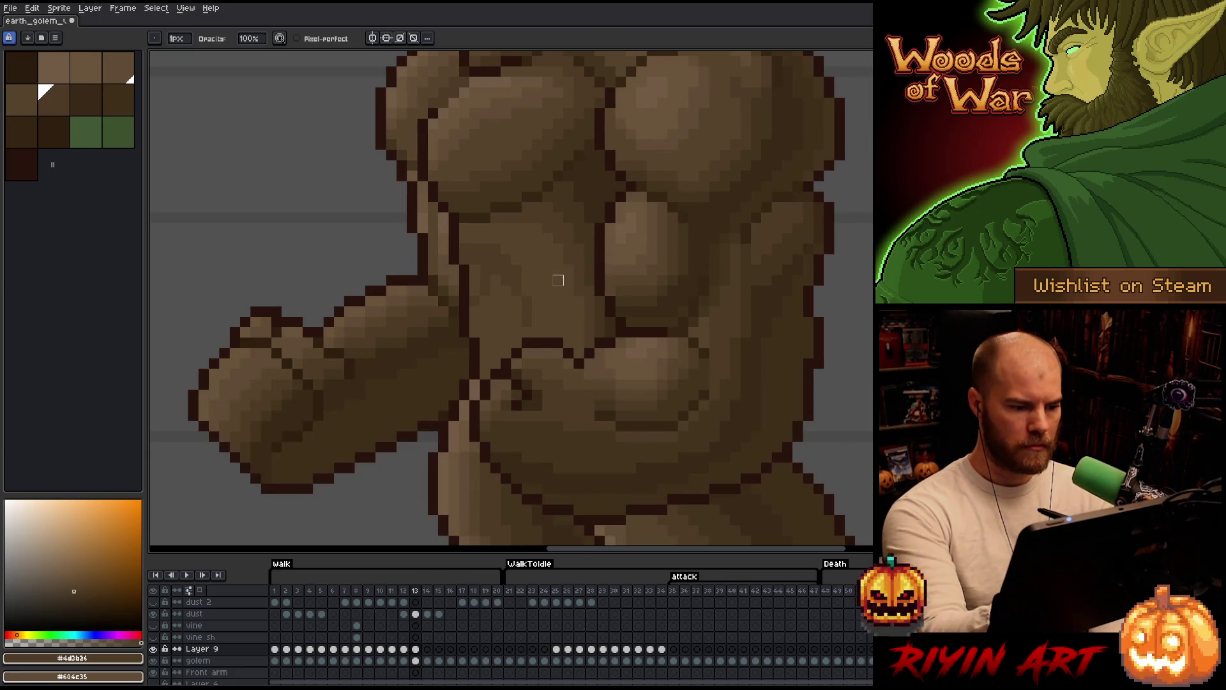
key("comma")
key("period")
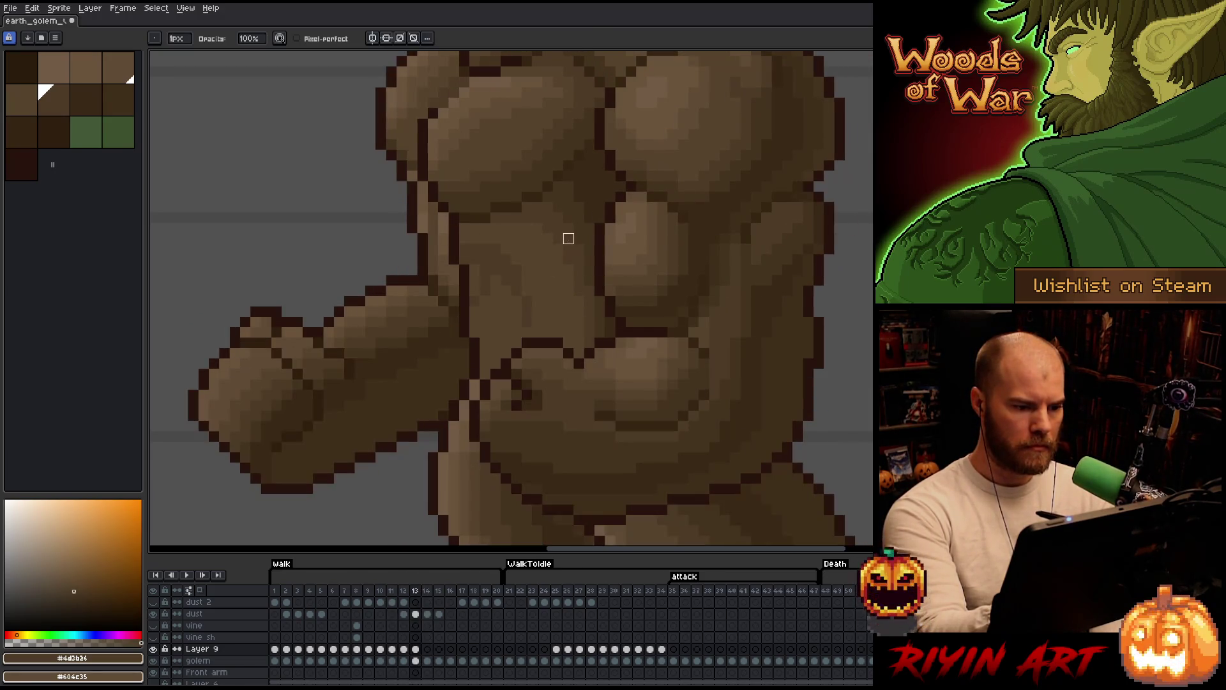
key("period")
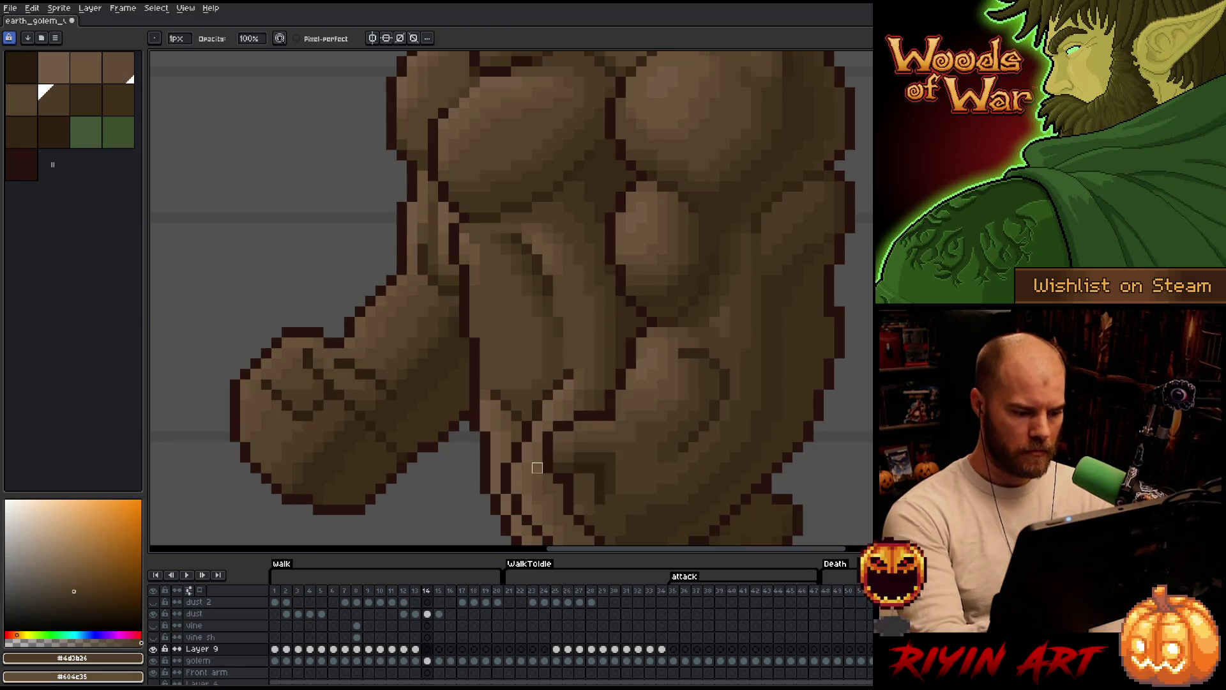
- Review frames 9–13, then paste the copied torso piece onto walk frame 14
left_click(415, 650)
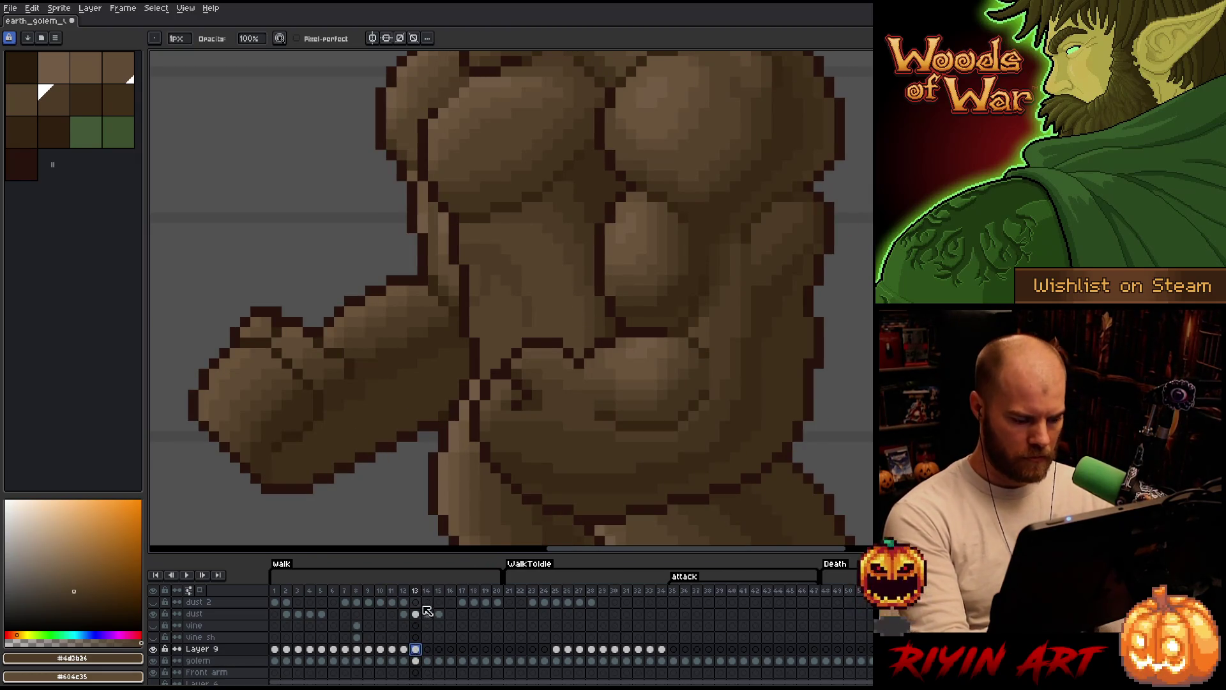
left_click(404, 650)
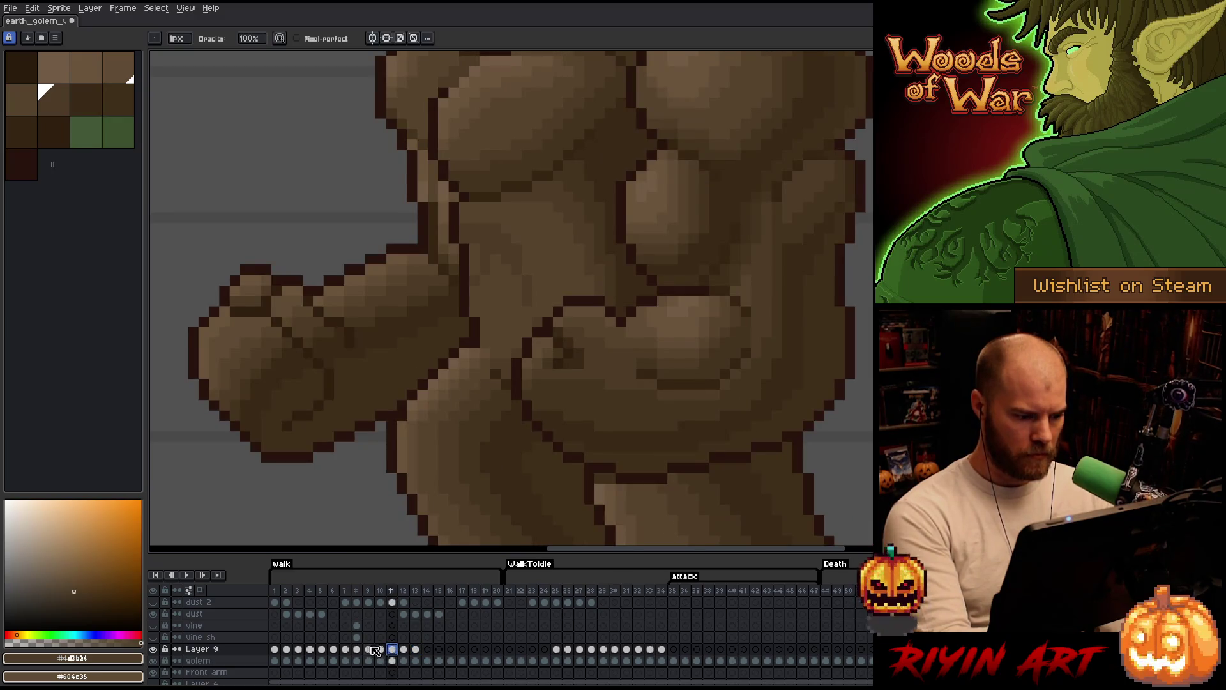
left_click(369, 649)
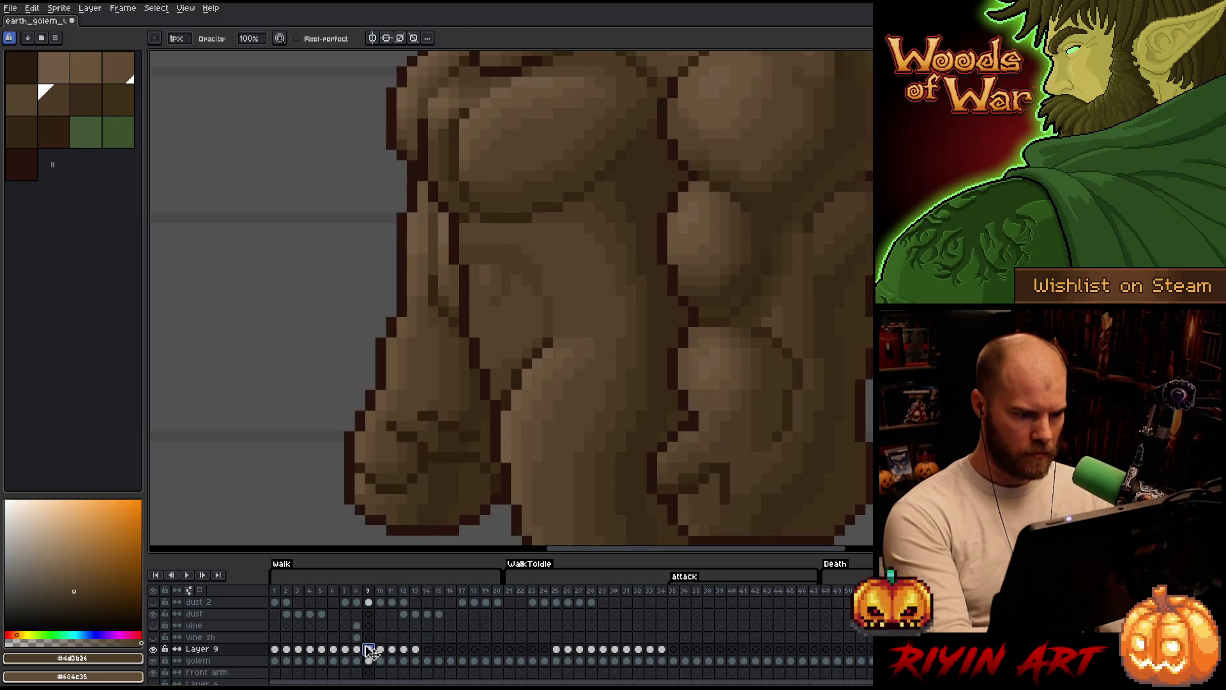
left_click(428, 650)
key("ctrl+v")
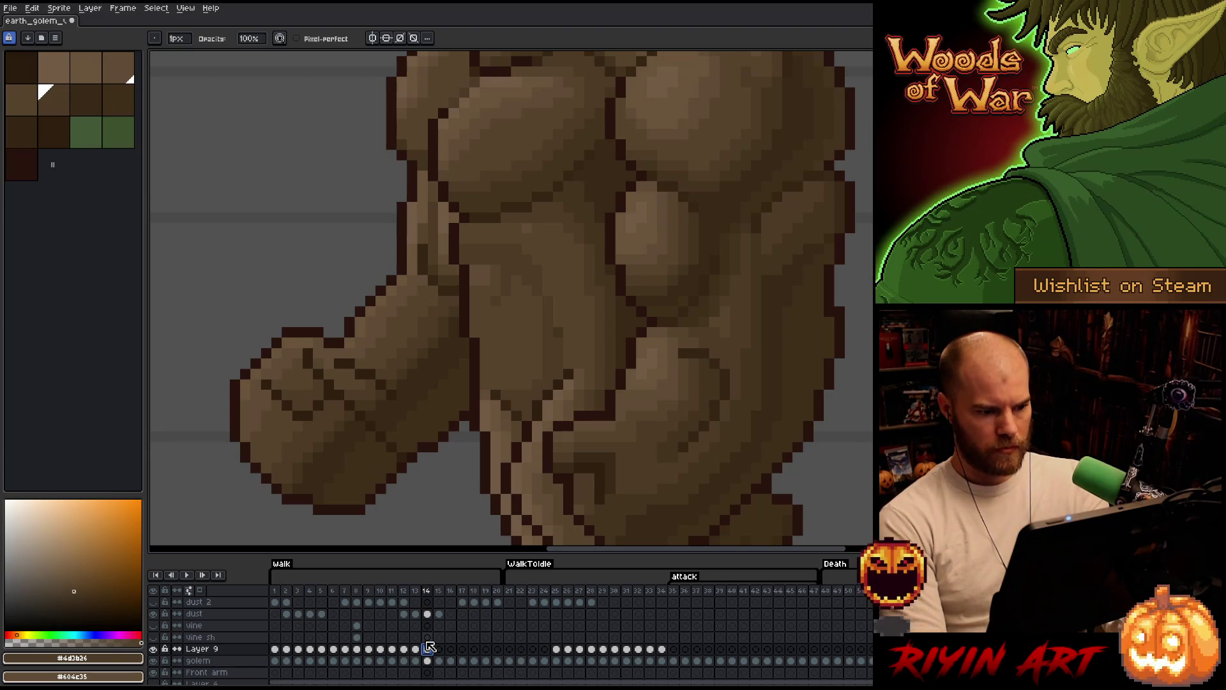
- Shift frame 14's lower-chest shading one pixel left and compare it against frame 13
key("m")
left_click_drag(467, 220, 596, 360)
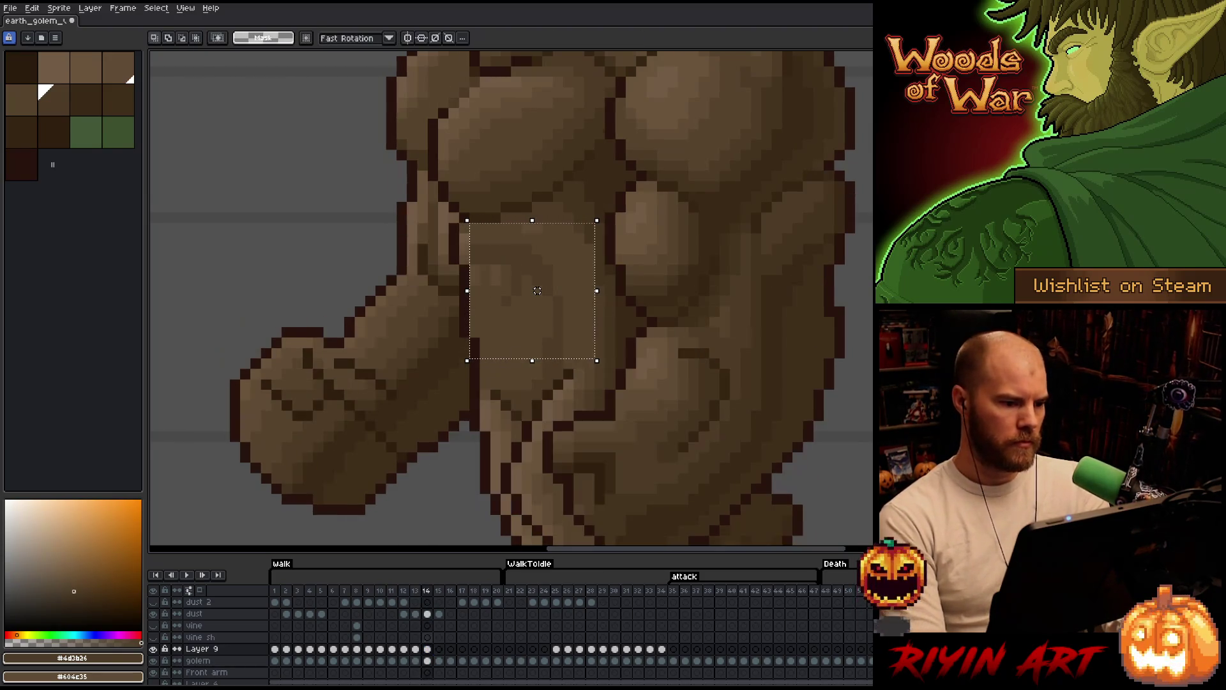
left_click_drag(537, 291, 516, 291)
key("comma")
key("period")
key("comma")
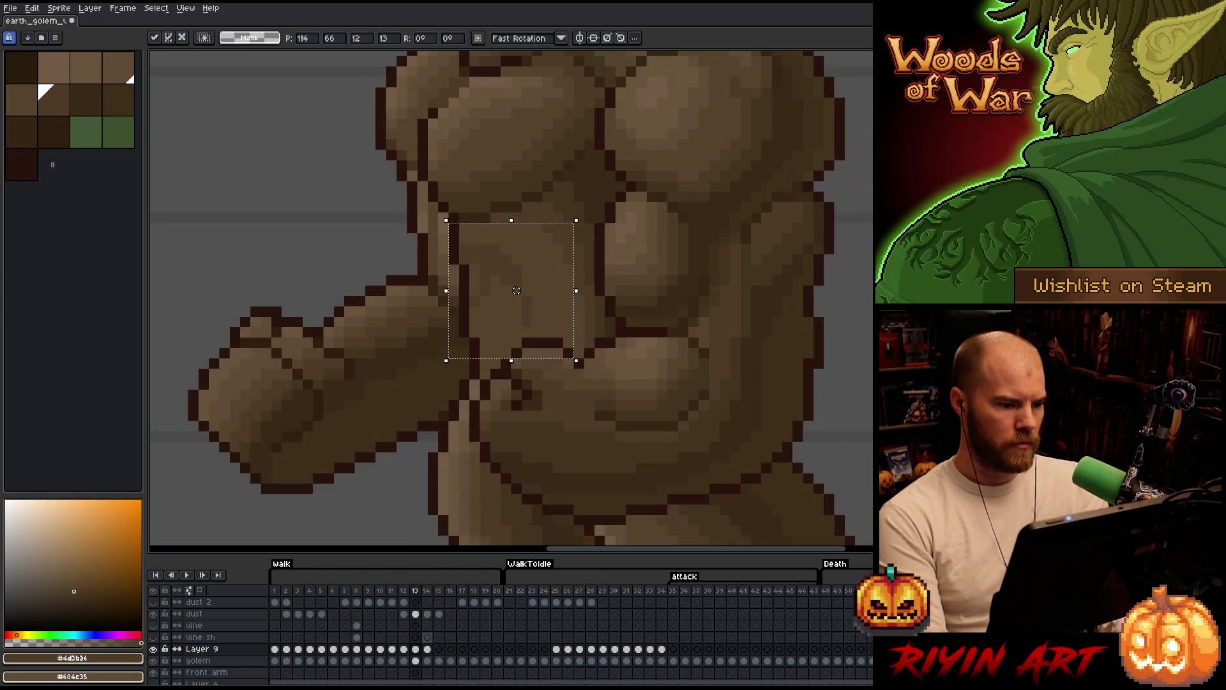
key("period")
key("comma")
key("period")
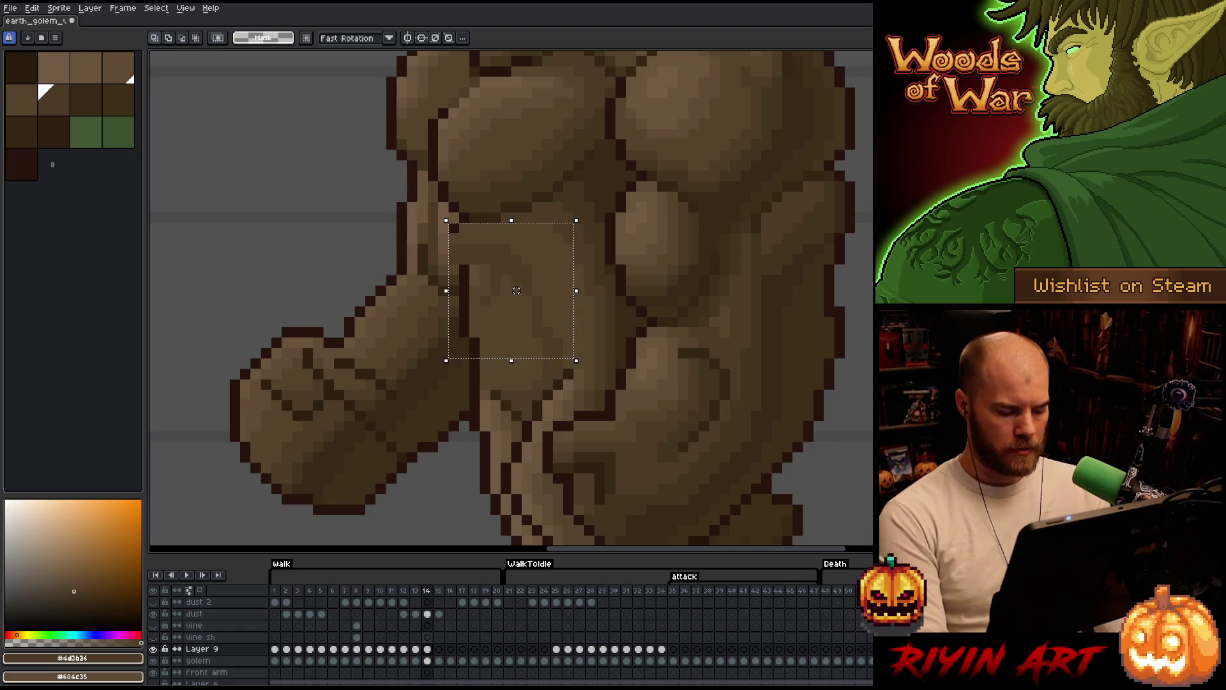
- Eyedrop the torso brown and draw a short outline along frame 14's chest edge
key("ctrl+d")
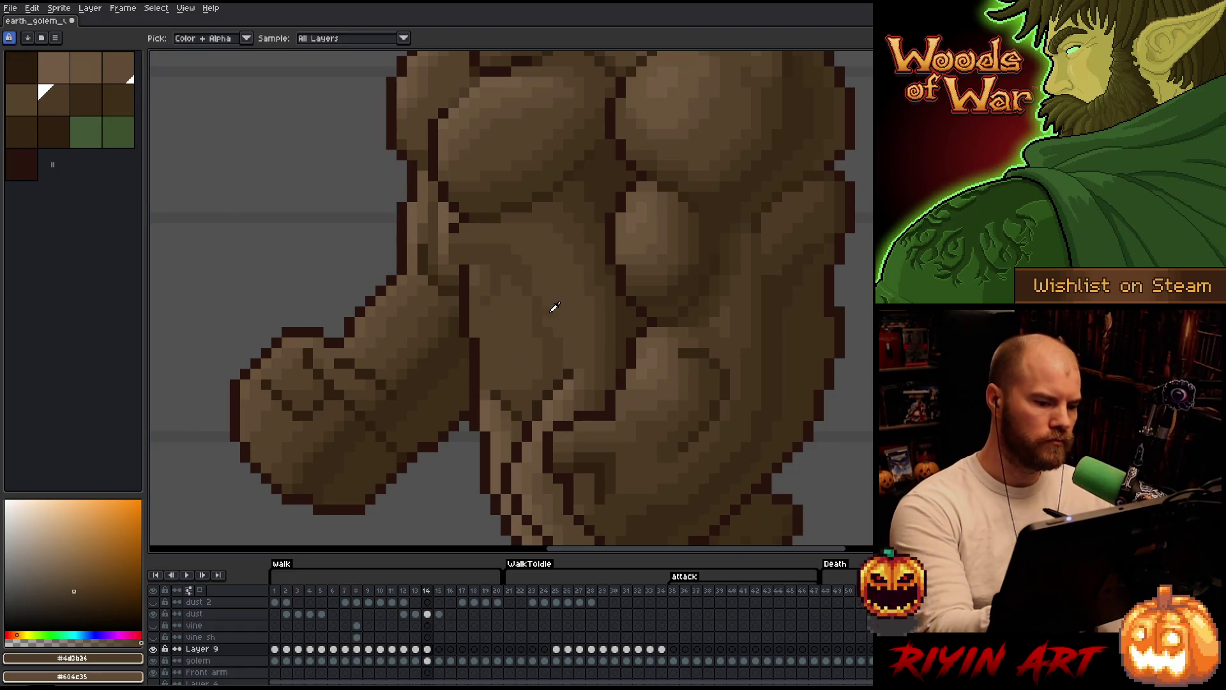
left_click(565, 291, "alt")
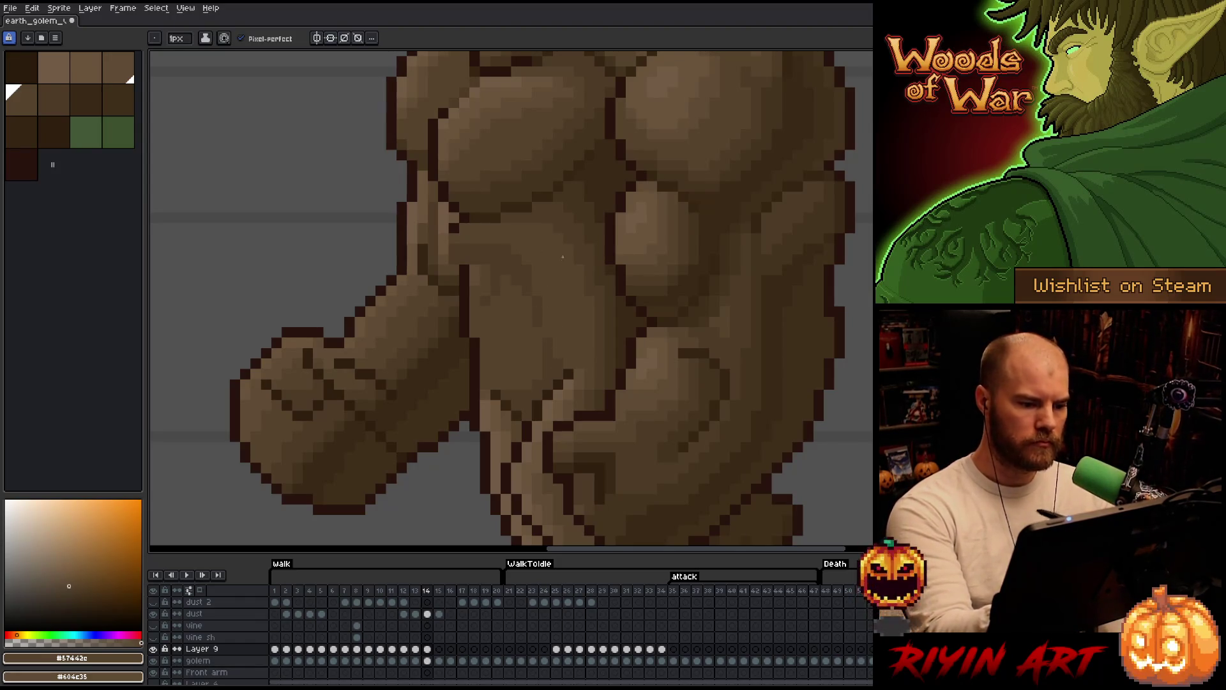
key("e")
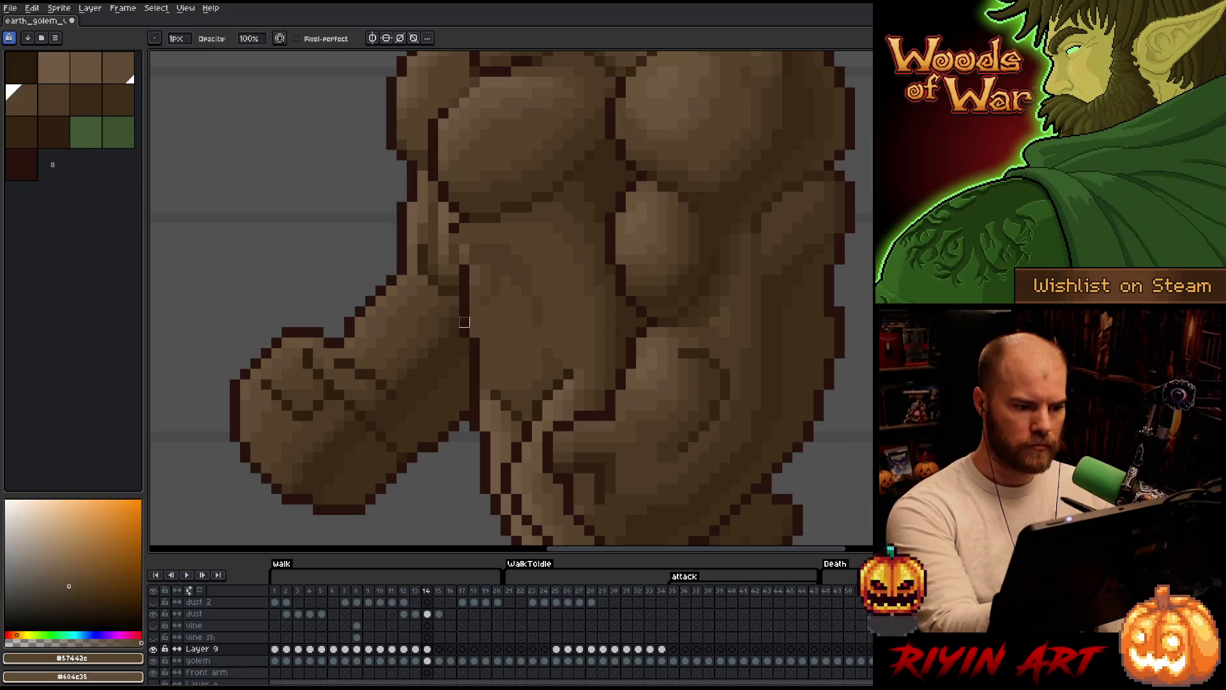
left_click_drag(454, 228, 454, 259)
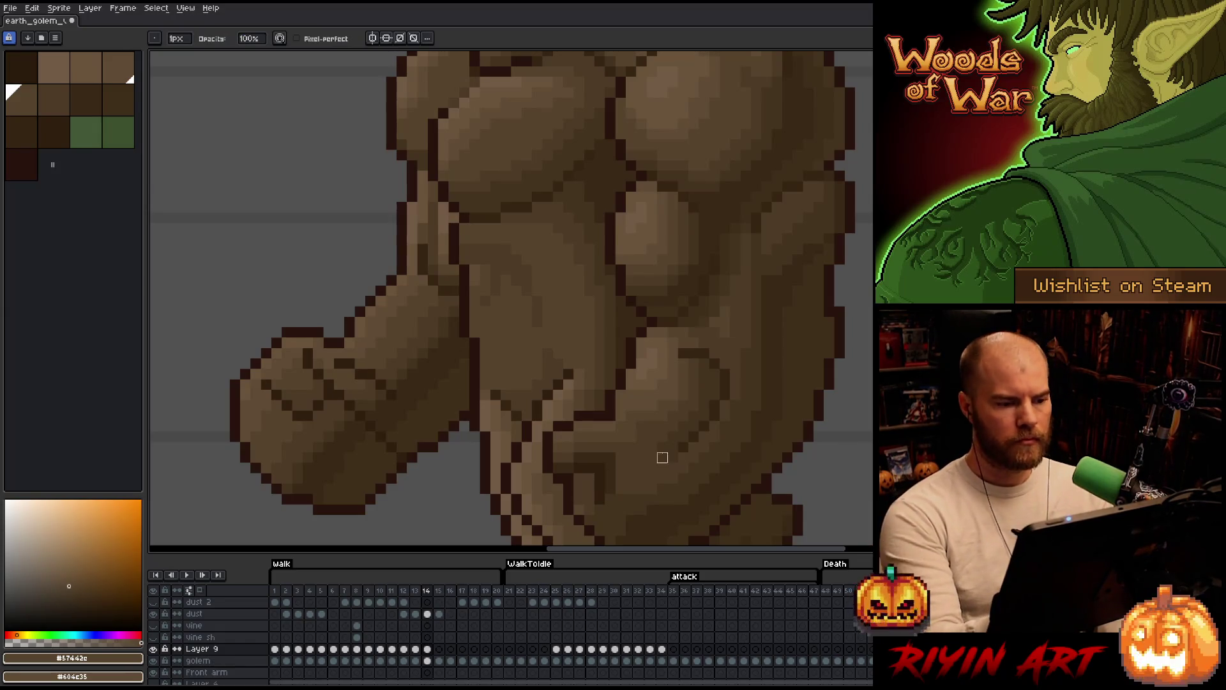
key("Left")
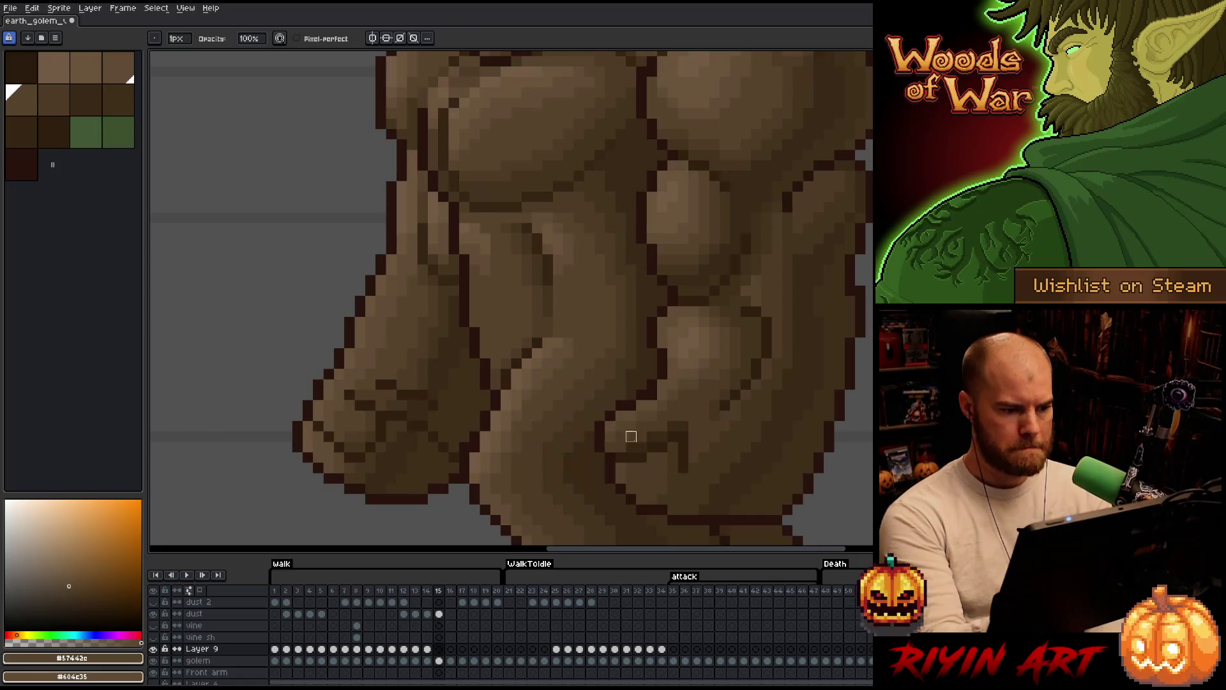
key("Right")
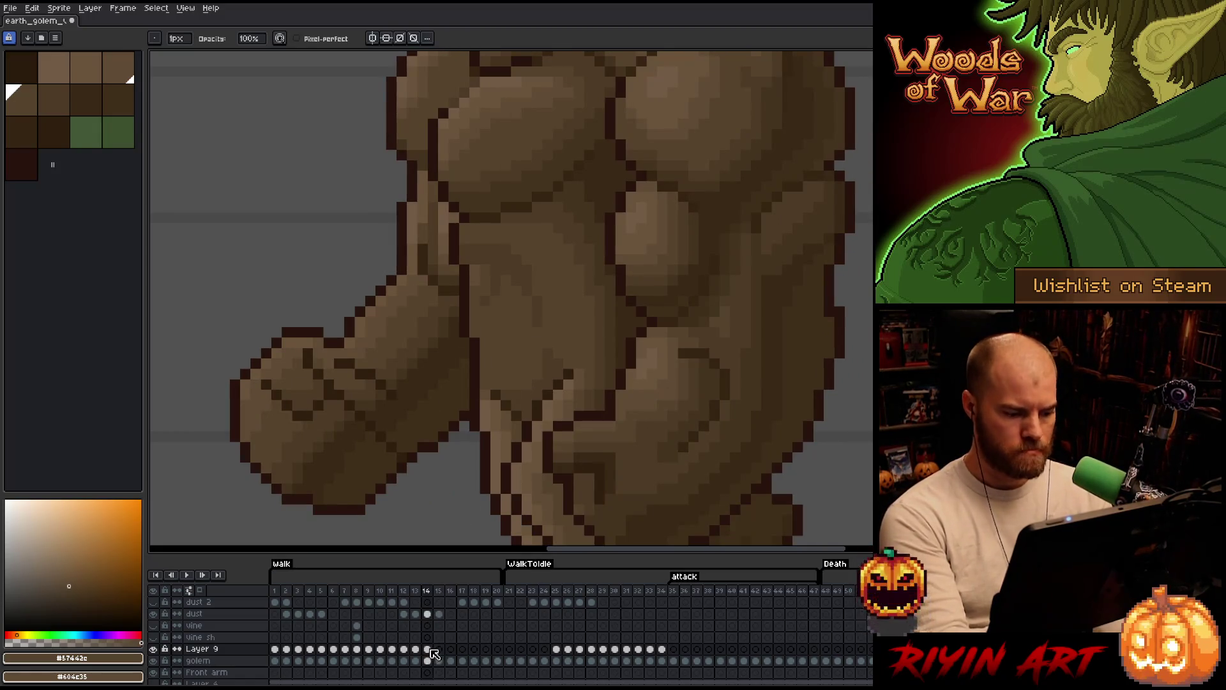
- On walk frame 15, select and reposition the lower chest, then pick the darker torso brown
left_click(439, 649)
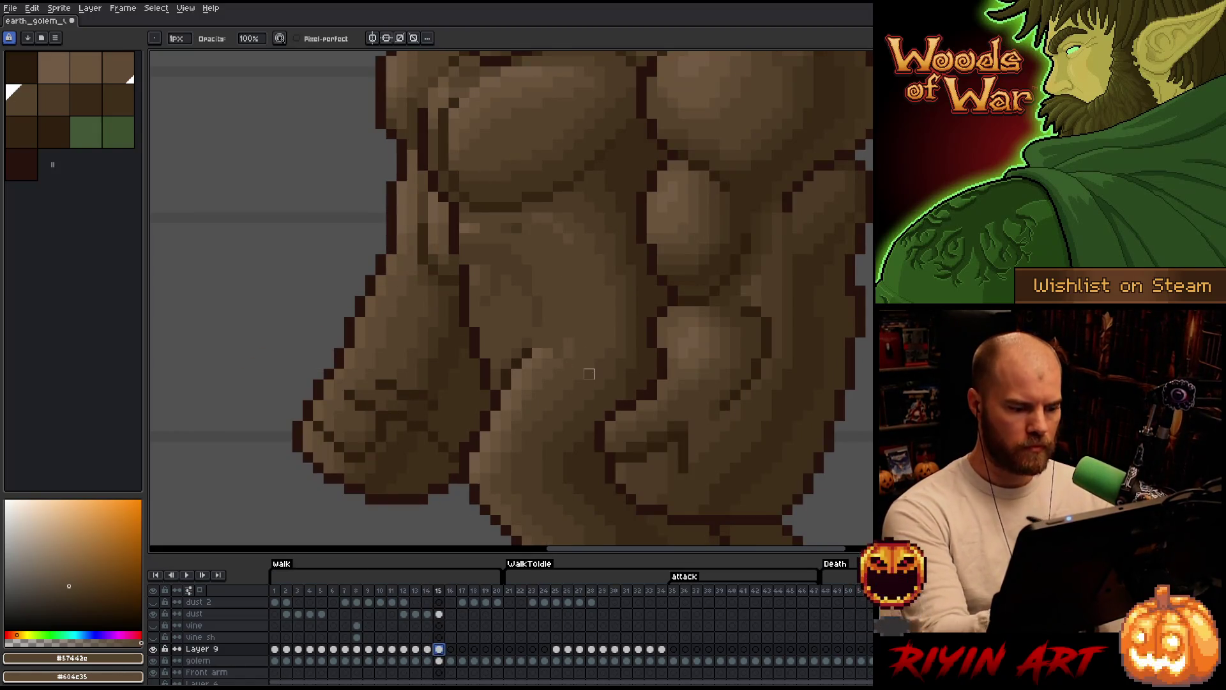
key("m")
left_click_drag(467, 210, 586, 350)
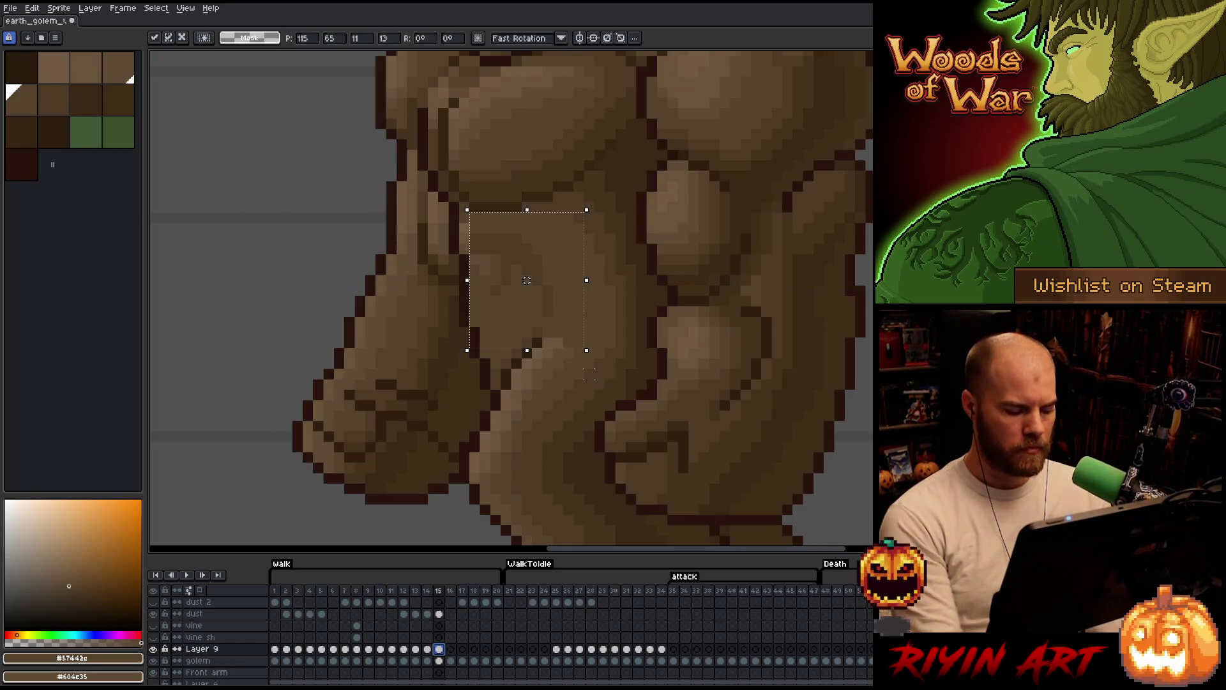
left_click(588, 373)
key("b")
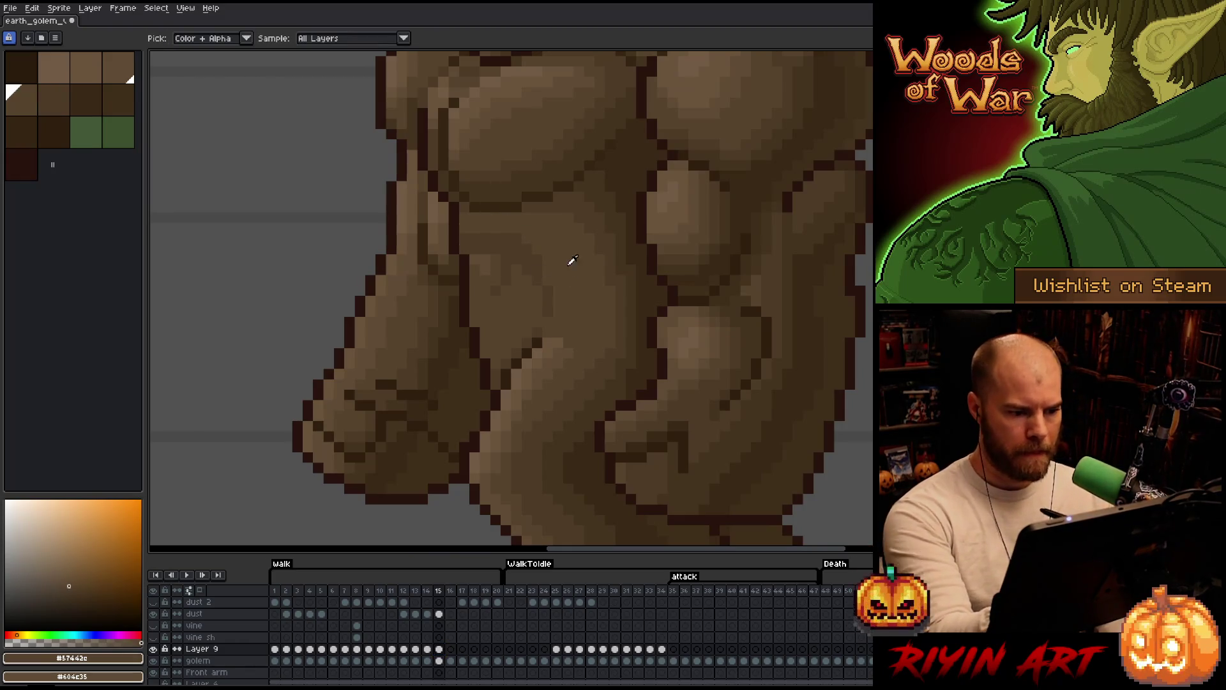
left_click(549, 331, "alt")
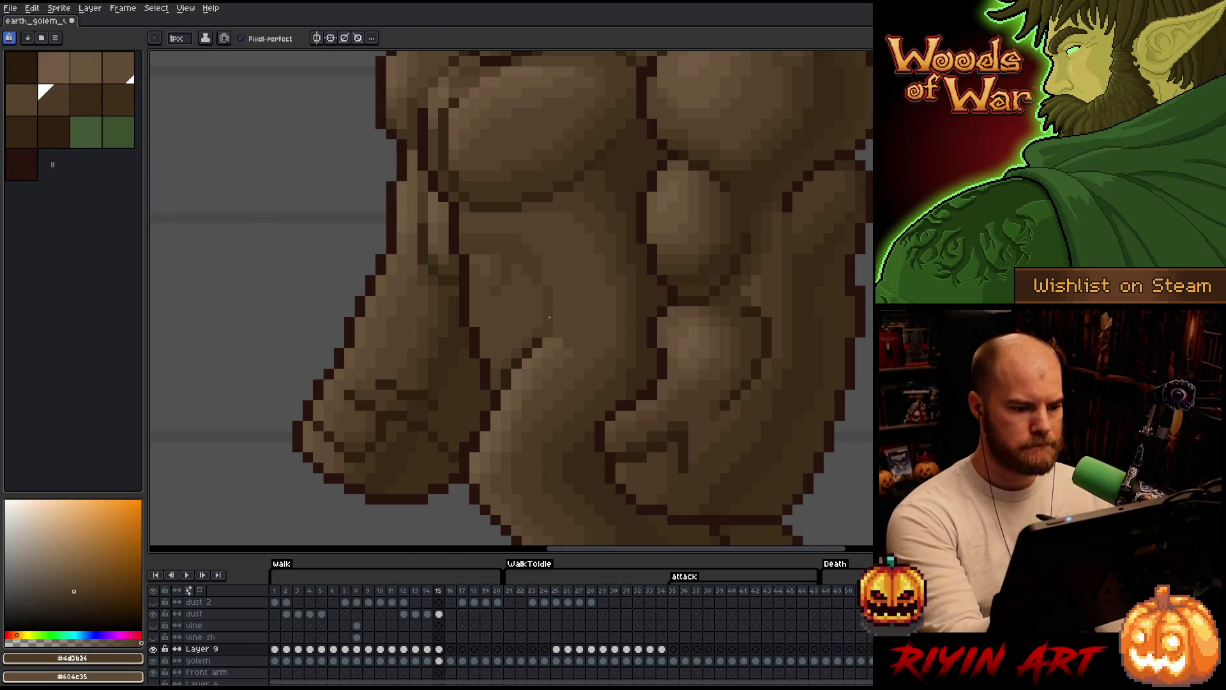
- Compare frames 14, 15 and 16, ending on walk frame 15
key("comma")
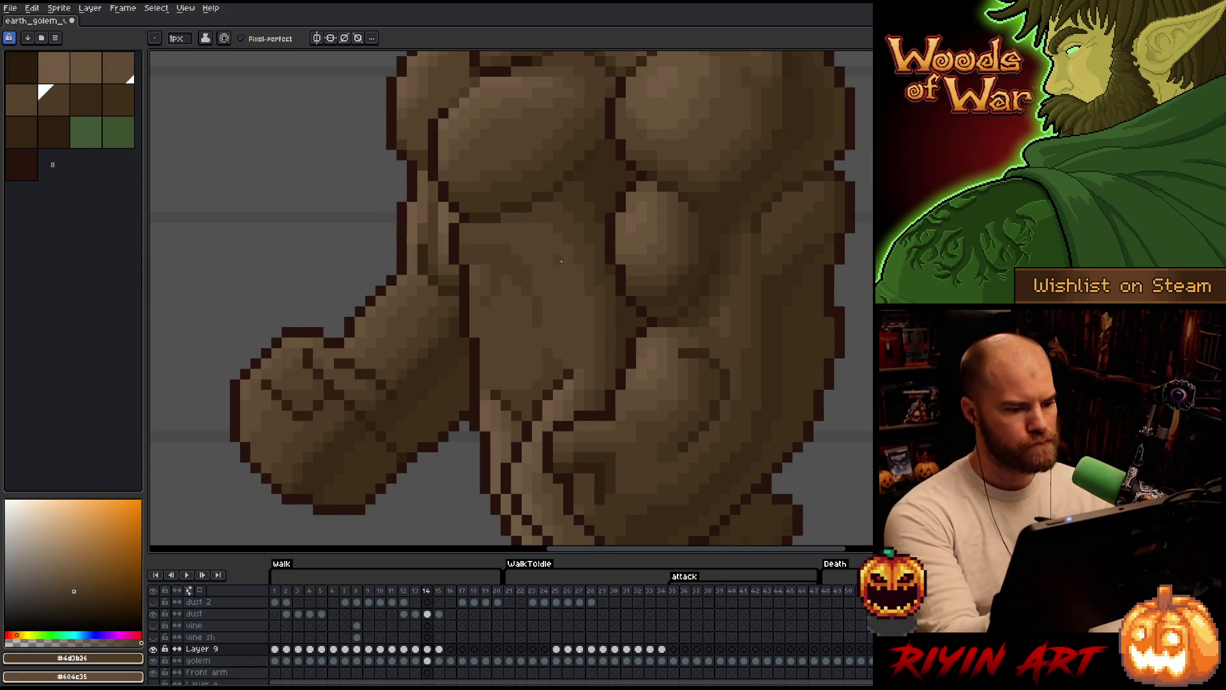
key("period")
key("period")
key("comma")
key("comma")
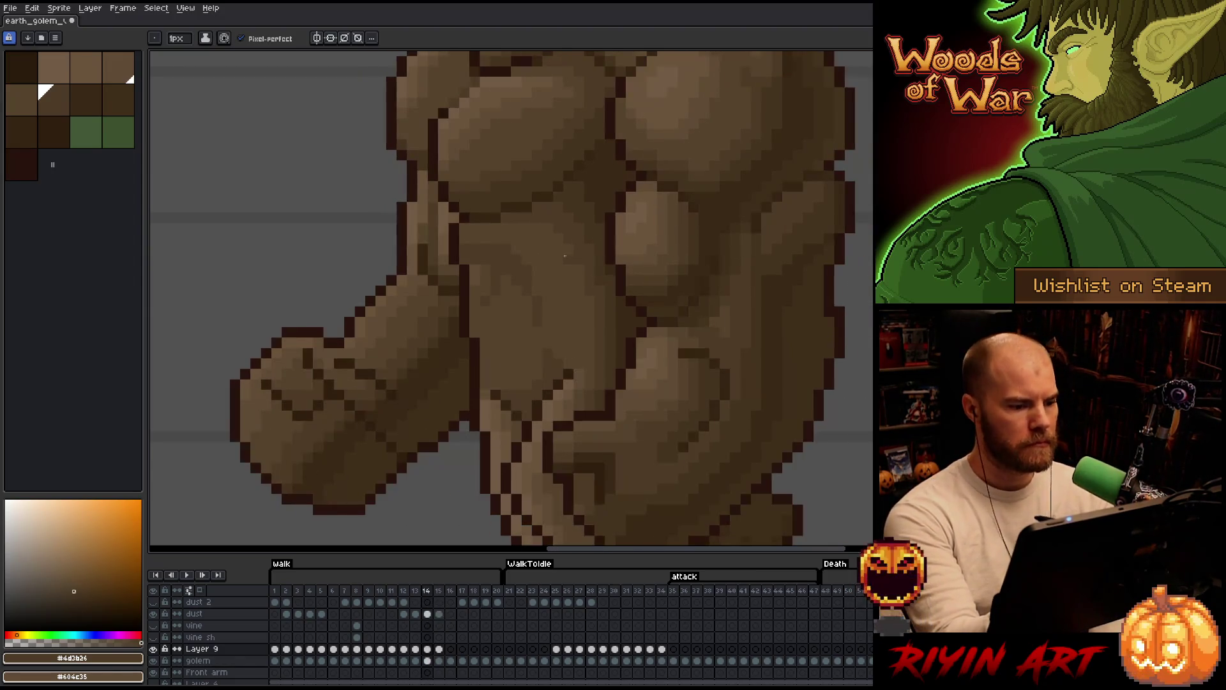
key("period")
key("period")
key("comma")
key("comma")
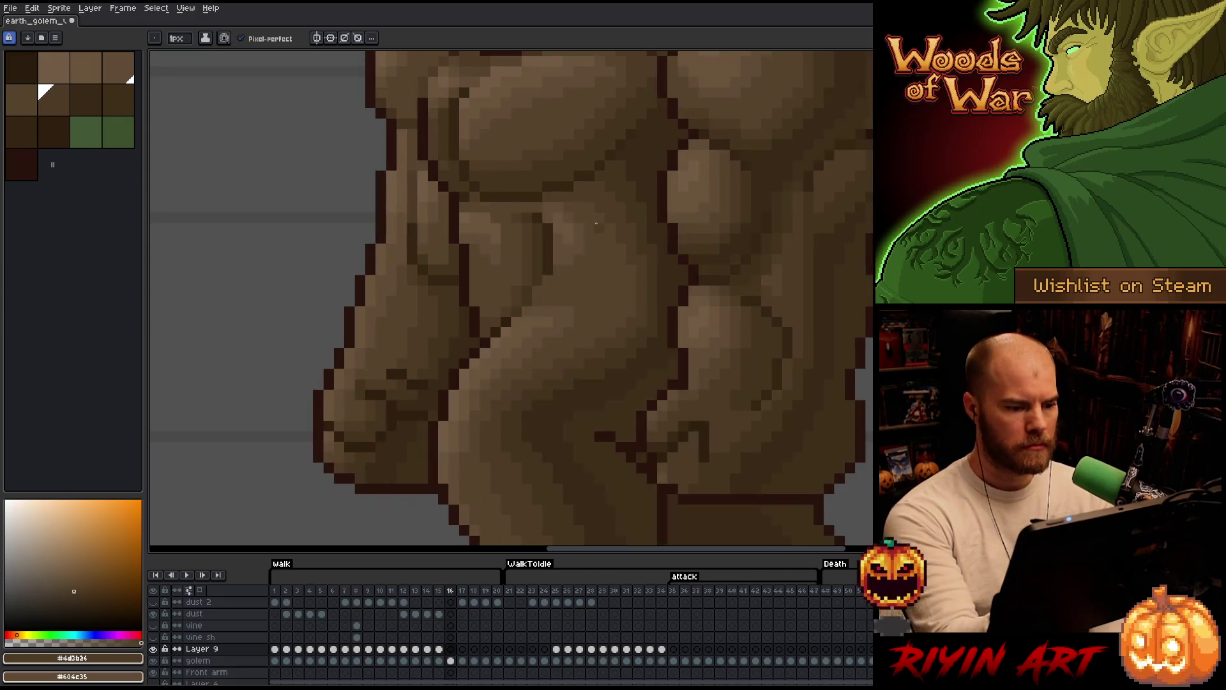
key("period")
key("period")
key("comma")
key("comma")
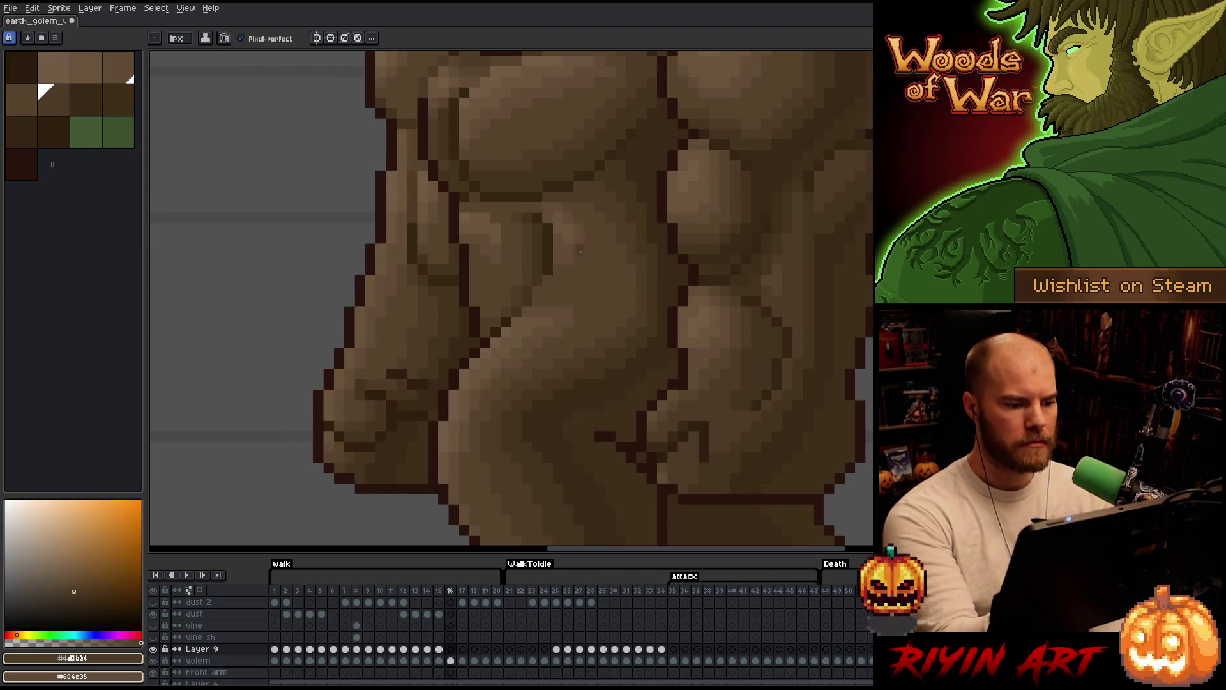
left_click(440, 648)
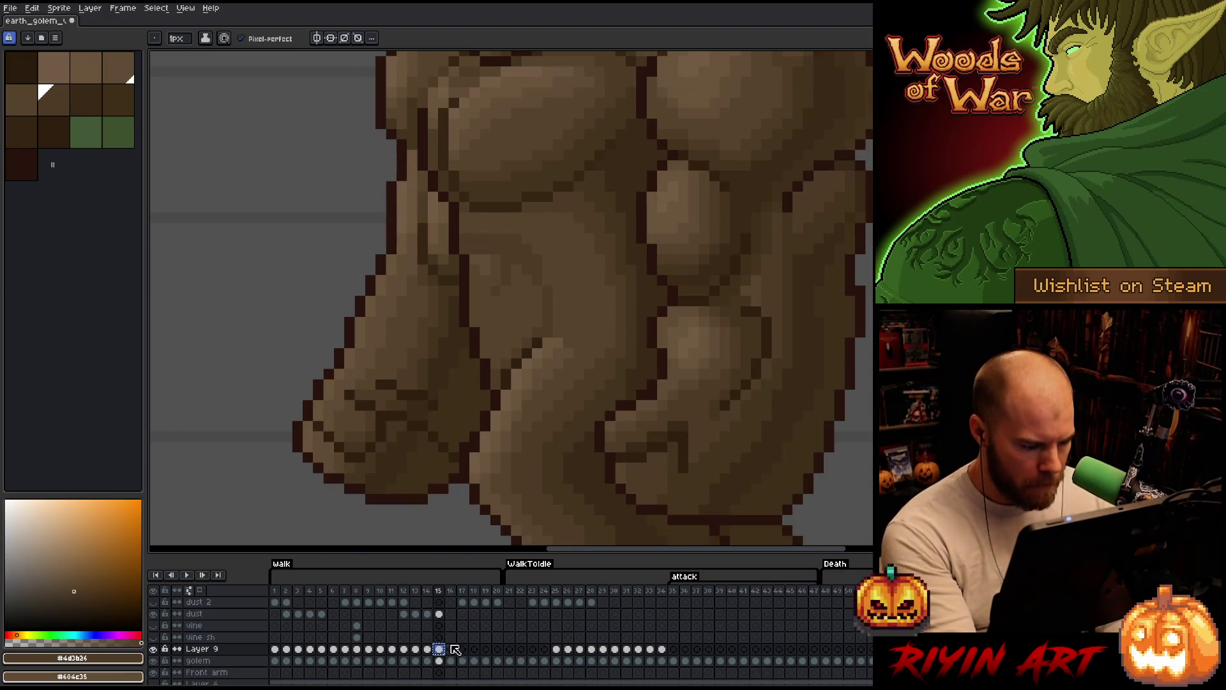
- On walk frame 16, move the lower-chest selection one pixel left and commit the moved pixels
left_click(451, 648)
key("m")
left_click_drag(468, 200, 596, 339)
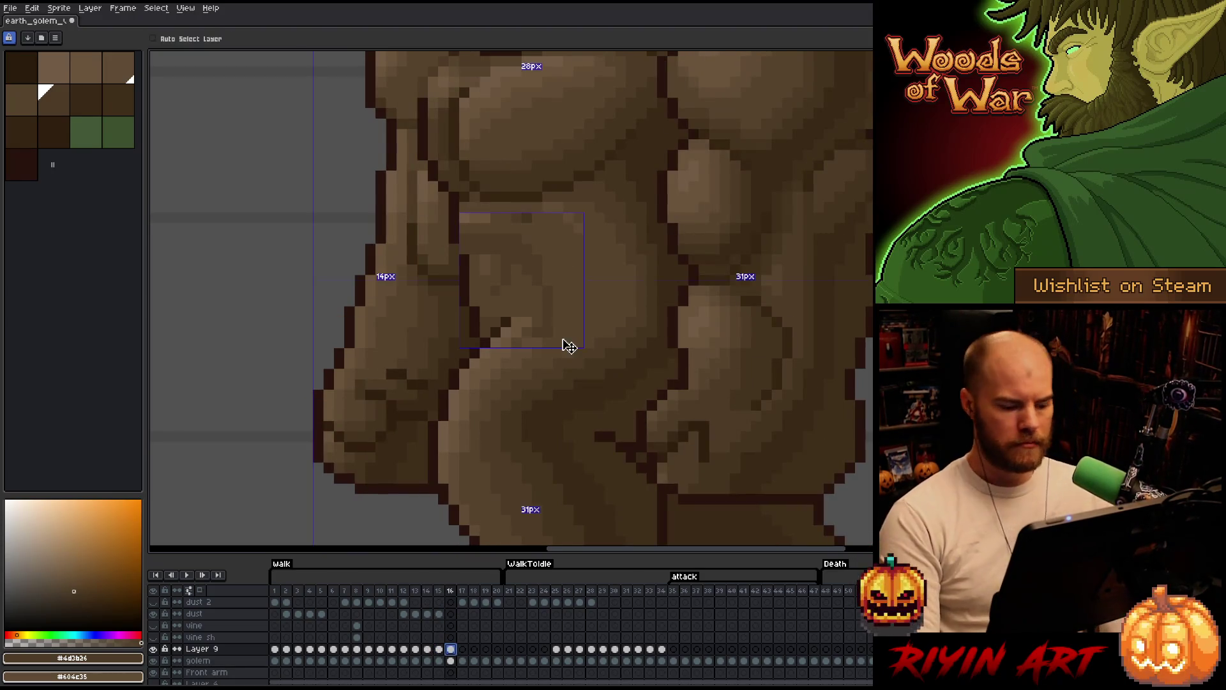
left_click_drag(537, 269, 526, 270)
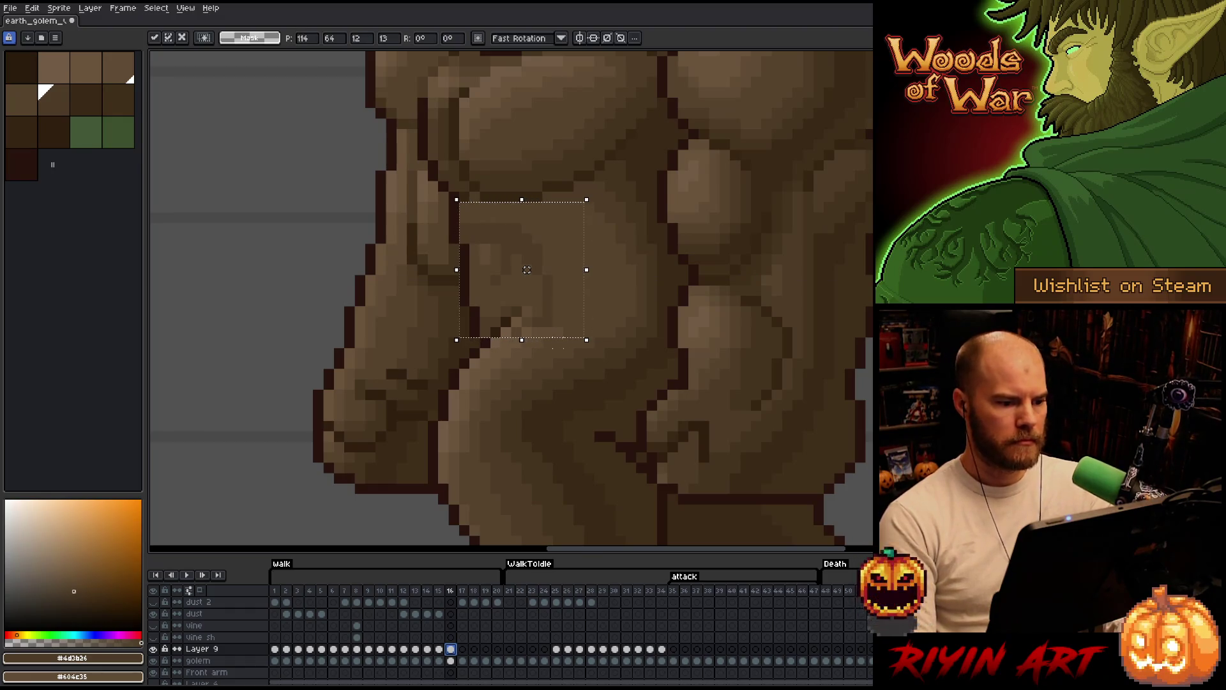
left_click(567, 345)
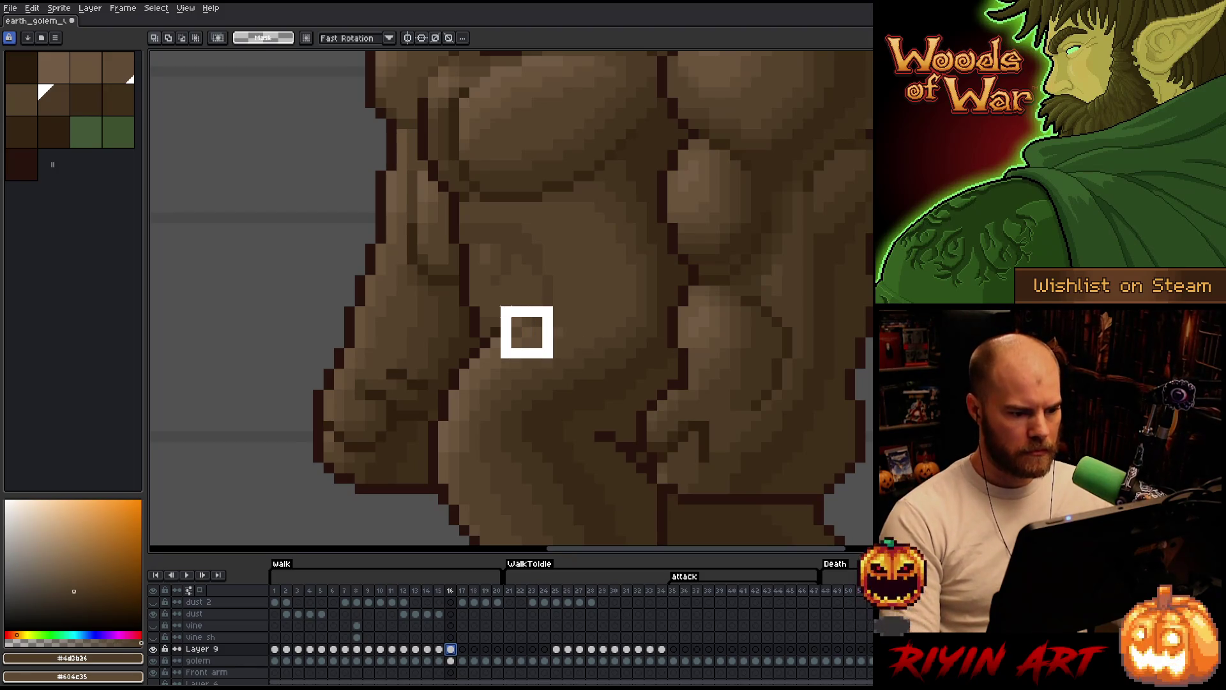
mouse_move(555, 329)
left_mouse_down()
mouse_move(498, 273)
mouse_move(527, 311)
left_mouse_up()
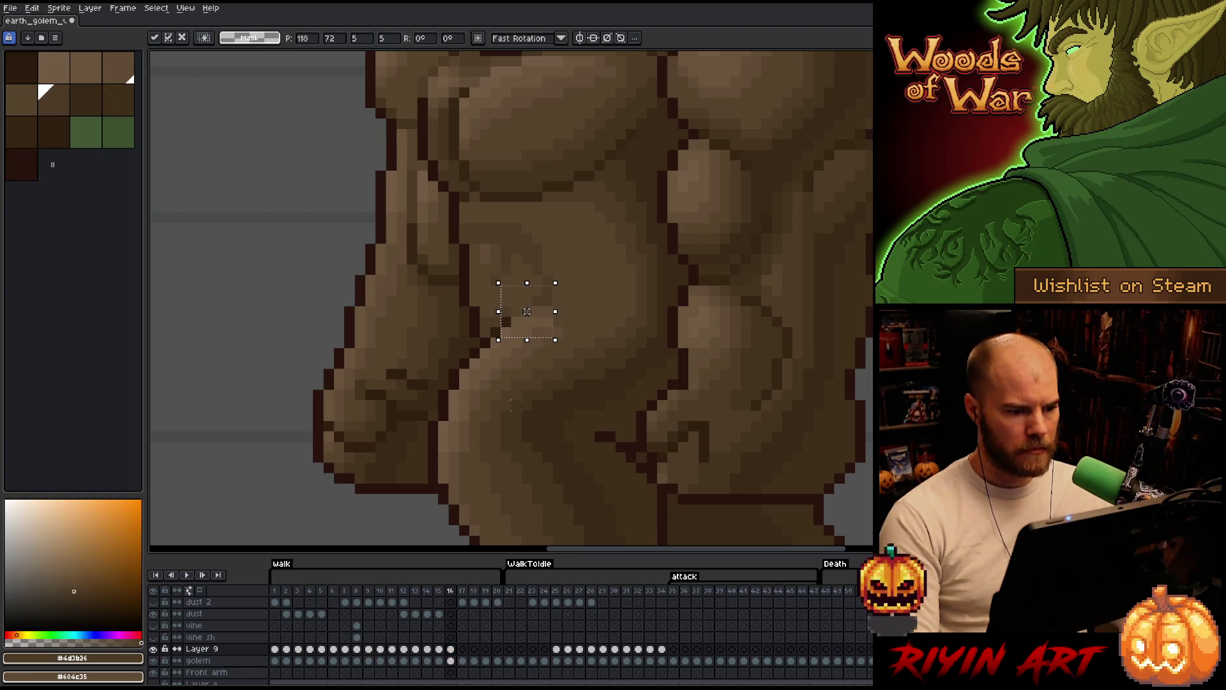
key("Return")
key("b")
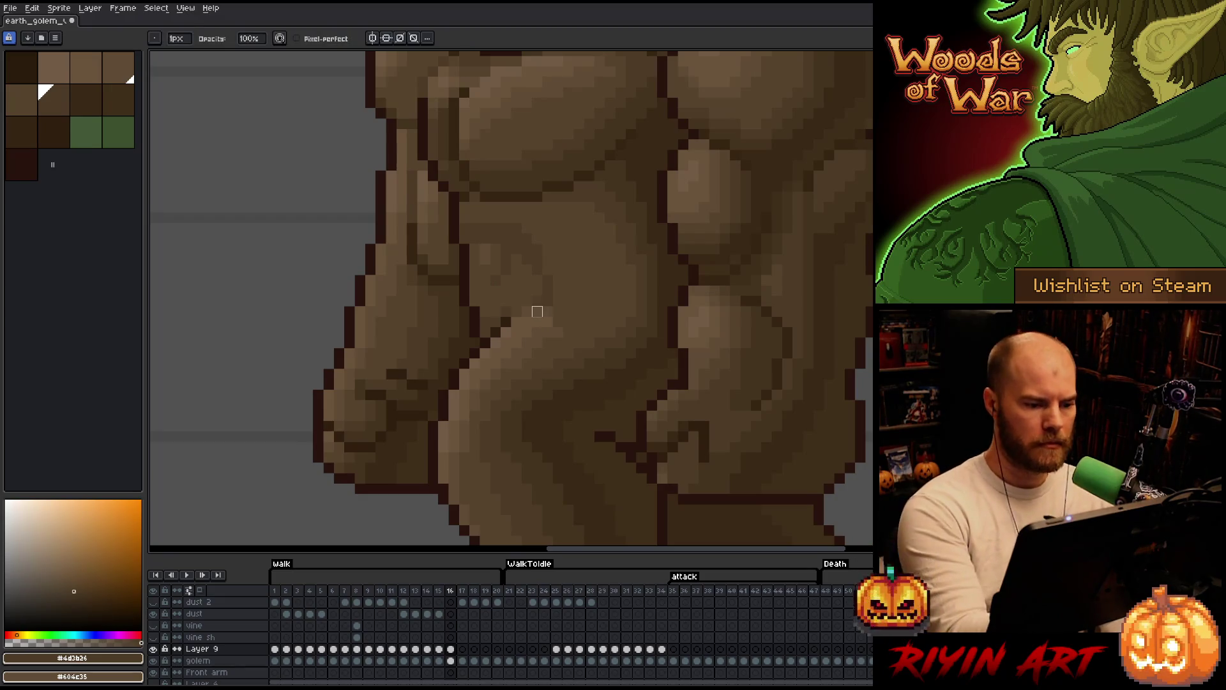
key("e")
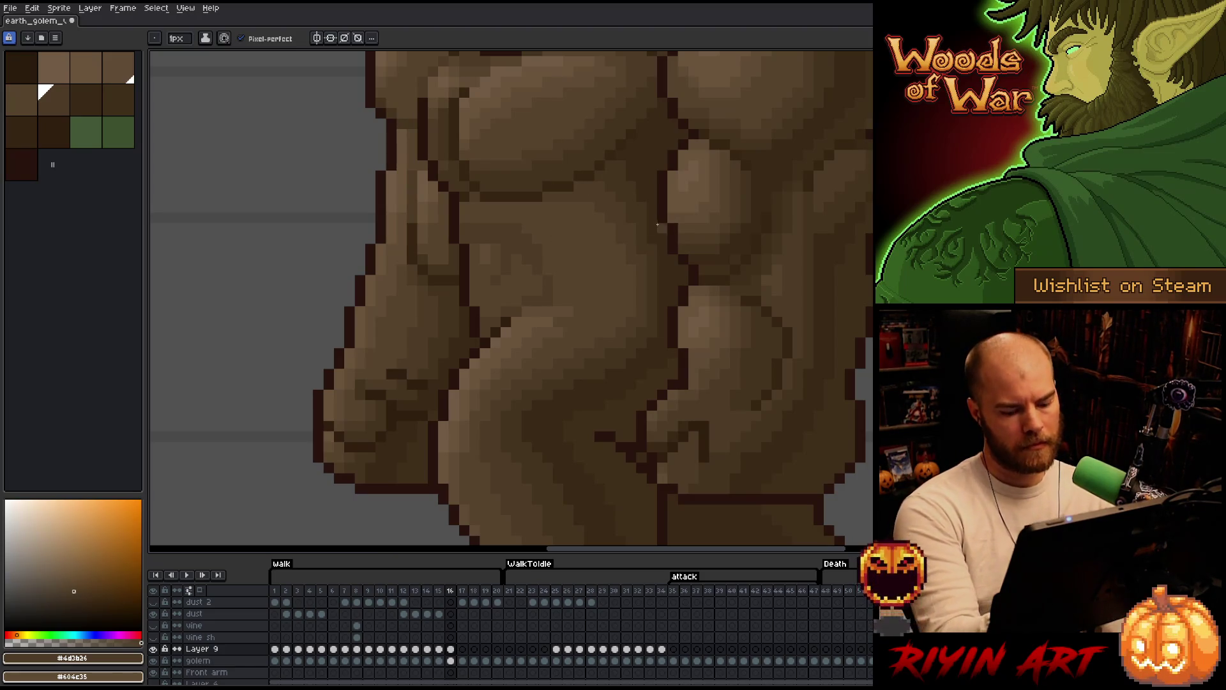
- Flip between frames 15 and 16, sampling #604c35 and #57442c from the torso
key("comma")
key("period")
key("comma")
key("period")
key("comma")
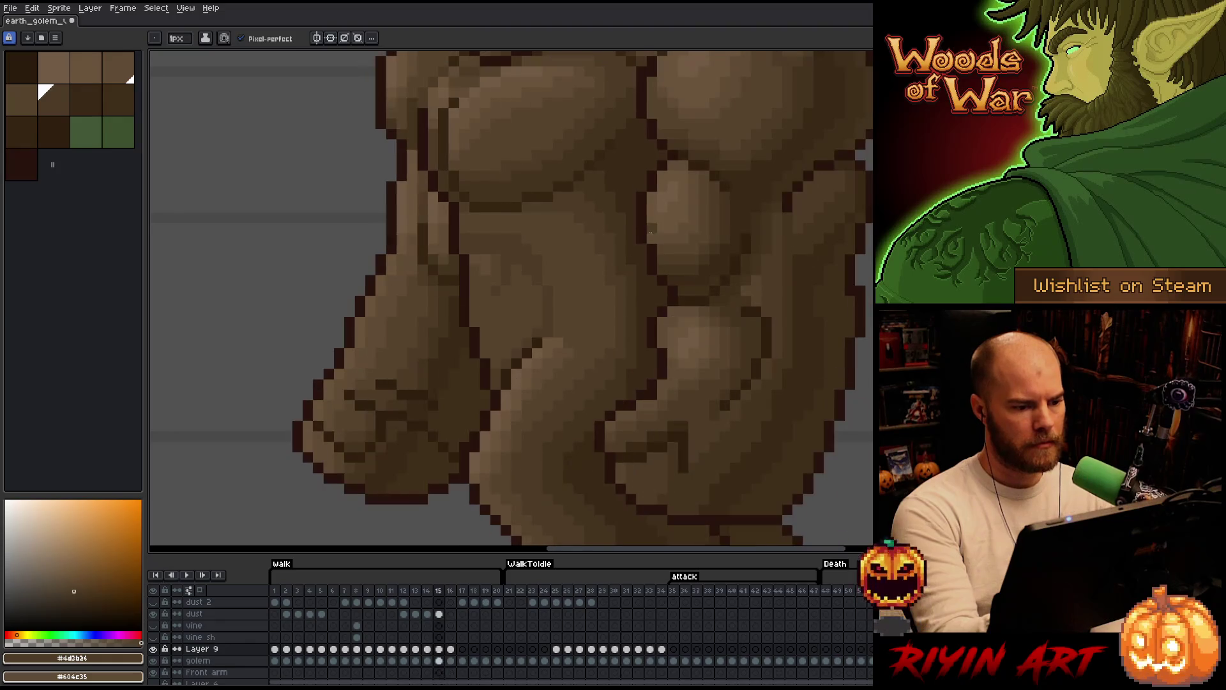
key("period")
left_click(478, 250, "alt")
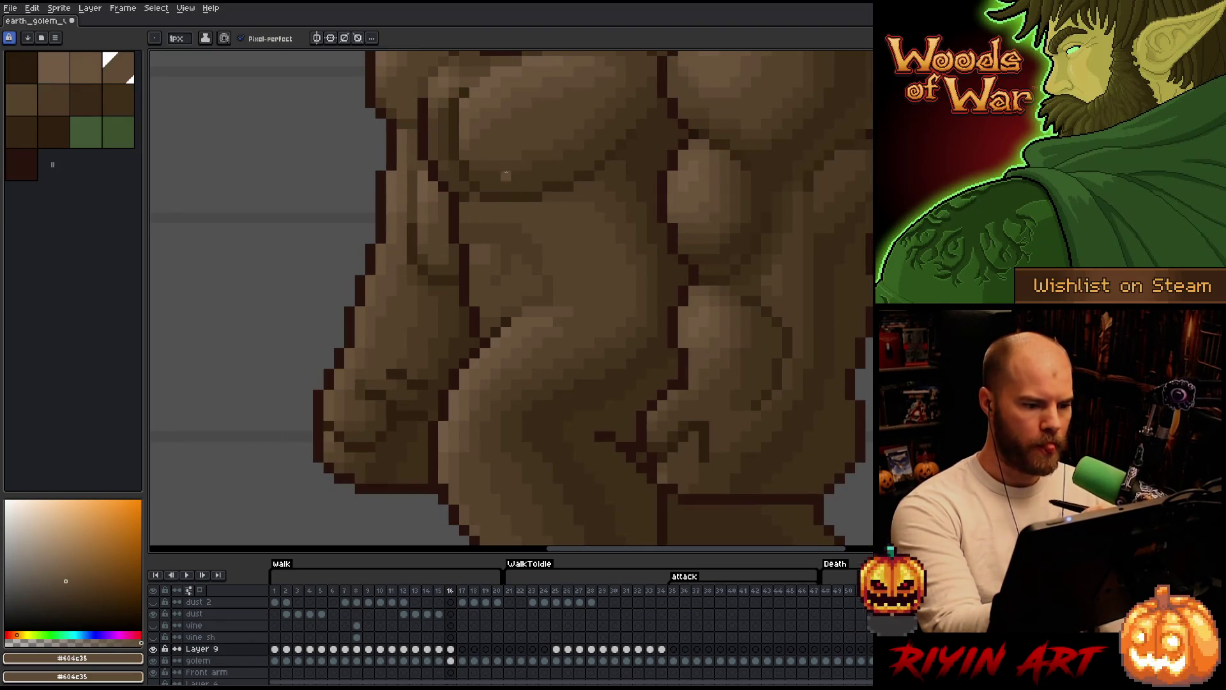
key("comma")
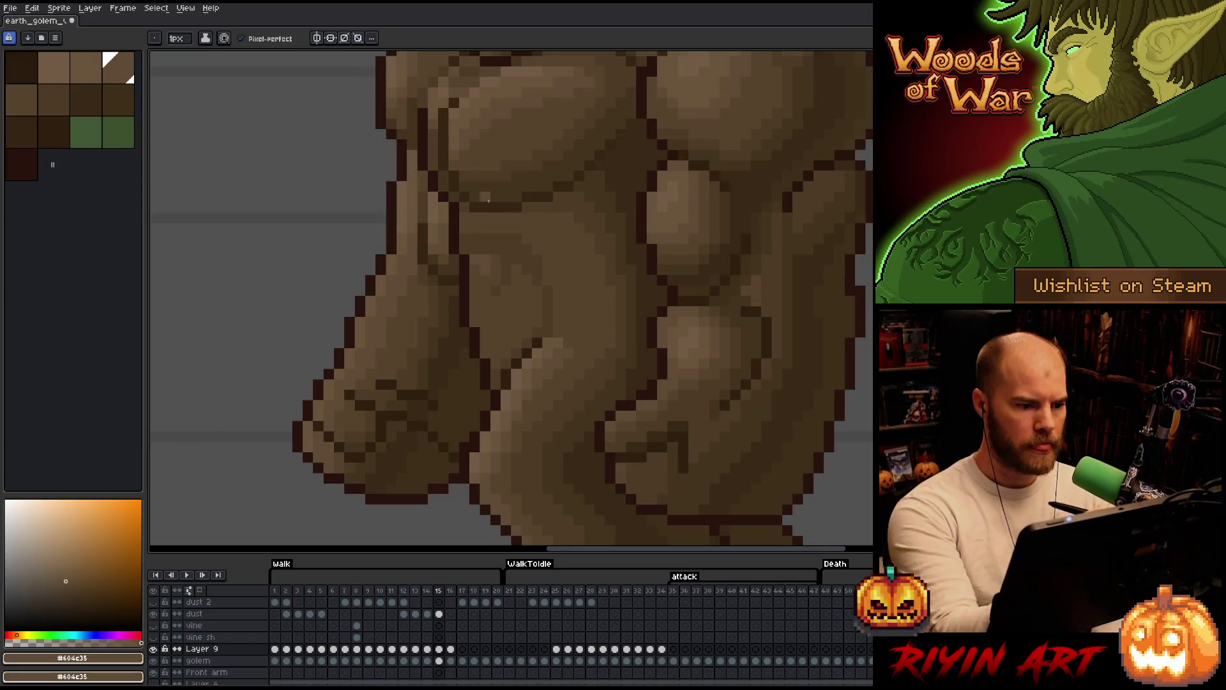
left_click(484, 283, "alt")
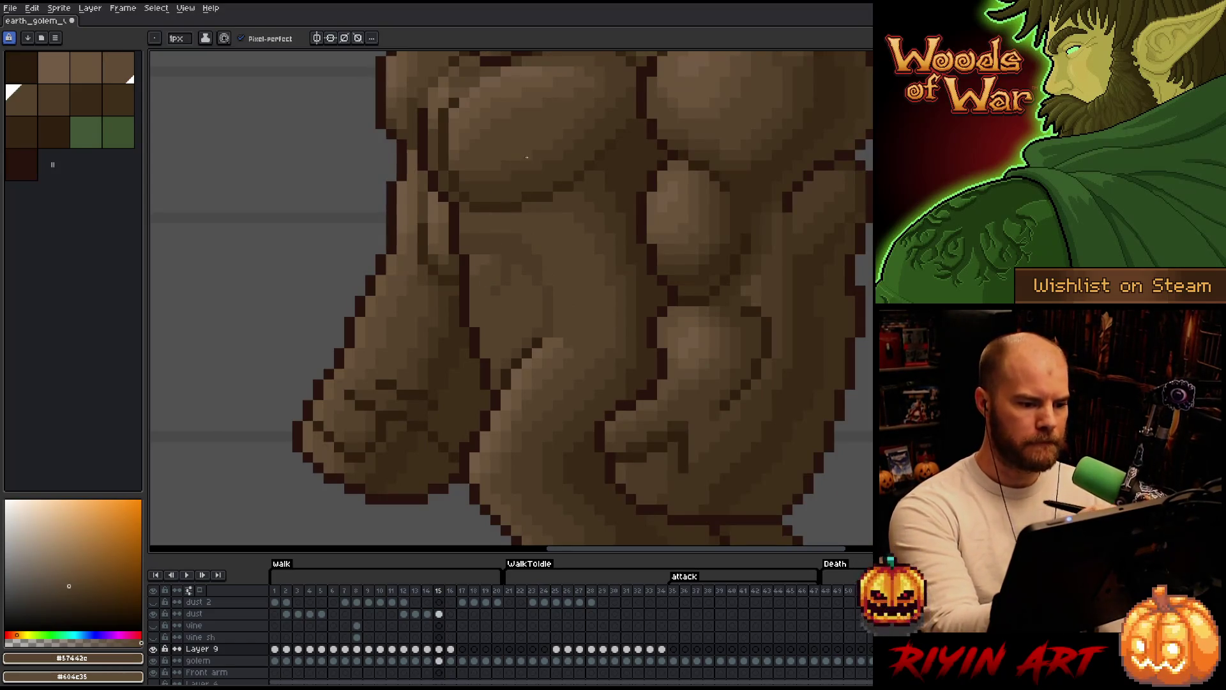
- Step back through frames 11 to 8, resampling #604c35 and #57442c on frame 9
key("comma")
key("comma")
key("comma")
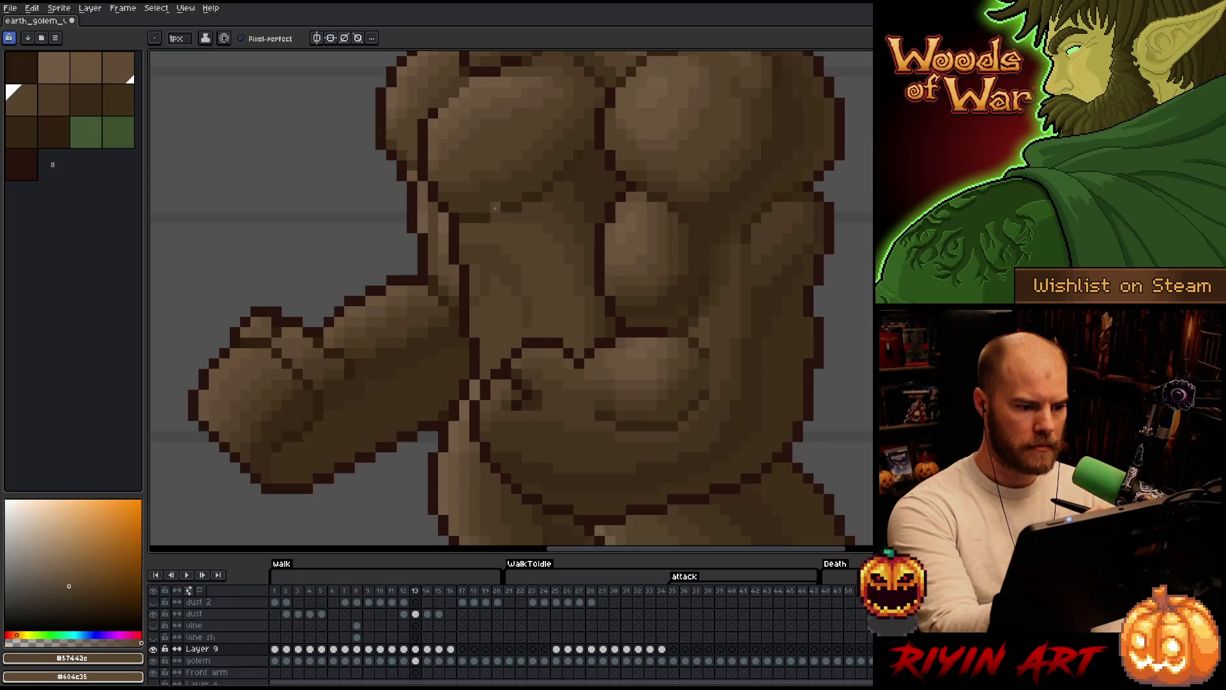
key("comma")
key("period")
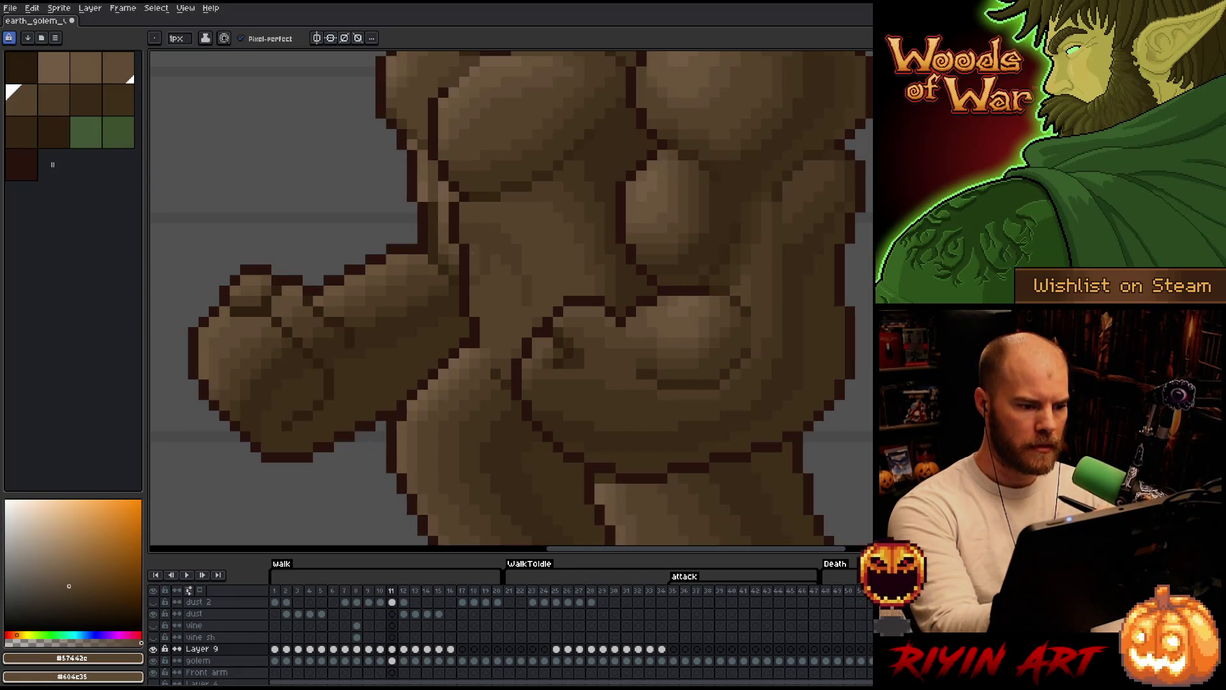
key("comma")
key("comma")
key("comma")
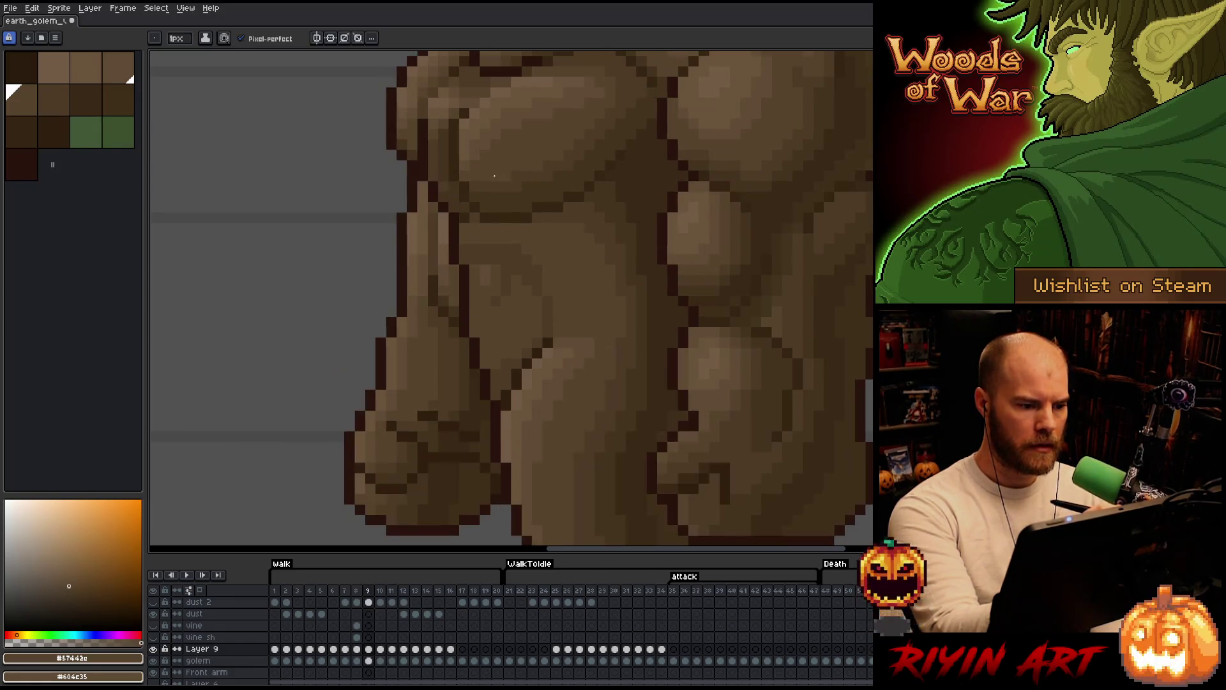
key("period")
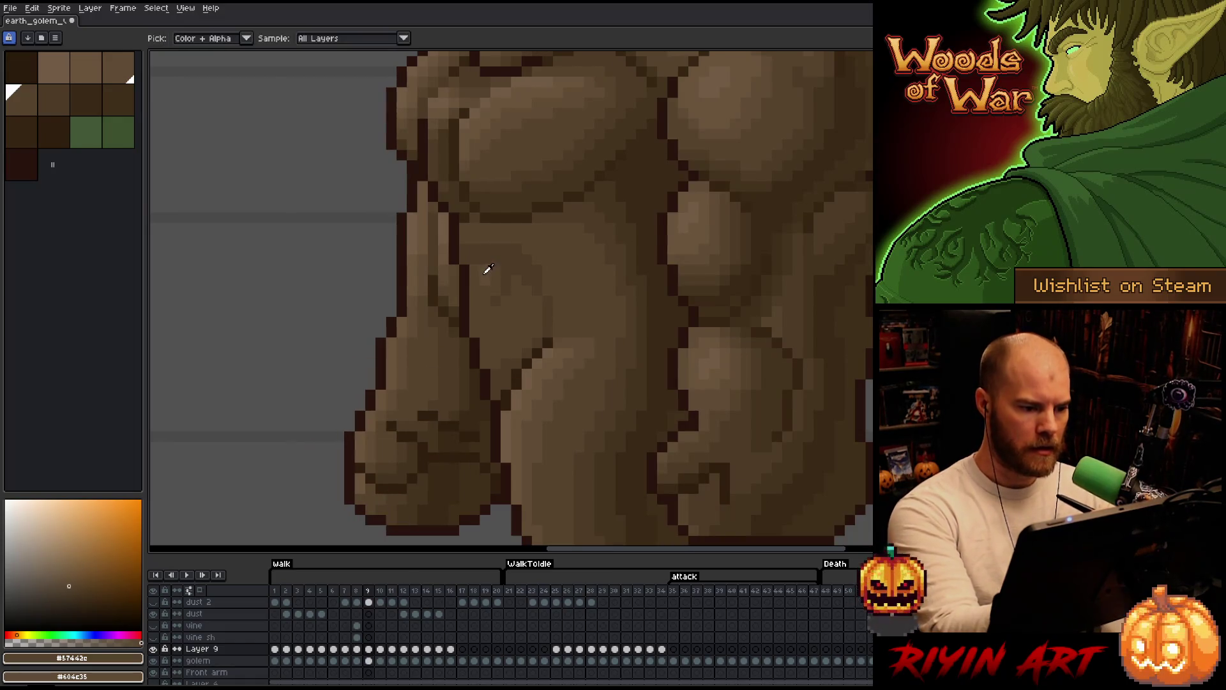
left_click(480, 271, "alt")
left_click(484, 273, "alt")
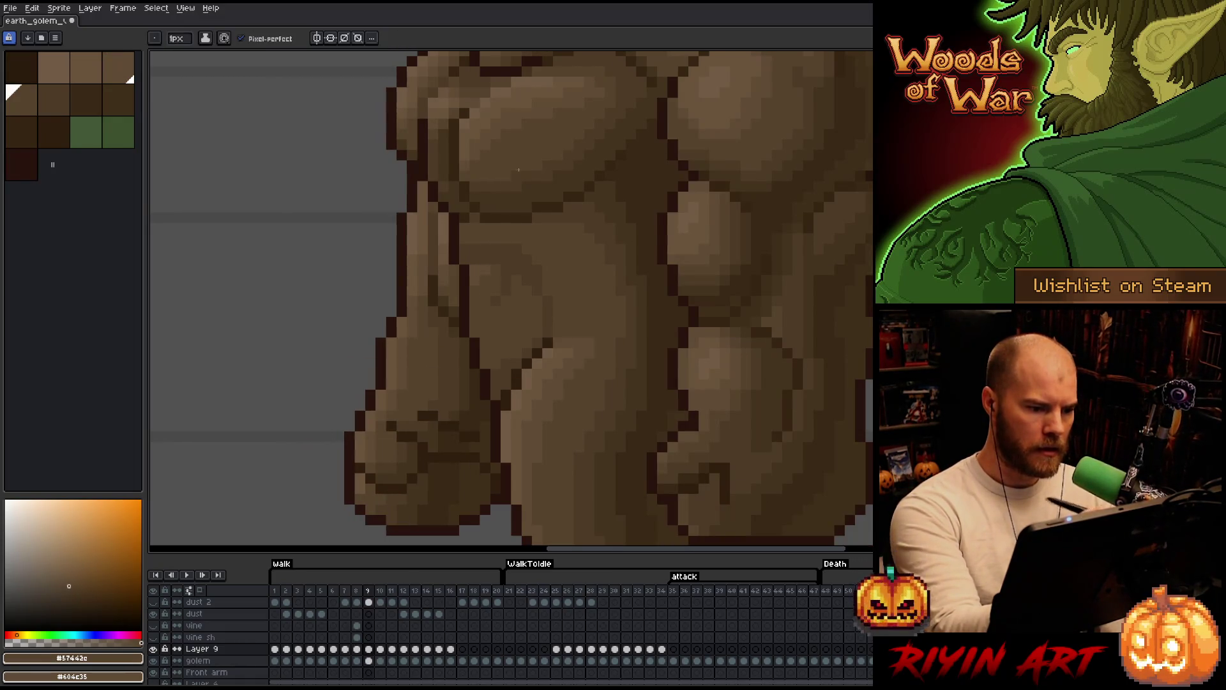
key("comma")
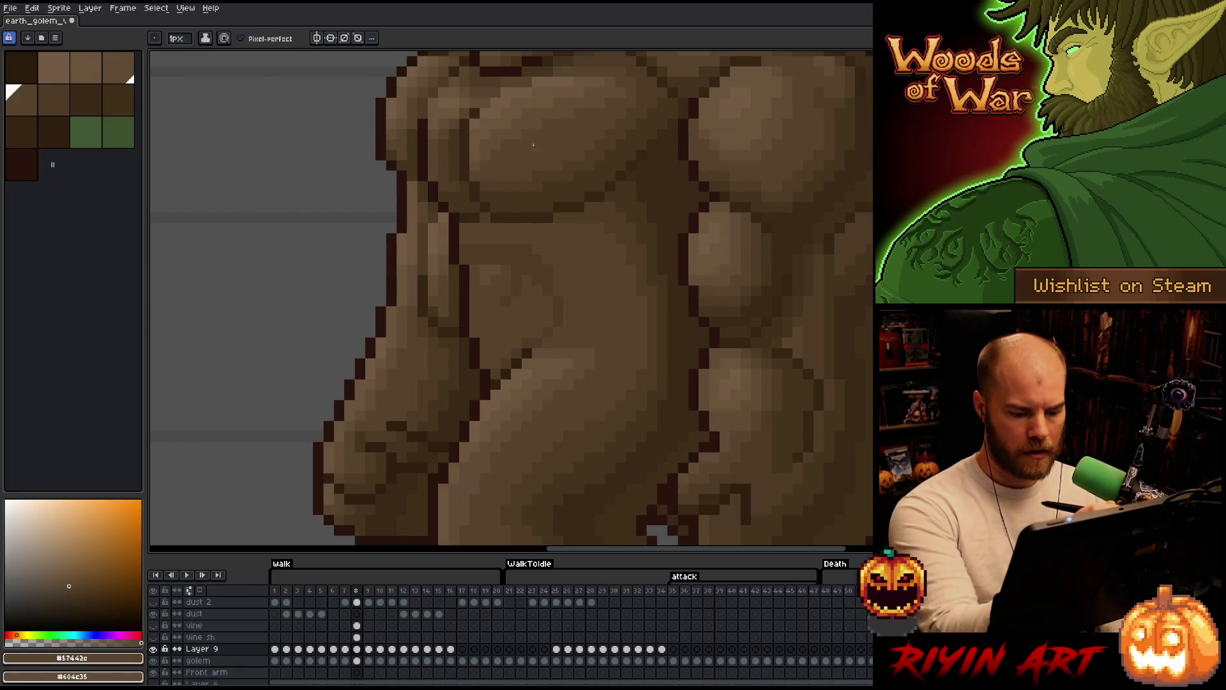
- Step back through frames 7 to 3, alternately sampling #604c35 and #57442c from the torso
key("comma")
left_click(497, 279, "alt")
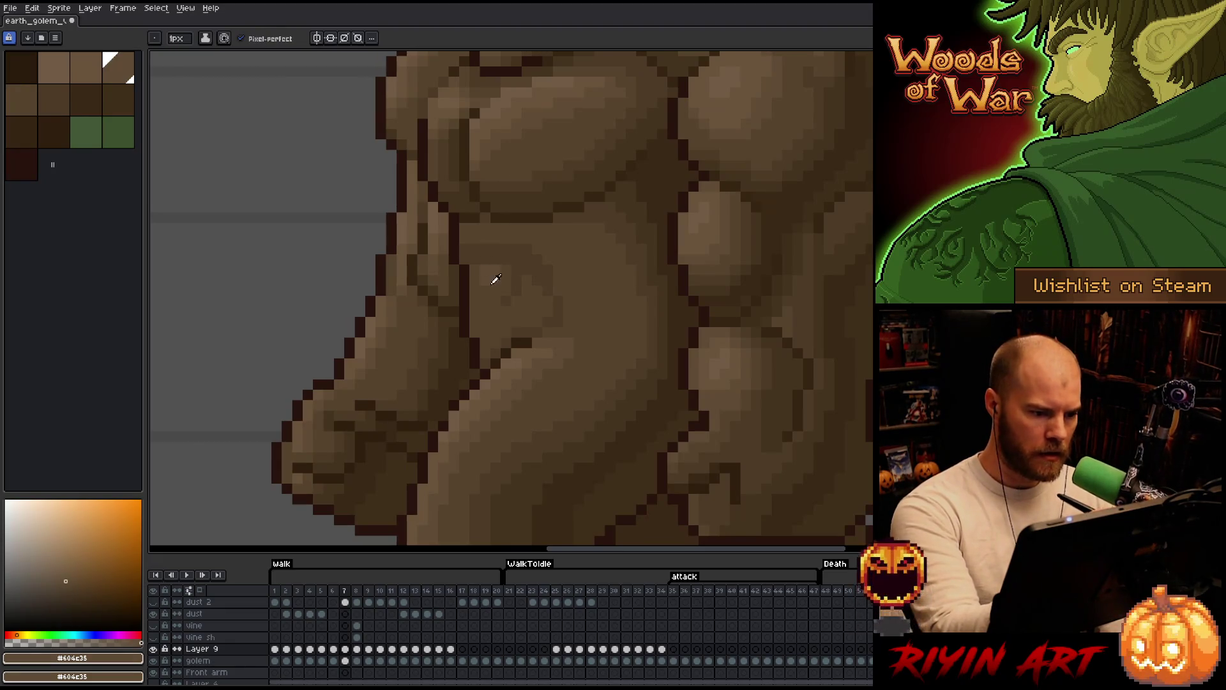
left_click(485, 257, "alt")
key("comma")
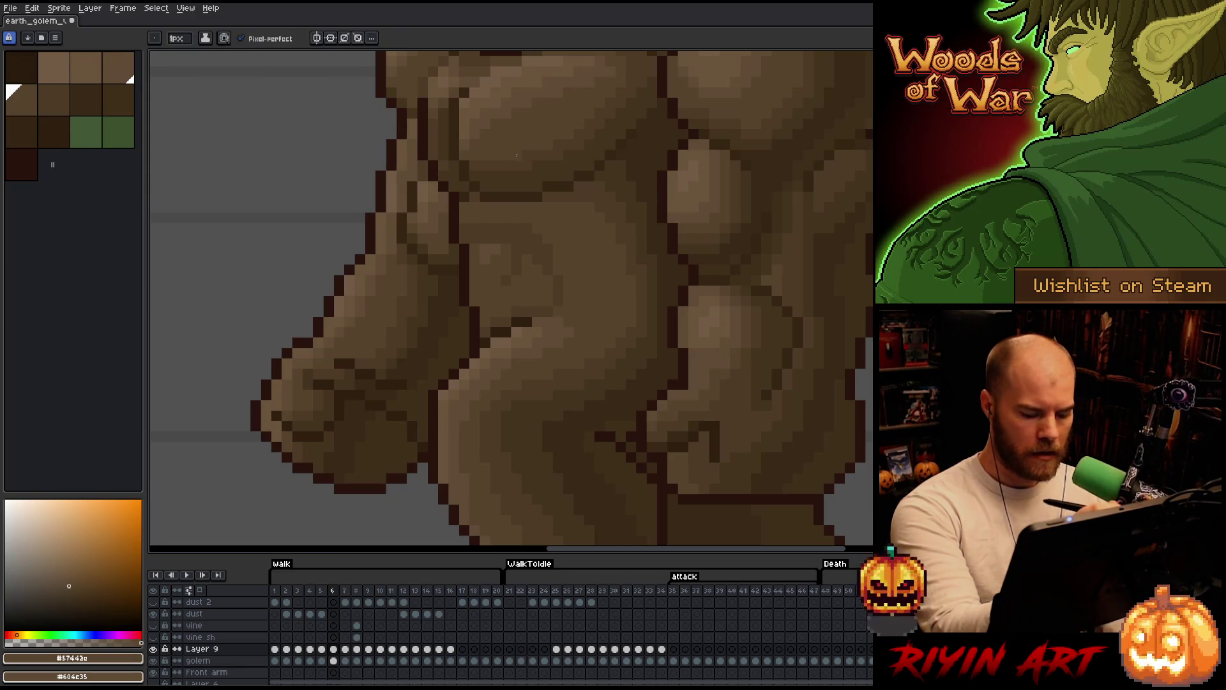
left_click(487, 229, "alt")
key("comma")
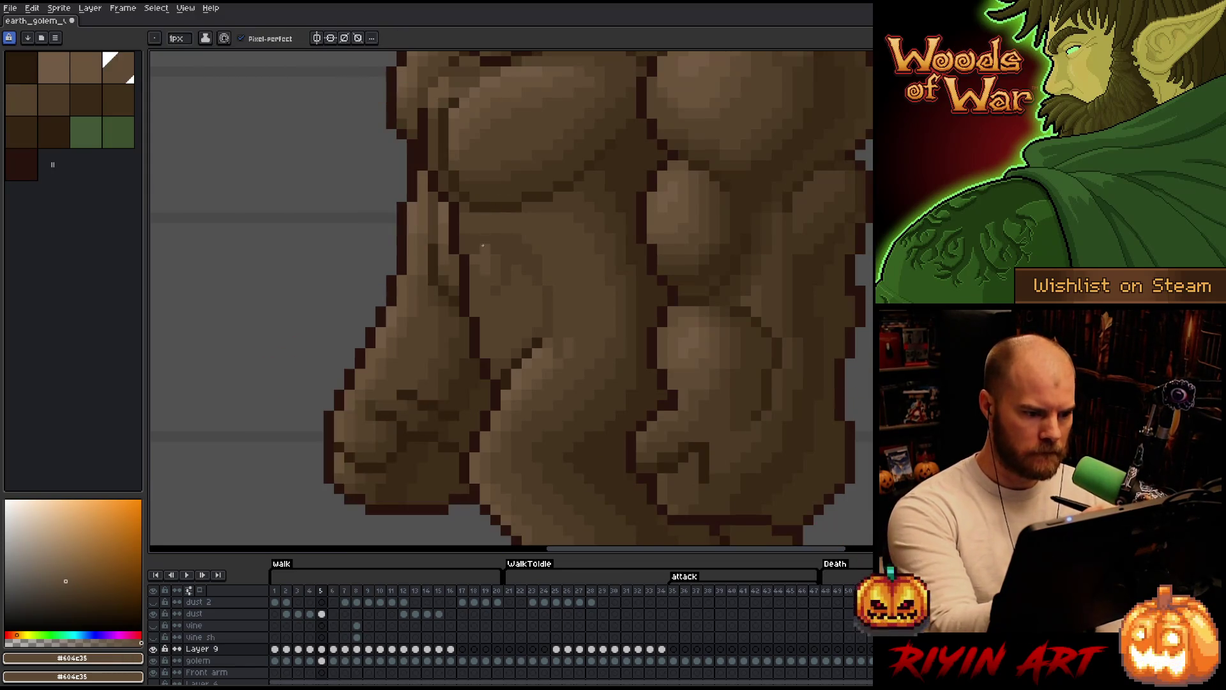
left_click(487, 266, "alt")
key("comma")
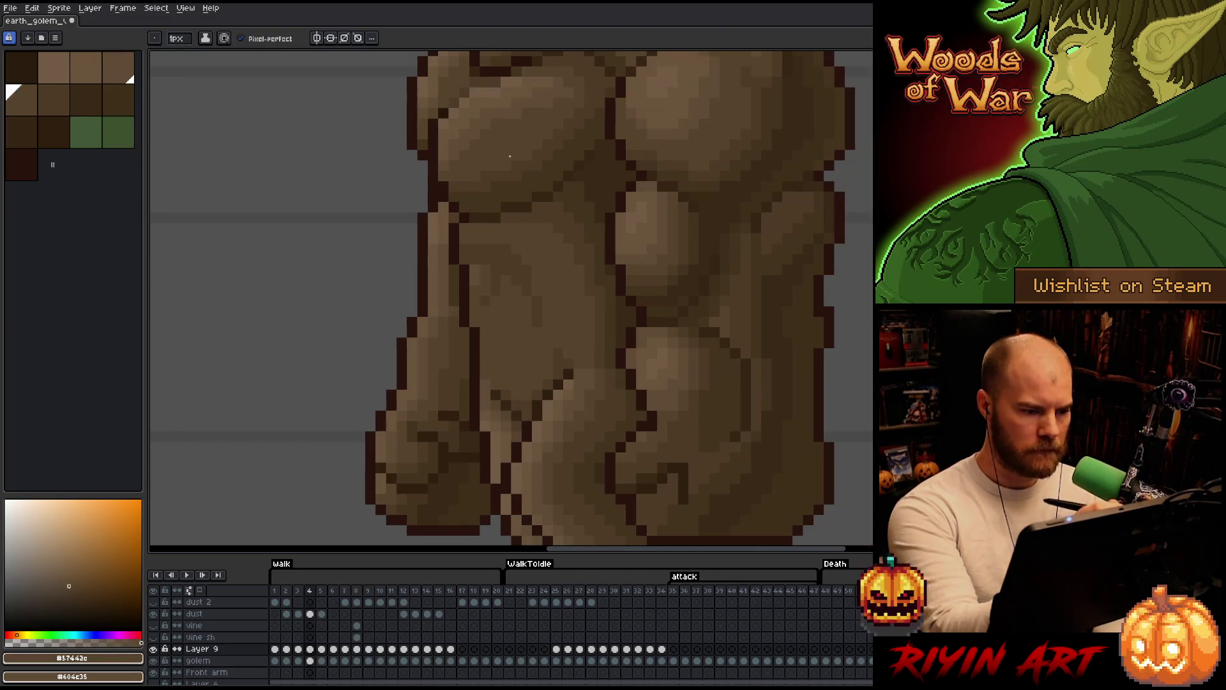
left_click(481, 225, "alt")
key("comma")
key("comma")
key("comma")
key("comma")
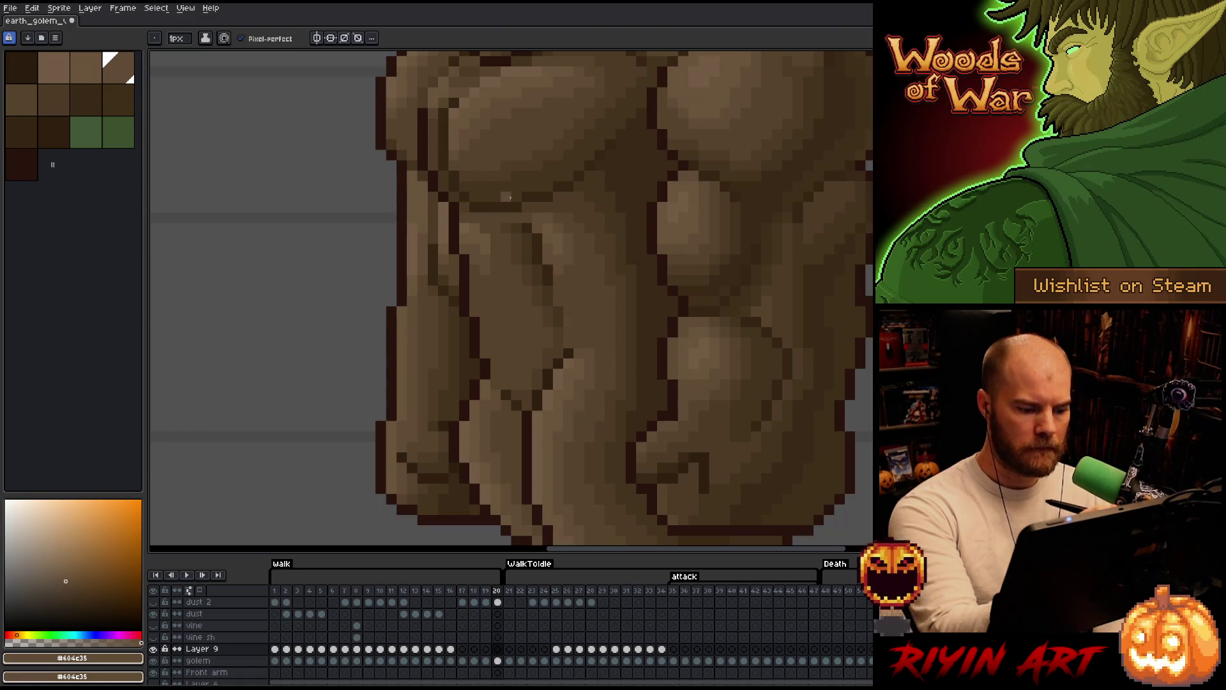
- Compare frames 2–5, sampling the darker brown #57442c on frame 3
key("comma")
key("comma")
key("comma")
key("comma")
key("comma")
key("comma")
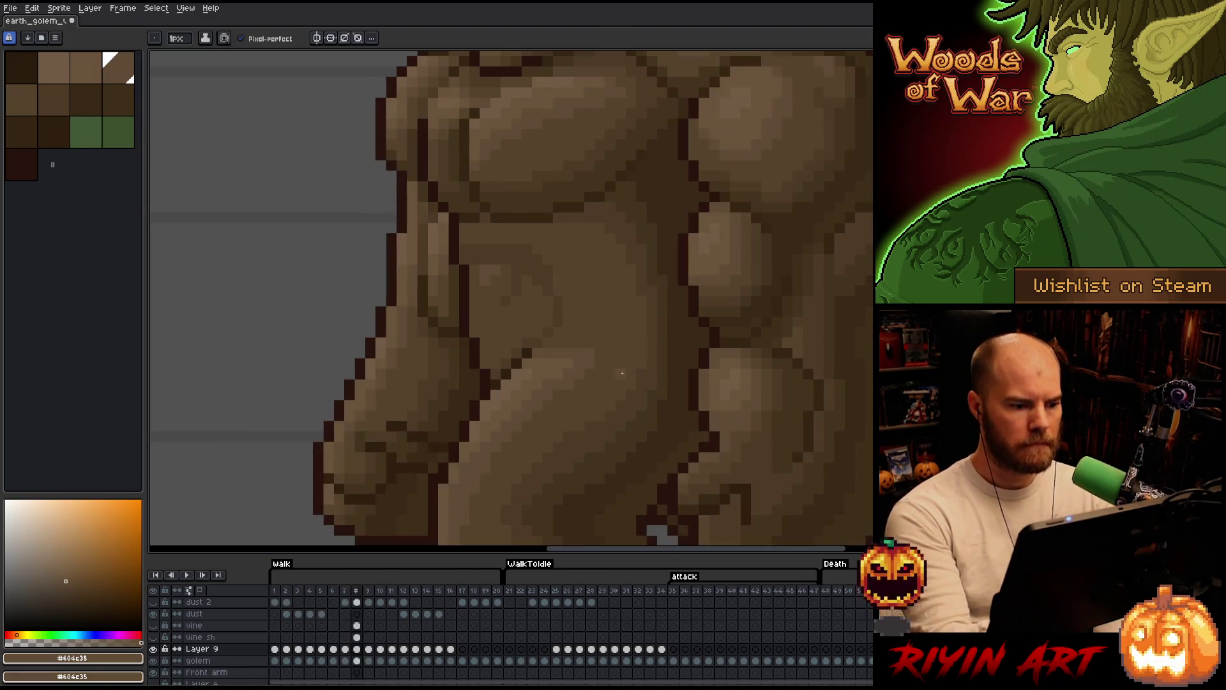
key("period")
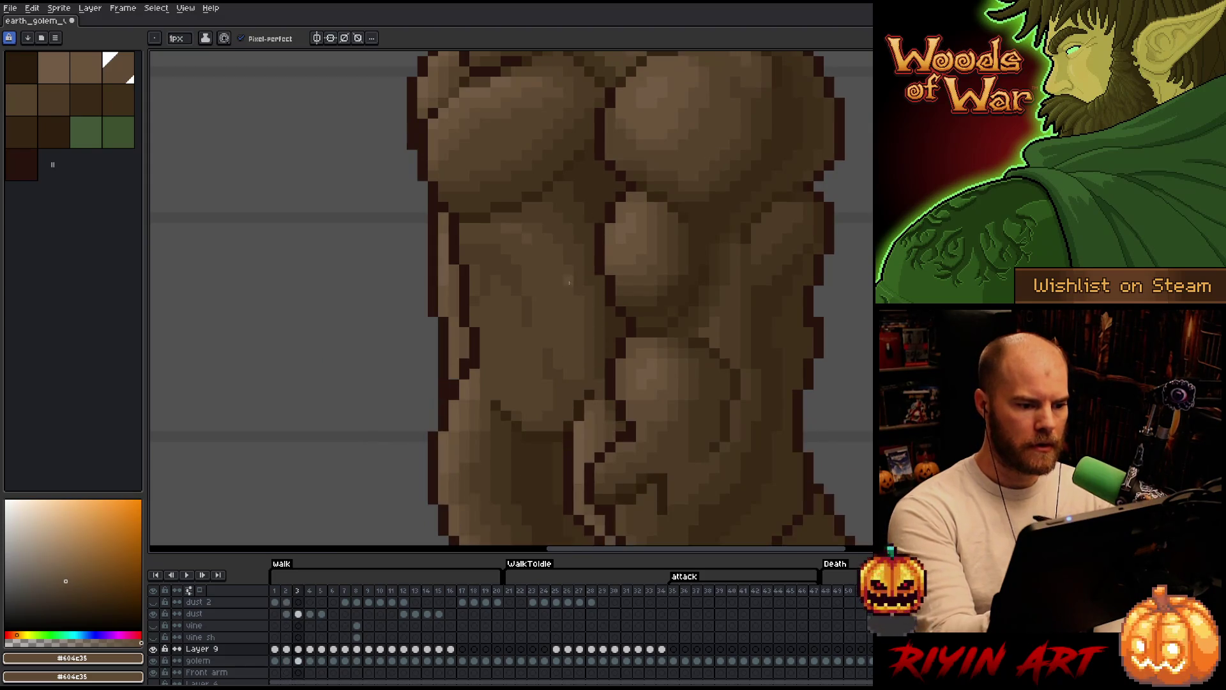
left_click(526, 238, "alt")
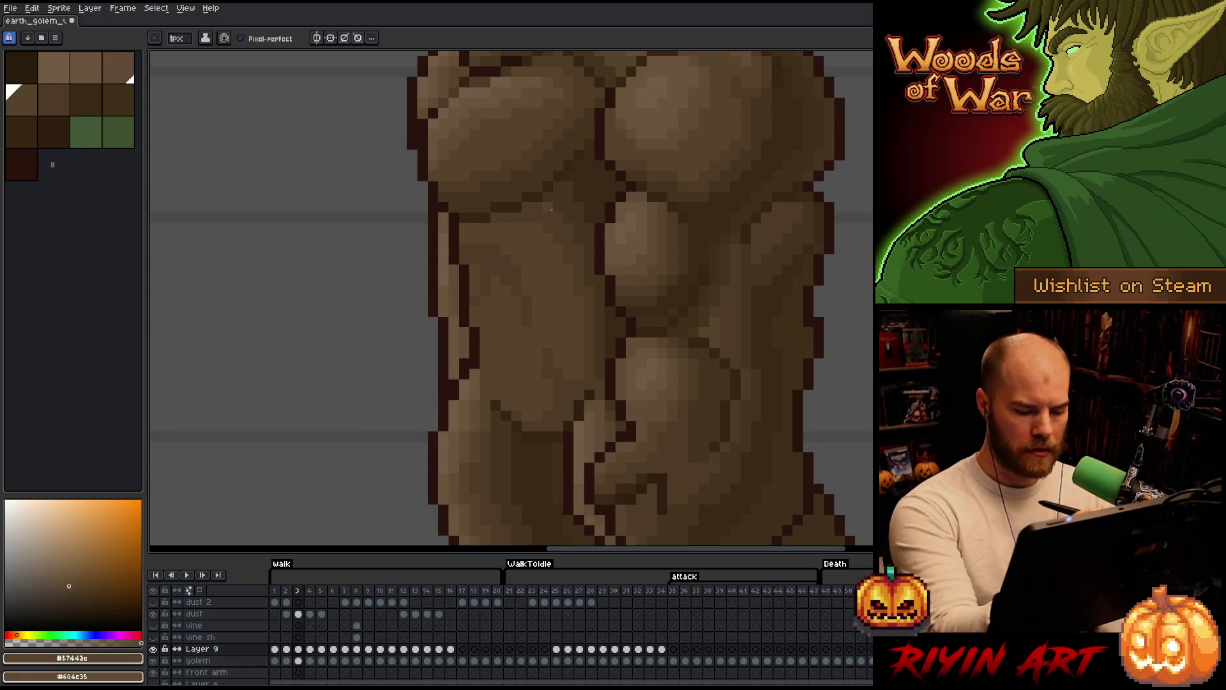
key("comma")
key("comma")
key("comma")
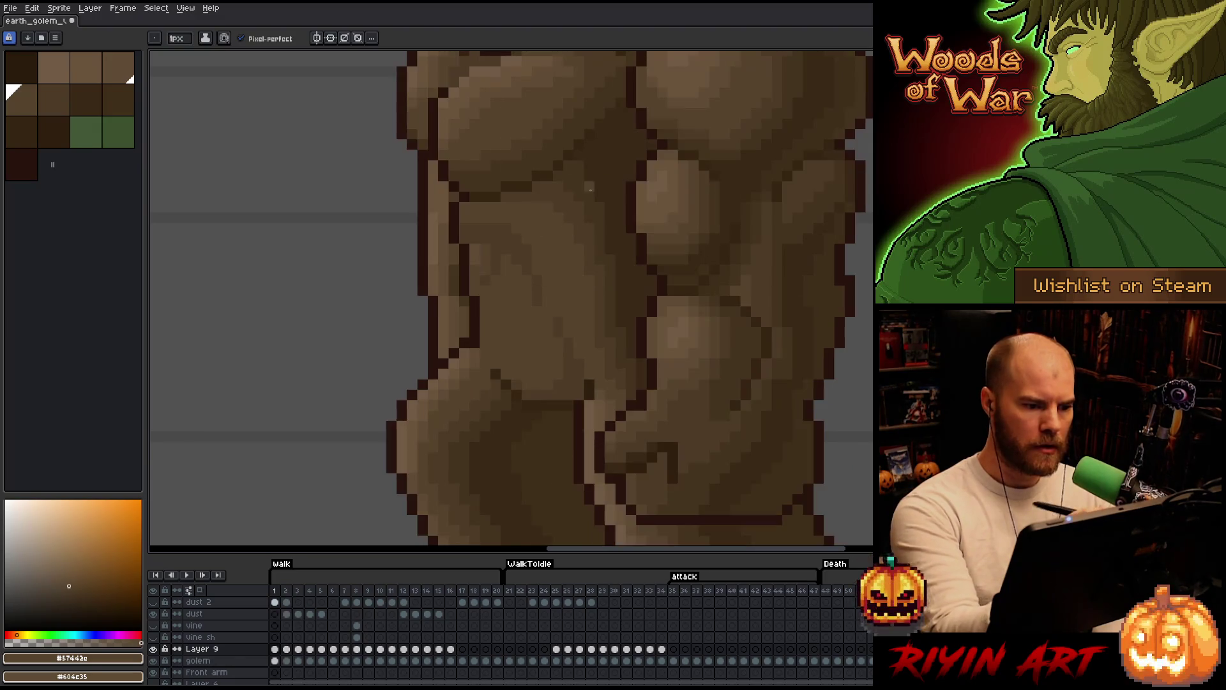
key("period")
key("period")
key("period")
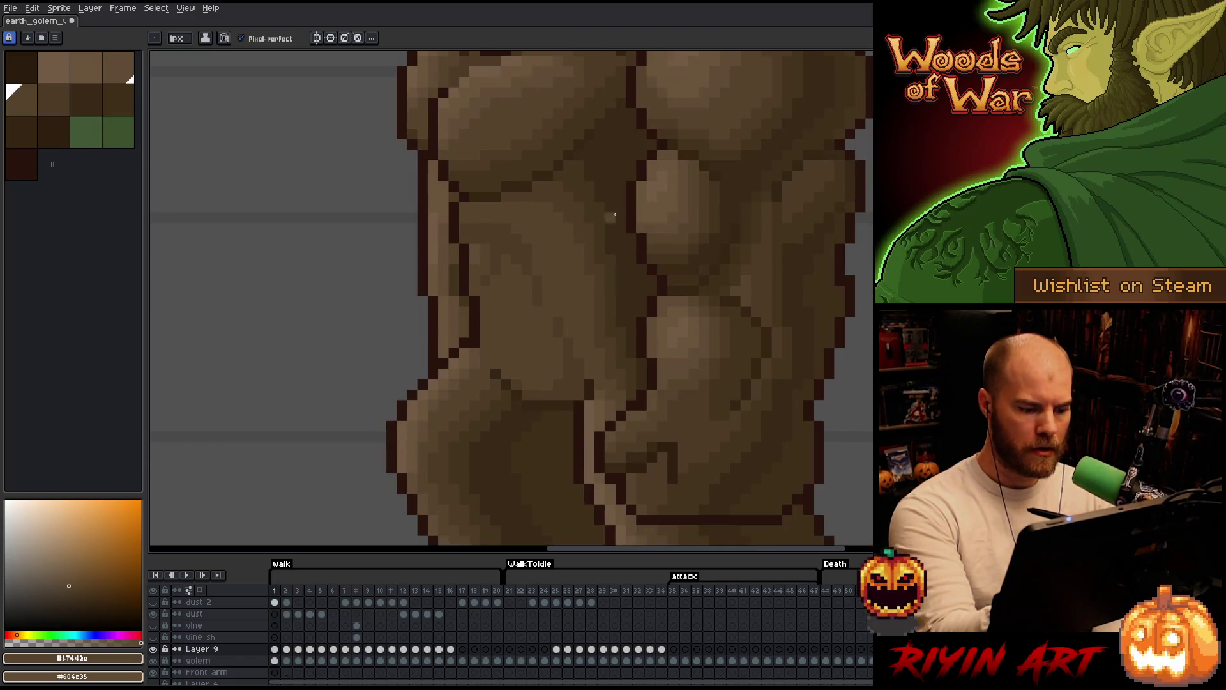
key("comma")
key("period")
key("comma")
key("period")
key("comma")
key("period")
key("comma")
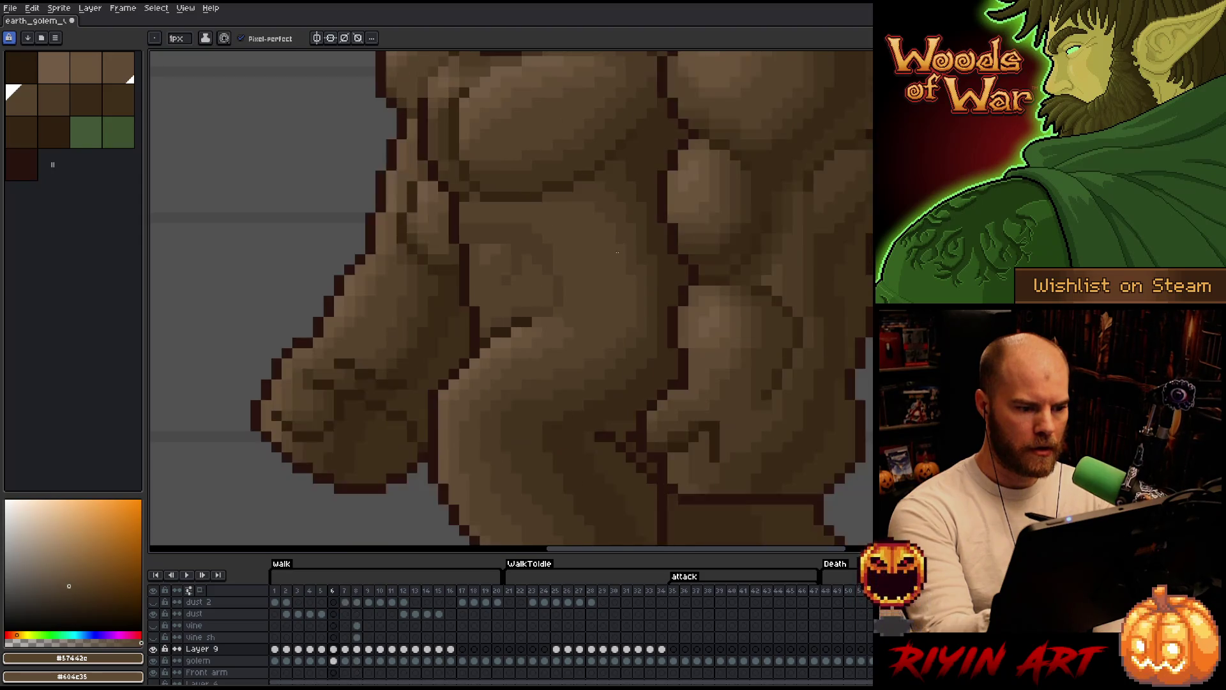
- Advance to walk frame 16 and sample the lighter and darker torso browns
key("period")
key("period")
key("period")
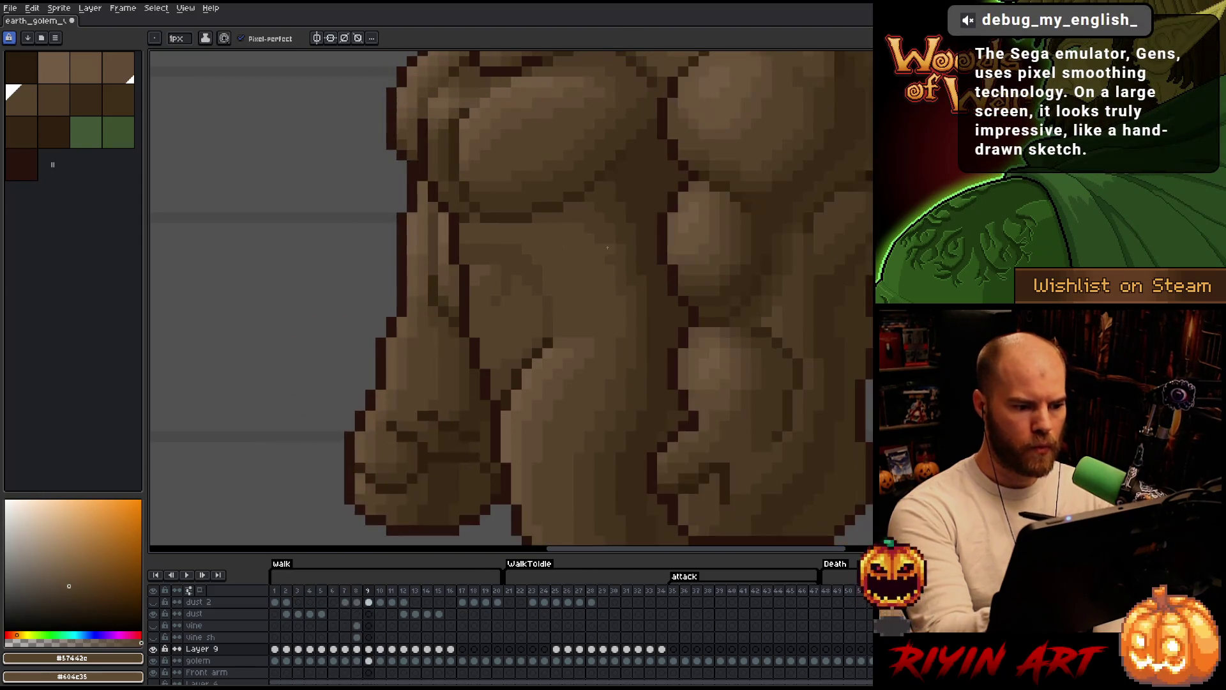
key("period")
key("comma")
key("period")
key("comma")
key("period")
key("period")
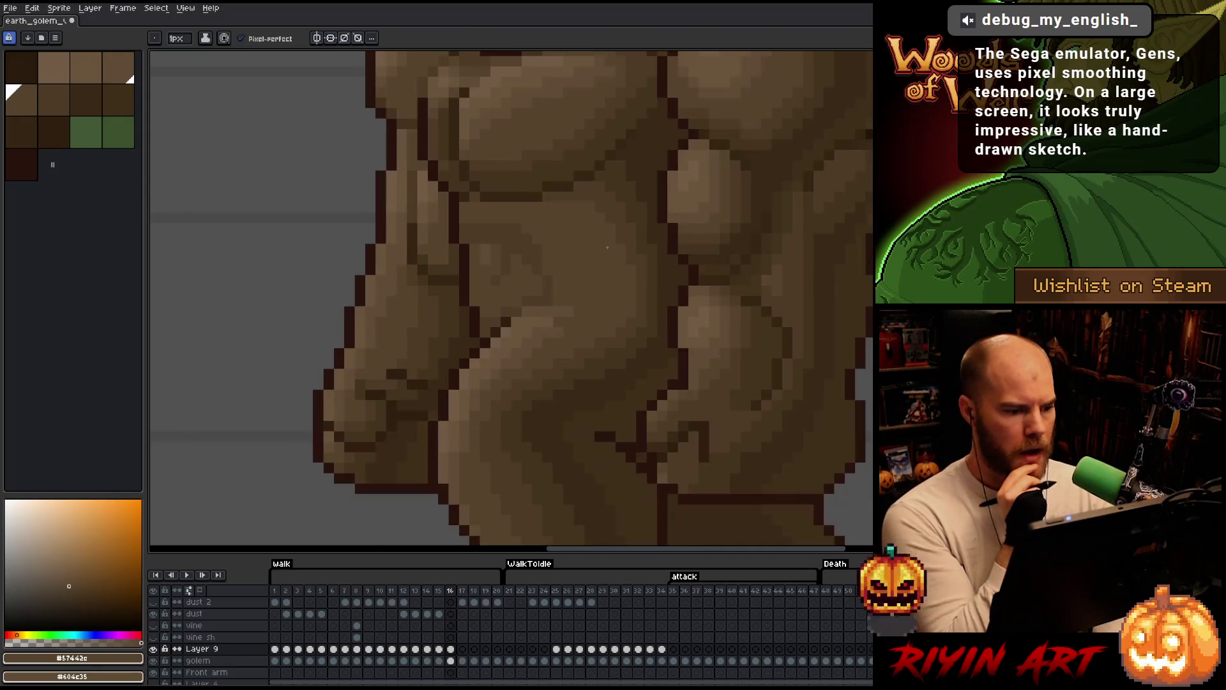
left_click(481, 256, "alt")
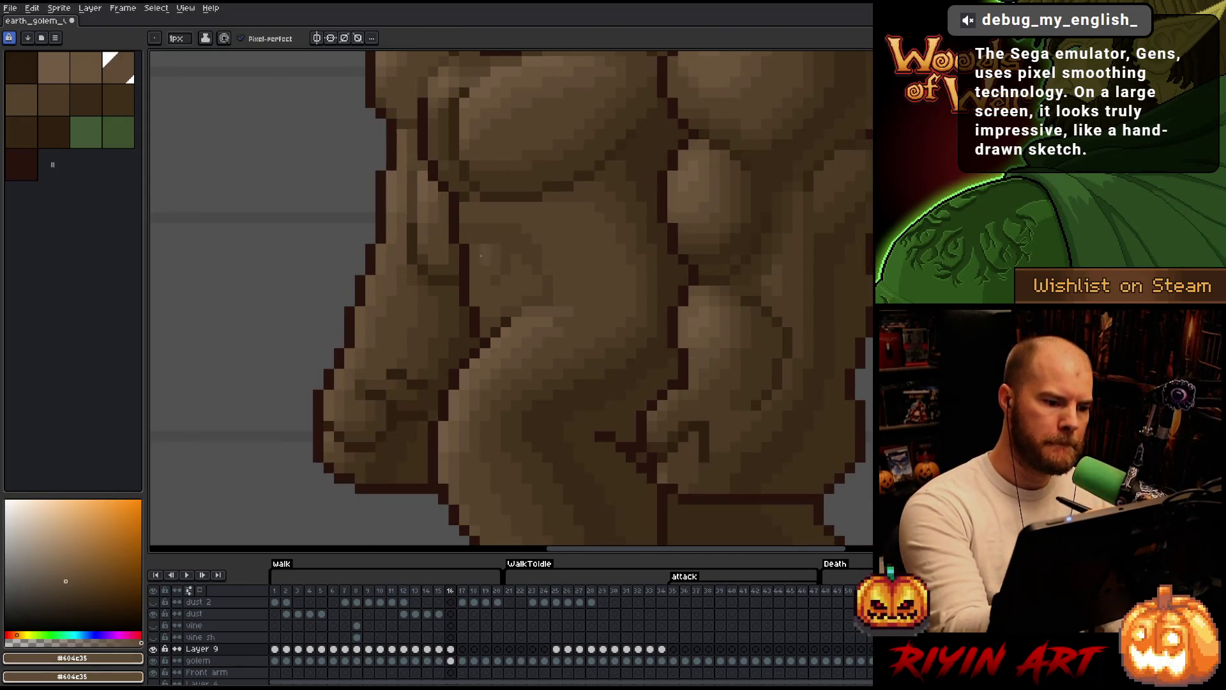
left_click(487, 257, "alt")
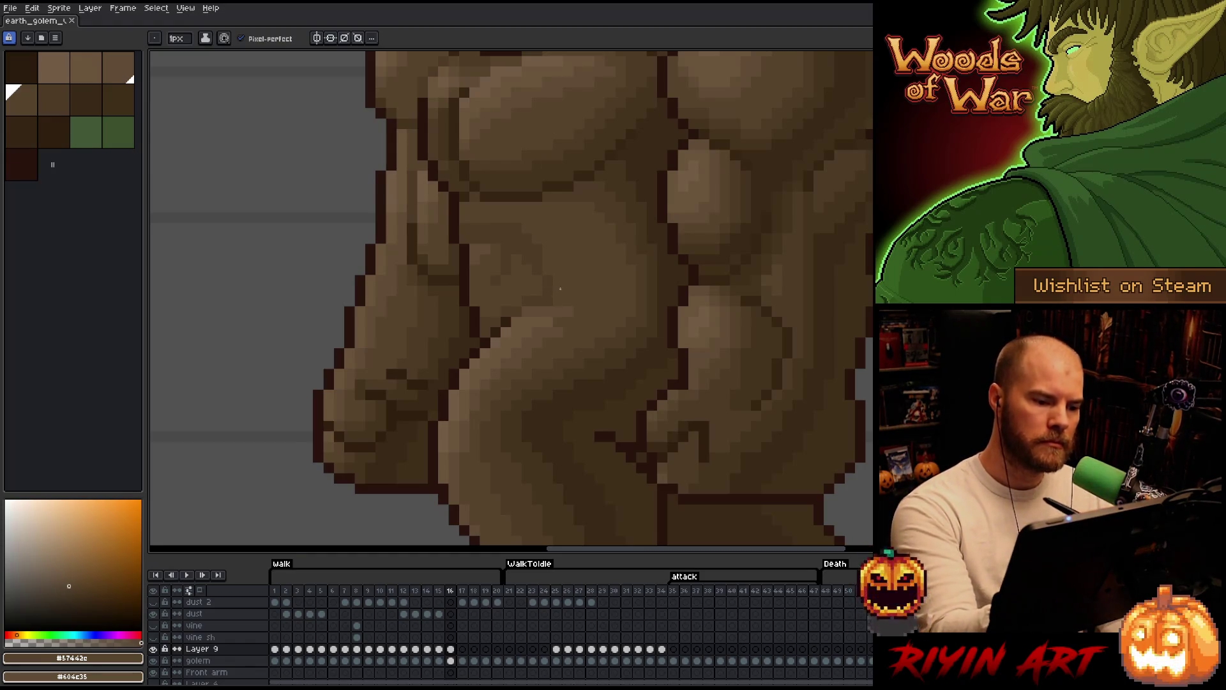
- Paste frame 16's shaded torso patch onto walk frame 17 of Layer 9 and commit it
left_click(451, 649)
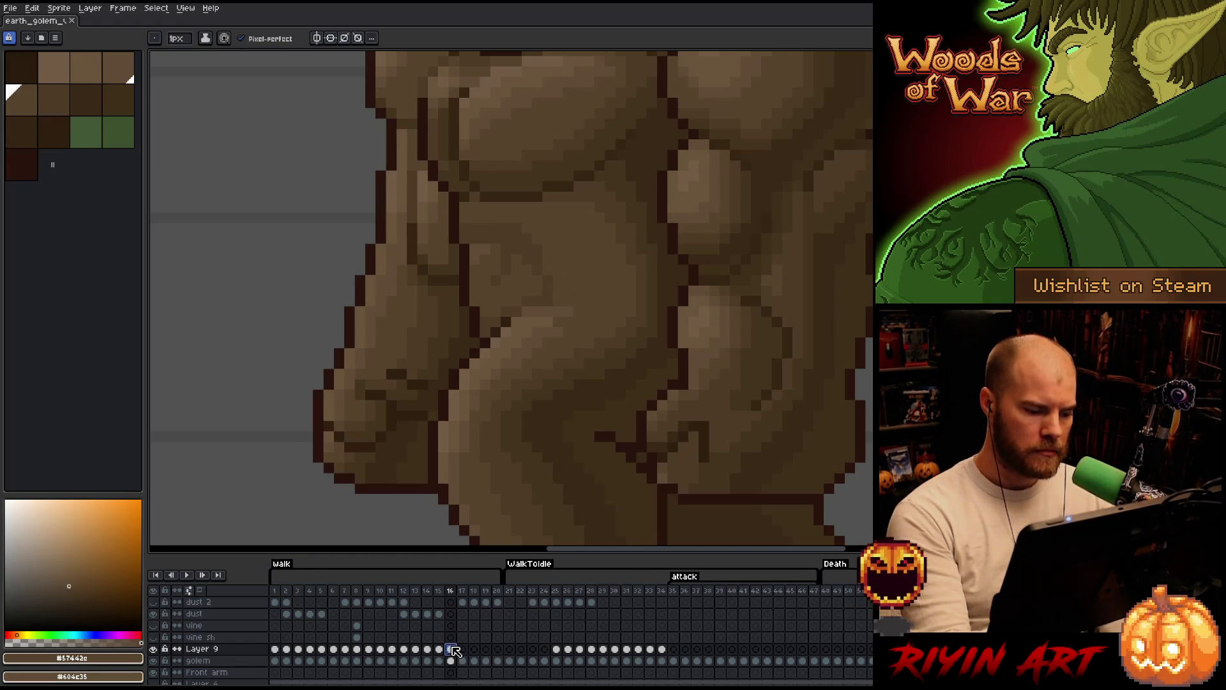
left_click(462, 649)
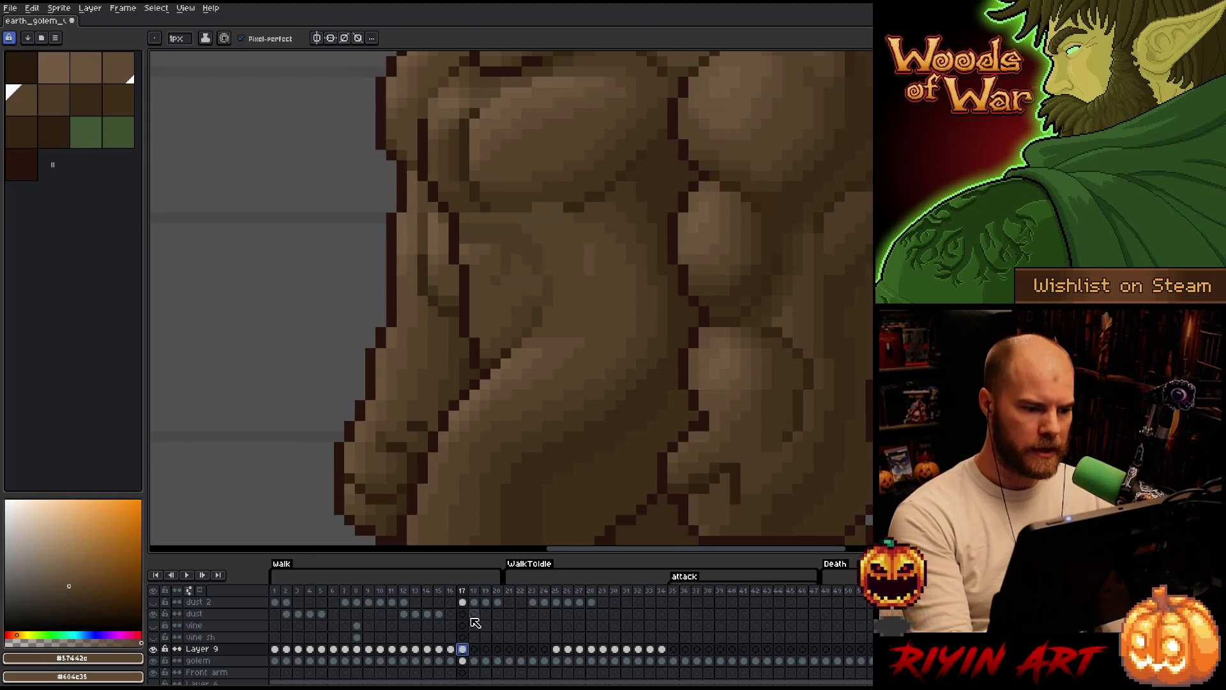
key("ctrl+v")
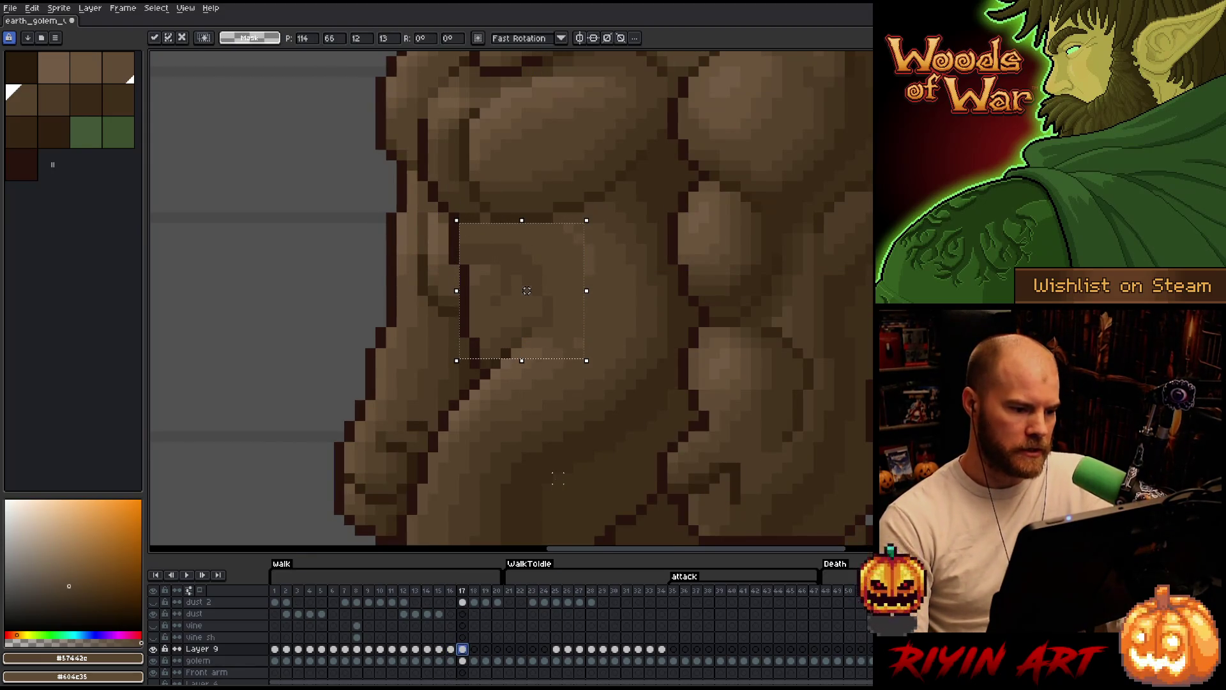
key("Return")
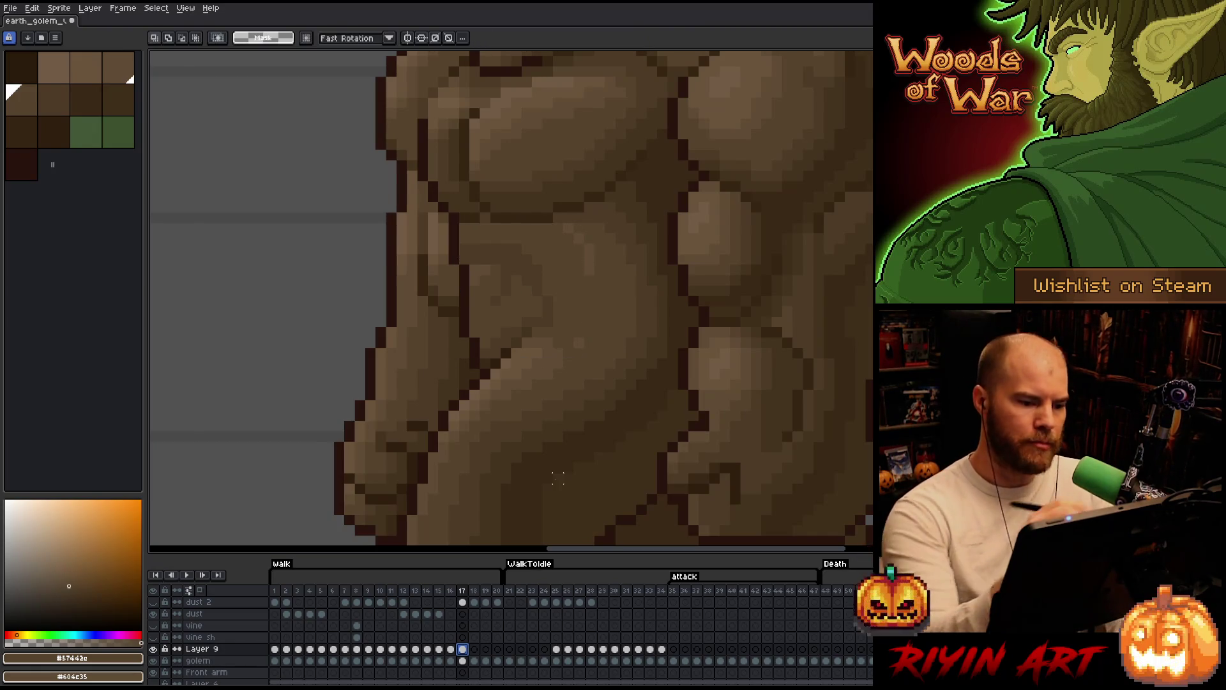
key("b")
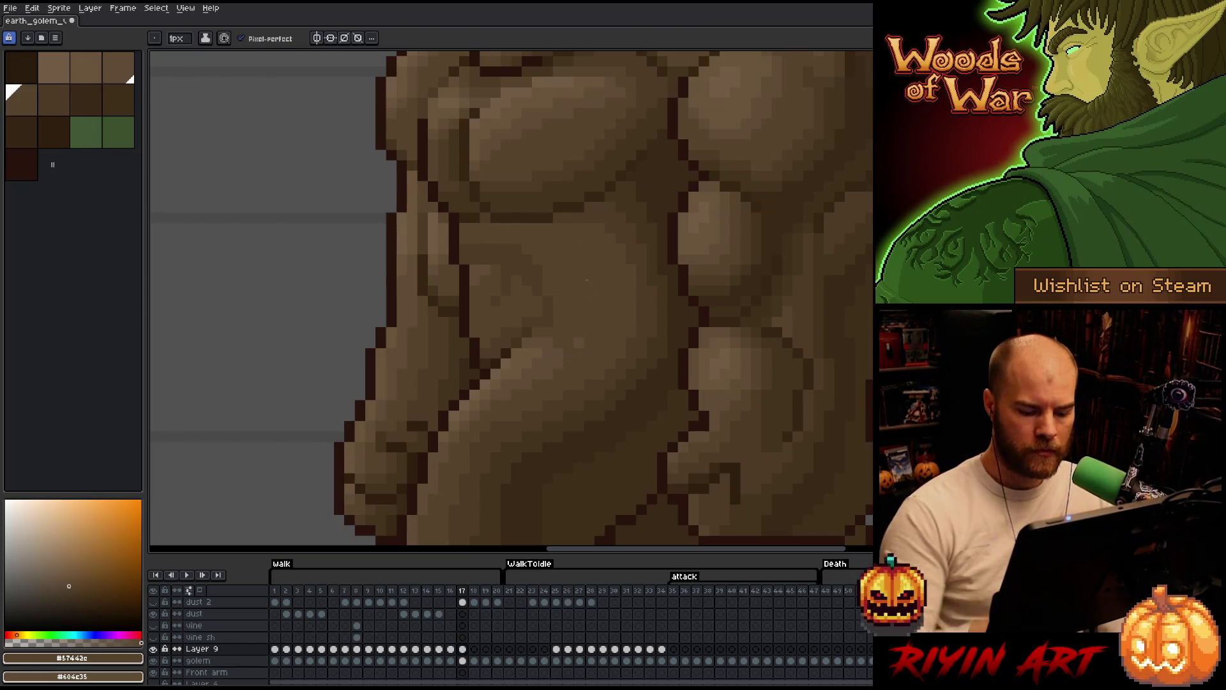
- Compare frames 16 and 17, nudge the patch one pixel right, and commit it
key("Left")
key("Right")
key("Left")
key("Right")
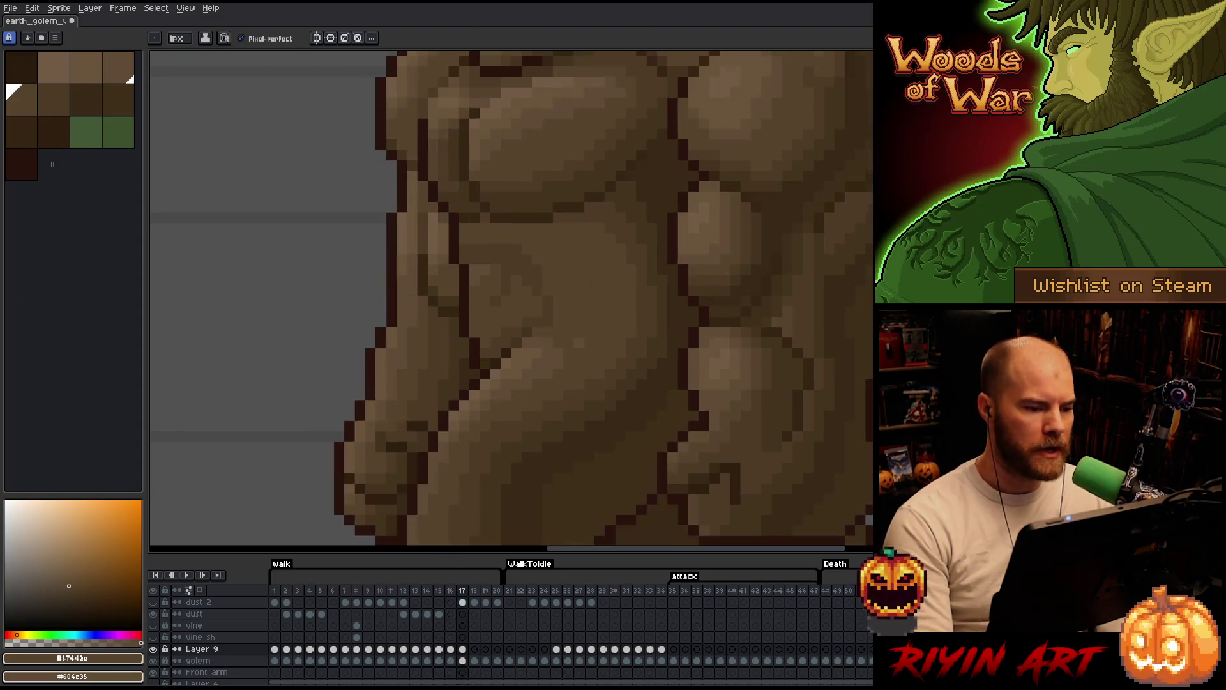
key("Left")
key("Right")
key("Left")
key("Right")
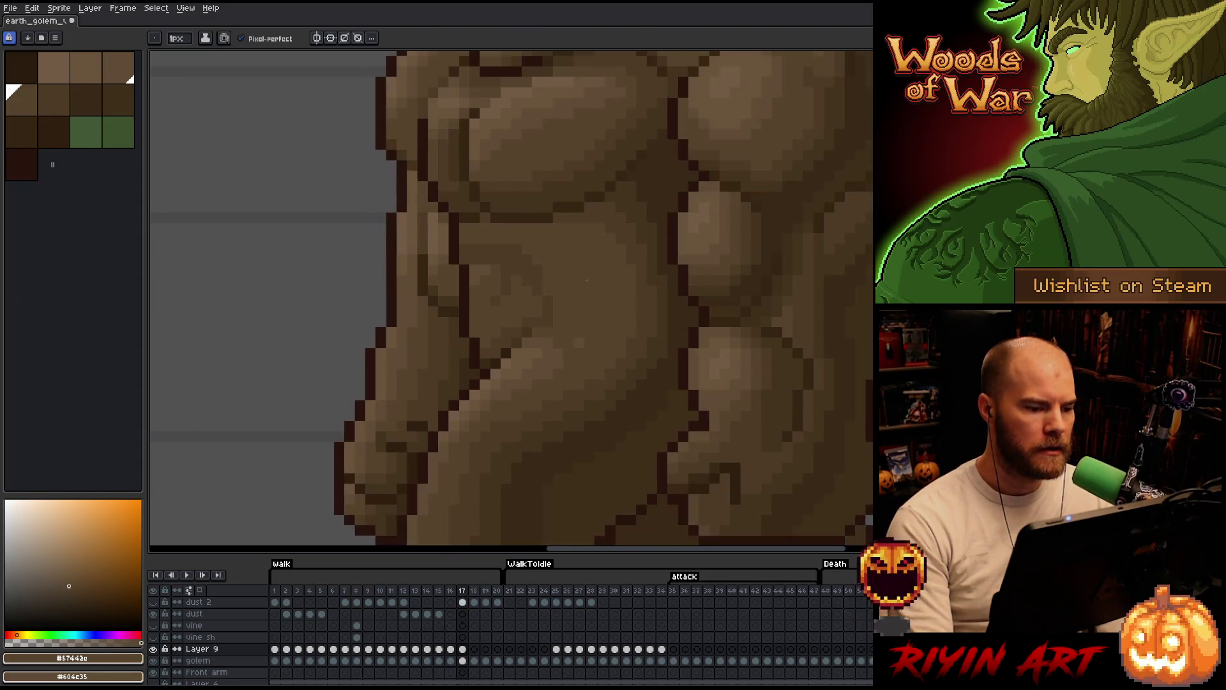
key("v")
key("Right")
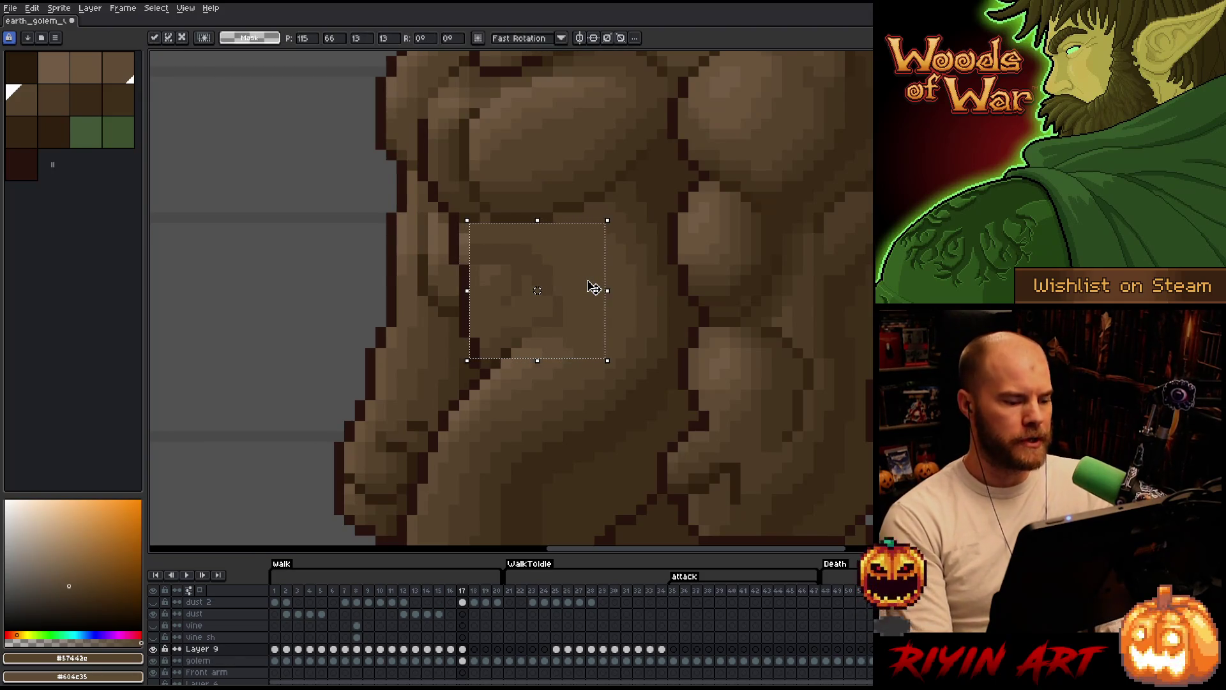
key("ctrl+d")
key("b")
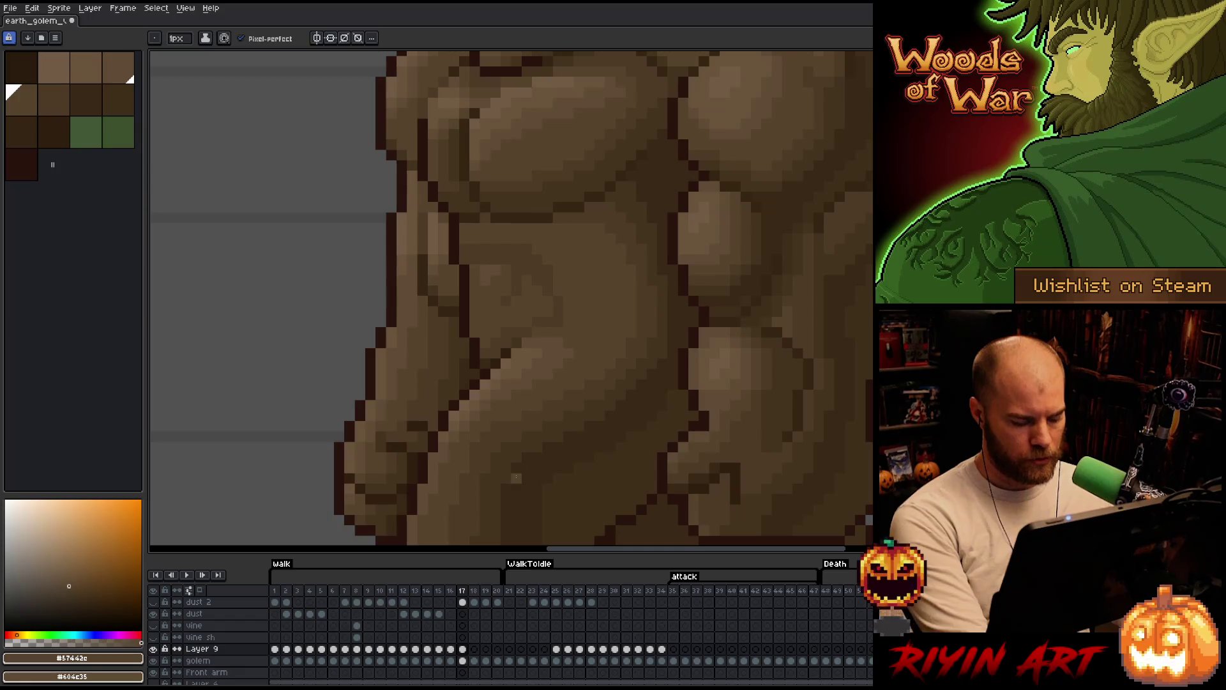
- Paste the shaded torso patch onto walk frame 18 on Layer 9 and commit it
left_click(476, 649)
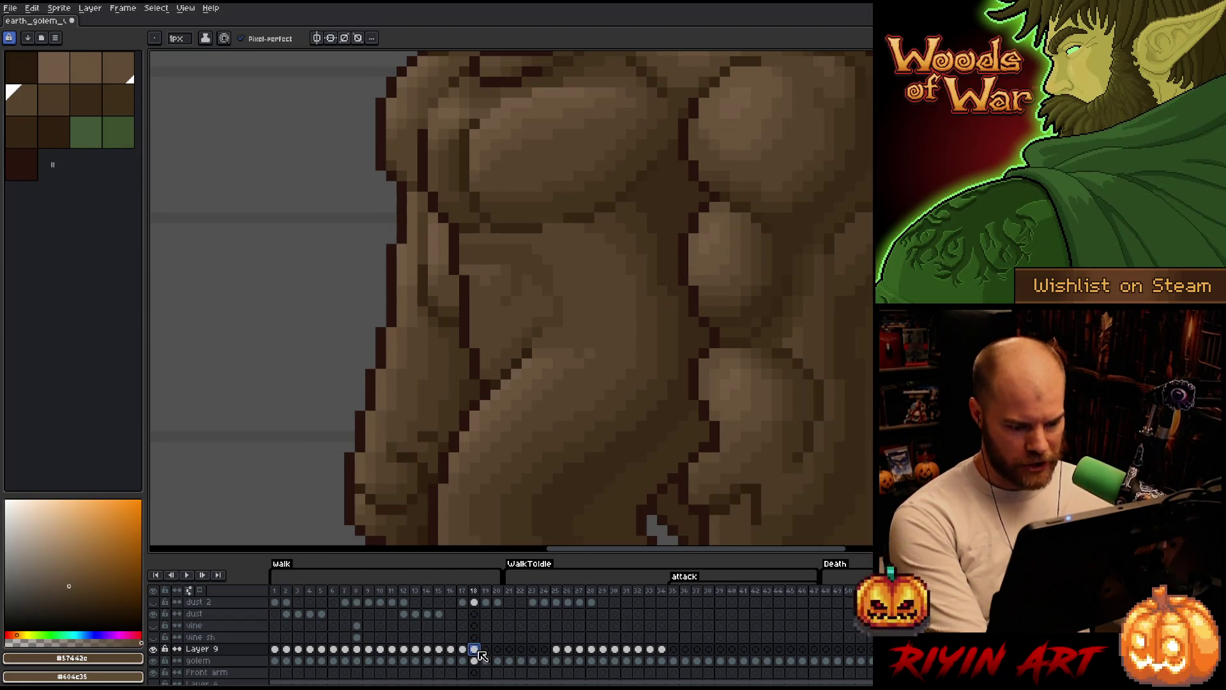
key("m")
left_click_drag(456, 230, 608, 371)
left_click(537, 301)
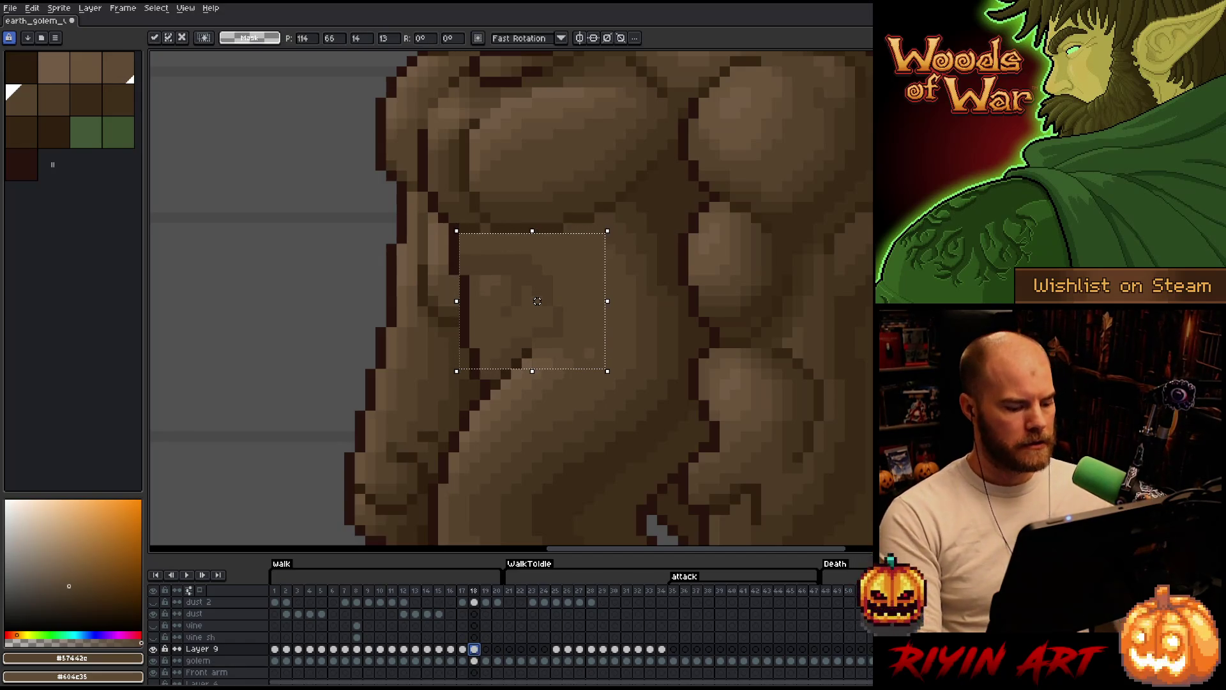
left_click(476, 650)
- Compare frame 18 against frame 17, then switch back to the single-pixel pencil
key("Left")
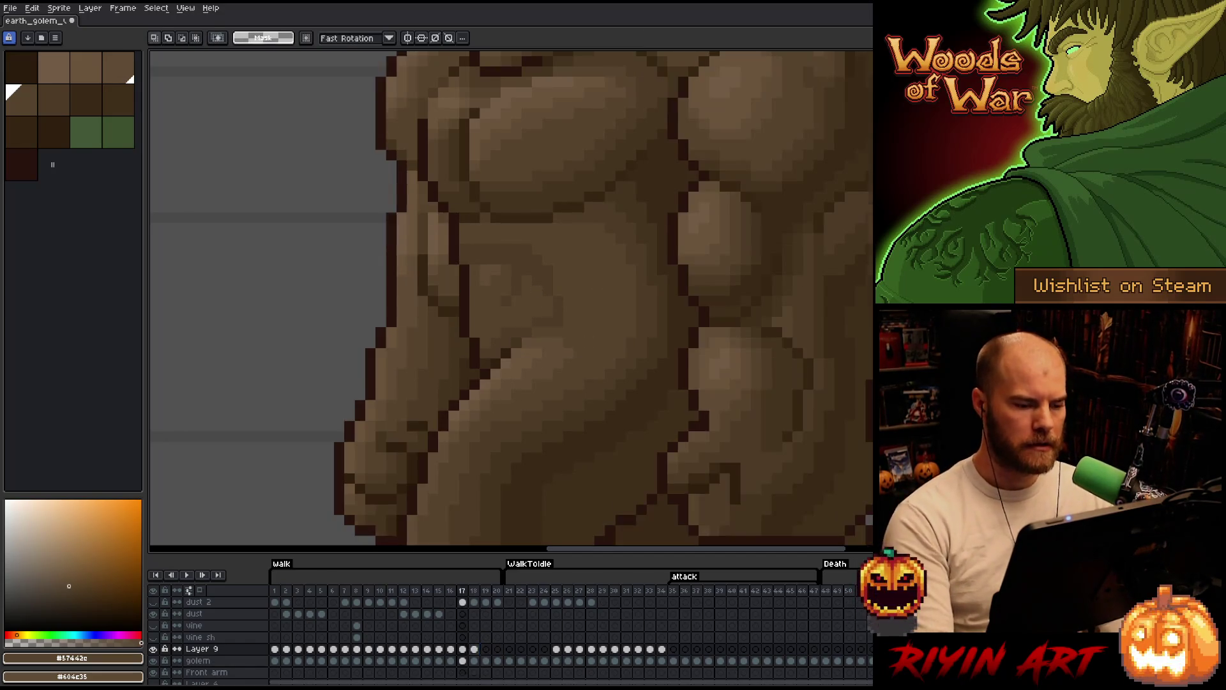
key("Right")
key("Left")
key("Right")
key("b")
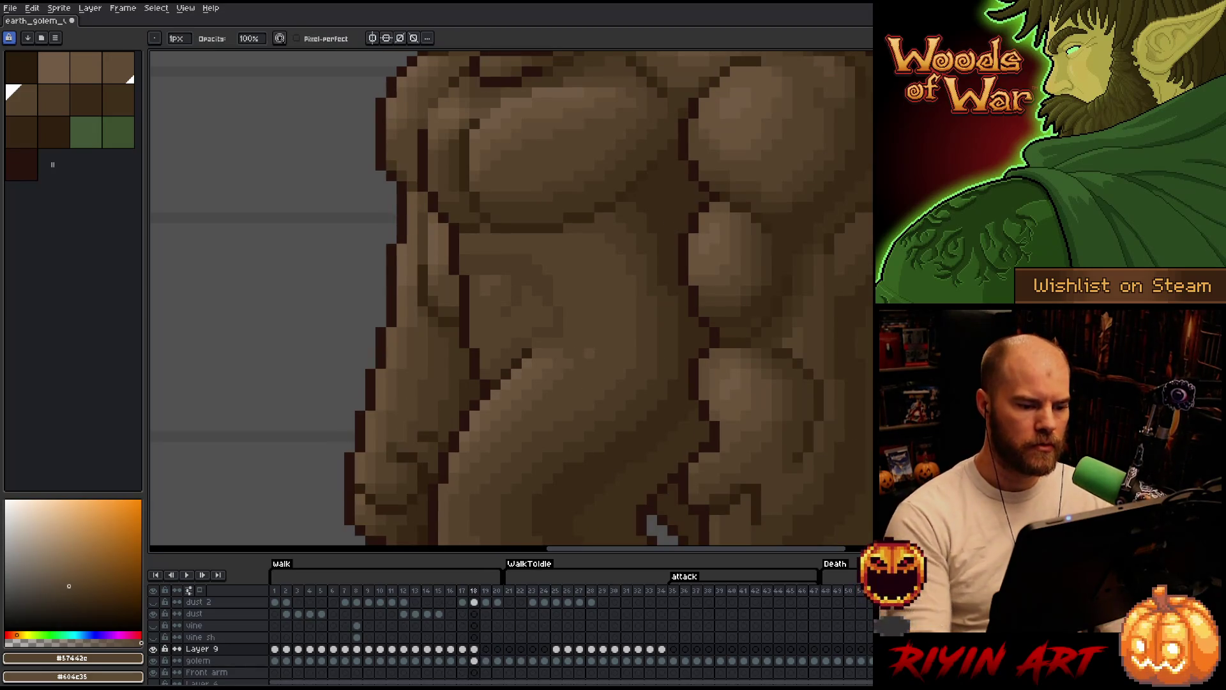
- Review the earlier walk frames 16 through 13, then return to frame 18
key("Left")
key("Left")
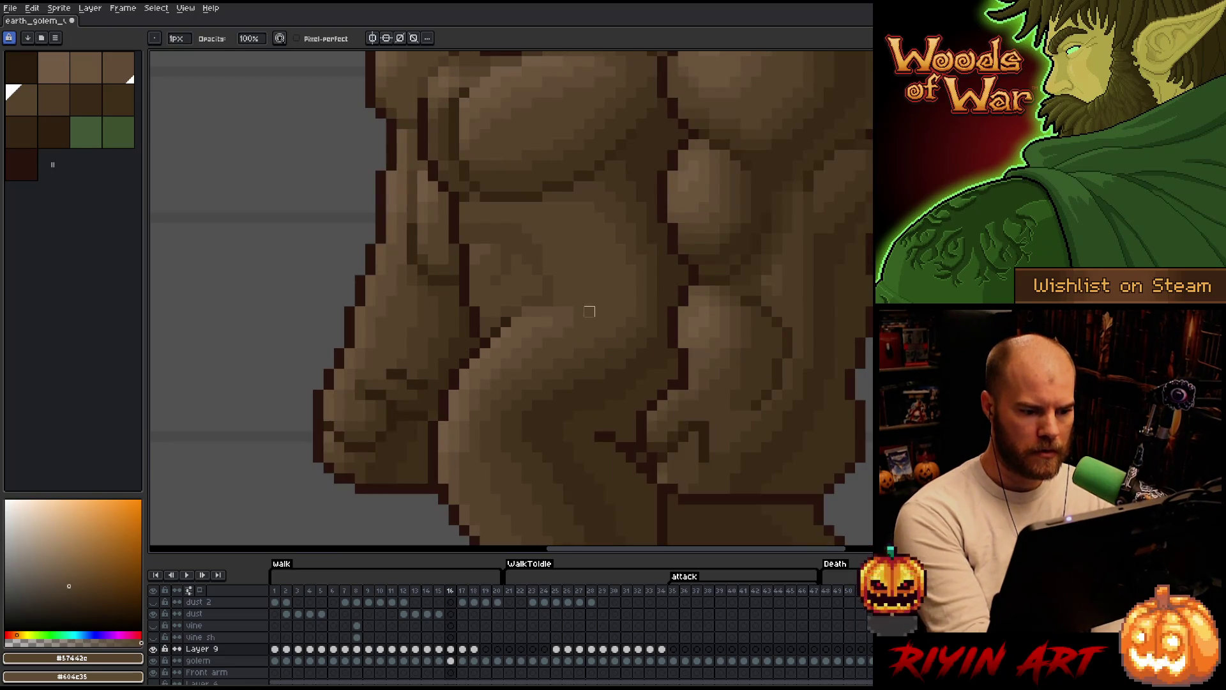
key("Left")
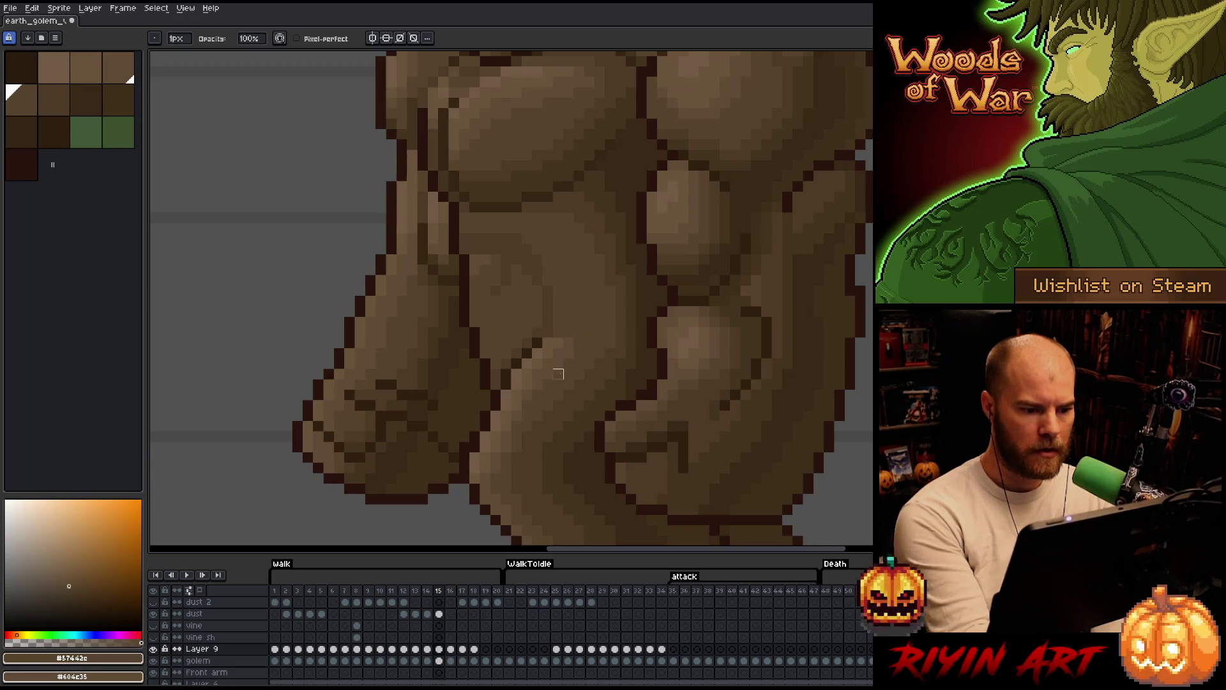
key("Left")
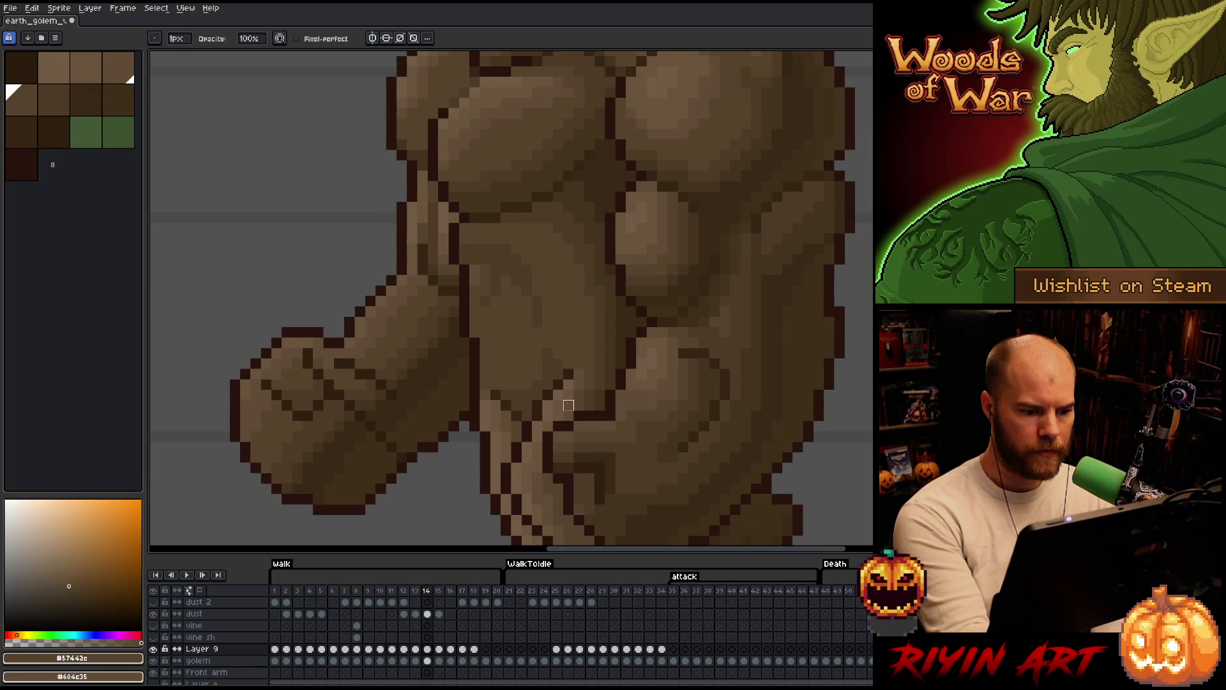
key("Left")
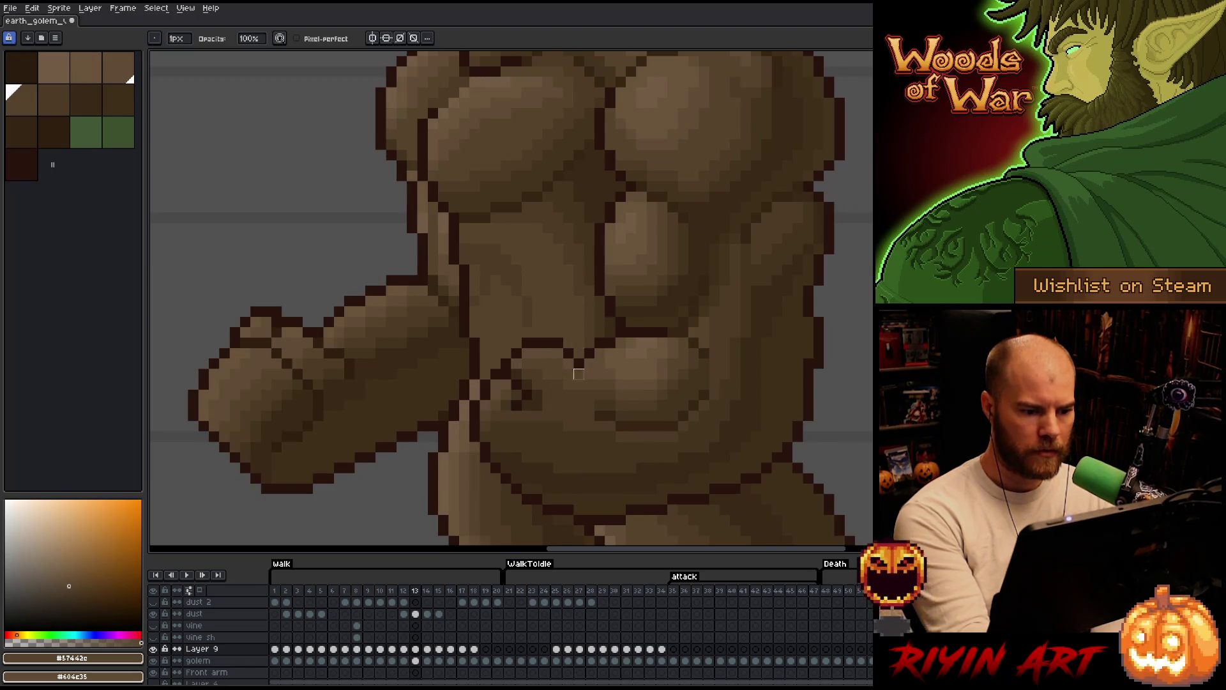
key("Right")
key("Right")
key("Right")
key("Right")
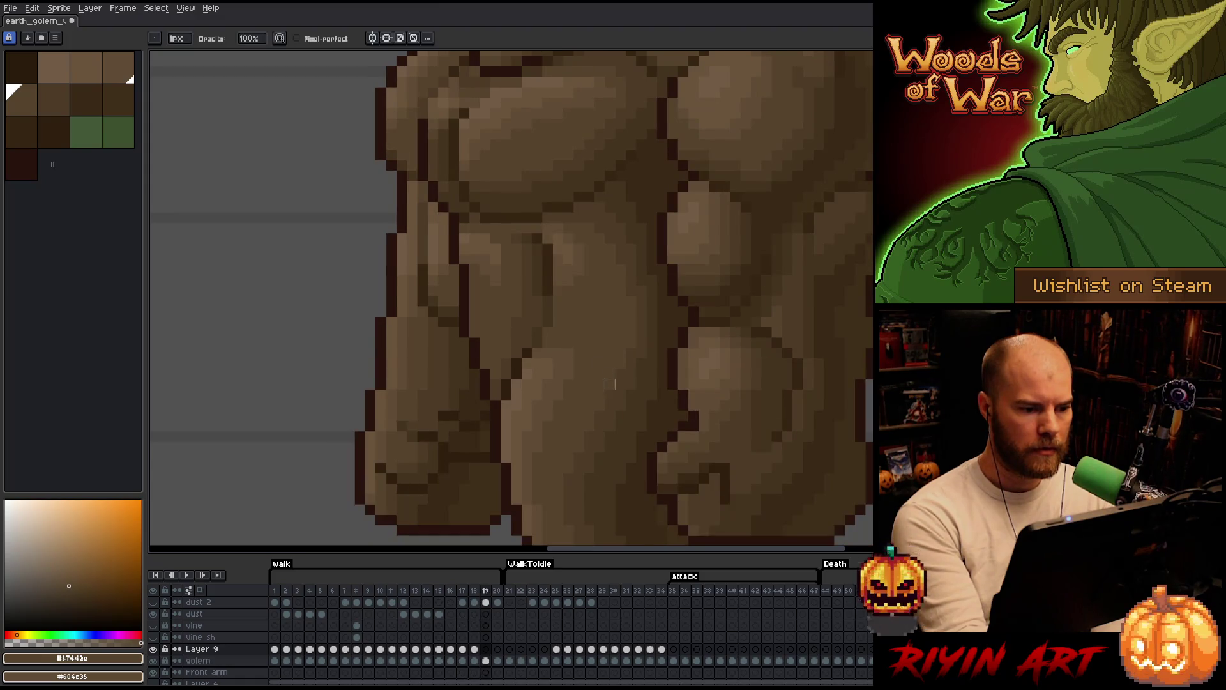
key("Left")
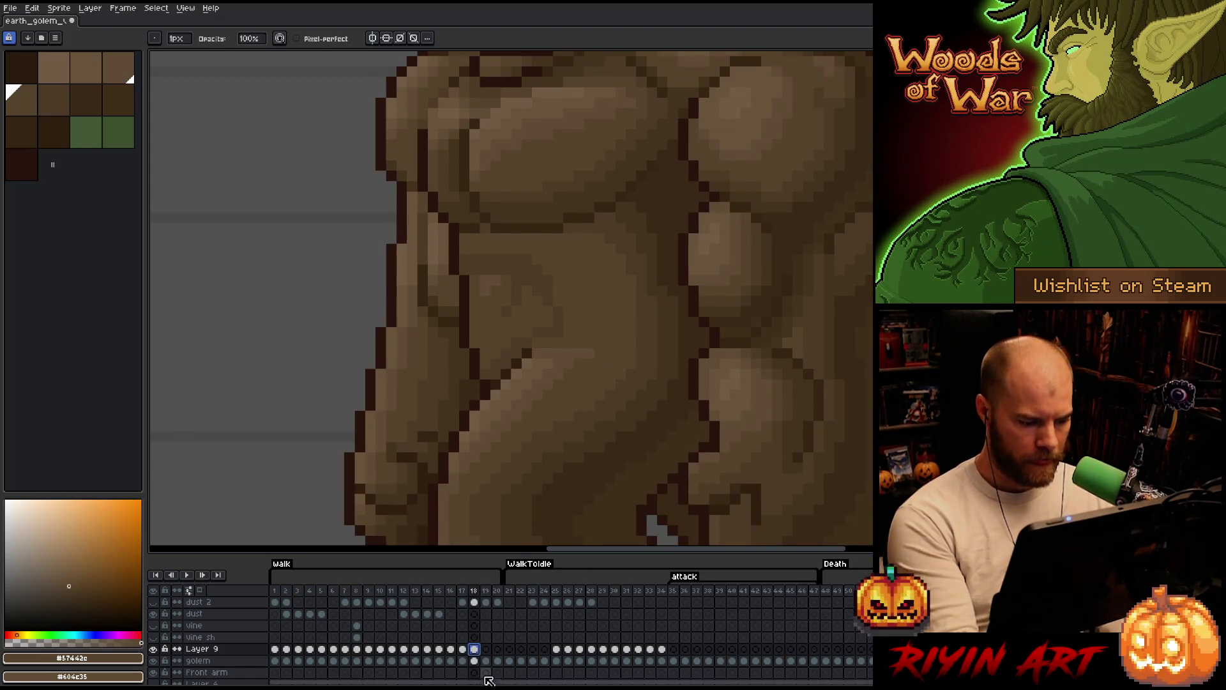
- Paste the torso patch on frame 19, shifting it one pixel down and one pixel left
left_click(484, 649)
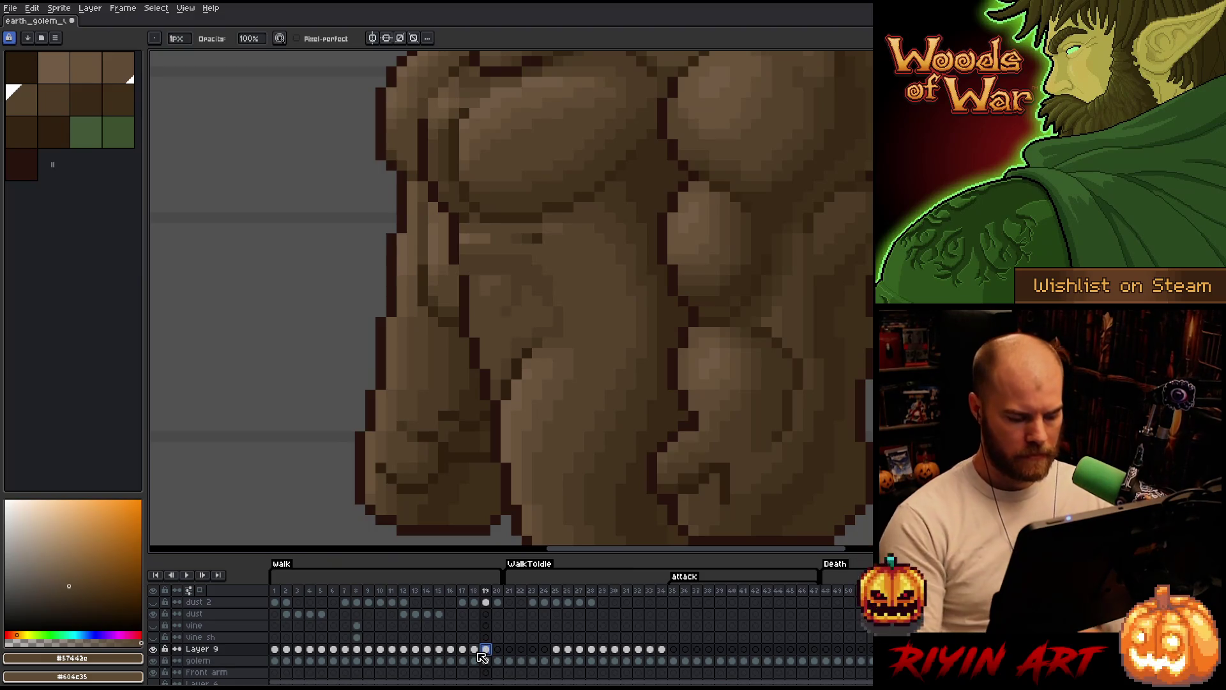
key("ctrl+v")
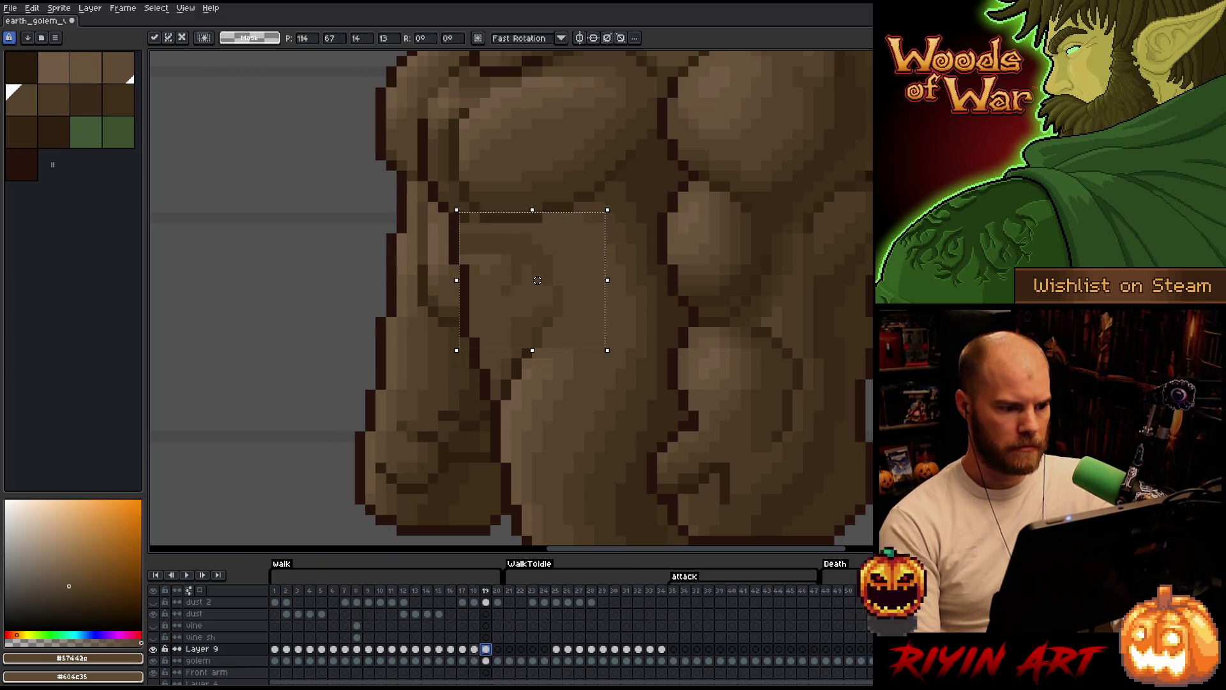
left_click_drag(537, 280, 527, 291)
key("Left")
key("Right")
key("Left")
key("Right")
key("Left")
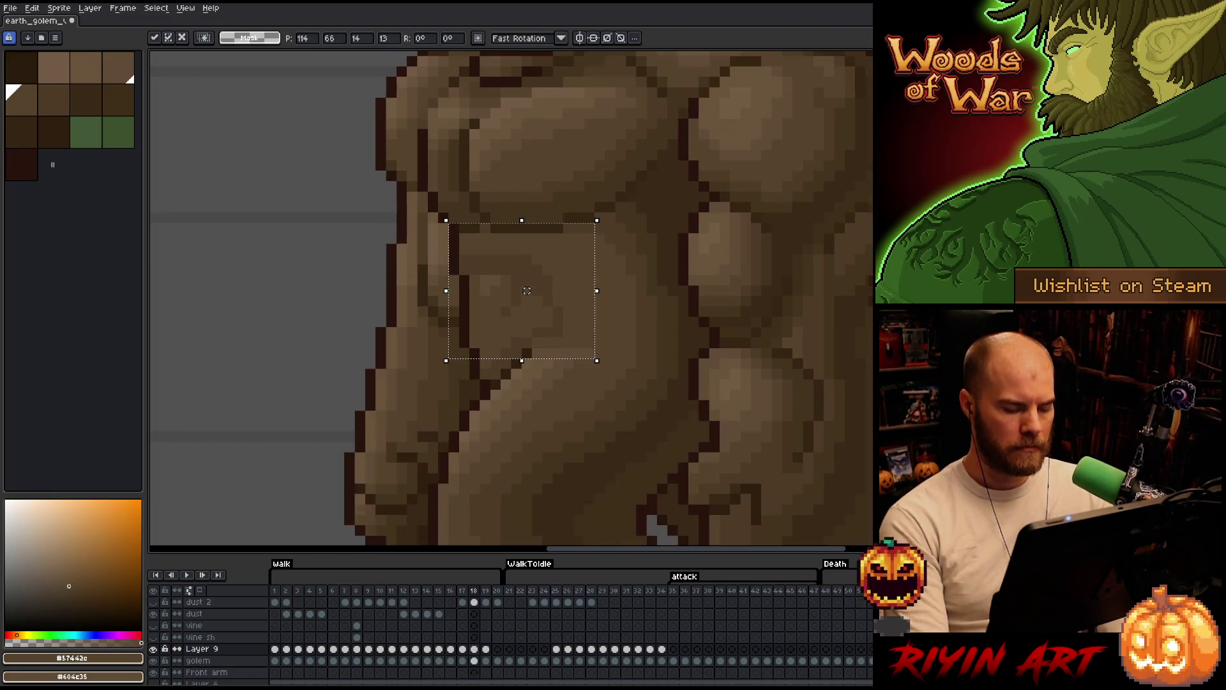